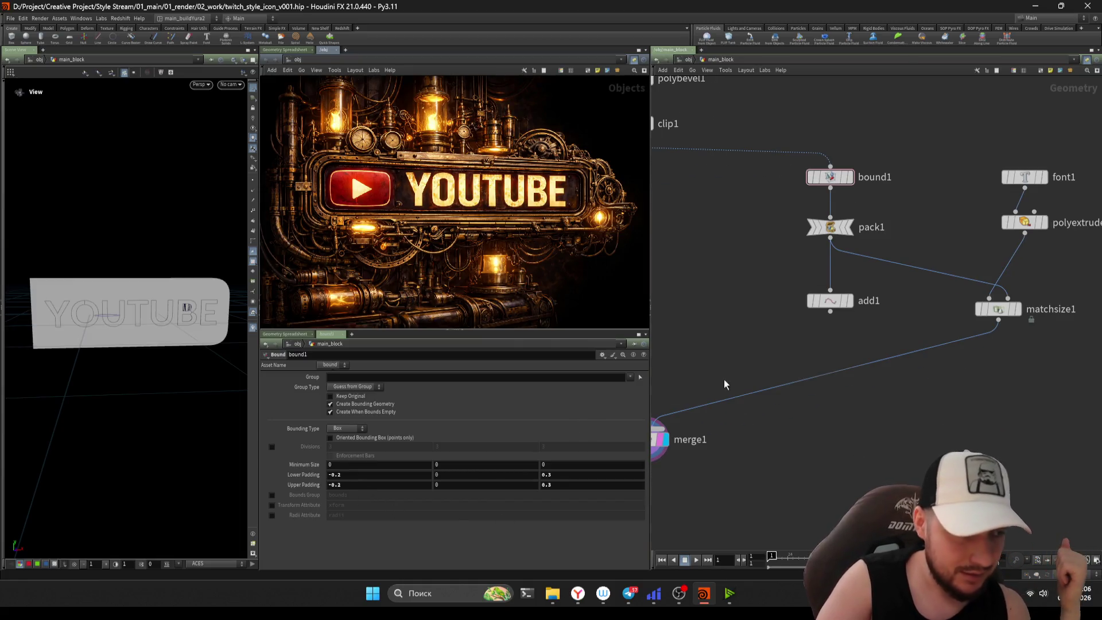
# - Replace the YOUTUBE lettering in font1's Text parameter with INSTAGRAN
pyautogui.moveTo(669, 395); pyautogui.dragTo(564, 448, button='middle')
pyautogui.click(919, 230)
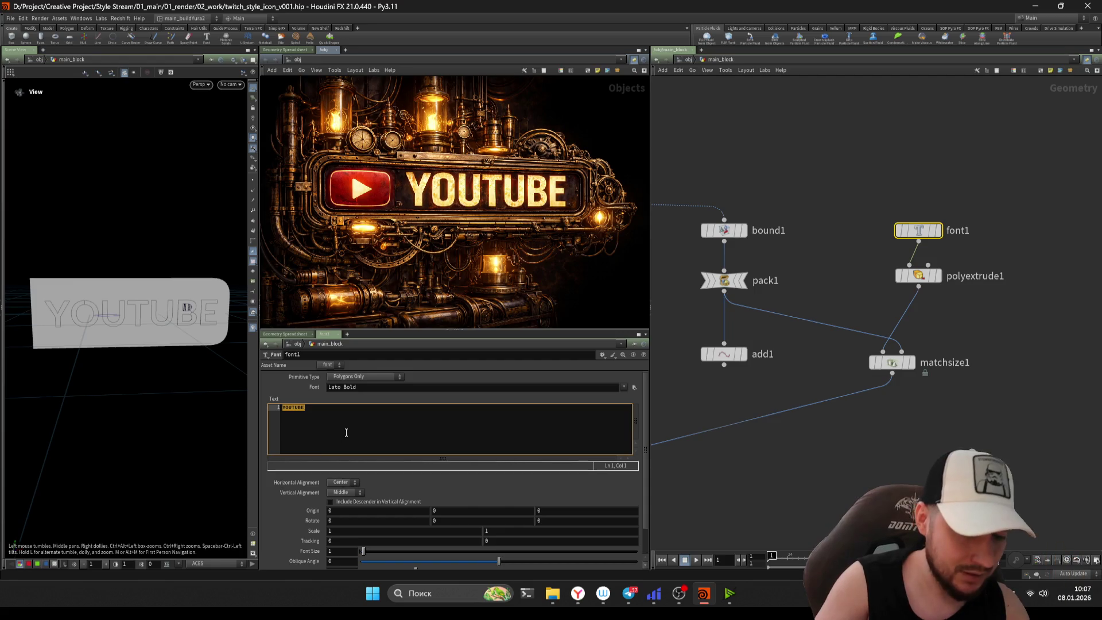
pyautogui.write('behance')
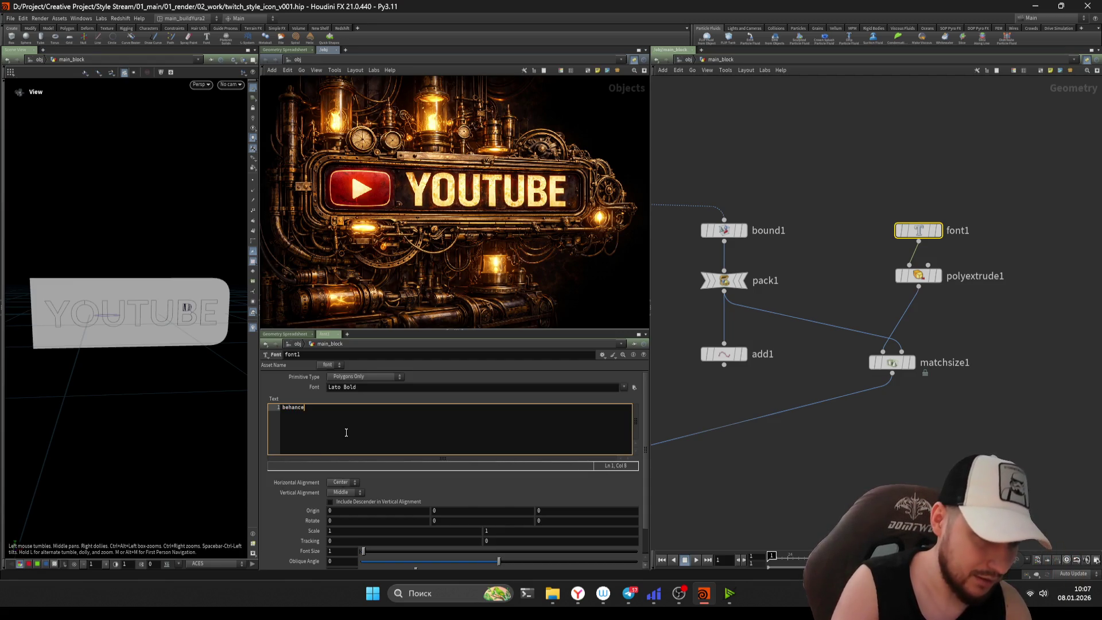
pyautogui.hotkey('ctrl', 'a')
pyautogui.write('BEH')
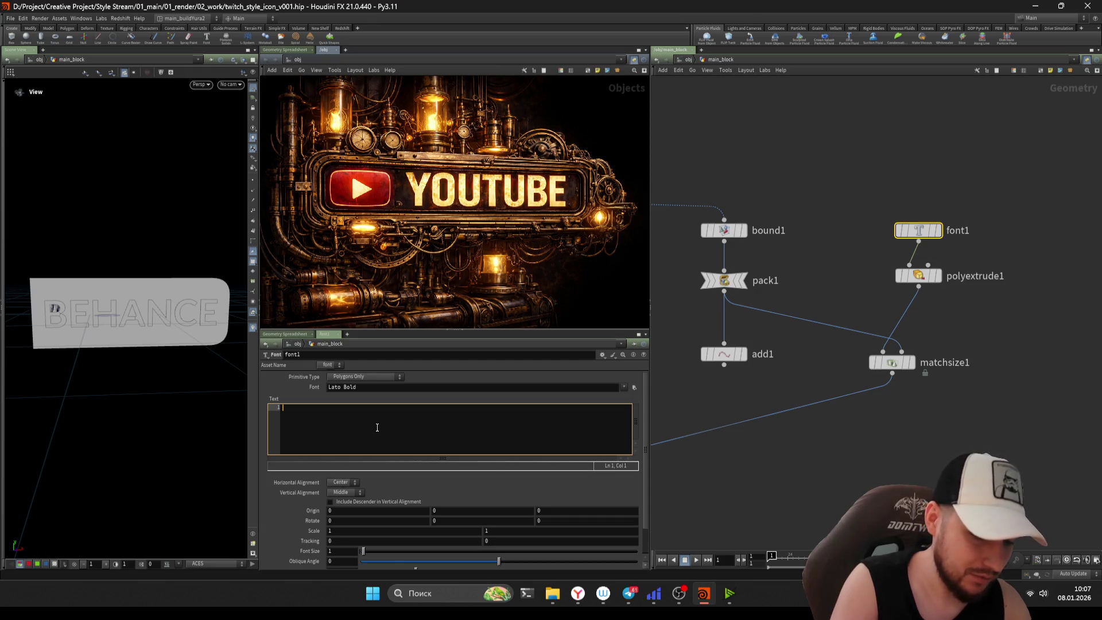
pyautogui.write('gram')
pyautogui.hotkey('ctrl', 'a')
pyautogui.write('ION')
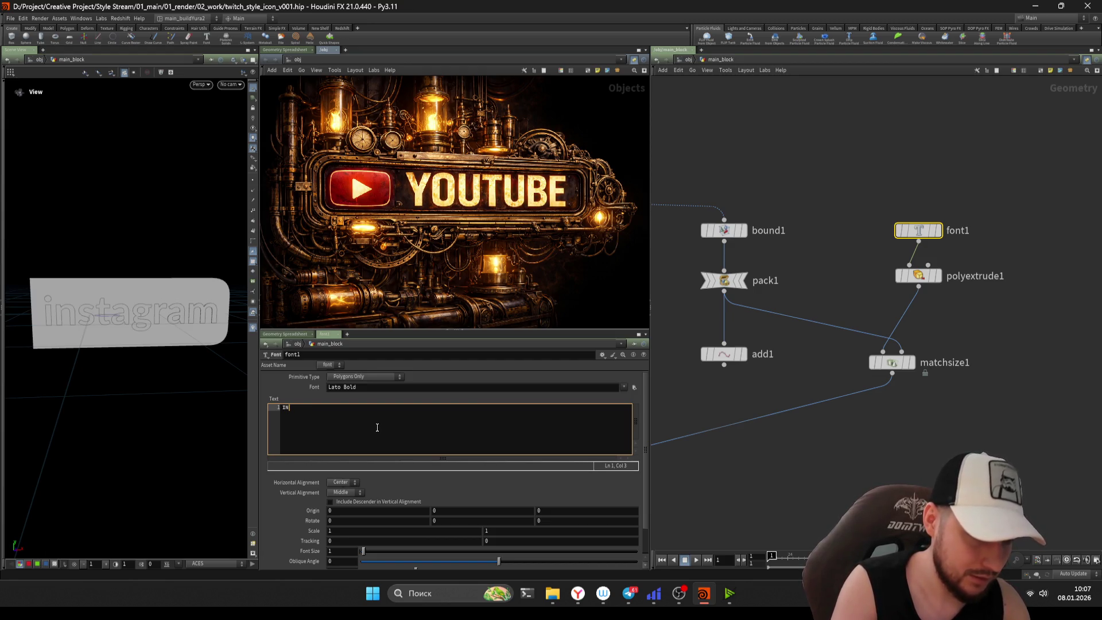
pyautogui.write('TAGRAN')
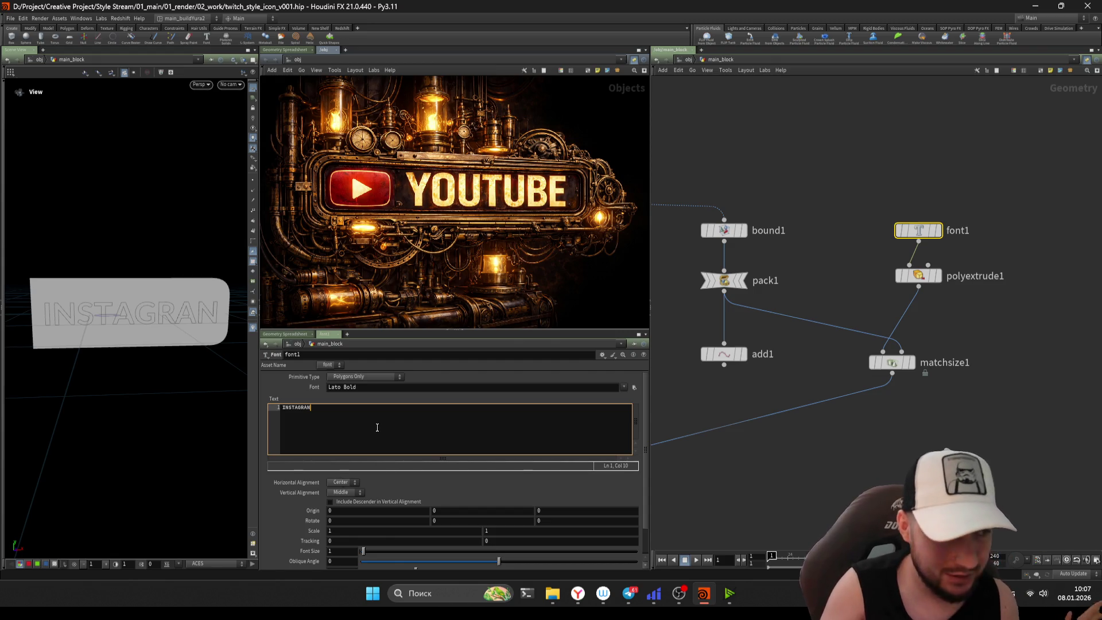
pyautogui.moveTo(782, 390); pyautogui.dragTo(824, 376, button='middle')
# - Delete the add1 and pack1 nodes
pyautogui.click(767, 340)
pyautogui.press('Delete')
pyautogui.moveTo(817, 309); pyautogui.dragTo(745, 249)
pyautogui.press('Delete')
# - Nudge merge1 upward and save the scene with Ctrl+S
pyautogui.scroll(-2, 767, 349)
pyautogui.moveTo(768, 350); pyautogui.dragTo(805, 319, button='middle')
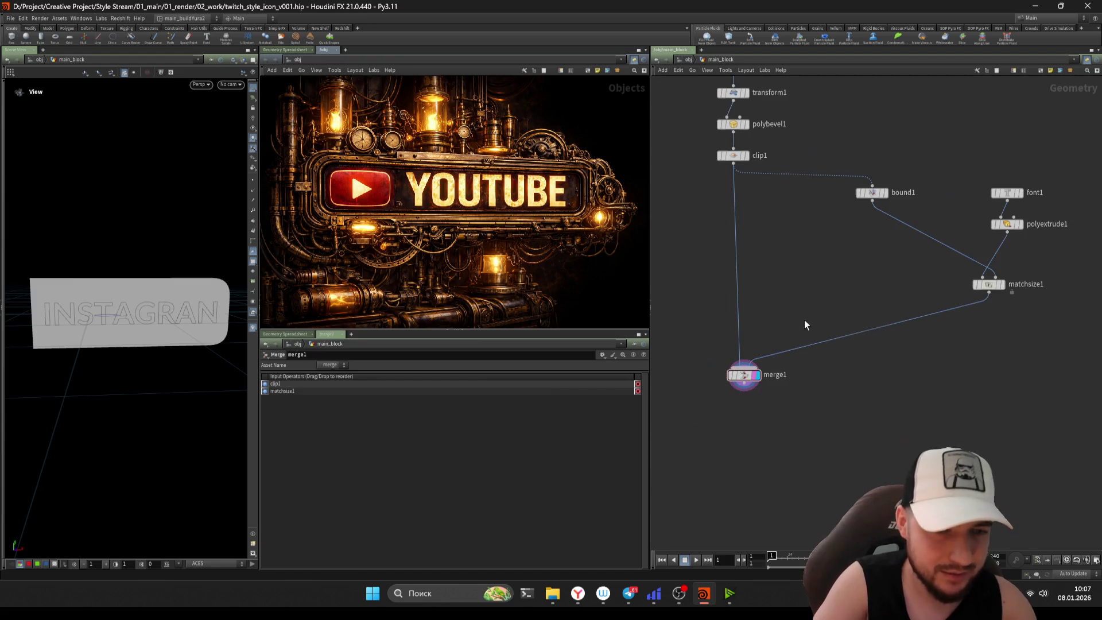
pyautogui.moveTo(748, 384); pyautogui.dragTo(741, 363)
pyautogui.hotkey('ctrl', 's')
pyautogui.moveTo(783, 429)
pyautogui.mouseDown(button='middle')
pyautogui.moveTo(828, 434)
pyautogui.moveTo(819, 356)
pyautogui.mouseUp(button='middle')
pyautogui.moveTo(736, 260); pyautogui.dragTo(738, 272, button='middle')
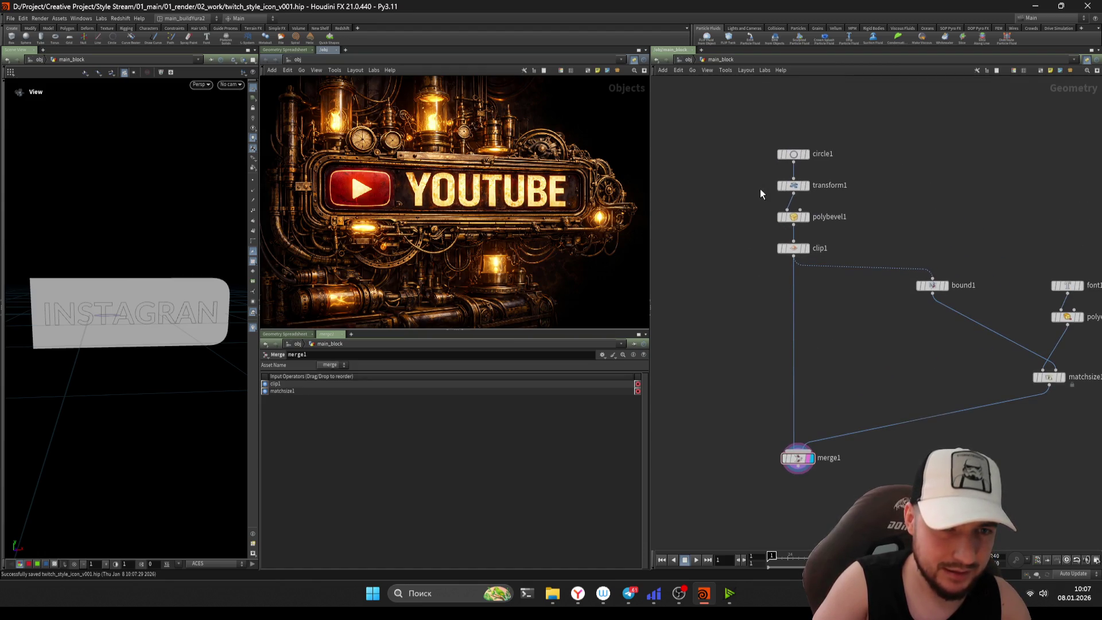
# - Insert a dot on the clip1→merge1 wire and feed it from polybevel1 instead
pyautogui.keyDown('alt'); pyautogui.moveTo(795, 355); pyautogui.dragTo(712, 317); pyautogui.keyUp('alt')
pyautogui.moveTo(781, 273); pyautogui.dragTo(794, 226)
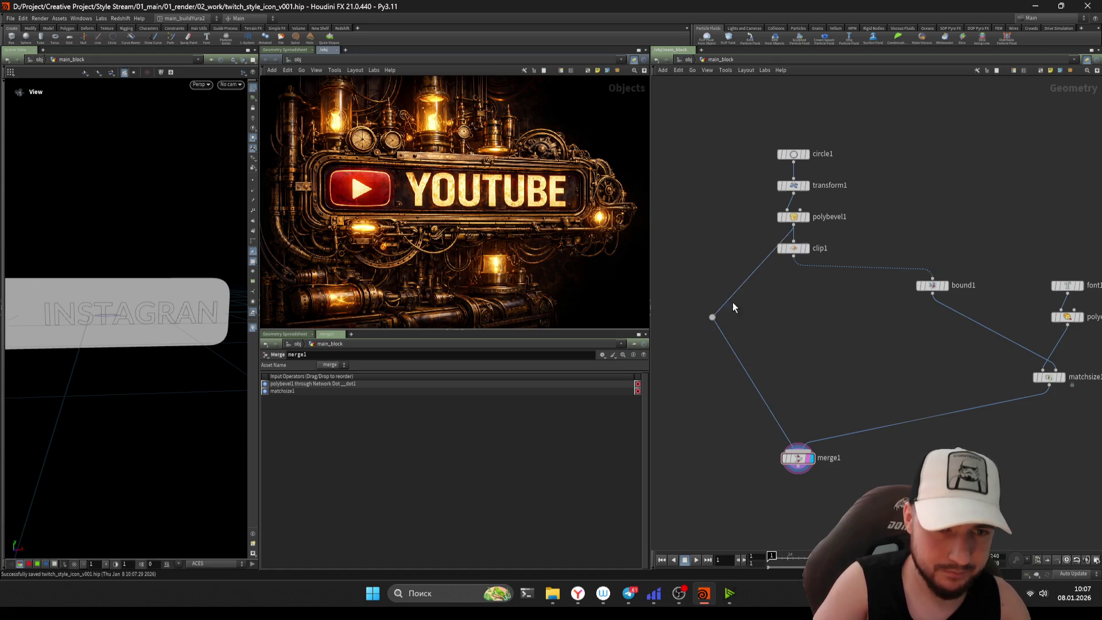
pyautogui.moveTo(715, 317); pyautogui.dragTo(710, 230)
pyautogui.moveTo(711, 230); pyautogui.dragTo(752, 187, button='middle')
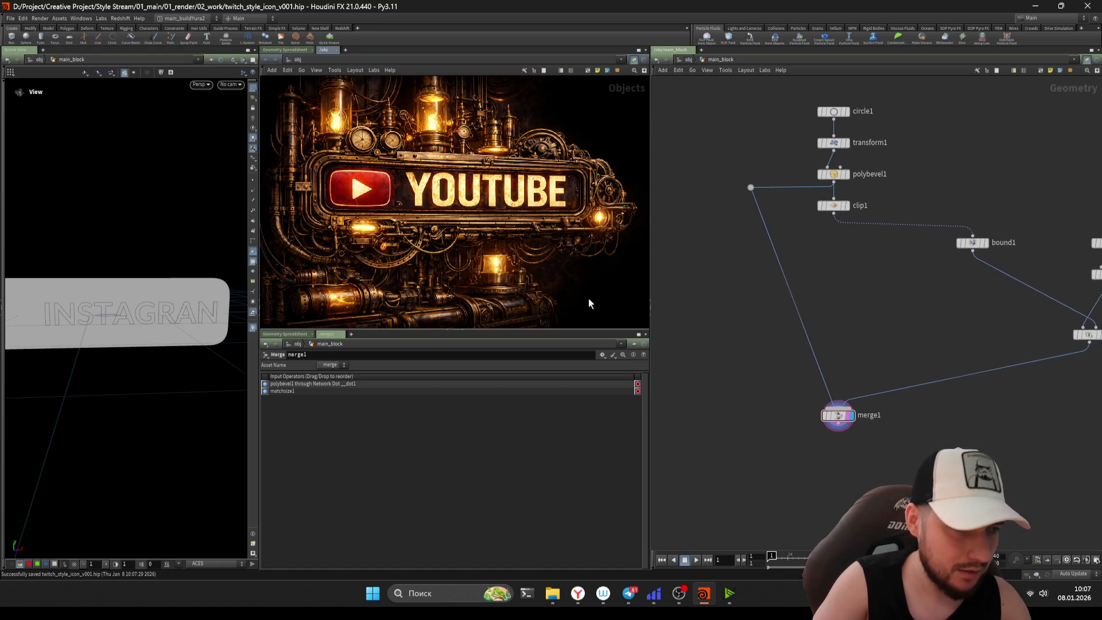
pyautogui.moveTo(139, 320)
pyautogui.mouseDown()
pyautogui.moveTo(173, 313)
pyautogui.moveTo(155, 327)
pyautogui.mouseUp()
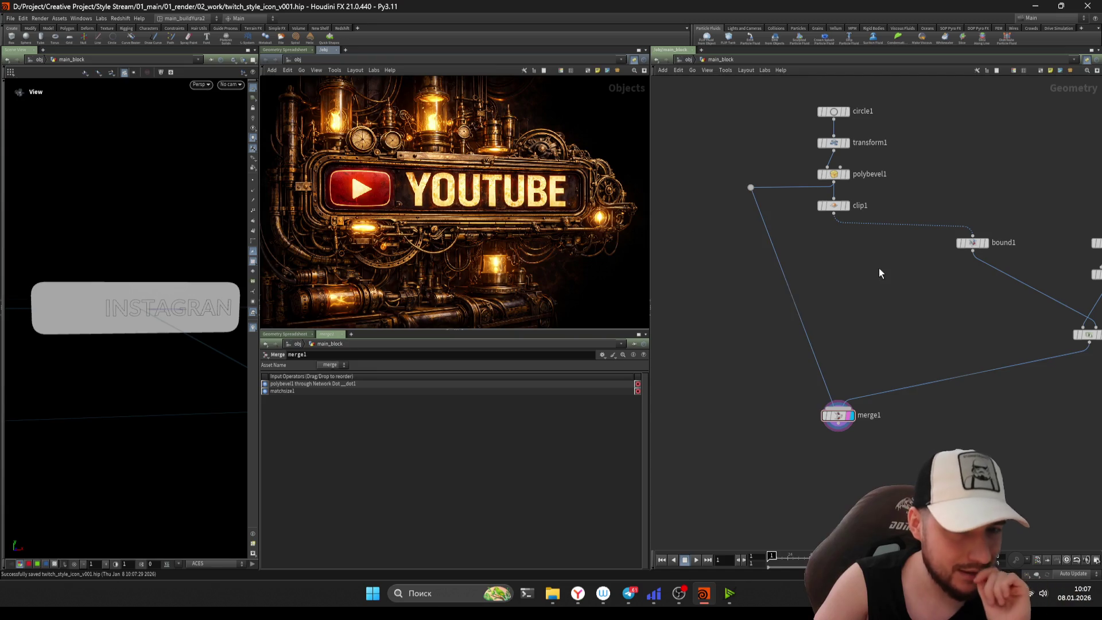
pyautogui.click(834, 205)
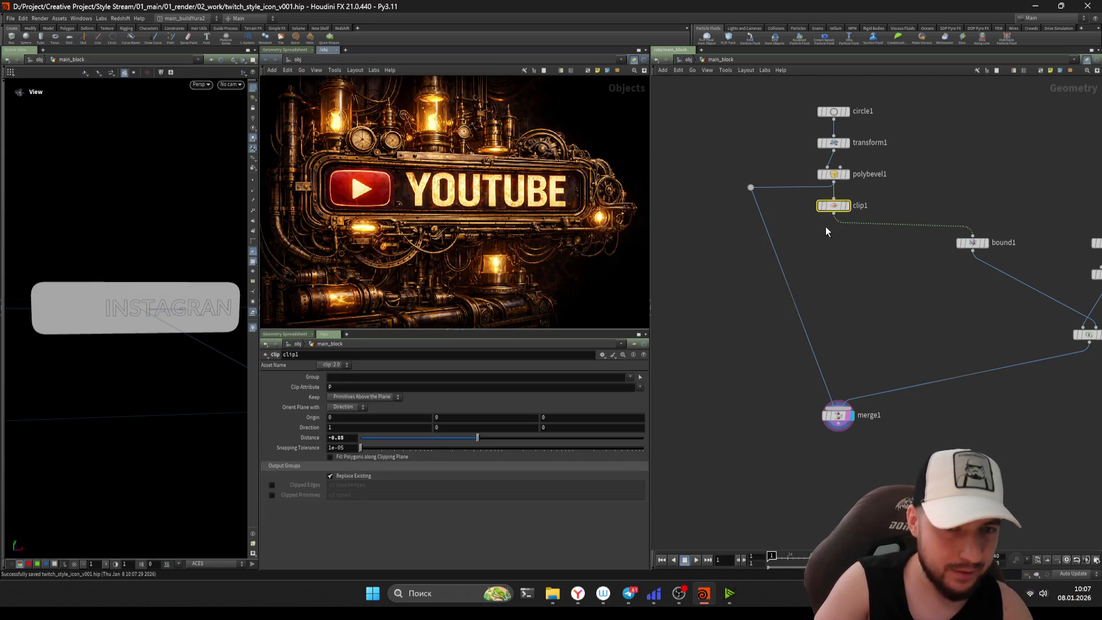
# - Move merge1 aside and Alt-drag clip1 to create clip2 below it
pyautogui.click(850, 205)
pyautogui.moveTo(849, 206); pyautogui.dragTo(891, 171, button='middle')
pyautogui.moveTo(879, 388); pyautogui.dragTo(844, 472)
pyautogui.keyDown('alt'); pyautogui.moveTo(875, 172); pyautogui.dragTo(845, 252); pyautogui.keyUp('alt')
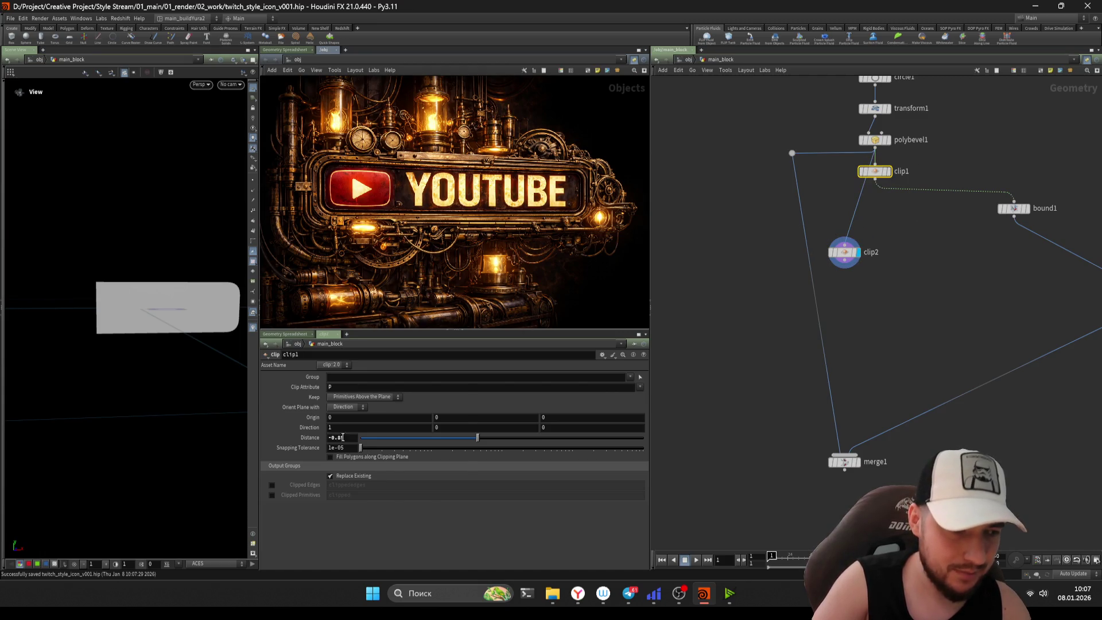
# - Link clip2's Distance to clip1's via relative reference ch("../clip1/dist")
pyautogui.rightClick(345, 438)
pyautogui.click(380, 458)
pyautogui.click(845, 253)
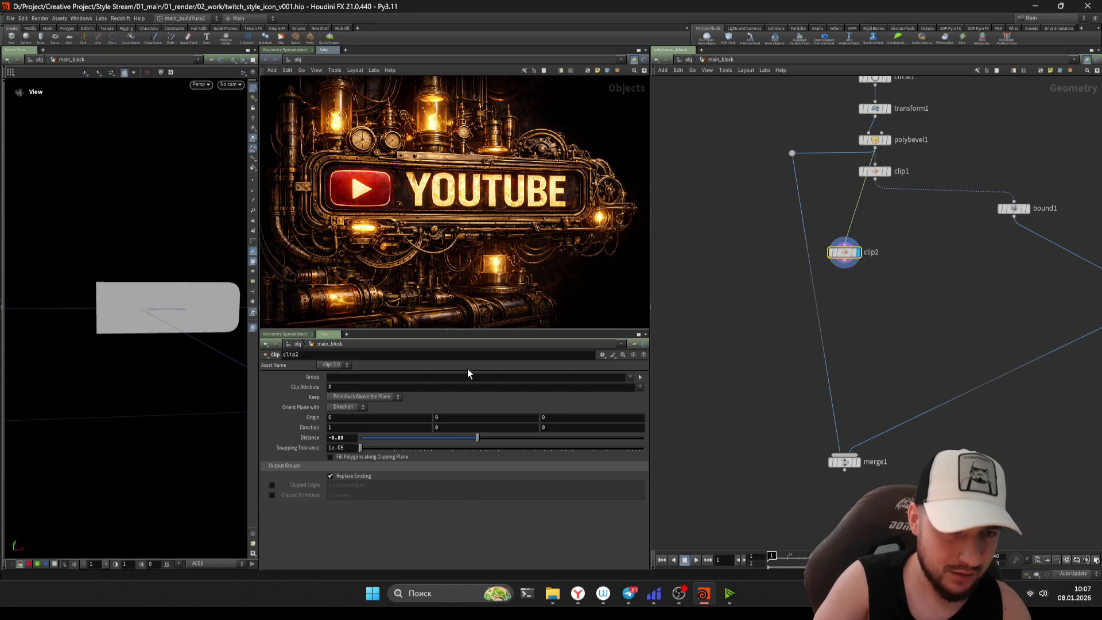
pyautogui.rightClick(347, 435)
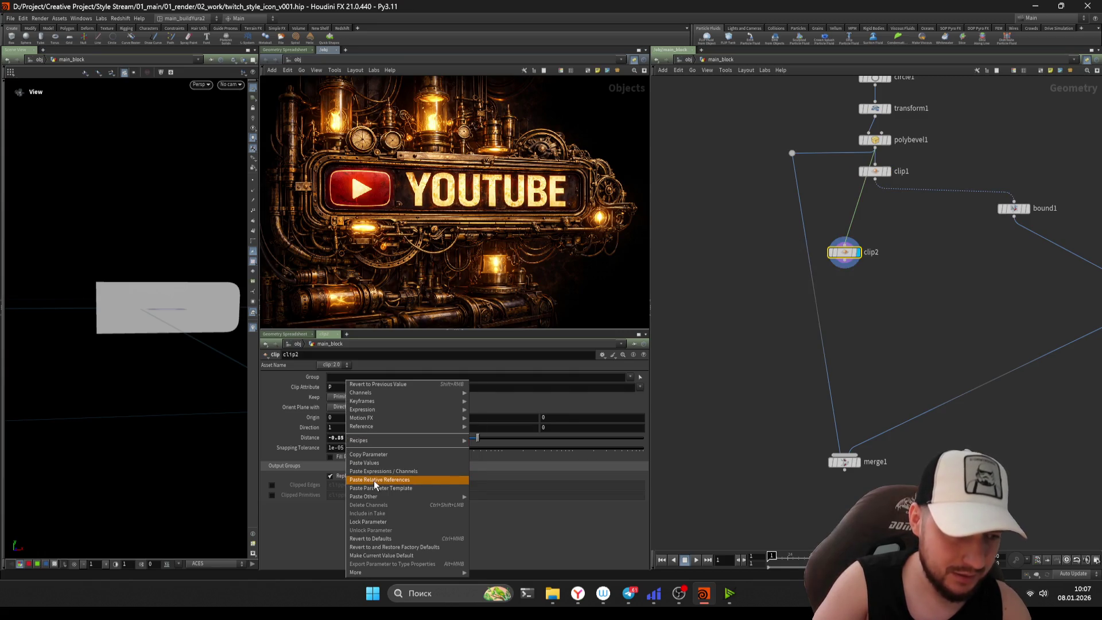
pyautogui.click(378, 484)
pyautogui.click(307, 438)
pyautogui.click(307, 438)
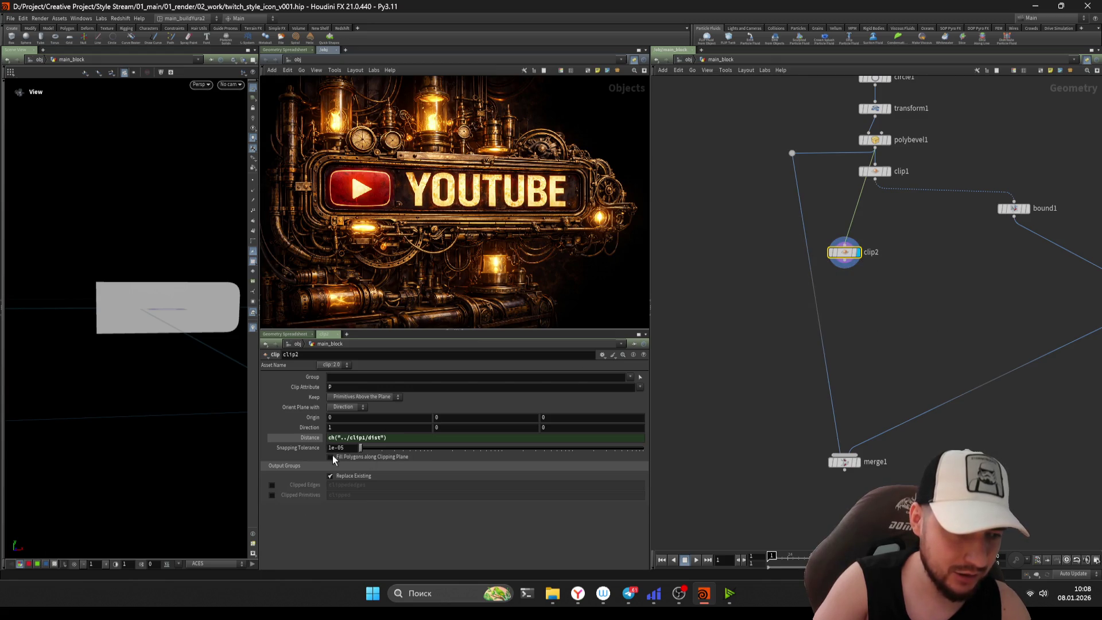
# - Set clip2's Keep option to All Primitives, leaving clip-plane filling off
pyautogui.click(336, 458)
pyautogui.click(336, 457)
pyautogui.click(341, 407)
pyautogui.click(341, 415)
pyautogui.click(361, 397)
pyautogui.click(359, 414)
pyautogui.click(352, 399)
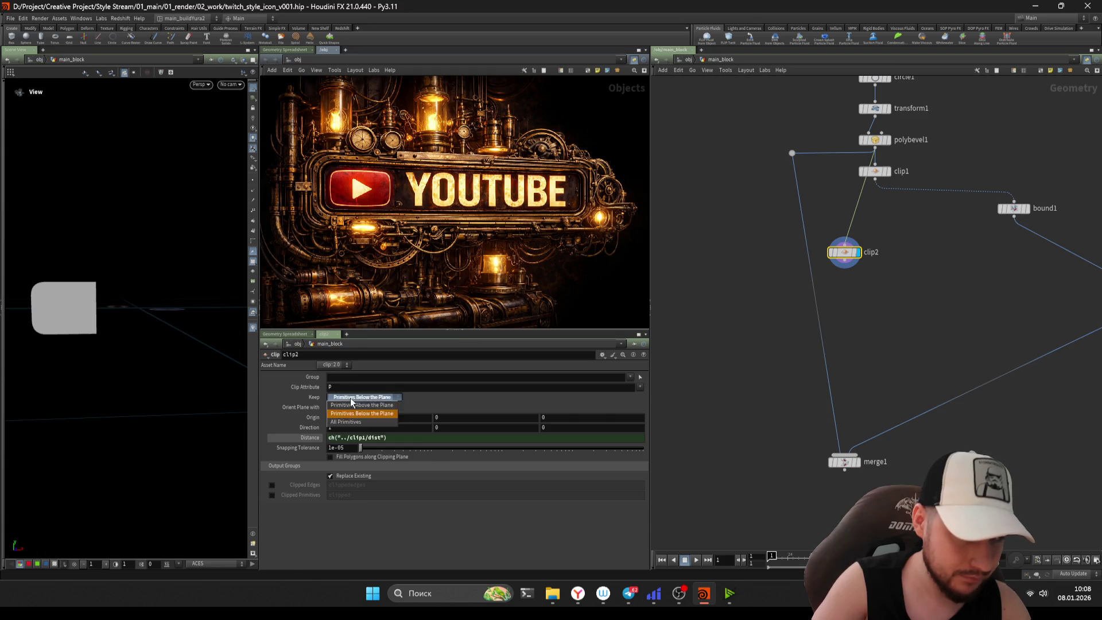
pyautogui.click(347, 422)
# - Orbit to the plate's rounded edges, switch the viewport to geometry selection, and shift merge1 left
pyautogui.scroll(5, 128, 349)
pyautogui.moveTo(178, 320)
pyautogui.mouseDown()
pyautogui.moveTo(140, 360)
pyautogui.moveTo(143, 256)
pyautogui.mouseUp()
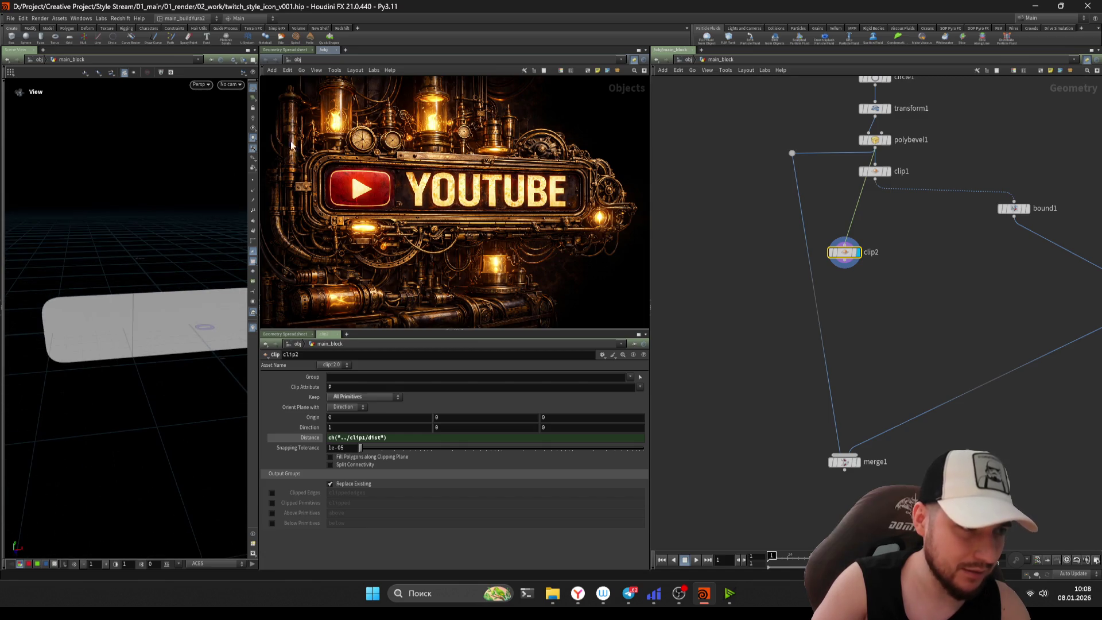
pyautogui.click(2, 129)
pyautogui.click(7, 127)
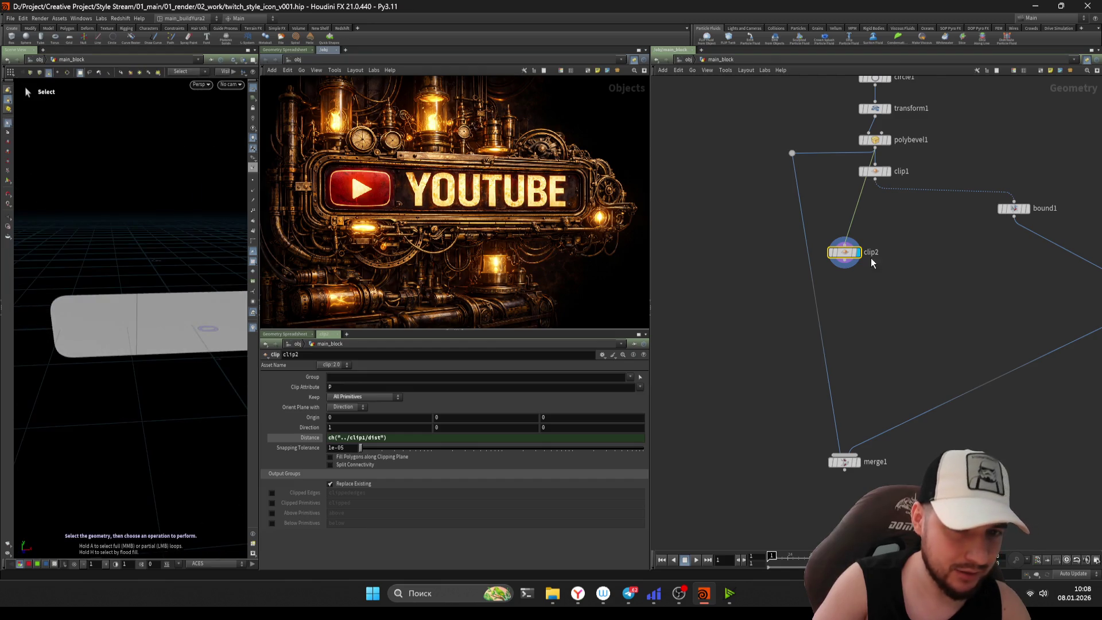
pyautogui.scroll(-3, 878, 265)
pyautogui.moveTo(853, 342); pyautogui.dragTo(816, 354)
pyautogui.moveTo(831, 249); pyautogui.dragTo(820, 300, button='middle')
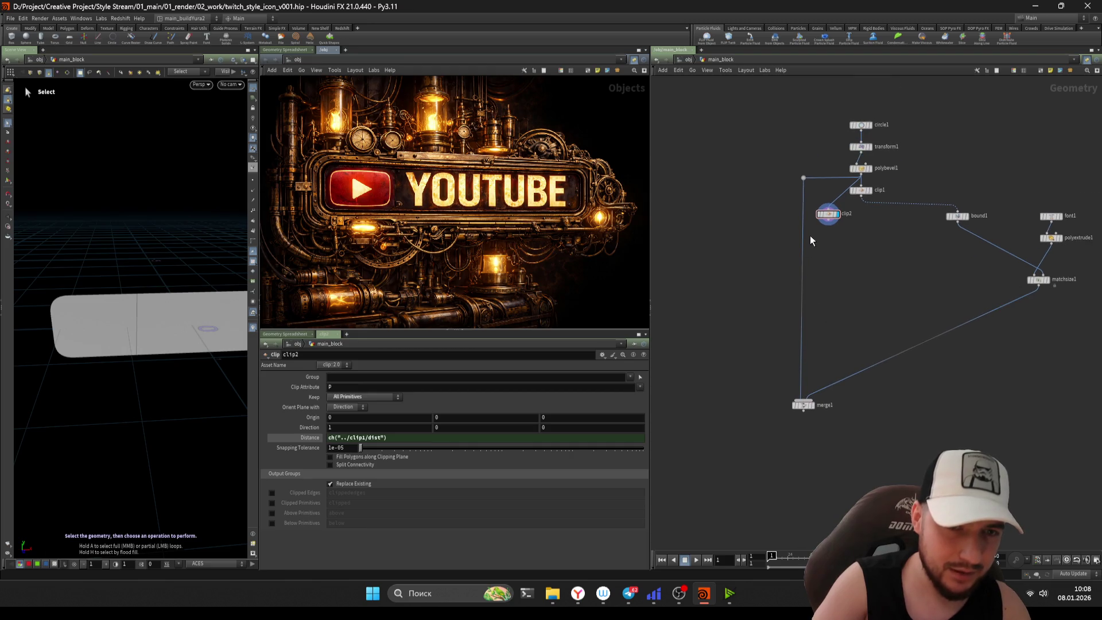
pyautogui.moveTo(830, 253); pyautogui.dragTo(835, 267, button='middle')
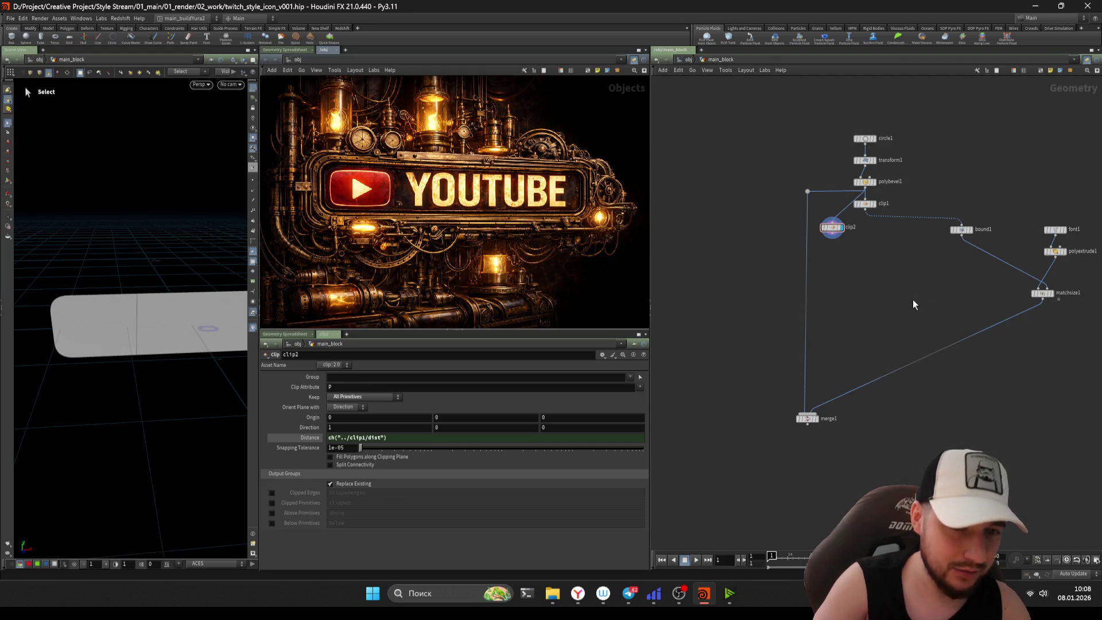
# - Add a Group Create node, group1, connected to clip2's output
pyautogui.press('Tab')
pyautogui.write('gro')
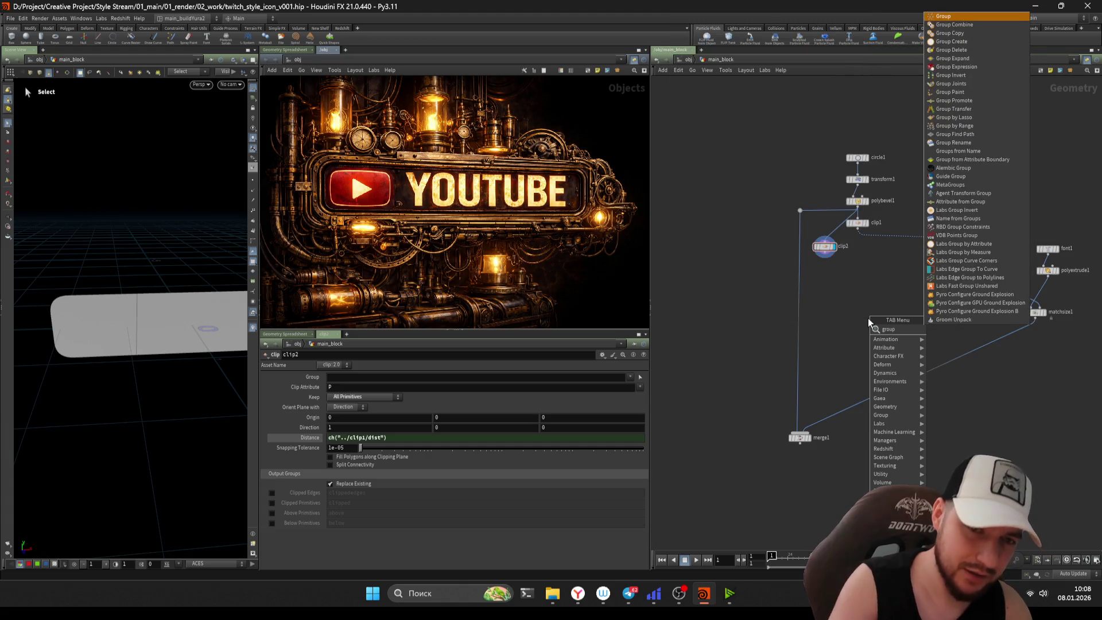
pyautogui.press('Return')
pyautogui.click(868, 316)
pyautogui.click(868, 315)
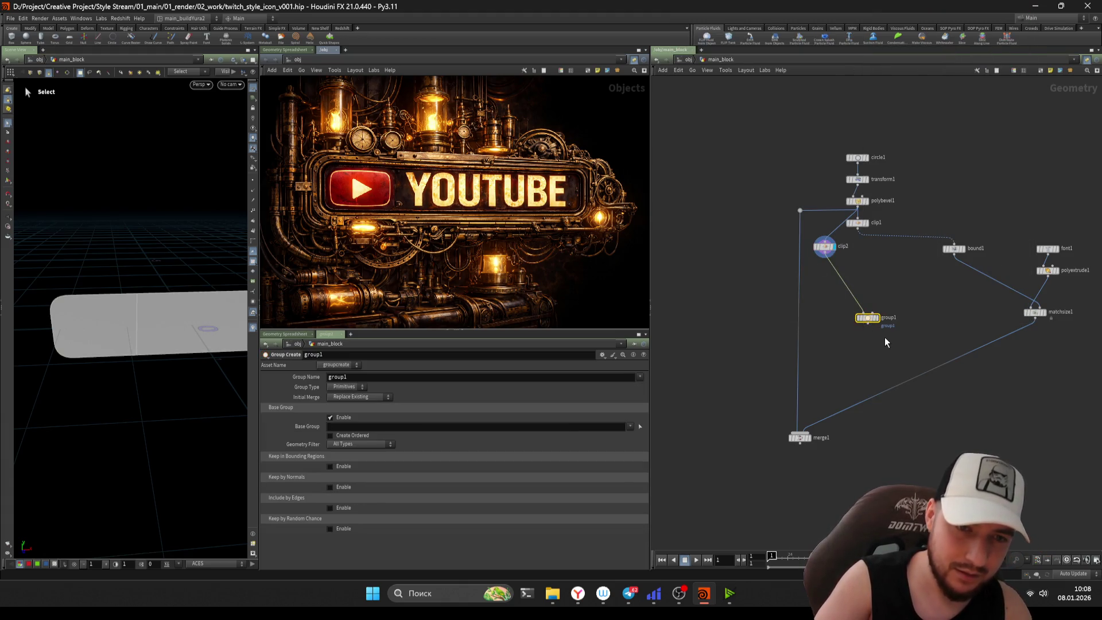
# - Set group1's Group Type to Edges with Include by Edges on unshared edges
pyautogui.click(344, 509)
pyautogui.scroll(-2, 341, 515)
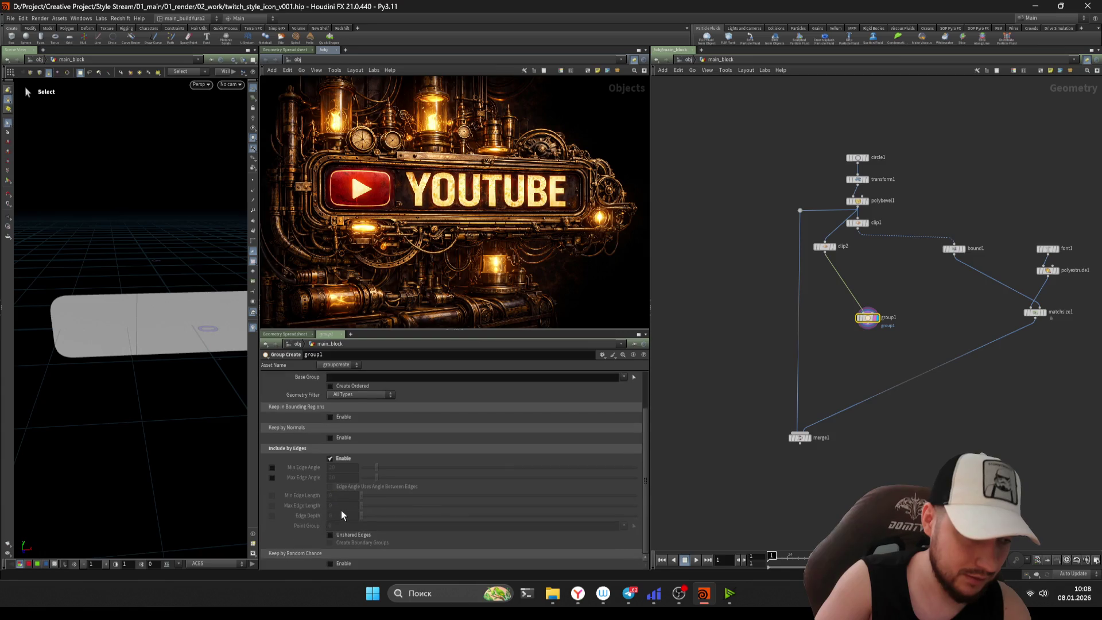
pyautogui.click(341, 538)
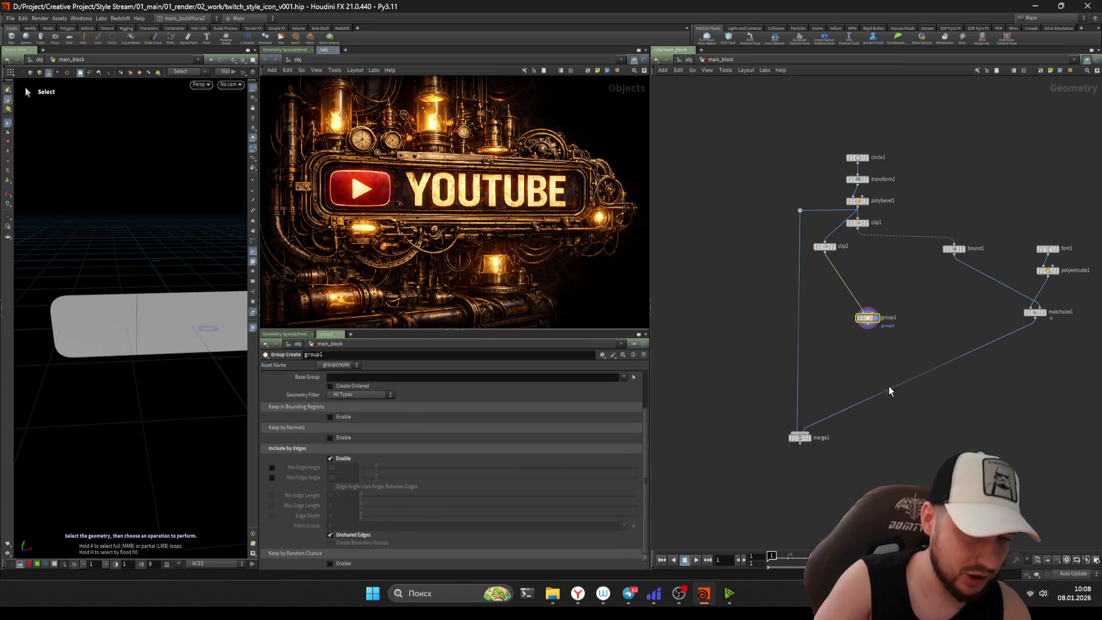
pyautogui.click(352, 395)
pyautogui.scroll(2, 319, 461)
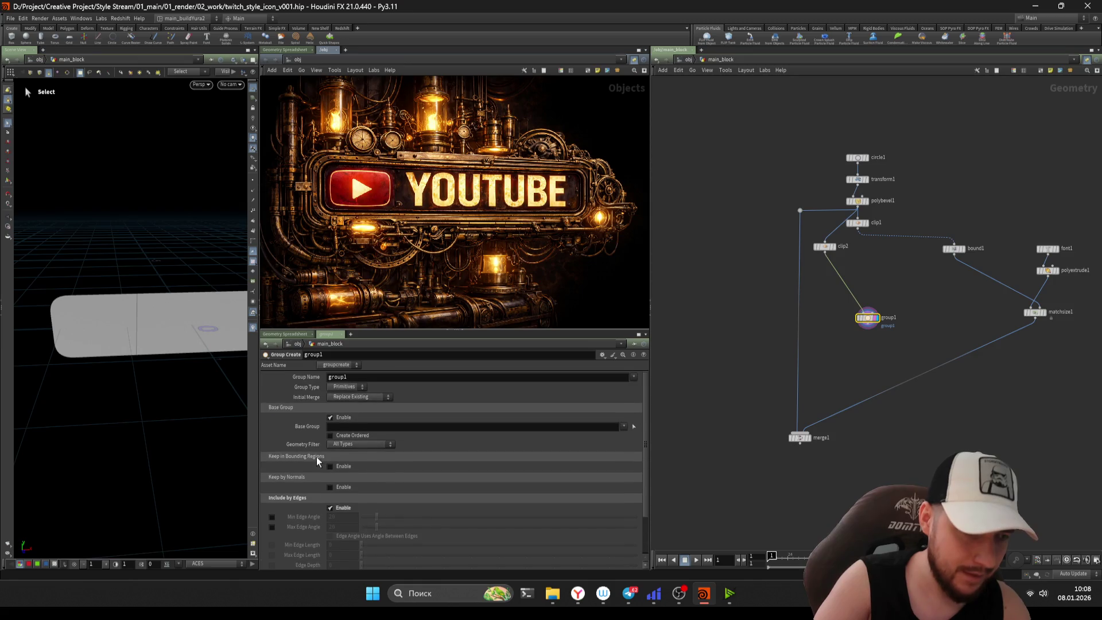
pyautogui.click(346, 387)
pyautogui.click(353, 407)
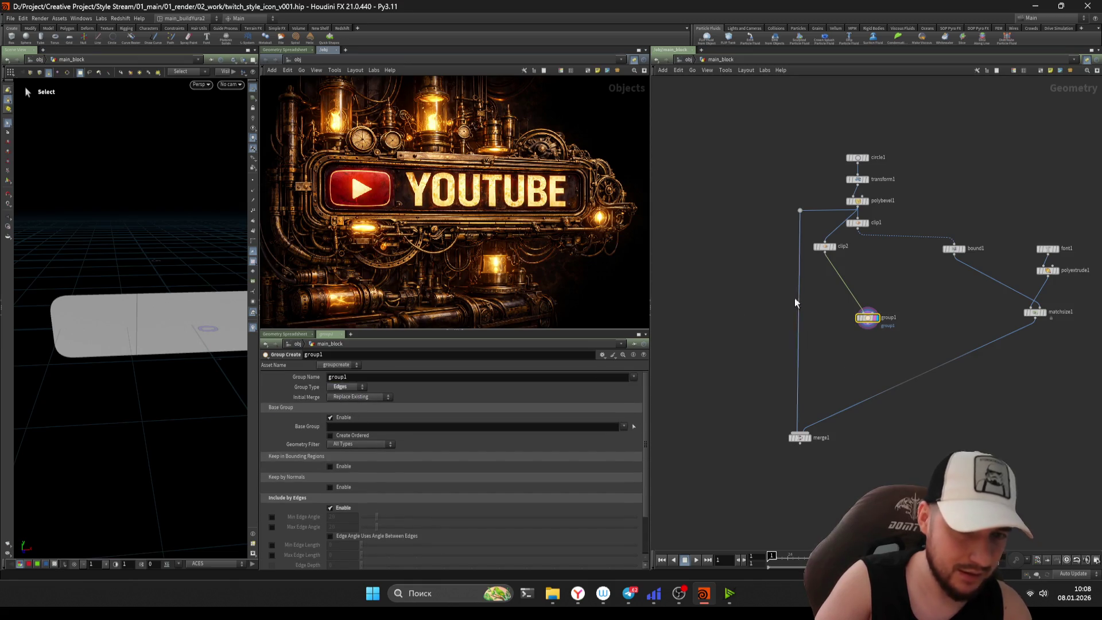
pyautogui.press('Return')
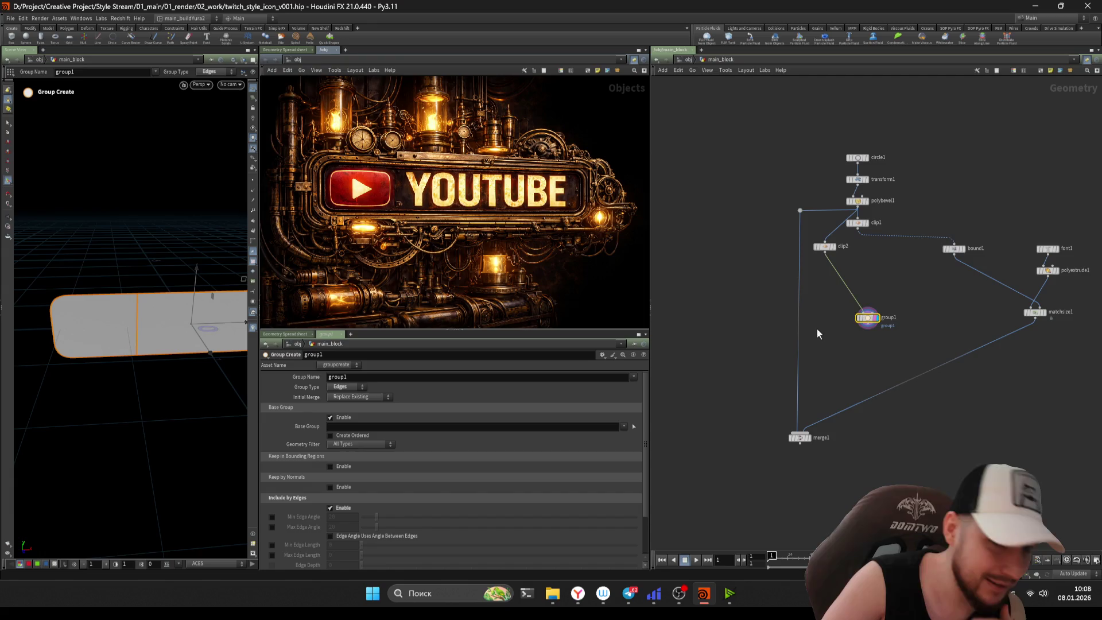
# - Move group1 down-left and adjust clip2's connectivity option, reviewing both nodes
pyautogui.moveTo(868, 318); pyautogui.dragTo(838, 345)
pyautogui.moveTo(859, 290); pyautogui.dragTo(797, 240)
pyautogui.click(331, 465)
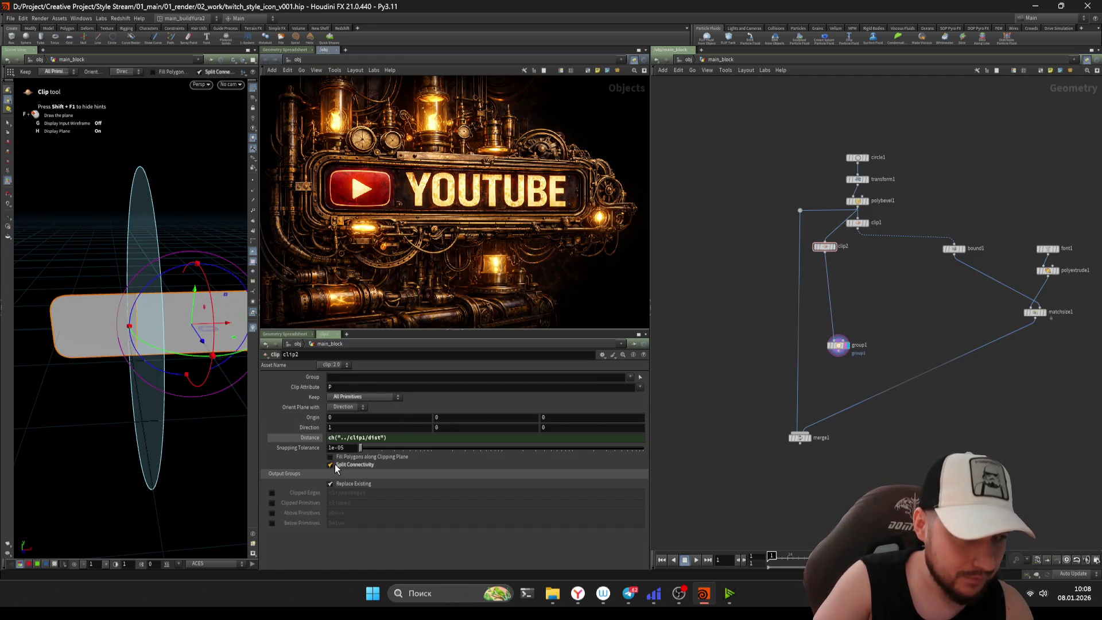
pyautogui.click(839, 346)
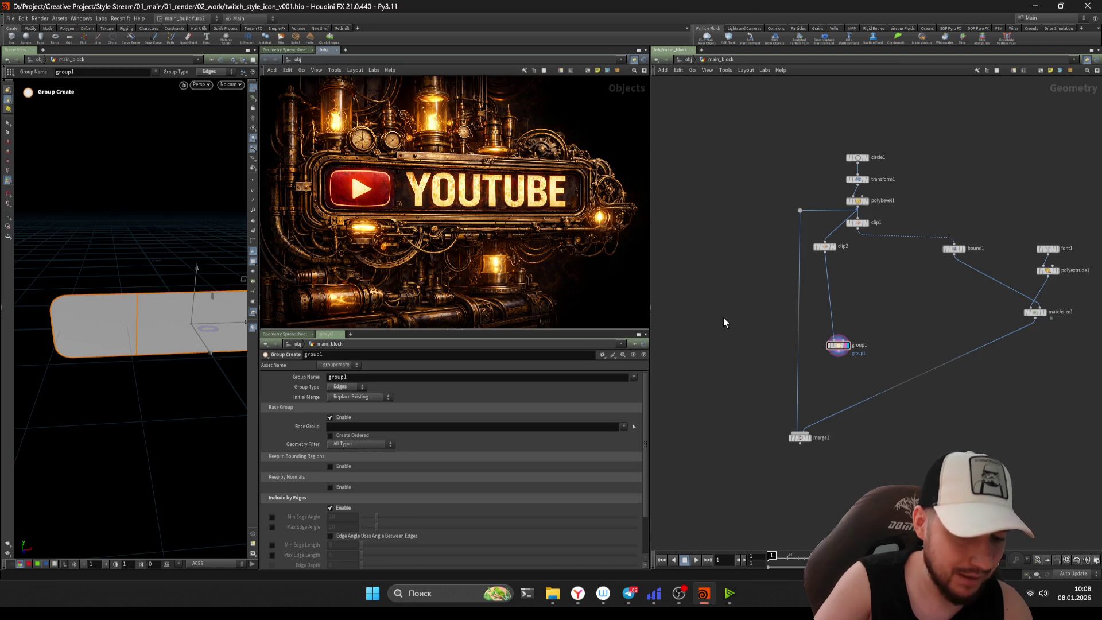
pyautogui.moveTo(849, 286); pyautogui.dragTo(723, 238)
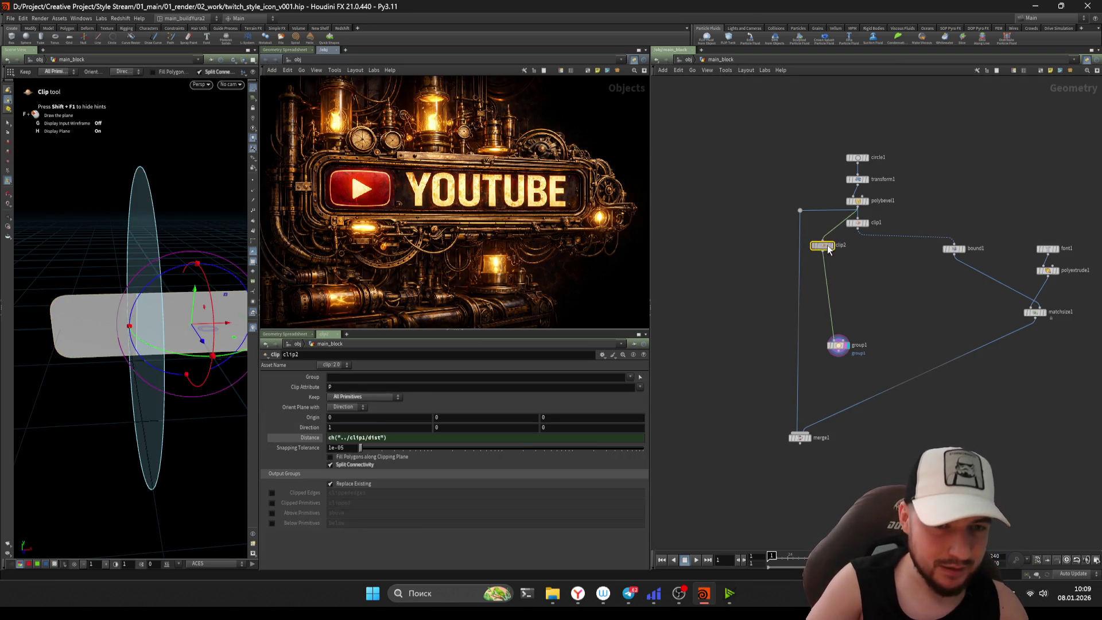
# - Lay out clip2 and group1 as a column and place them left of polybevel1
pyautogui.click(837, 346)
pyautogui.scroll(1, 818, 358)
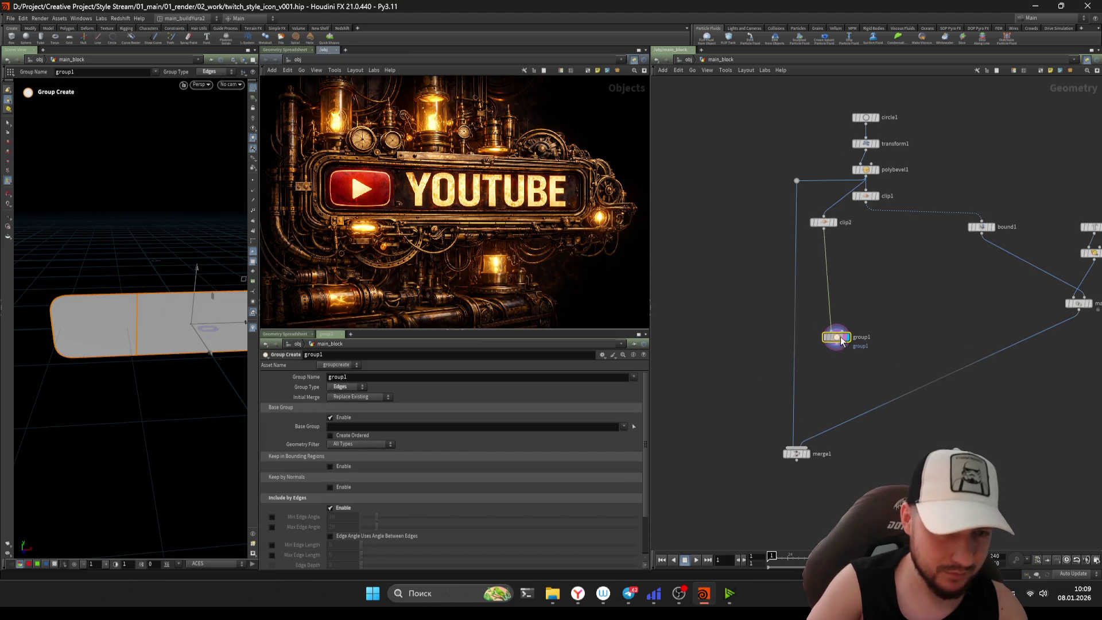
pyautogui.moveTo(908, 297); pyautogui.dragTo(746, 201)
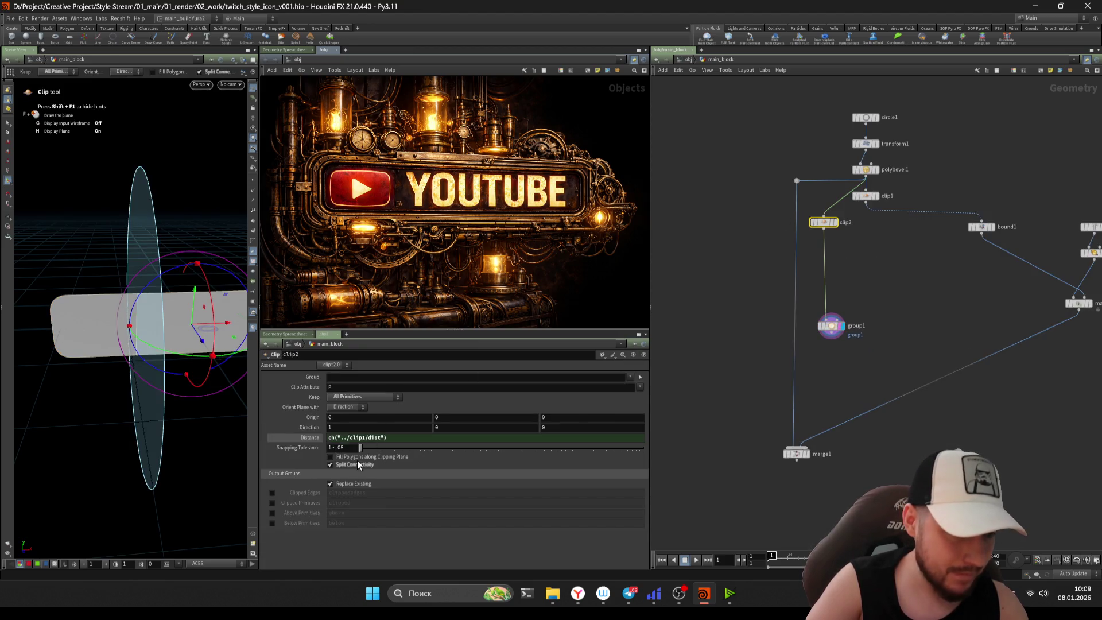
pyautogui.click(831, 326)
pyautogui.scroll(1, 854, 334)
pyautogui.scroll(1, 857, 342)
pyautogui.moveTo(856, 342); pyautogui.dragTo(766, 158)
pyautogui.press('l')
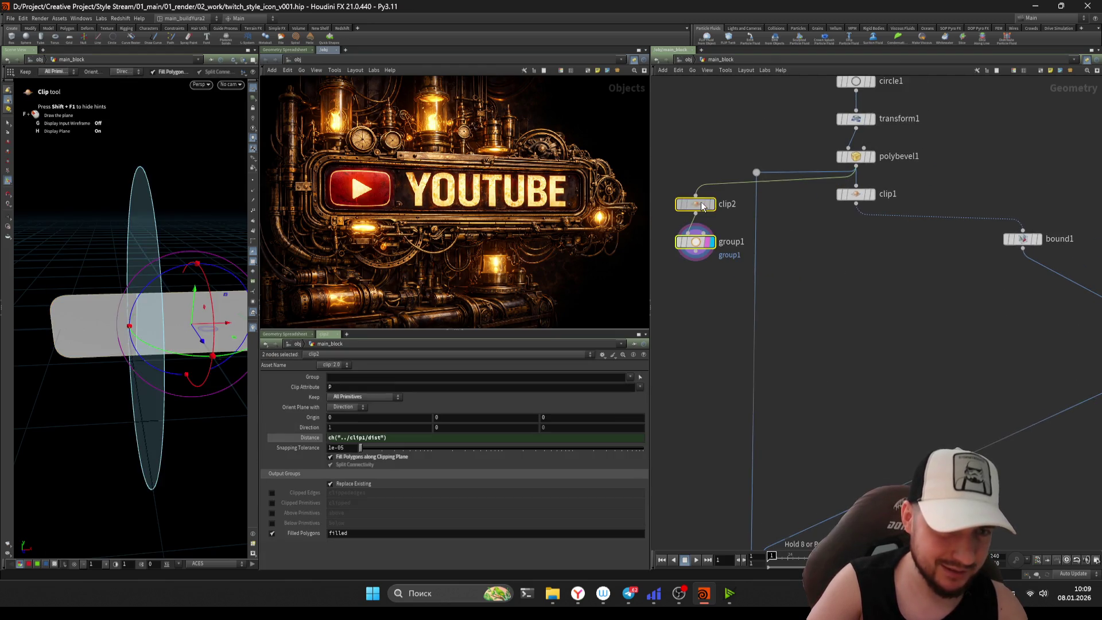
pyautogui.moveTo(702, 206); pyautogui.dragTo(802, 262, button='middle')
pyautogui.moveTo(802, 262)
pyautogui.mouseDown()
pyautogui.moveTo(738, 230)
pyautogui.moveTo(727, 240)
pyautogui.mouseUp()
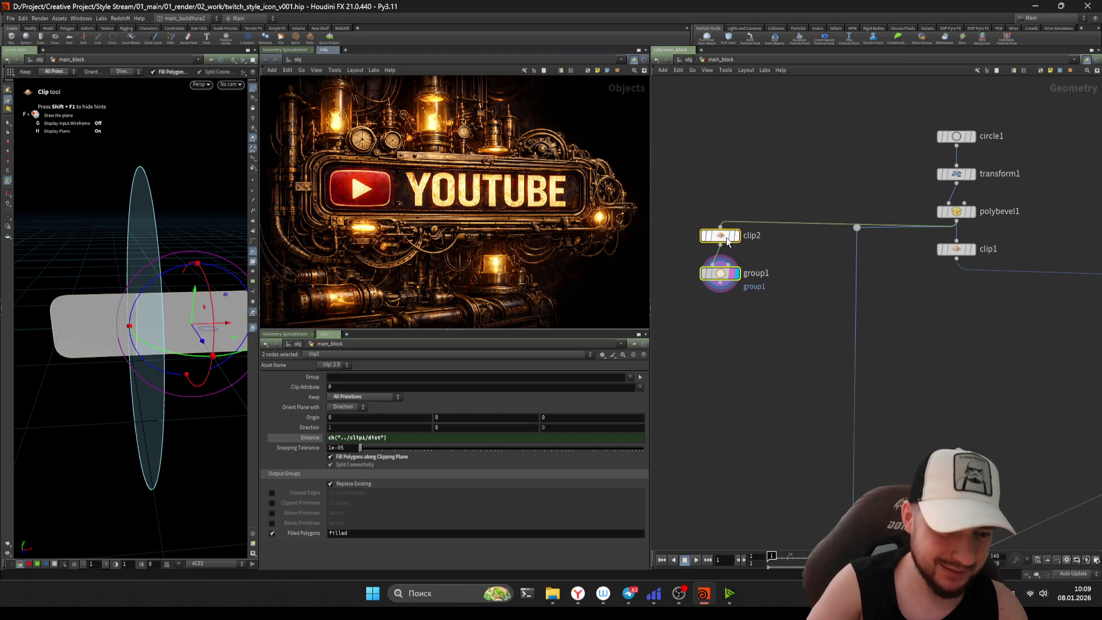
# - Review clip2's clipping-plane fill setting and group1's settings
pyautogui.click(714, 271)
pyautogui.moveTo(697, 263); pyautogui.dragTo(715, 273, button='middle')
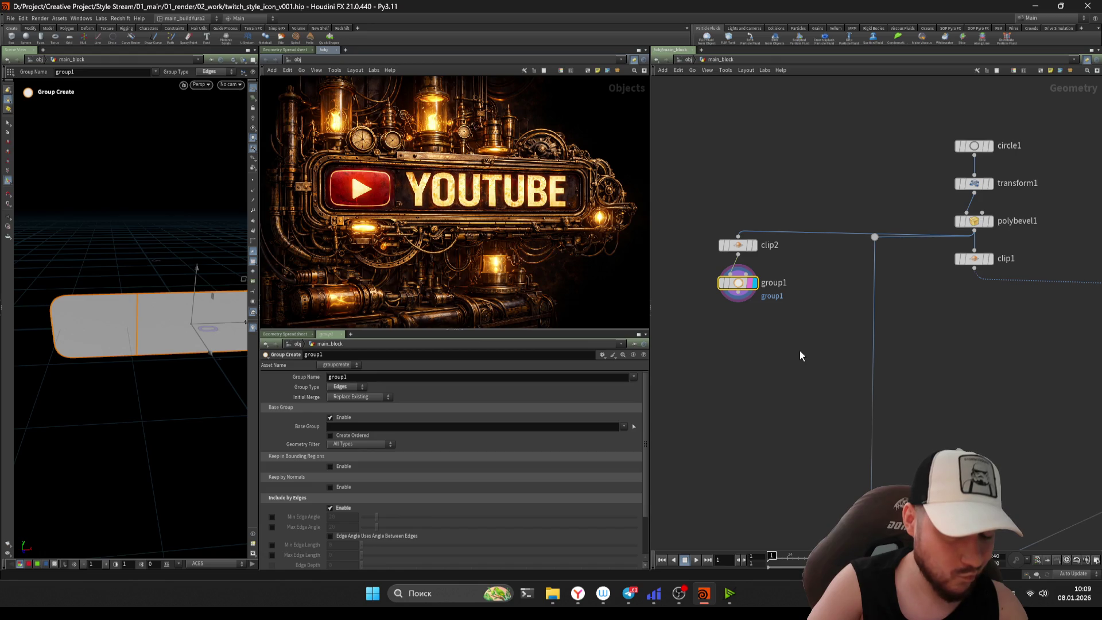
pyautogui.click(738, 246)
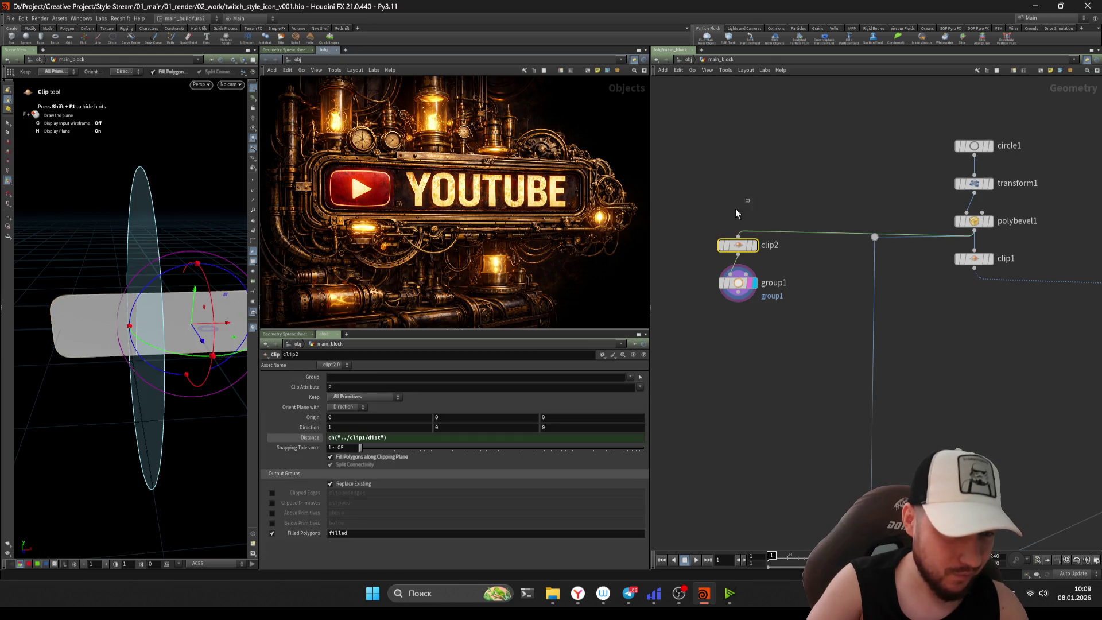
pyautogui.moveTo(785, 320); pyautogui.dragTo(670, 260)
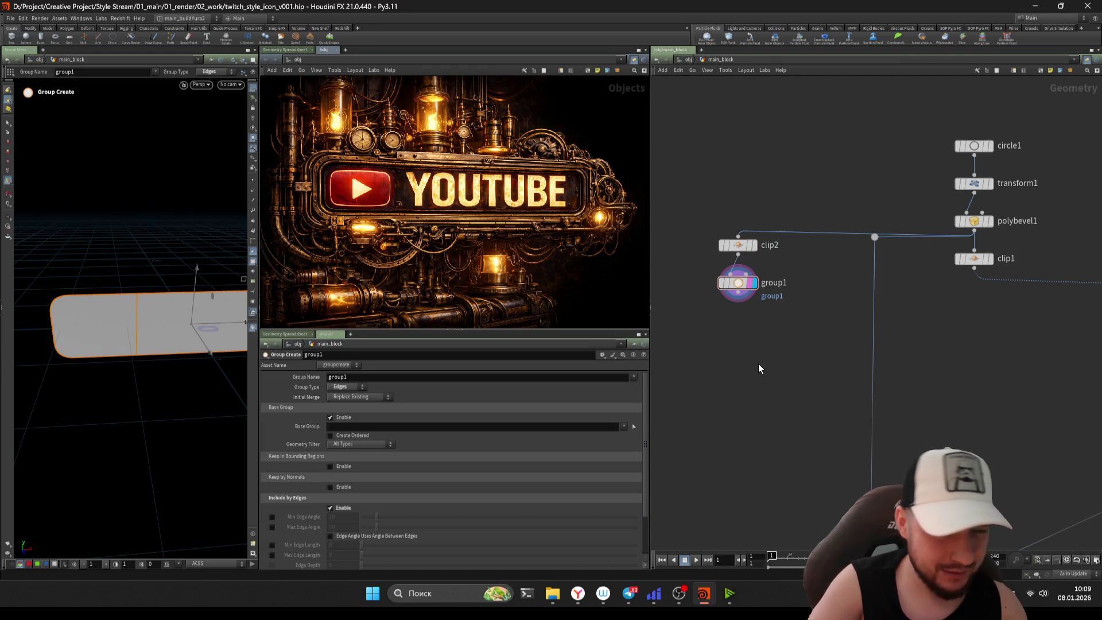
pyautogui.scroll(2, 738, 348)
pyautogui.press('Tab')
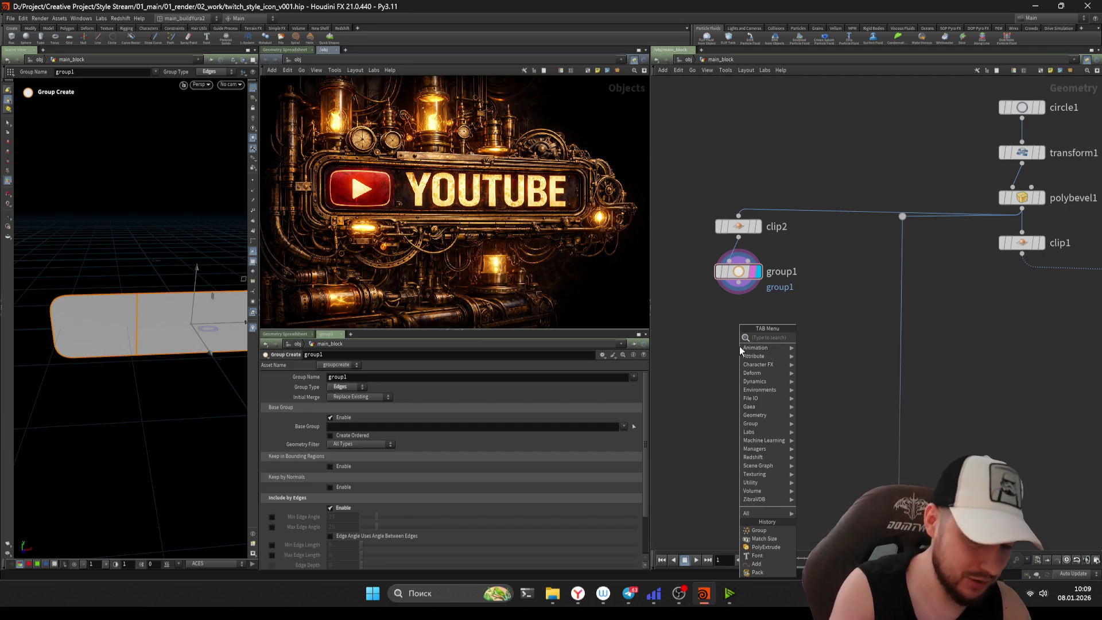
# - Enable clip2's Above and Below Primitives output groups
pyautogui.press('Escape')
pyautogui.scroll(1, 739, 255)
pyautogui.moveTo(758, 160); pyautogui.dragTo(675, 233)
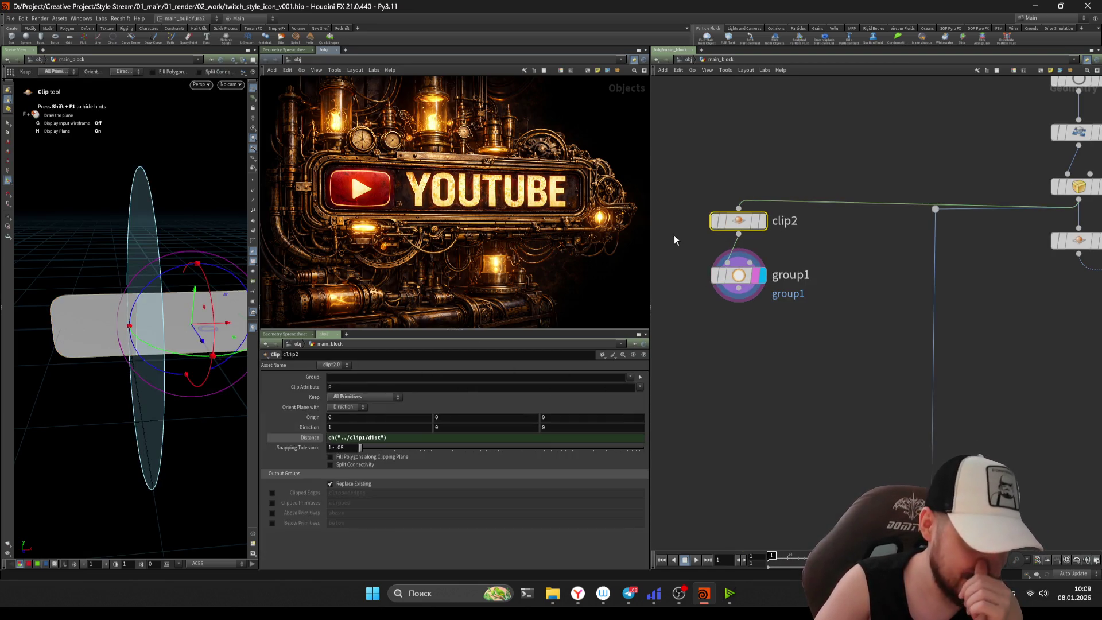
pyautogui.click(272, 512)
pyautogui.click(272, 523)
pyautogui.click(812, 389)
# - Make group1 a Primitives group with Base Group set to below
pyautogui.click(753, 279)
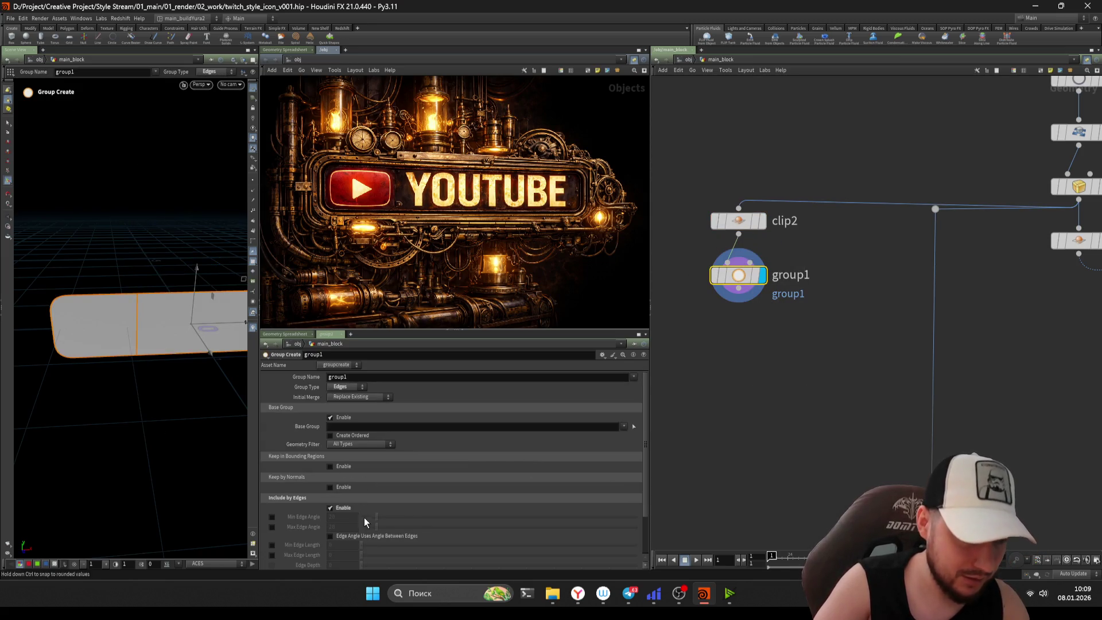
pyautogui.click(345, 387)
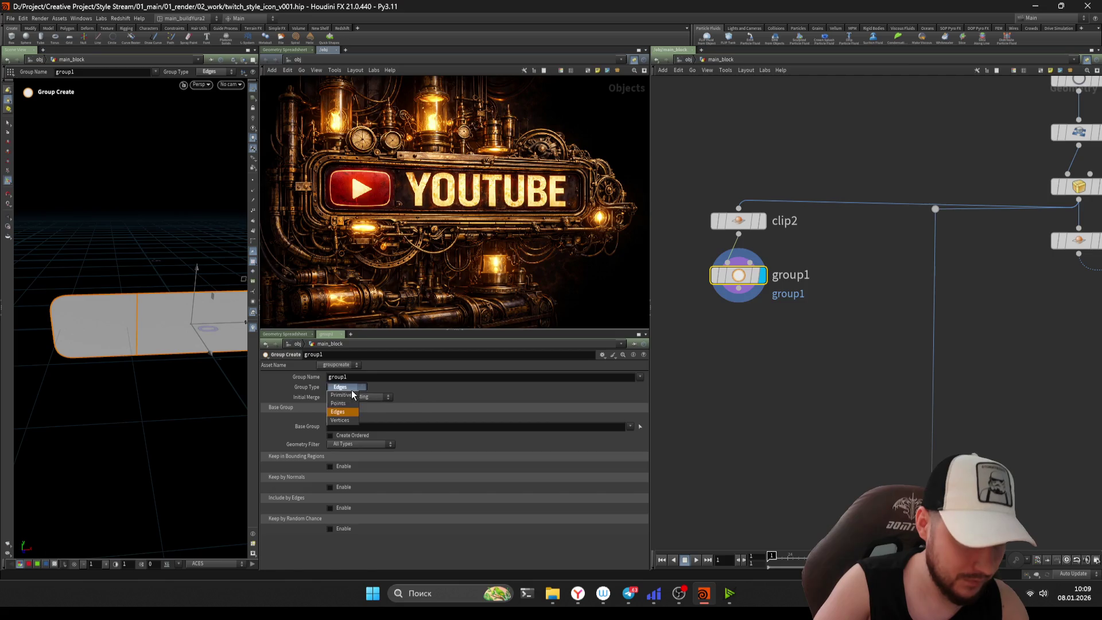
pyautogui.click(344, 395)
pyautogui.click(631, 426)
pyautogui.click(635, 435)
pyautogui.click(631, 426)
pyautogui.click(634, 444)
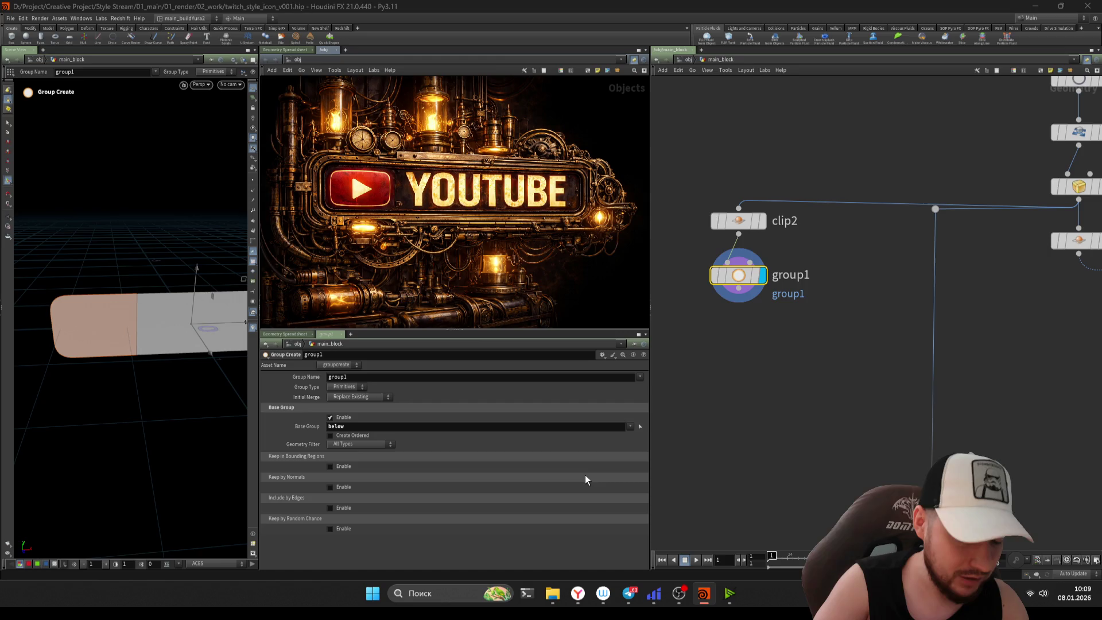
# - Scroll through group1's parameters and return the viewport to camera navigation
pyautogui.scroll(-4, 787, 397)
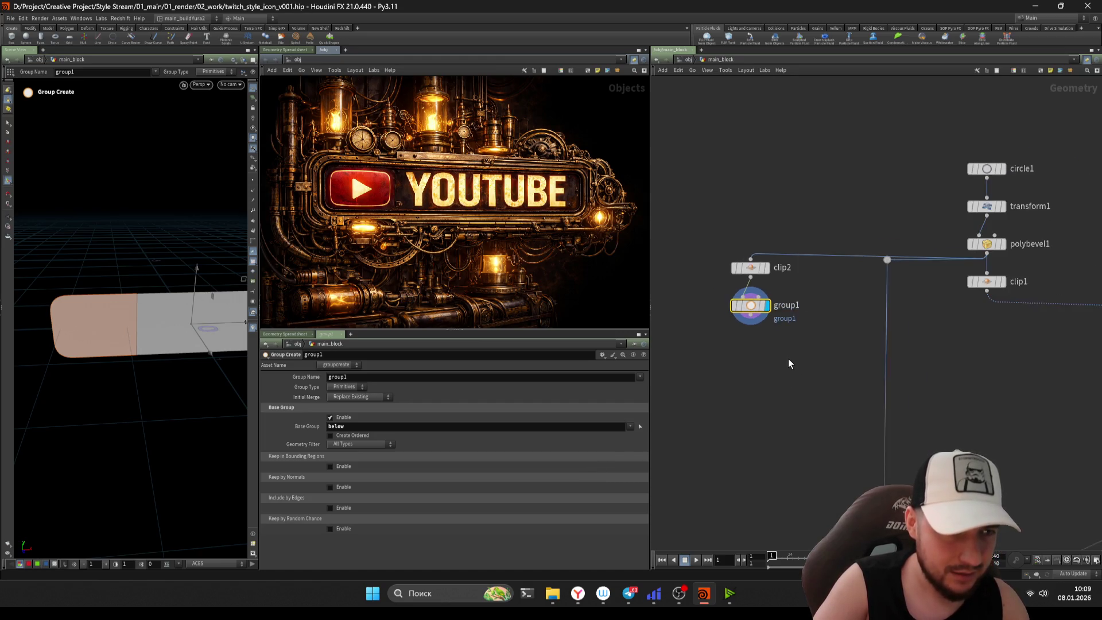
pyautogui.scroll(-2, 785, 361)
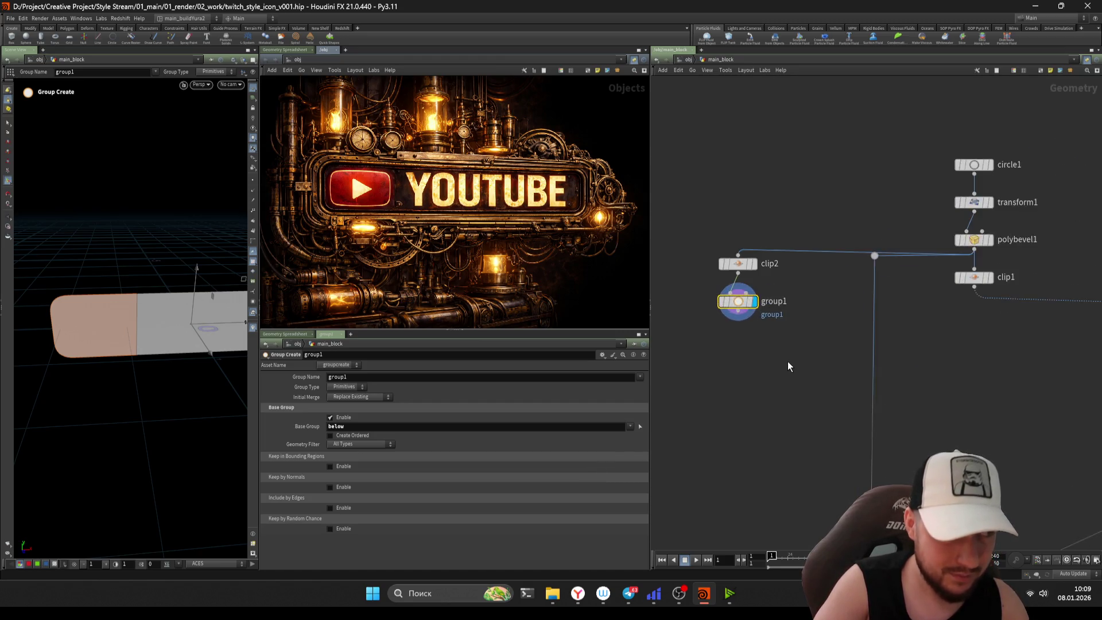
pyautogui.scroll(-2, 788, 366)
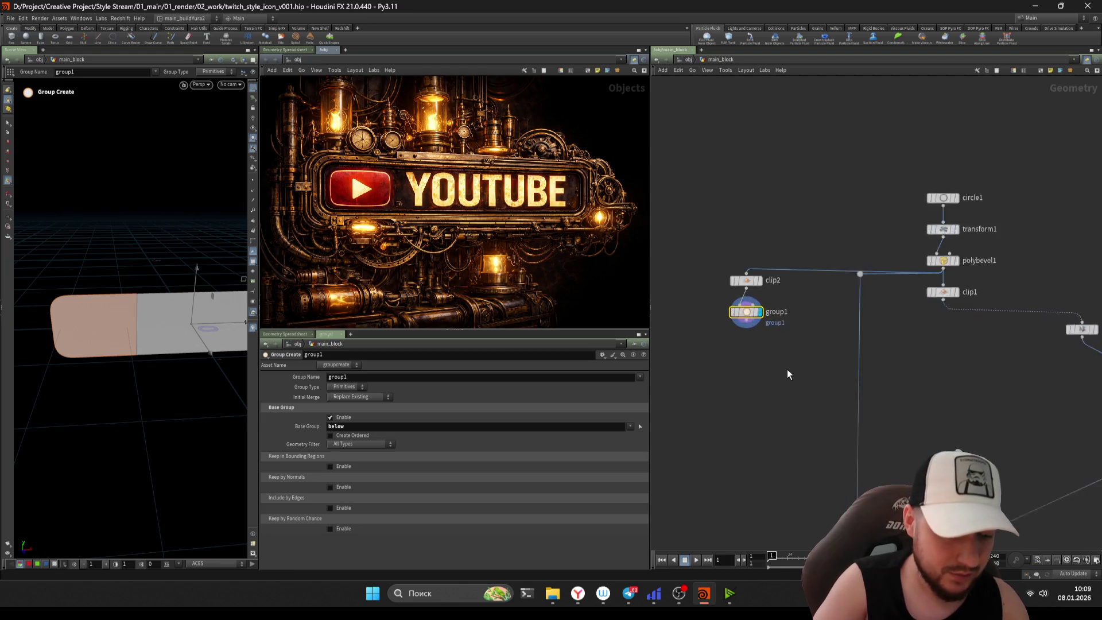
pyautogui.scroll(-1, 787, 371)
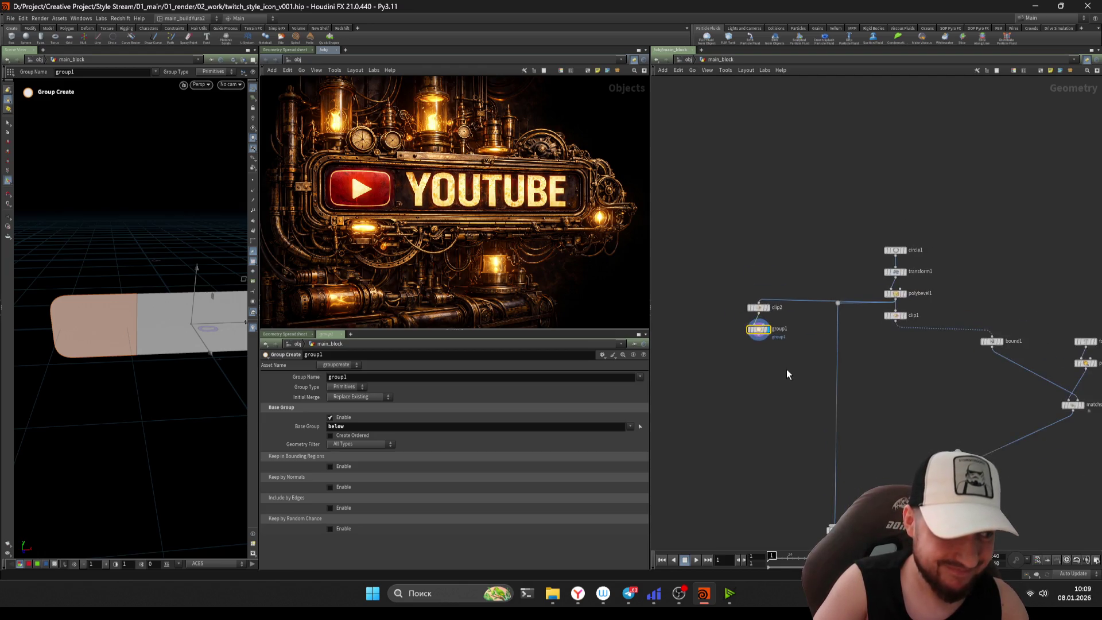
pyautogui.scroll(-1, 786, 370)
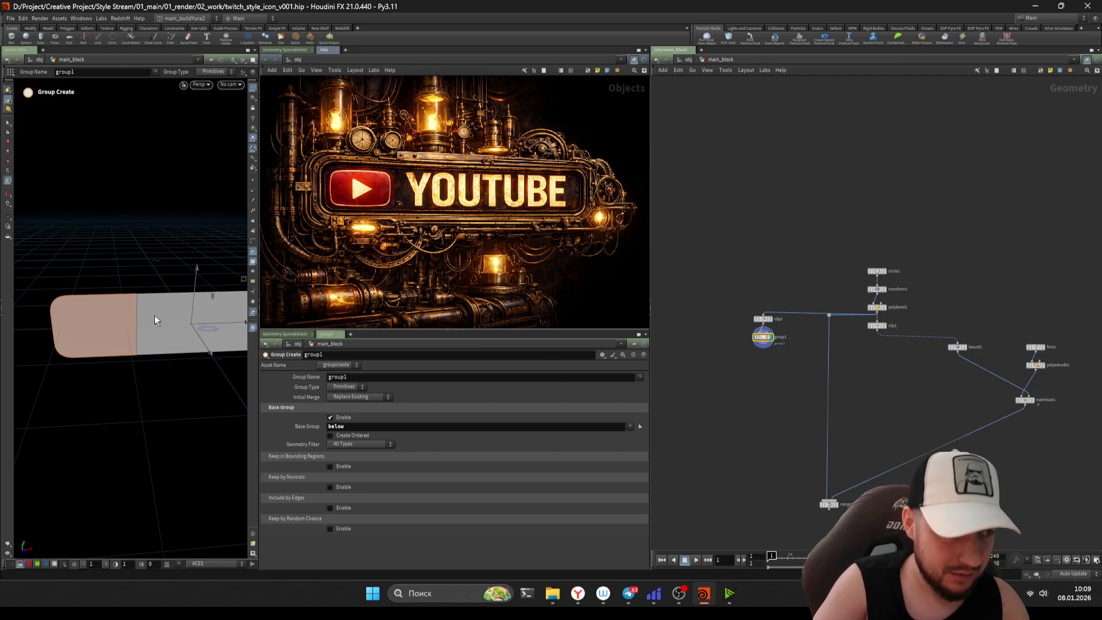
pyautogui.press('Escape')
pyautogui.scroll(5, 200, 261)
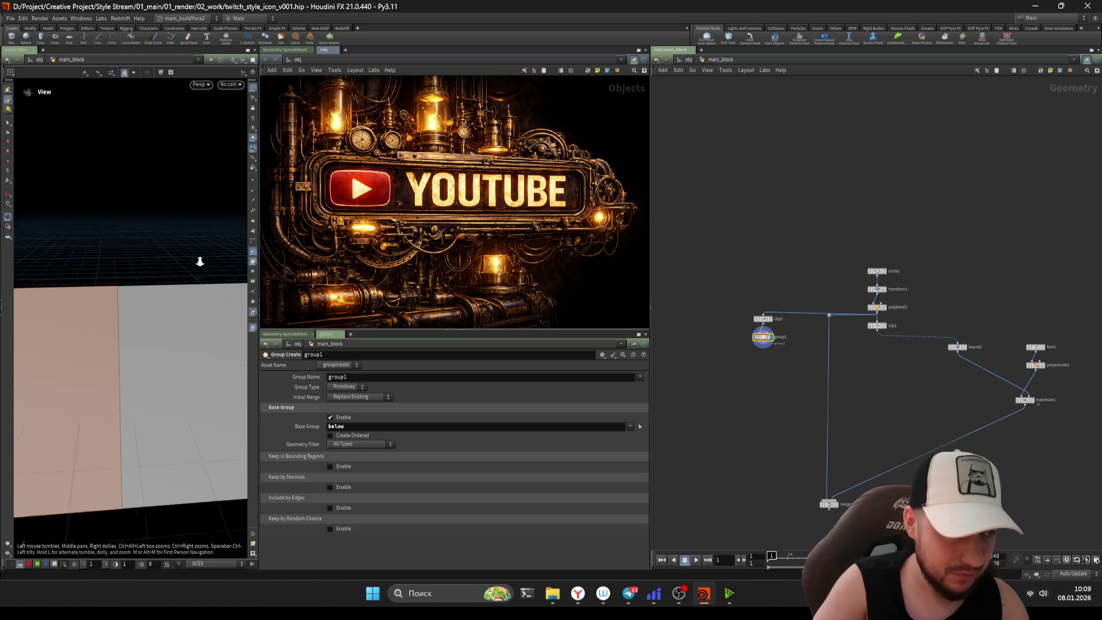
pyautogui.scroll(-2, 199, 262)
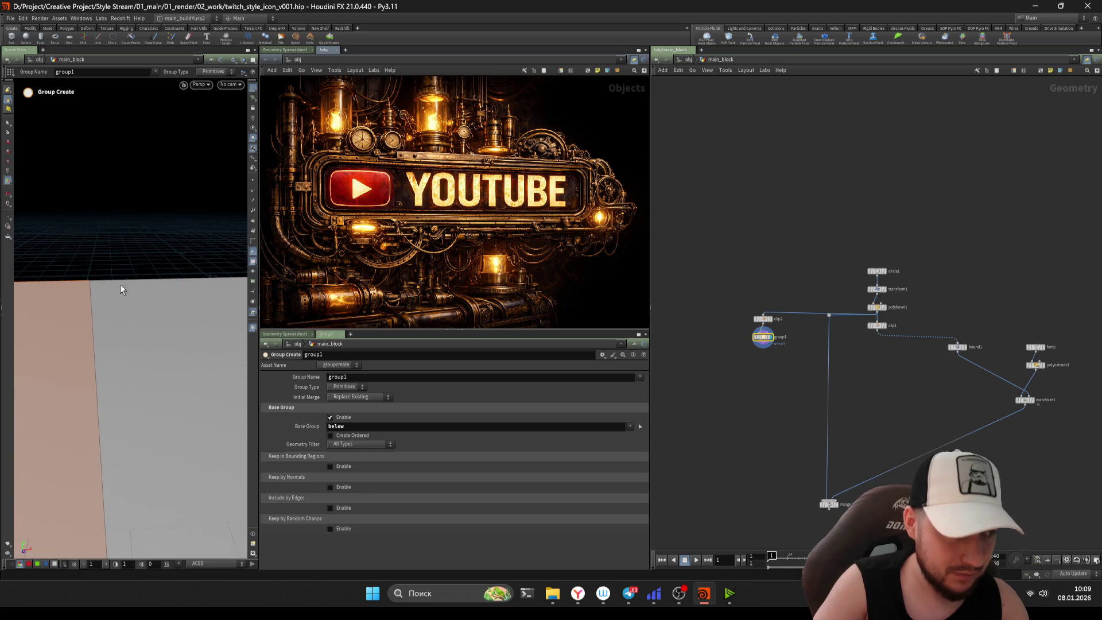
pyautogui.scroll(2, 787, 334)
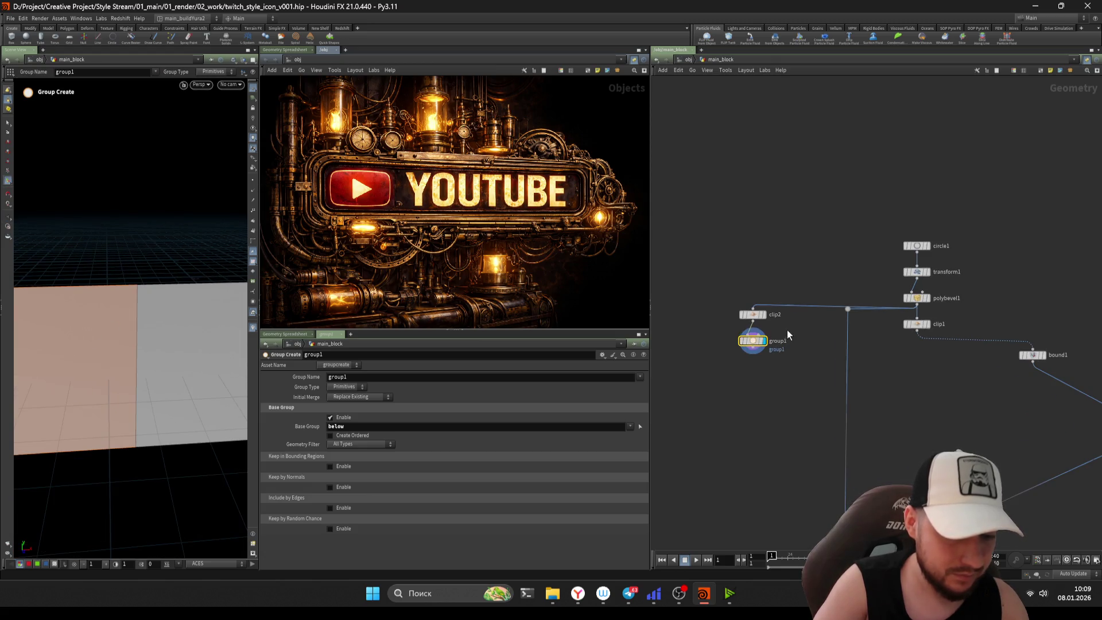
# - Turn on clip2's clipped edges and primitives groups, then duplicate group1 as group2 beneath it
pyautogui.click(753, 315)
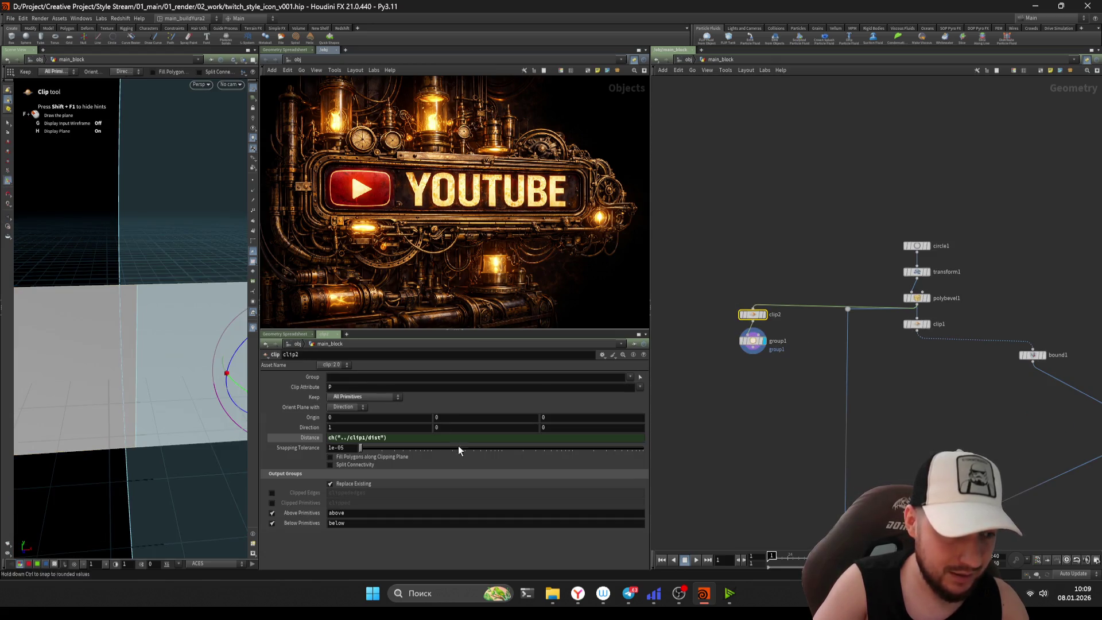
pyautogui.click(753, 341)
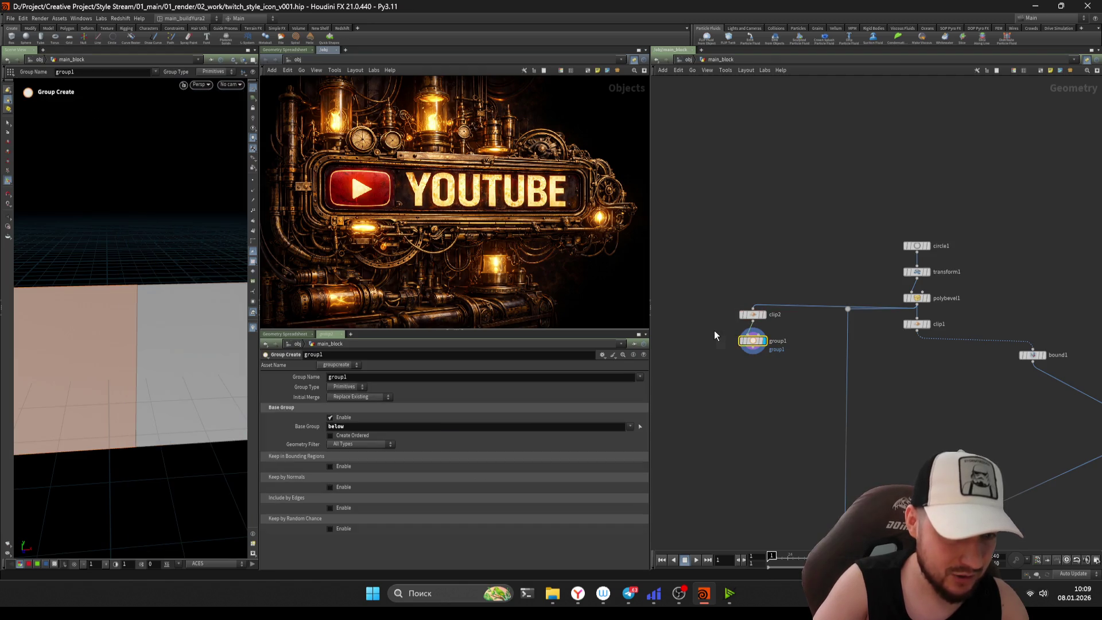
pyautogui.click(753, 315)
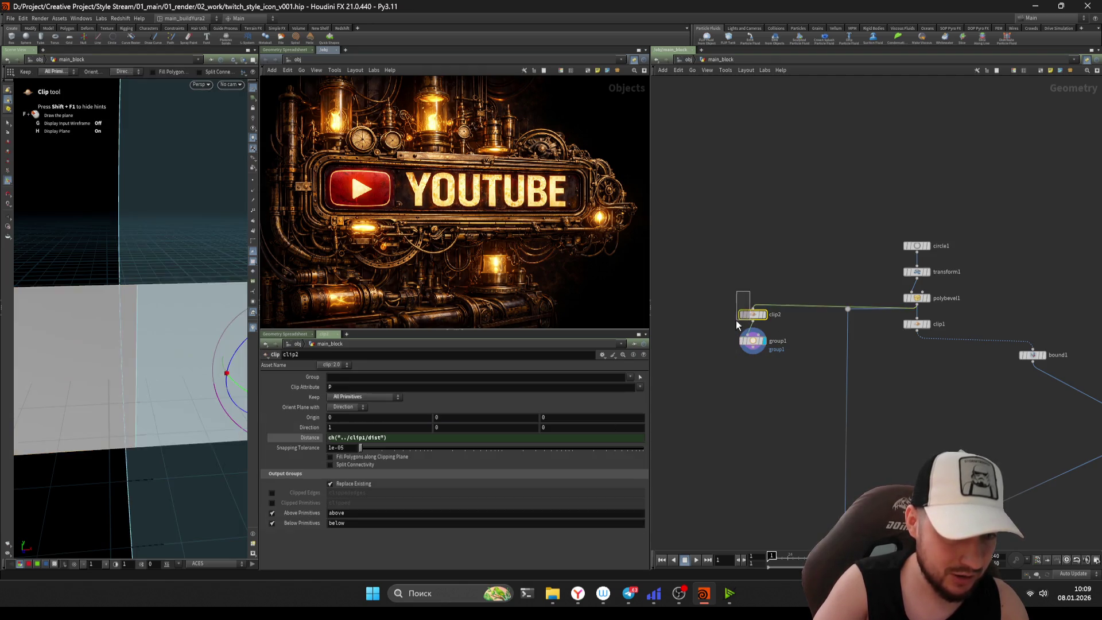
pyautogui.moveTo(273, 493); pyautogui.dragTo(274, 499)
pyautogui.moveTo(753, 341)
pyautogui.keyDown('alt'); pyautogui.mouseDown()
pyautogui.moveTo(751, 388)
pyautogui.moveTo(752, 372)
pyautogui.mouseUp(); pyautogui.keyUp('alt')
pyautogui.hotkey('ctrl', 'z')
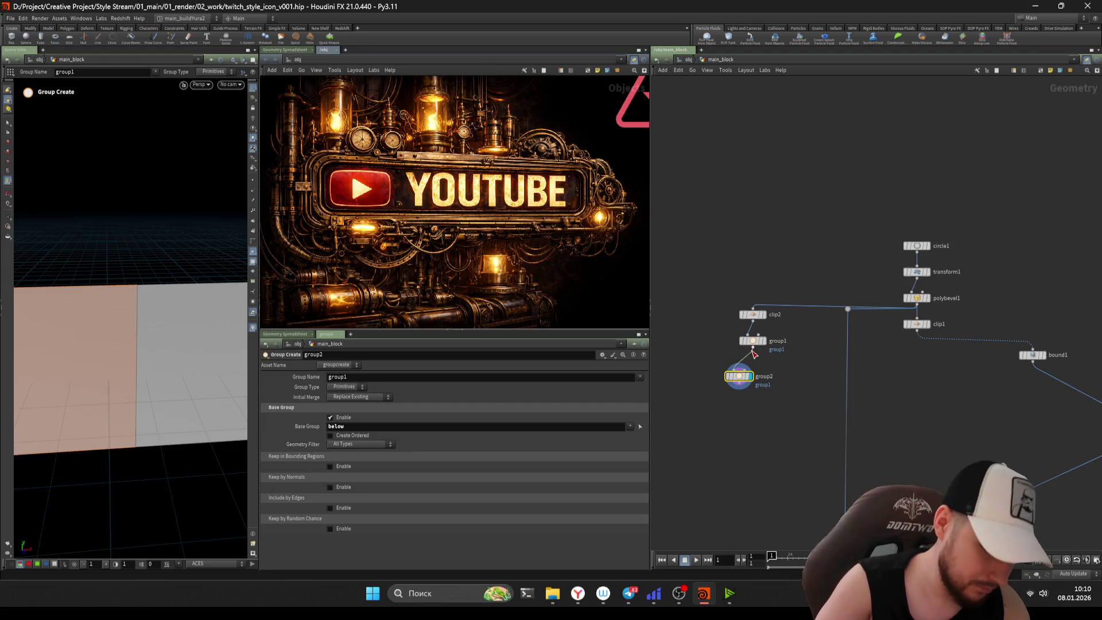
# - Place group2 under group1 and set its Group Type to Edges
pyautogui.moveTo(739, 376)
pyautogui.mouseDown()
pyautogui.moveTo(753, 373)
pyautogui.moveTo(702, 303)
pyautogui.moveTo(753, 366)
pyautogui.mouseUp()
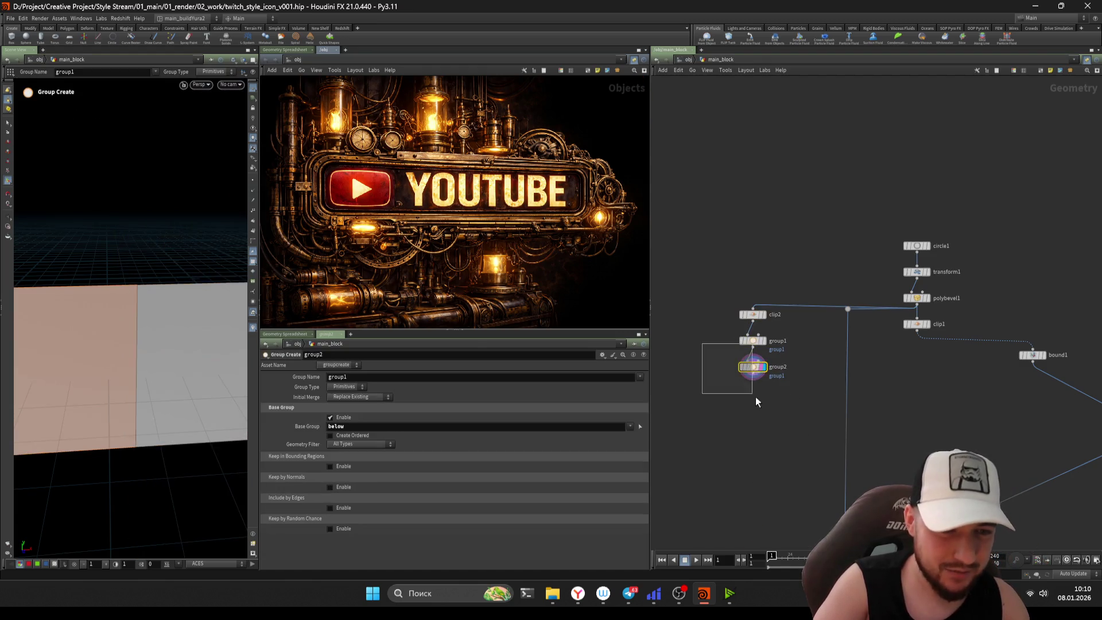
pyautogui.click(780, 420)
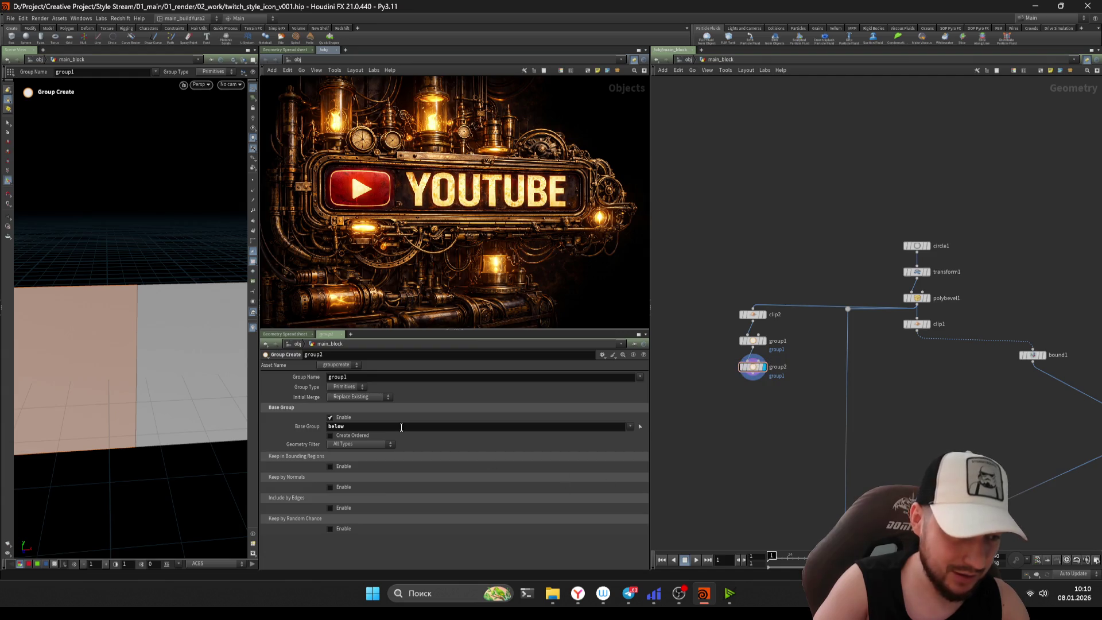
pyautogui.click(347, 387)
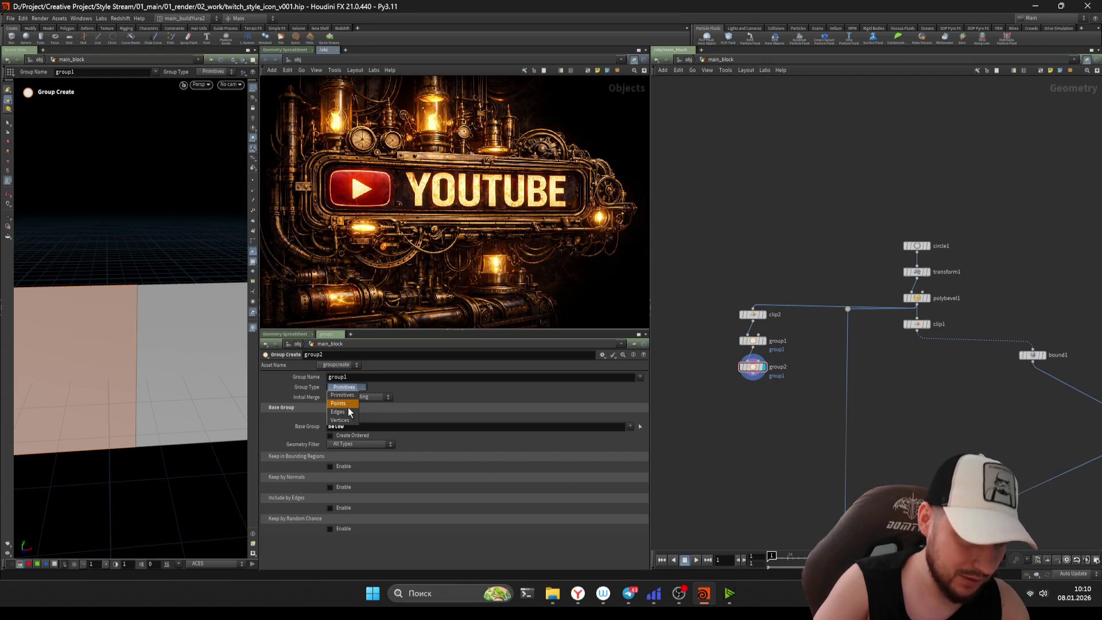
pyautogui.click(350, 415)
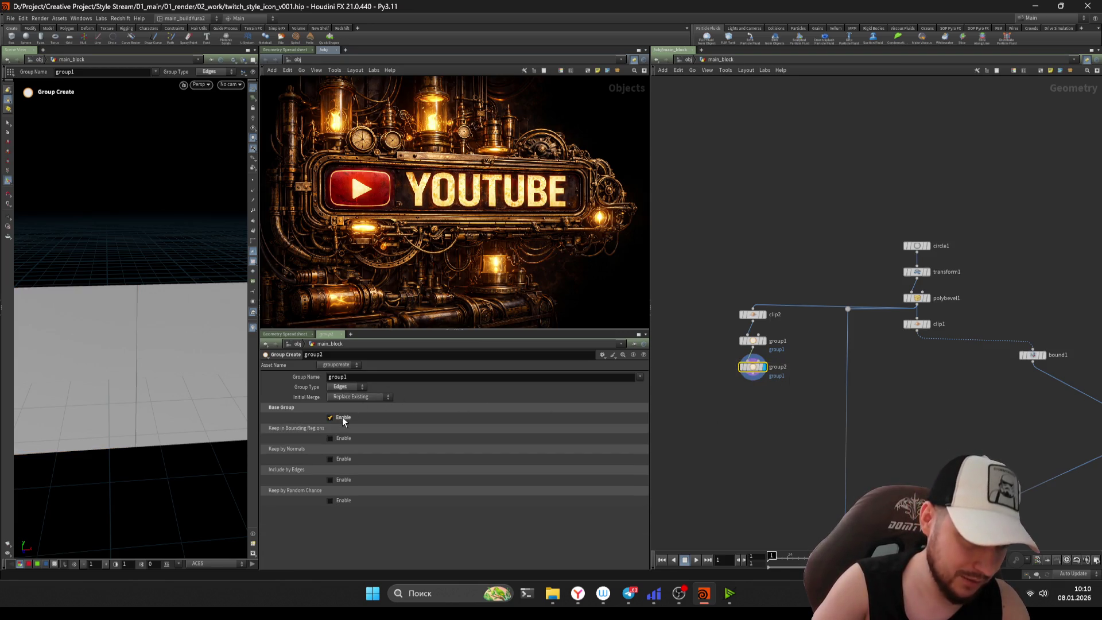
# - Set group2's Base Group to clippededges and tumble to inspect the clipped edge line
pyautogui.click(630, 426)
pyautogui.click(639, 438)
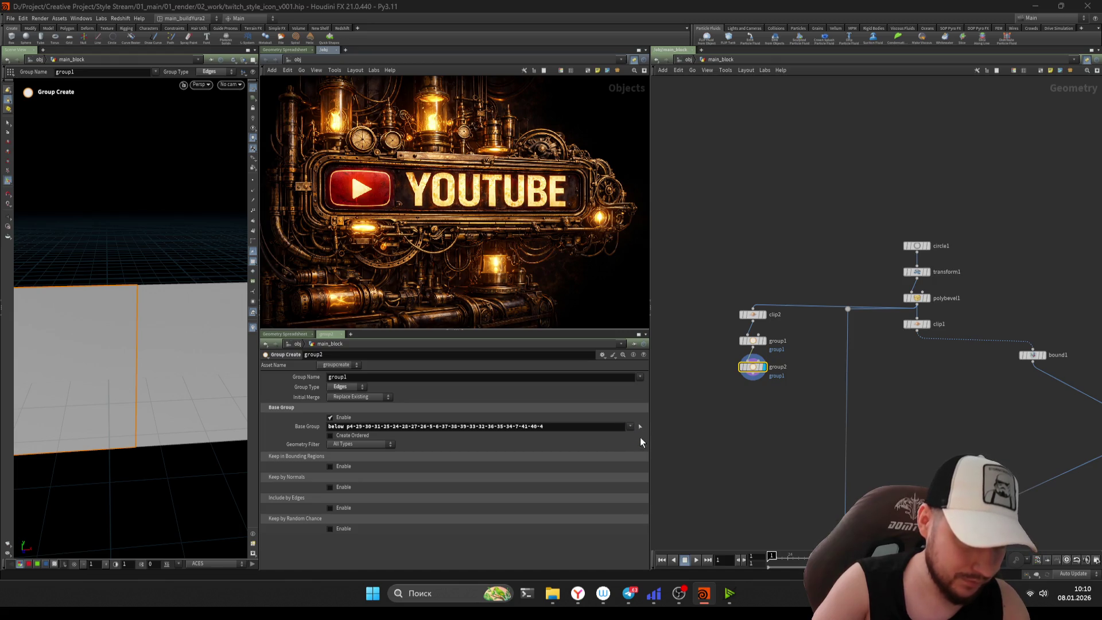
pyautogui.click(630, 426)
pyautogui.click(652, 447)
pyautogui.press('Escape')
pyautogui.moveTo(138, 364)
pyautogui.mouseDown()
pyautogui.moveTo(121, 369)
pyautogui.moveTo(230, 359)
pyautogui.moveTo(124, 318)
pyautogui.moveTo(115, 365)
pyautogui.mouseUp()
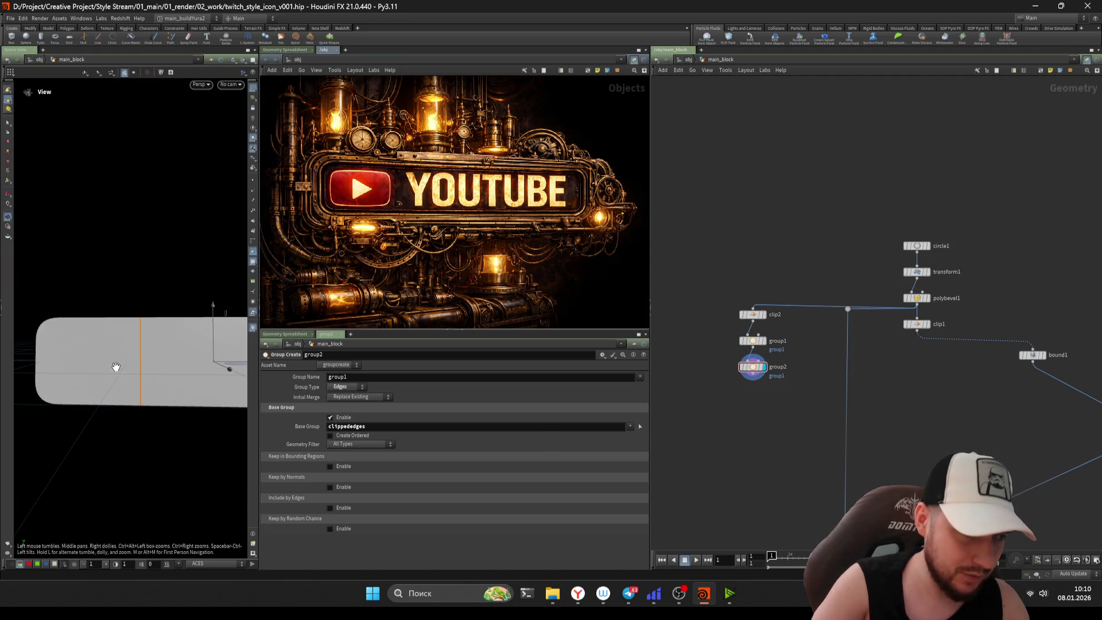
pyautogui.press('Return')
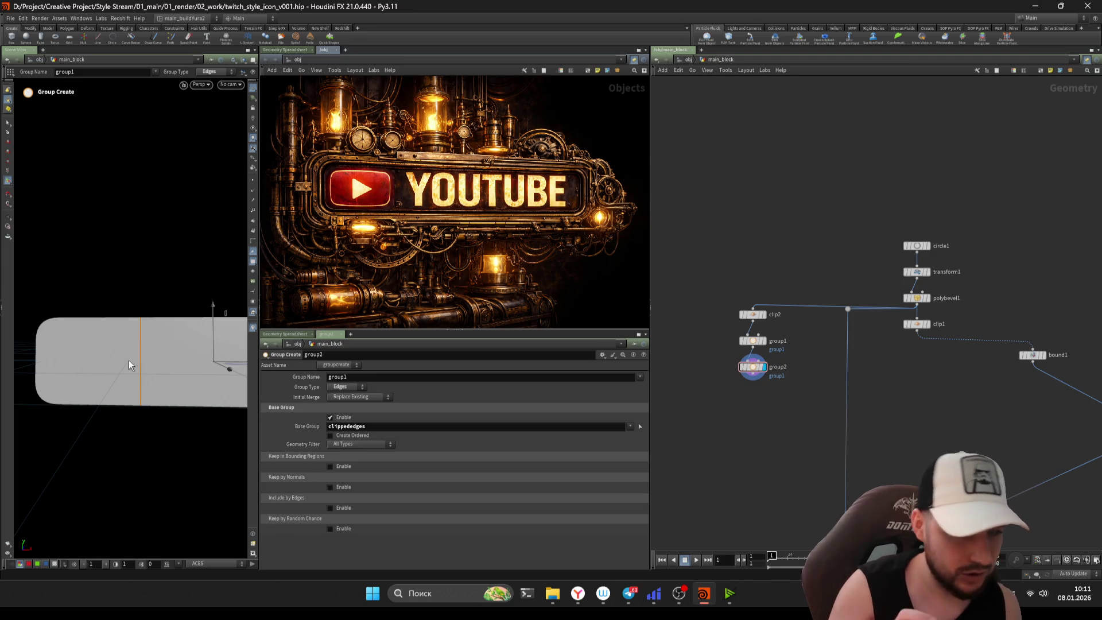
# - Delete the group2 node below clip2
pyautogui.press('Tab')
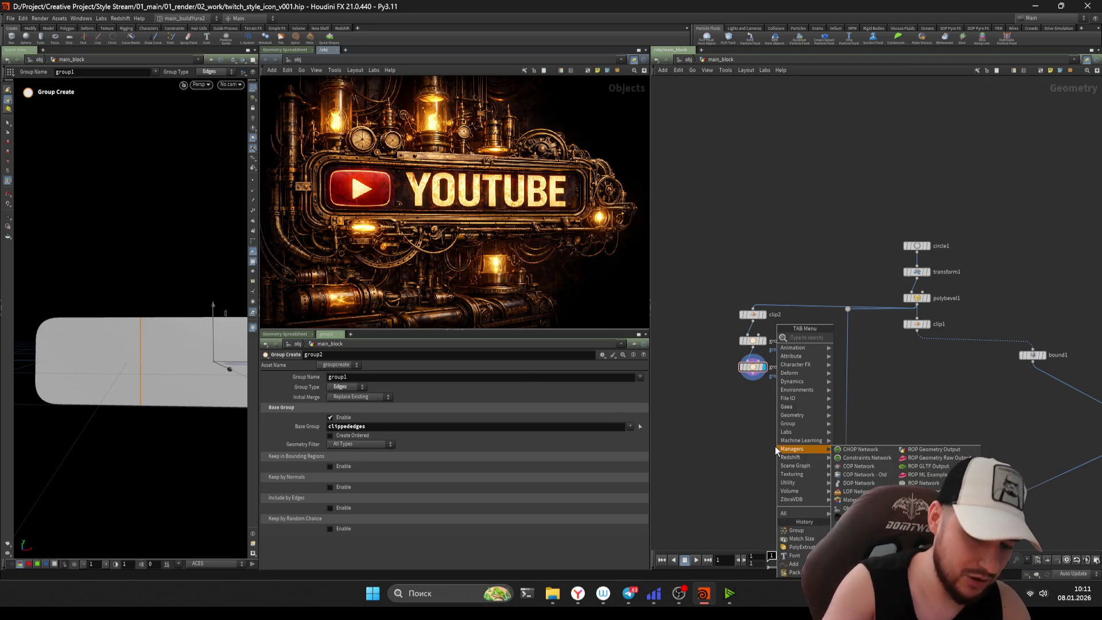
pyautogui.press('Escape')
pyautogui.press('Delete')
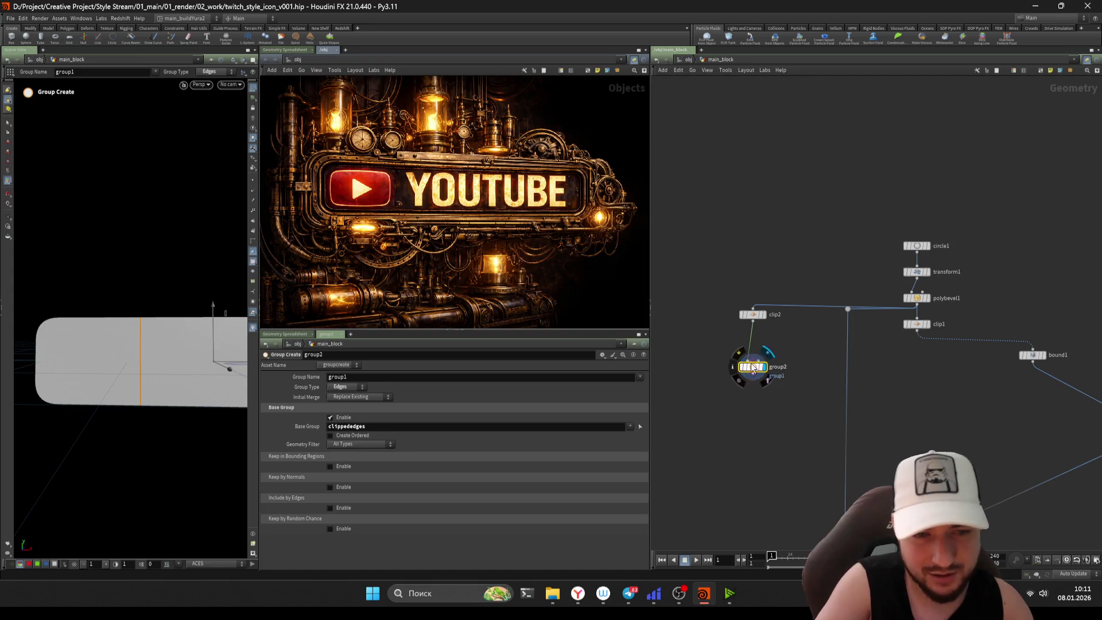
pyautogui.press('Delete')
# - Add a Group Combine node directly under clip2 and display its result
pyautogui.press('Tab')
pyautogui.write('gr')
pyautogui.press('BackSpace')
pyautogui.press('BackSpace')
pyautogui.write('g')
pyautogui.press('BackSpace')
pyautogui.write('group')
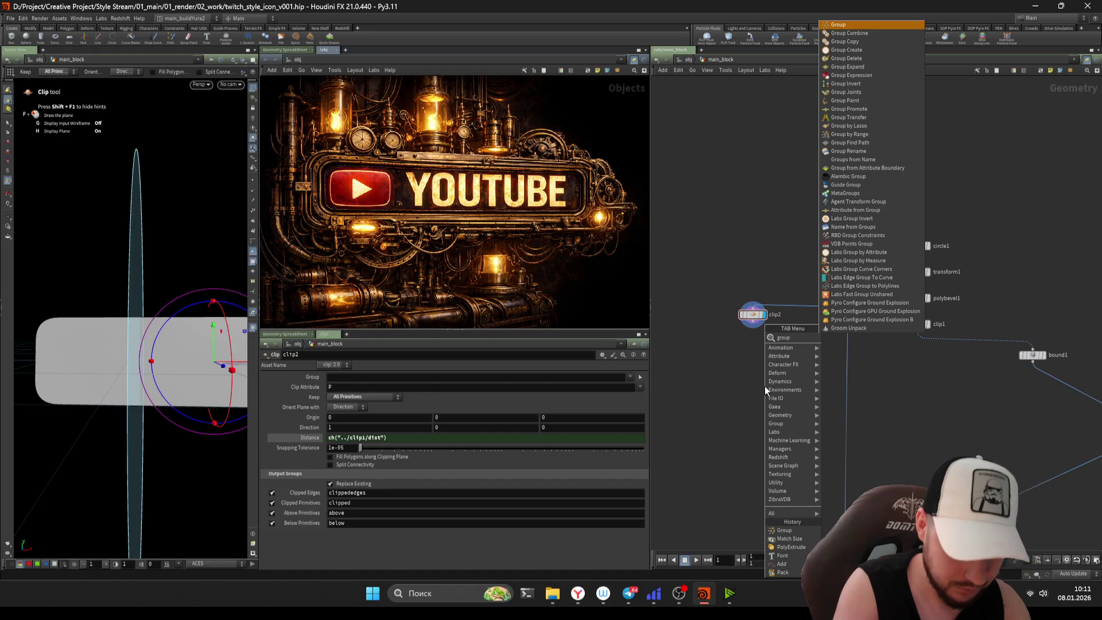
pyautogui.press('Down')
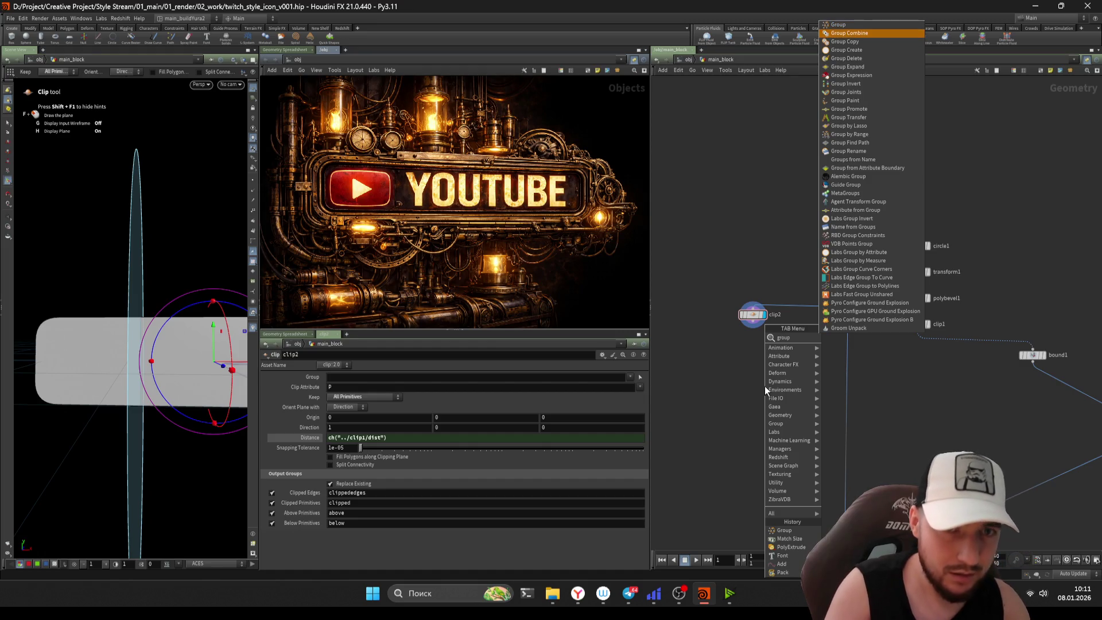
pyautogui.press('Return')
pyautogui.click(765, 386)
pyautogui.scroll(3, 765, 385)
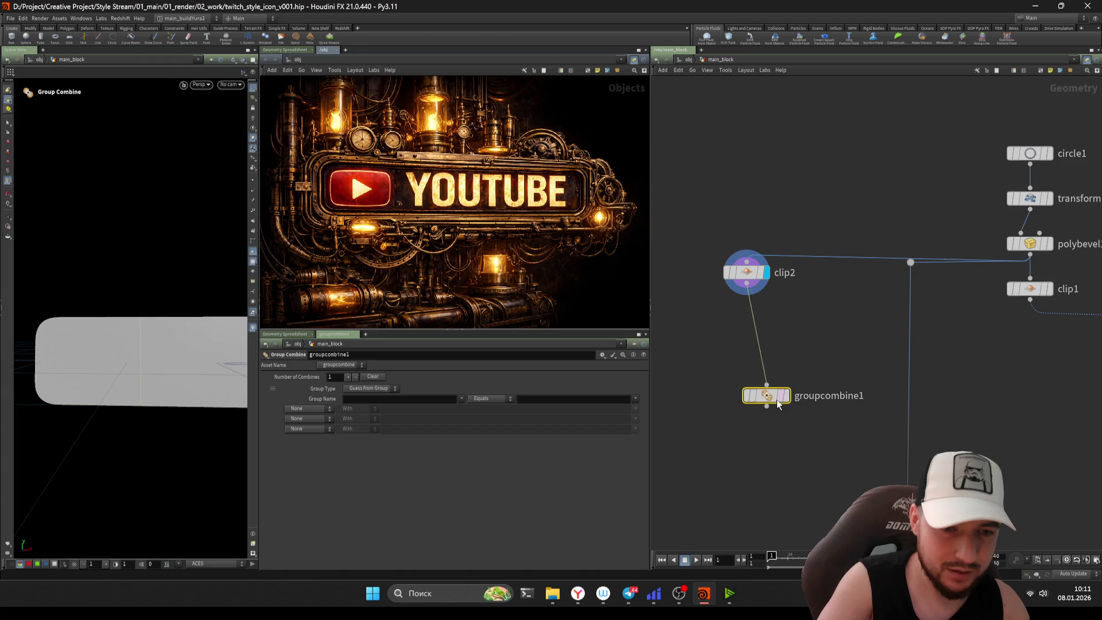
pyautogui.moveTo(766, 396); pyautogui.dragTo(747, 356)
pyautogui.click(768, 356)
# - Make groupcombine1 an Edges group named oriol
pyautogui.click(462, 399)
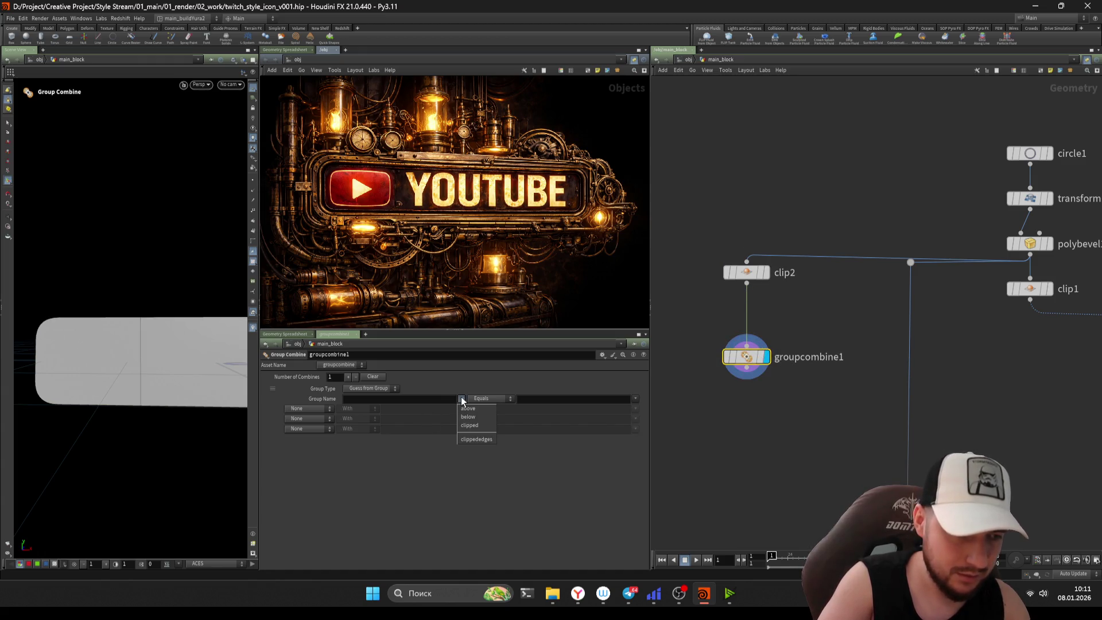
pyautogui.click(462, 399)
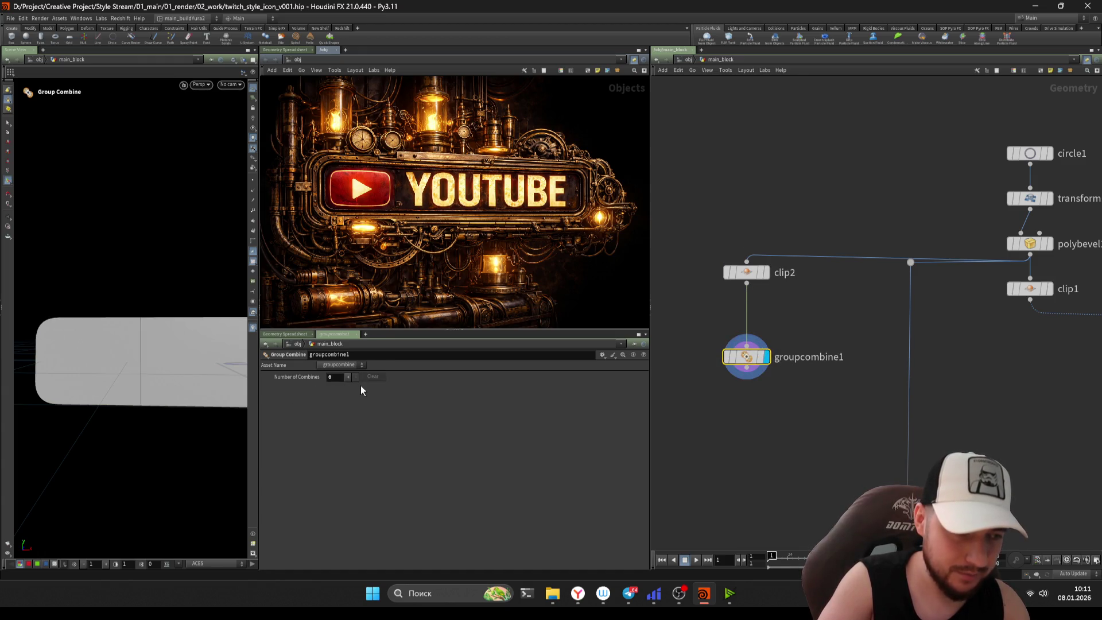
pyautogui.click(365, 389)
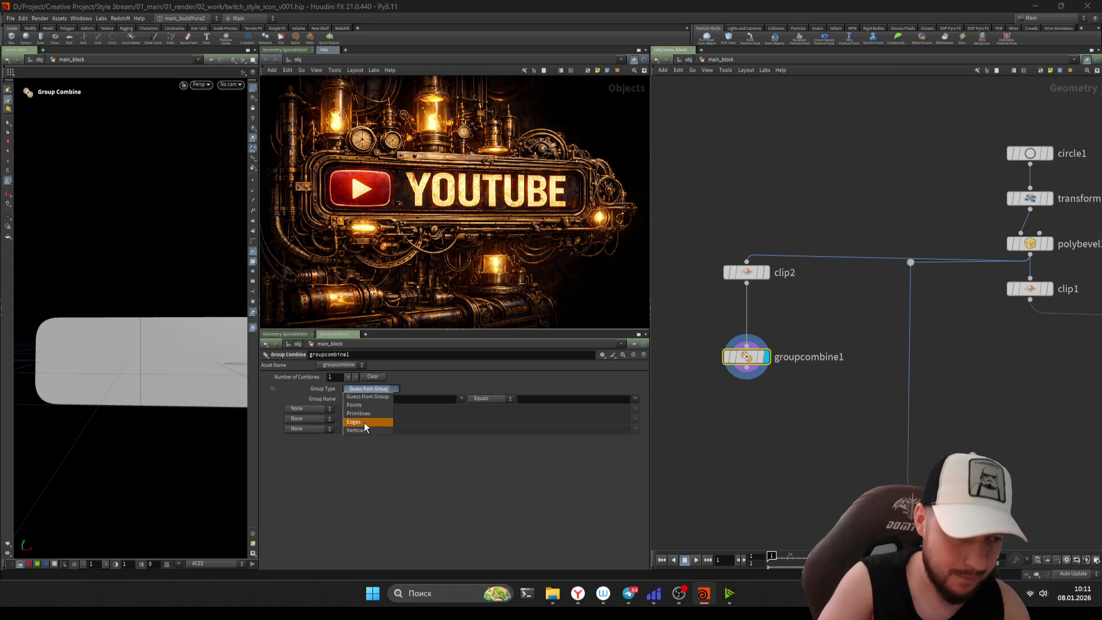
pyautogui.click(368, 424)
pyautogui.click(394, 400)
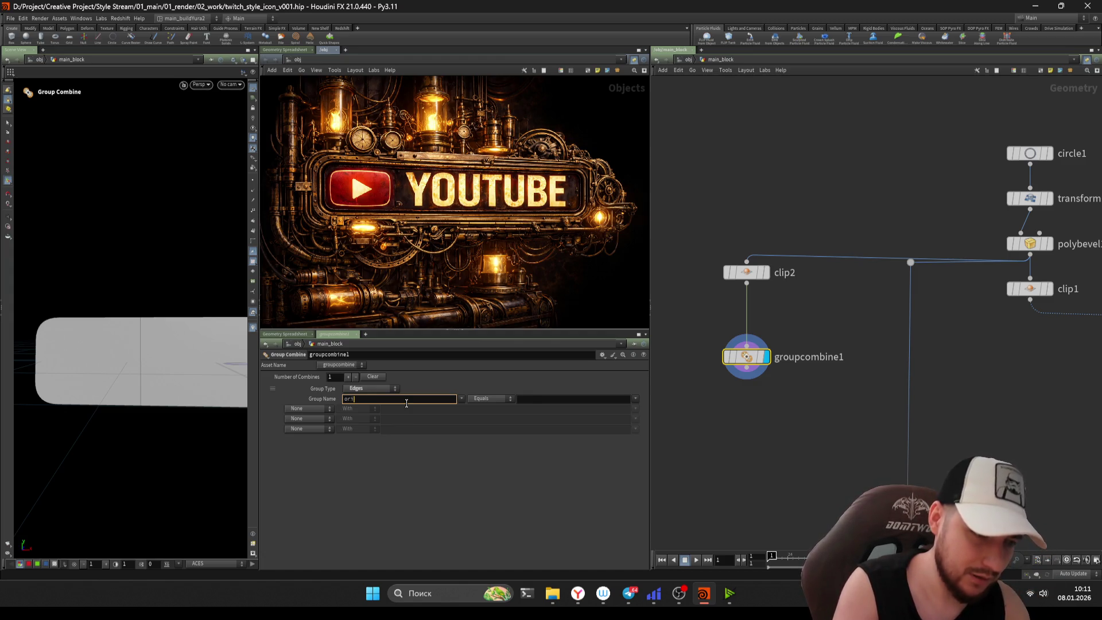
pyautogui.press('Return')
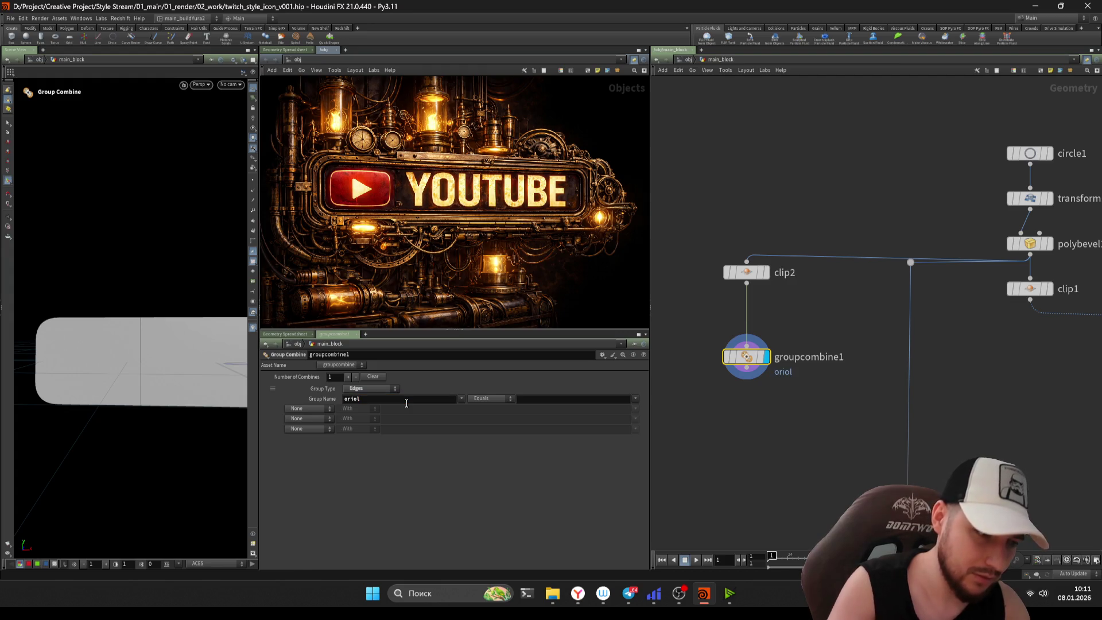
# - Set the source group pattern to * to cover all edges
pyautogui.click(636, 399)
pyautogui.click(609, 399)
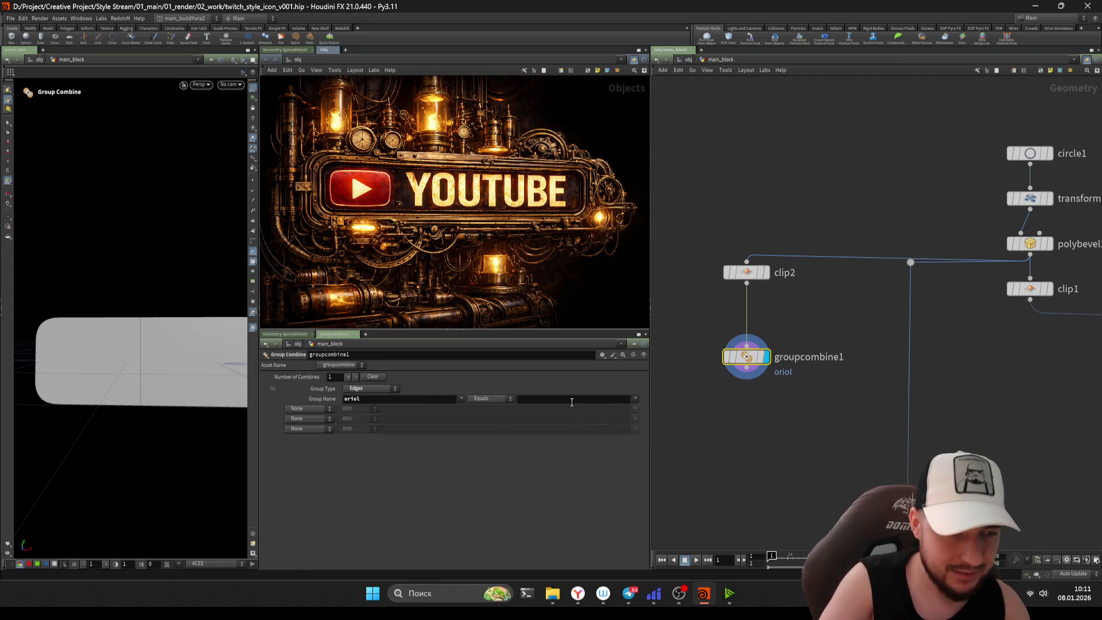
pyautogui.write('*')
pyautogui.press('Return')
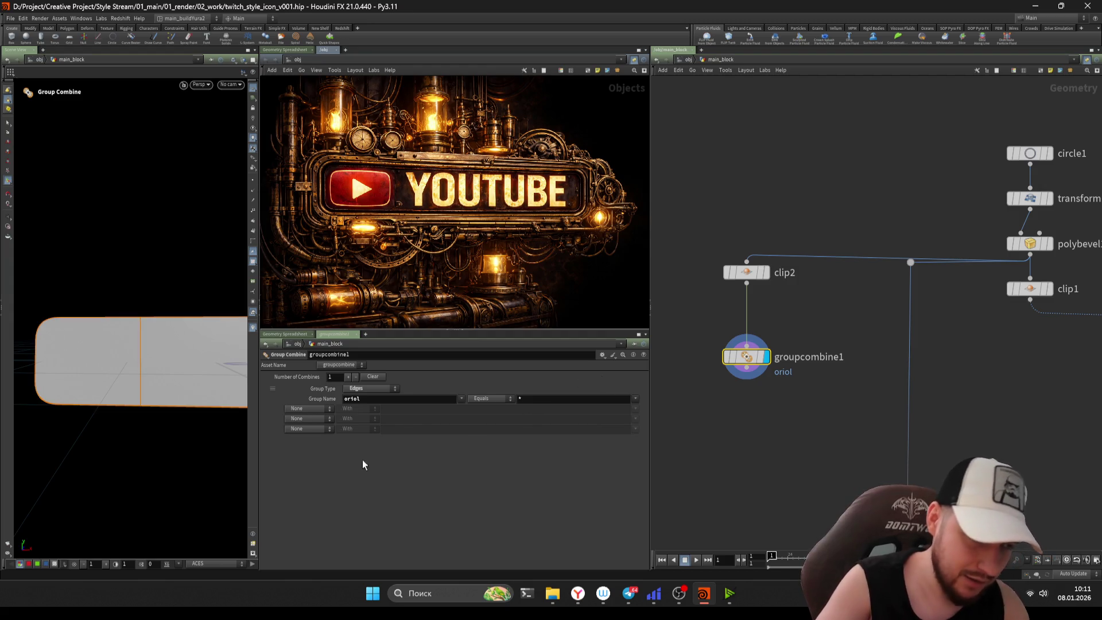
# - Combine with clippededges using Exclusive Or, then orbit to inspect the plate's edges
pyautogui.click(306, 409)
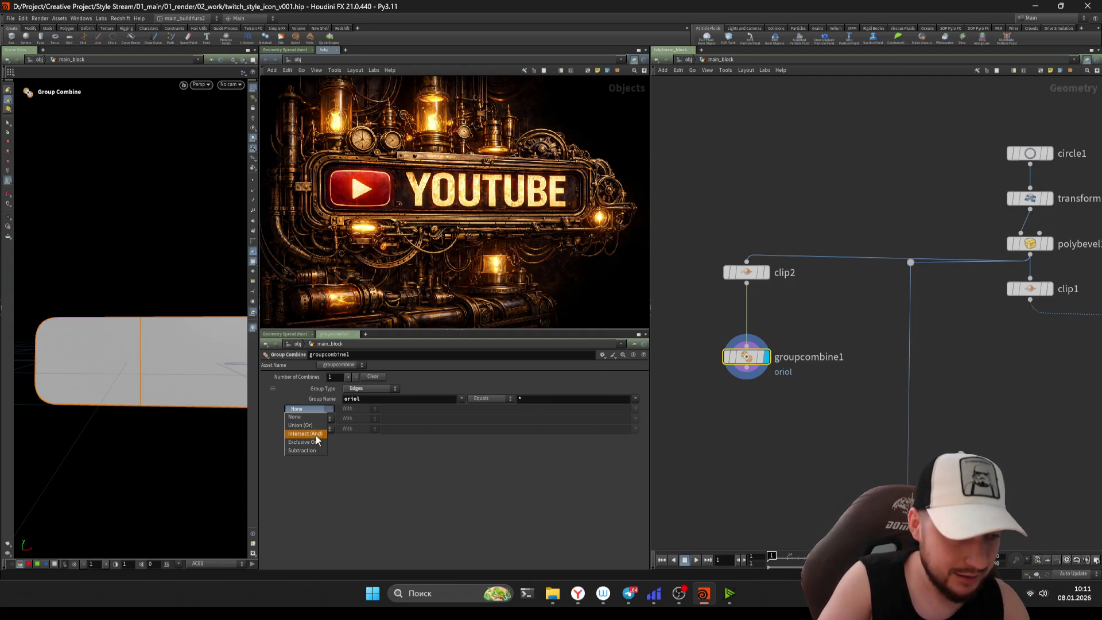
pyautogui.click(317, 443)
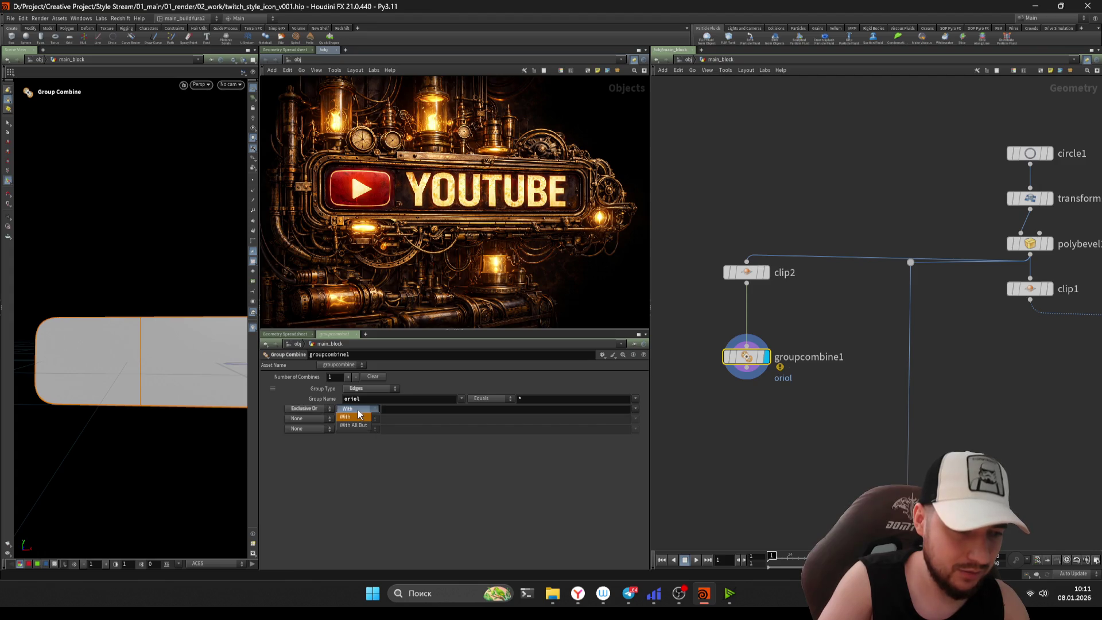
pyautogui.click(636, 409)
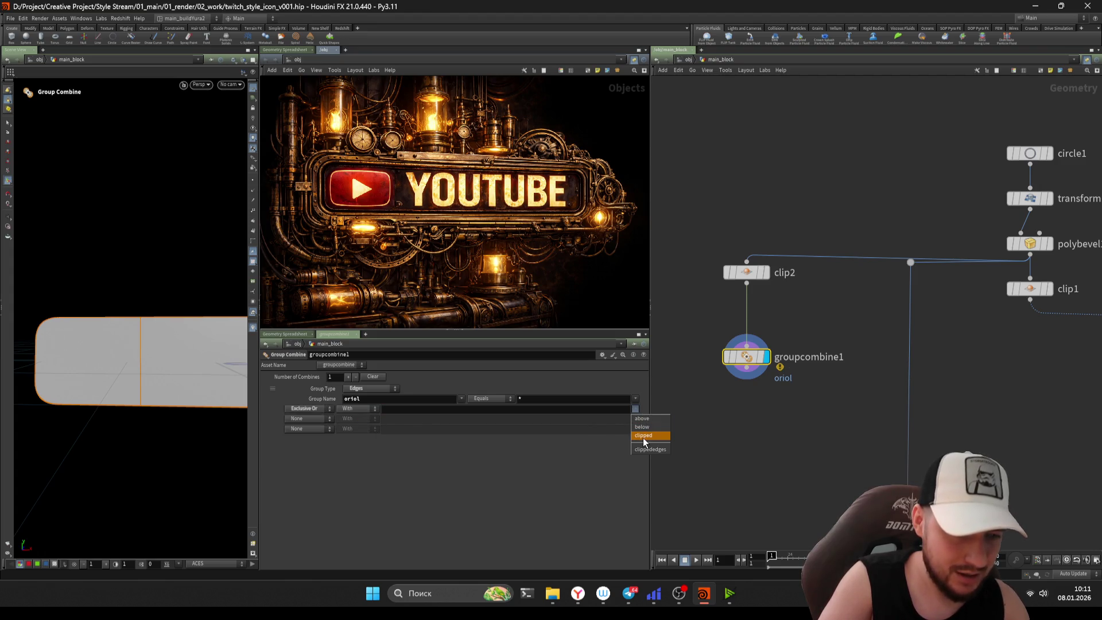
pyautogui.click(643, 437)
pyautogui.hotkey('ctrl', 'z')
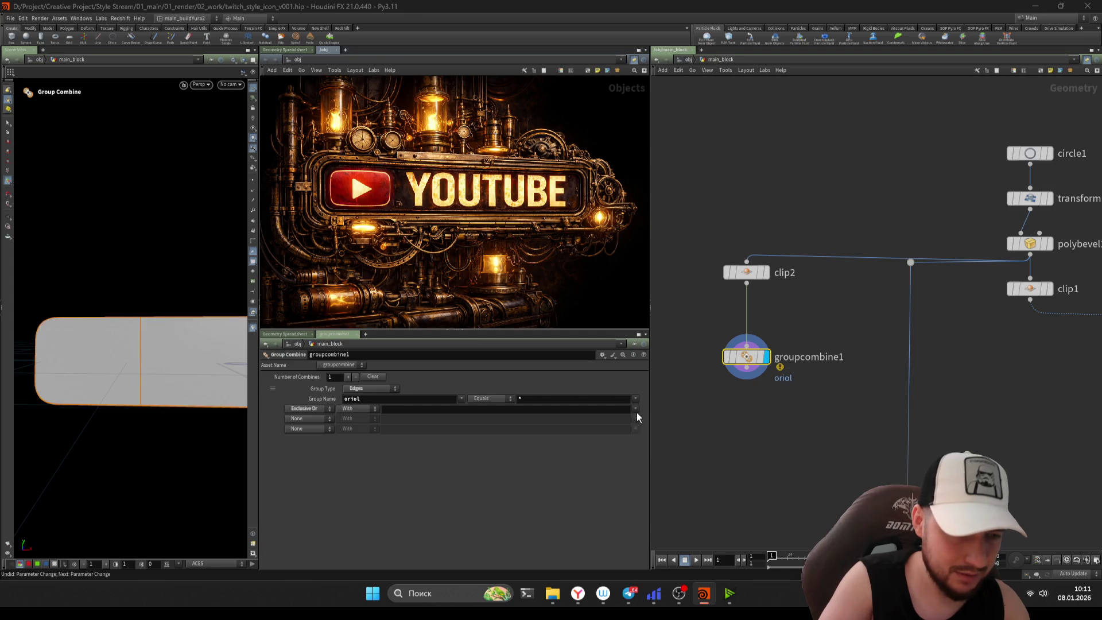
pyautogui.click(636, 409)
pyautogui.click(650, 449)
pyautogui.press('Escape')
pyautogui.moveTo(200, 369)
pyautogui.mouseDown()
pyautogui.moveTo(101, 397)
pyautogui.moveTo(153, 384)
pyautogui.mouseUp()
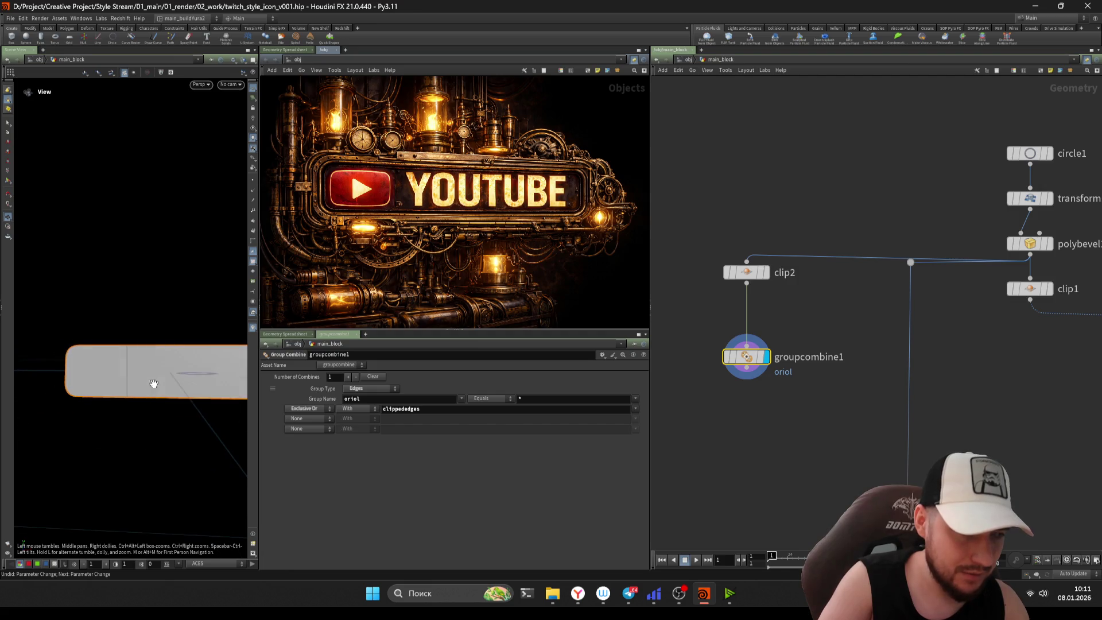
pyautogui.scroll(3, 144, 353)
pyautogui.press('Return')
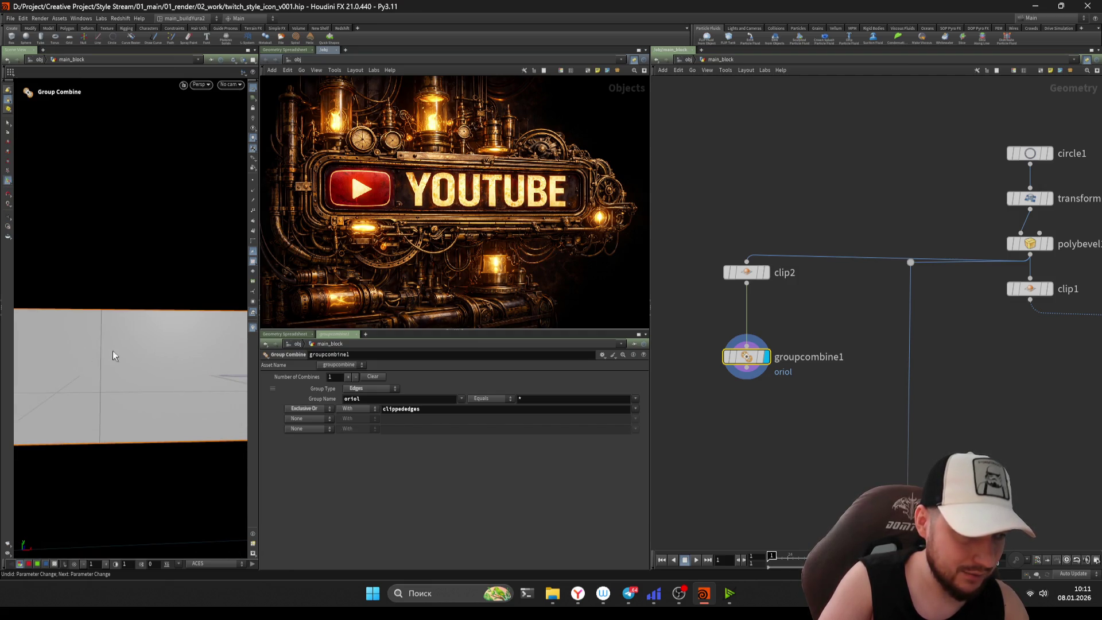
pyautogui.press('space')
pyautogui.scroll(-3, 138, 335)
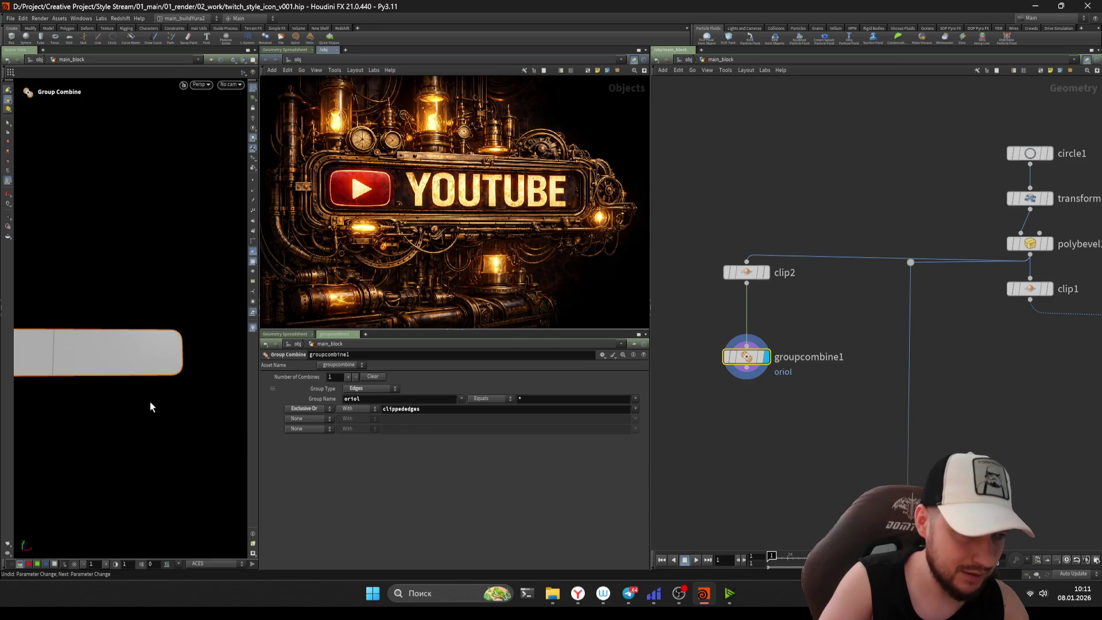
# - Save the scene file twitch_style_icon_v001.hip
pyautogui.moveTo(717, 437)
pyautogui.mouseDown()
pyautogui.moveTo(692, 217)
pyautogui.moveTo(691, 482)
pyautogui.moveTo(762, 423)
pyautogui.mouseUp()
pyautogui.scroll(-1, 750, 423)
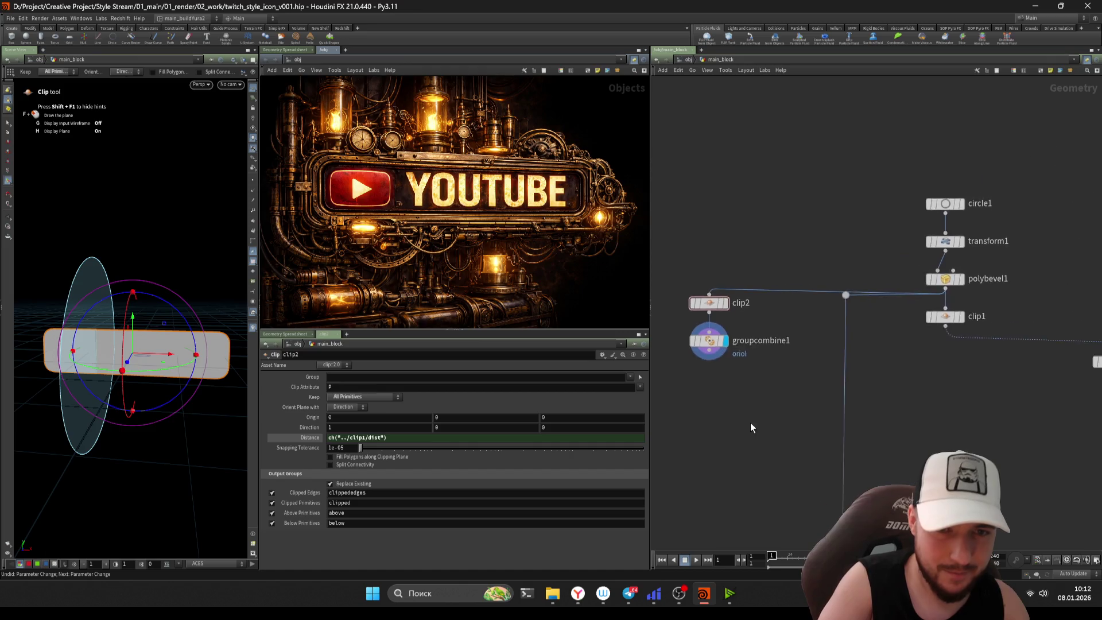
pyautogui.scroll(2, 885, 252)
pyautogui.moveTo(886, 252)
pyautogui.mouseDown()
pyautogui.moveTo(893, 278)
pyautogui.moveTo(962, 298)
pyautogui.moveTo(1009, 345)
pyautogui.moveTo(863, 242)
pyautogui.mouseUp()
pyautogui.press('Escape')
pyautogui.hotkey('ctrl', 's')
# - Wire groupcombine1 into merge1 in place of the dot and shift merge1 left
pyautogui.scroll(-5, 833, 410)
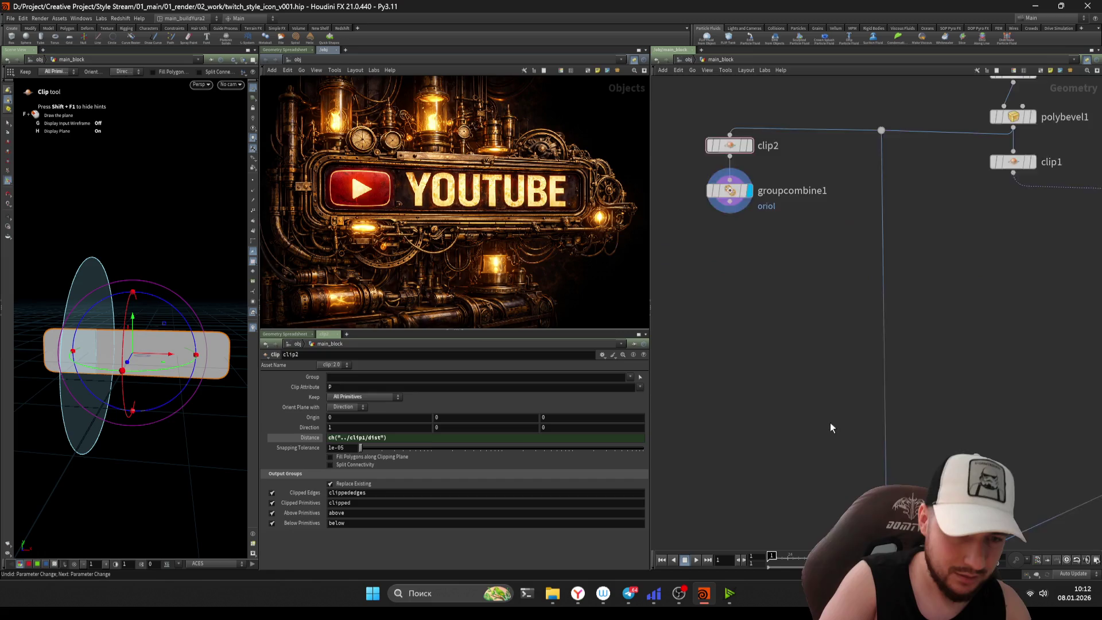
pyautogui.moveTo(849, 346); pyautogui.dragTo(753, 198)
pyautogui.scroll(2, 739, 276)
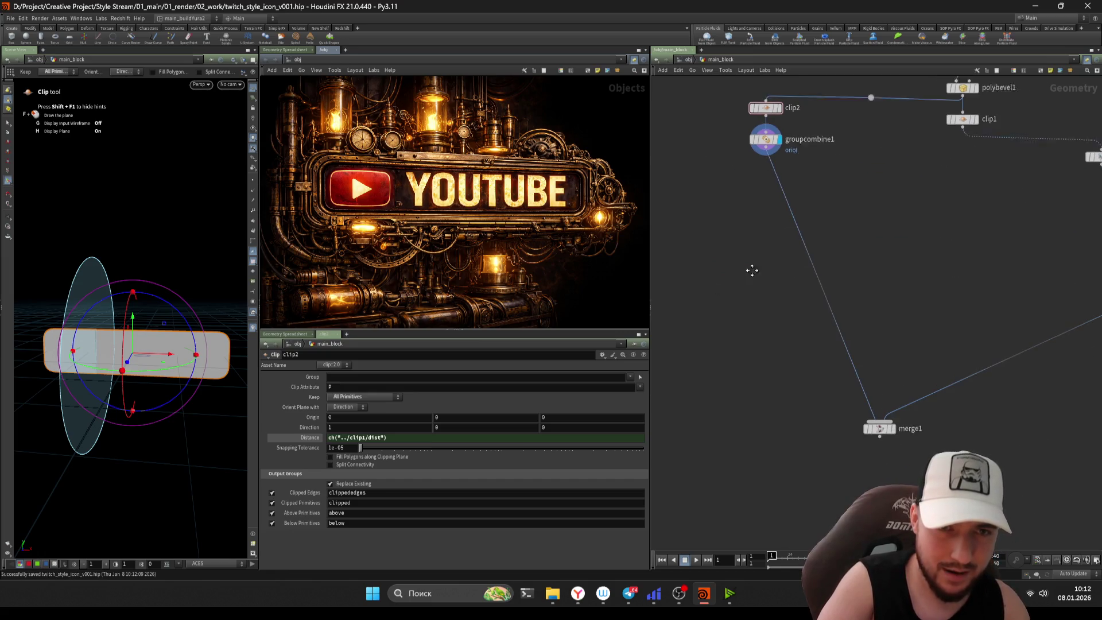
pyautogui.moveTo(905, 418); pyautogui.dragTo(840, 411)
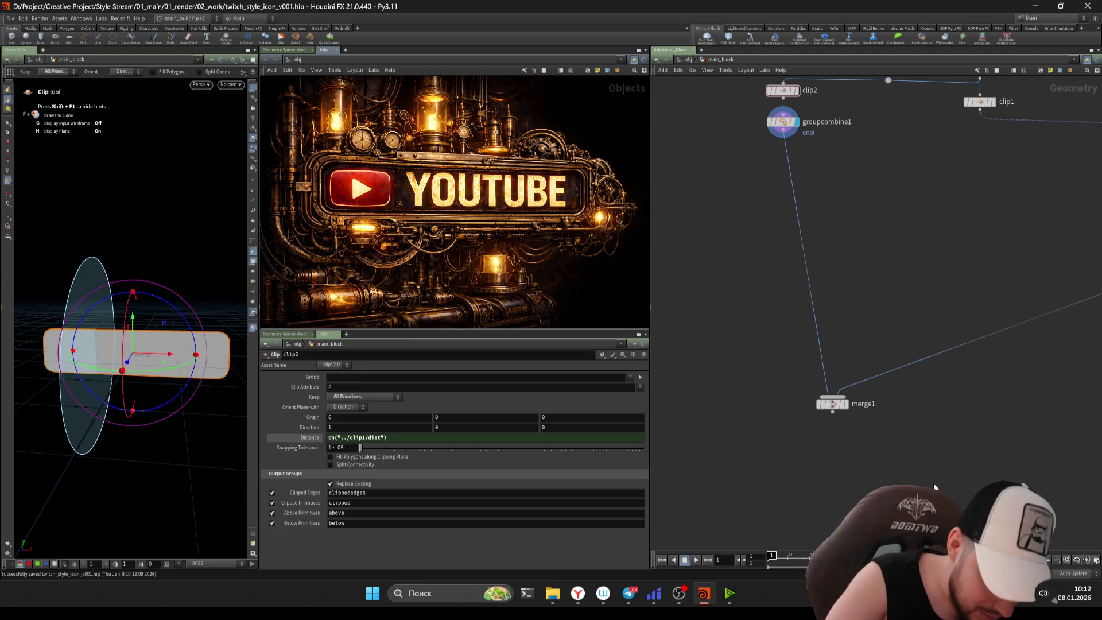
pyautogui.hotkey('alt', 'Tab')
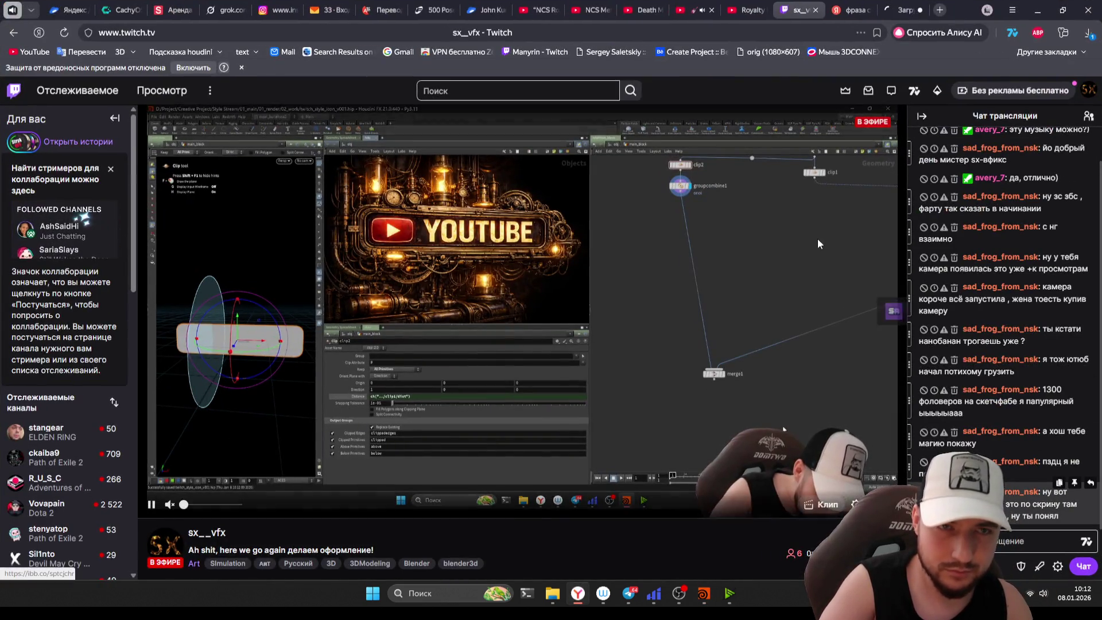
# - Scroll through the ImgBB page of the YOUTUBE plaque render, then close that tab
pyautogui.click(808, 114)
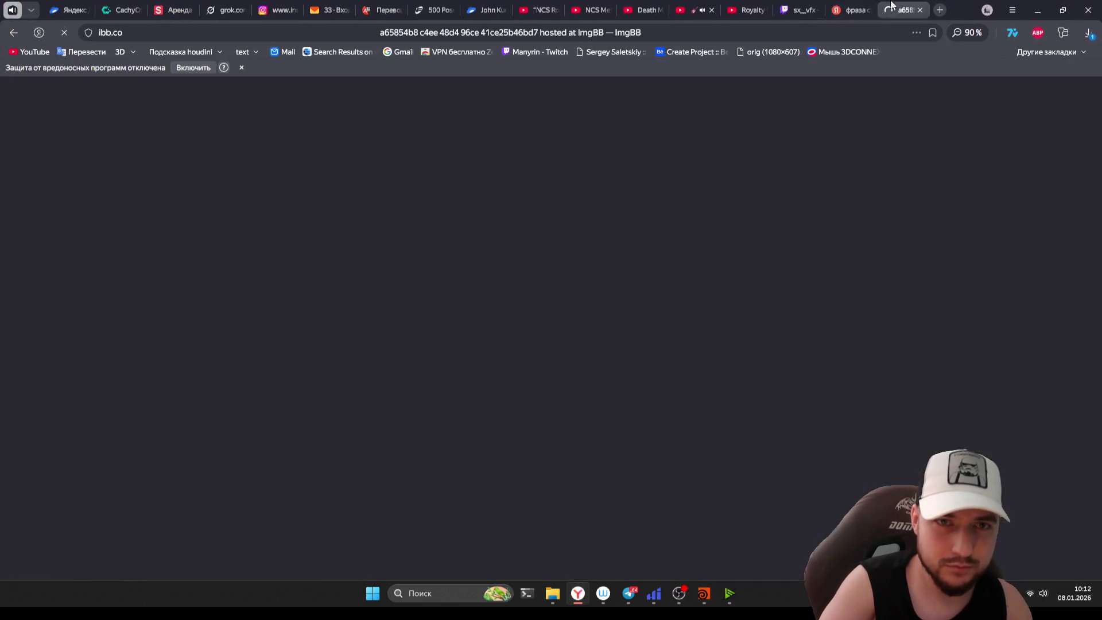
pyautogui.scroll(-1, 519, 351)
pyautogui.scroll(1, 519, 351)
pyautogui.scroll(-1, 525, 339)
pyautogui.scroll(1, 524, 339)
pyautogui.scroll(-1, 525, 341)
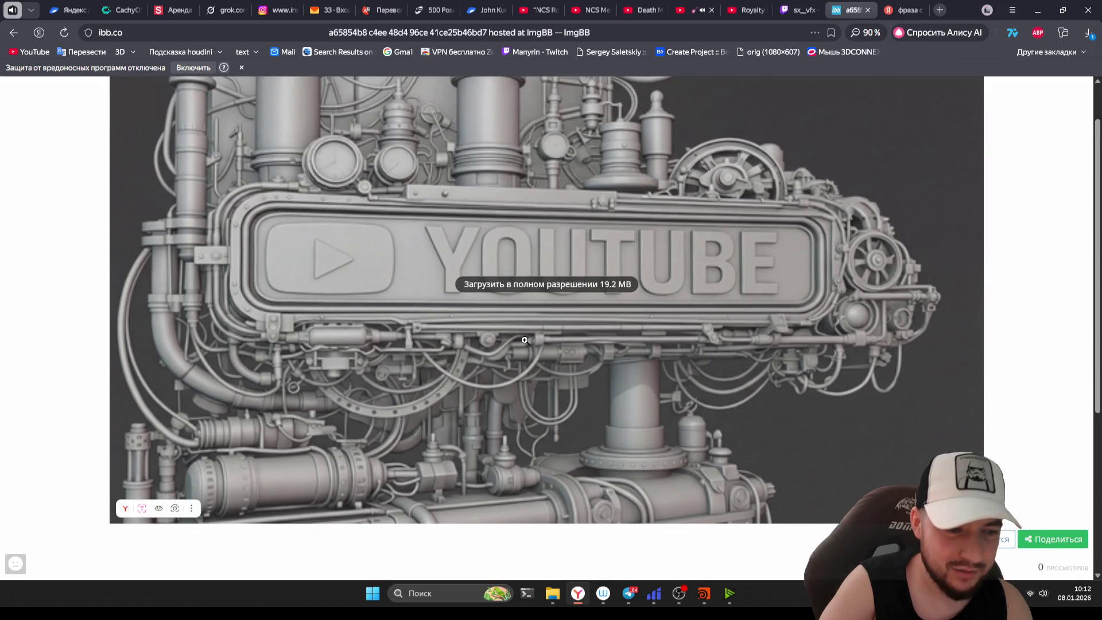
pyautogui.scroll(1, 525, 341)
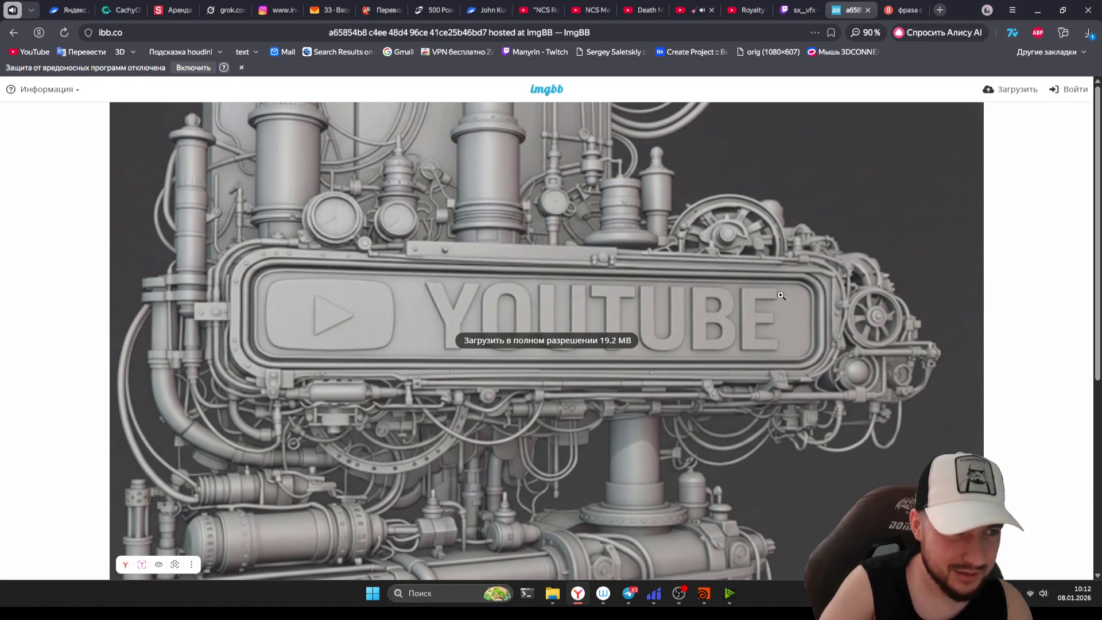
pyautogui.scroll(-2, 769, 310)
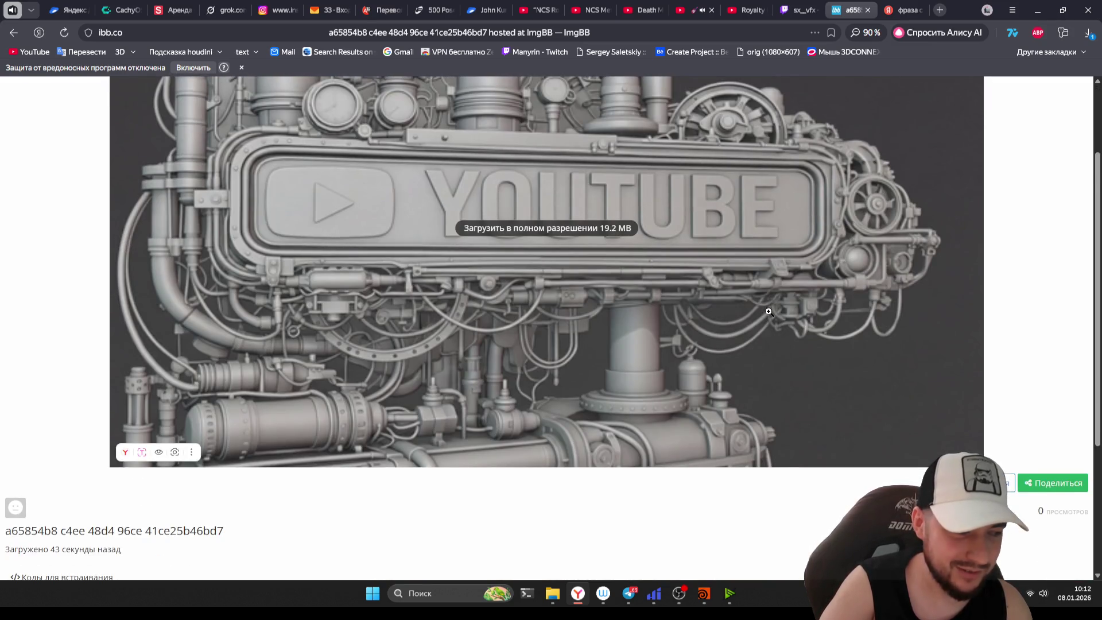
pyautogui.scroll(2, 769, 316)
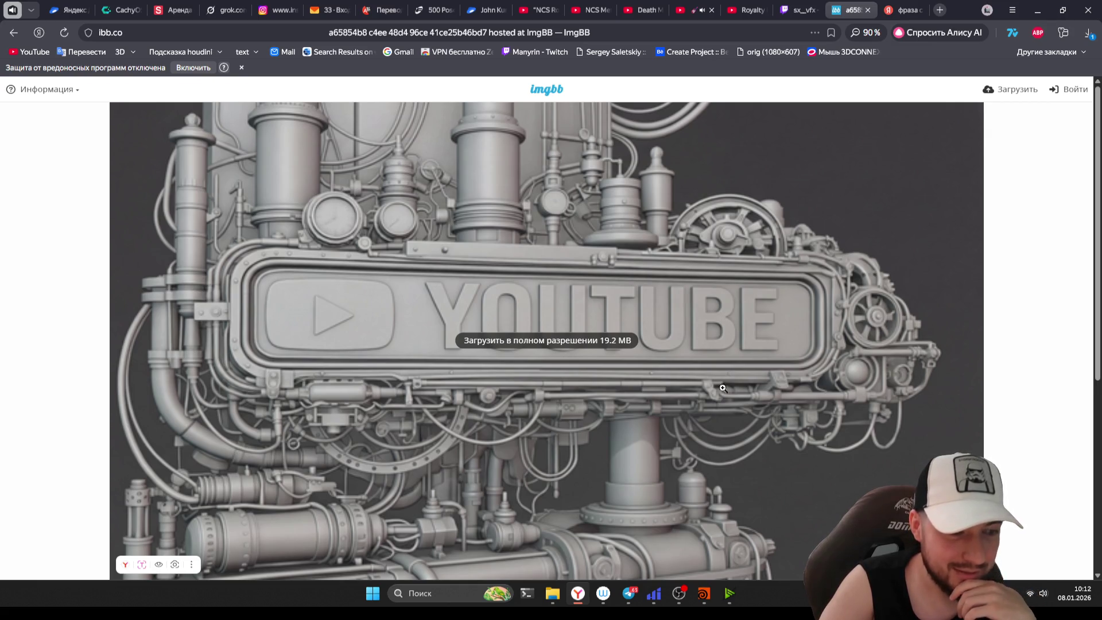
pyautogui.scroll(-1, 579, 461)
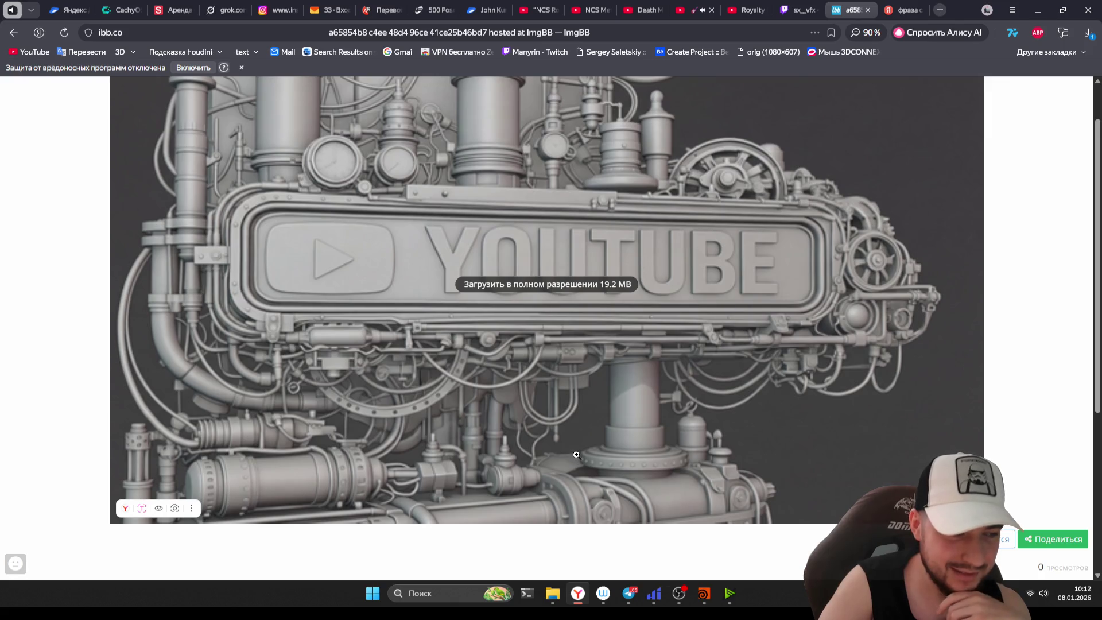
pyautogui.scroll(1, 573, 440)
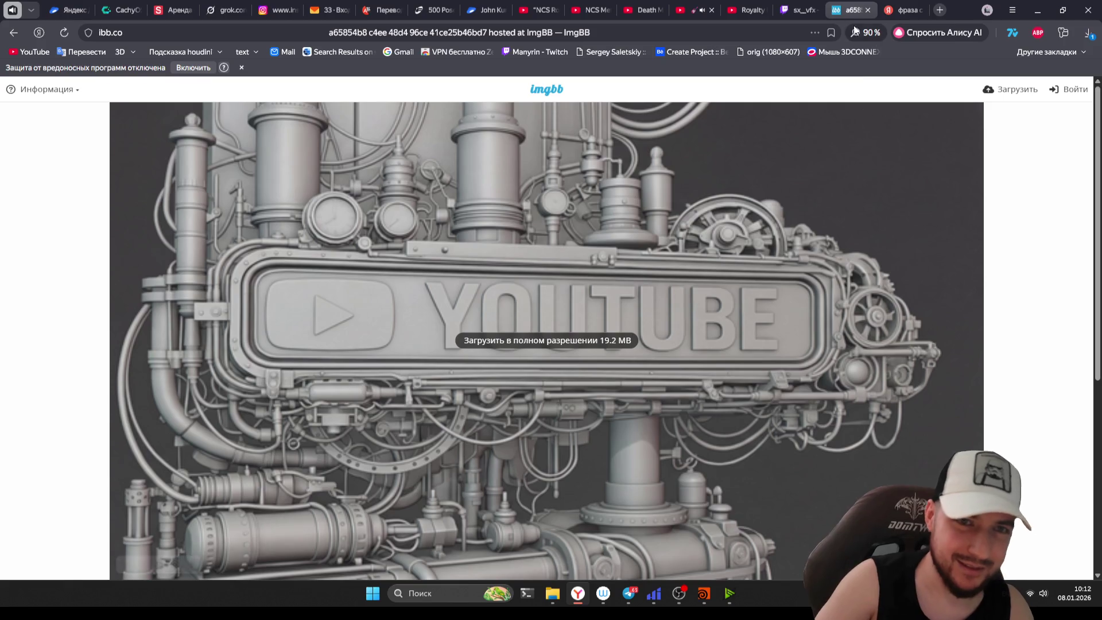
pyautogui.click(868, 10)
# - Back in Houdini, delete a node and select clip2 in the network
pyautogui.hotkey('alt', 'Tab')
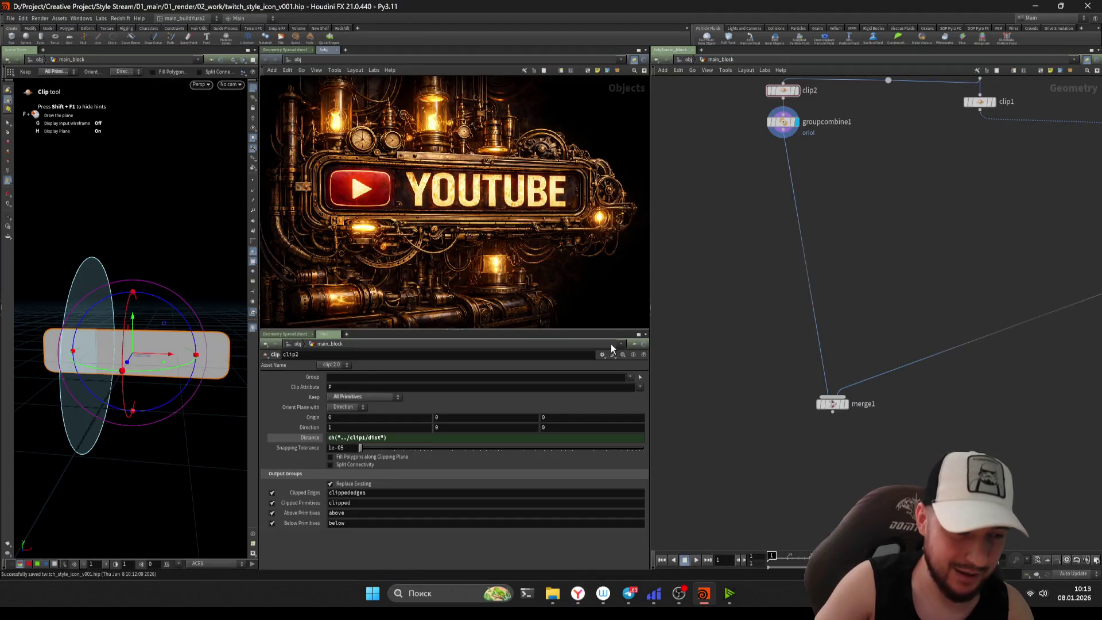
pyautogui.scroll(-3, 758, 318)
pyautogui.scroll(2, 762, 351)
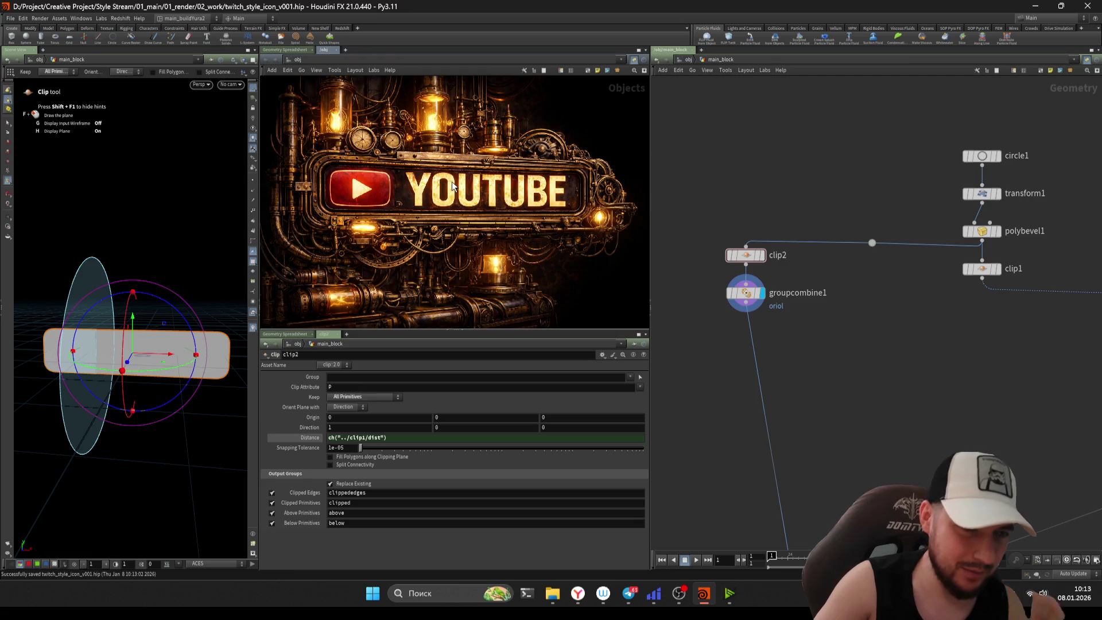
pyautogui.scroll(2, 884, 278)
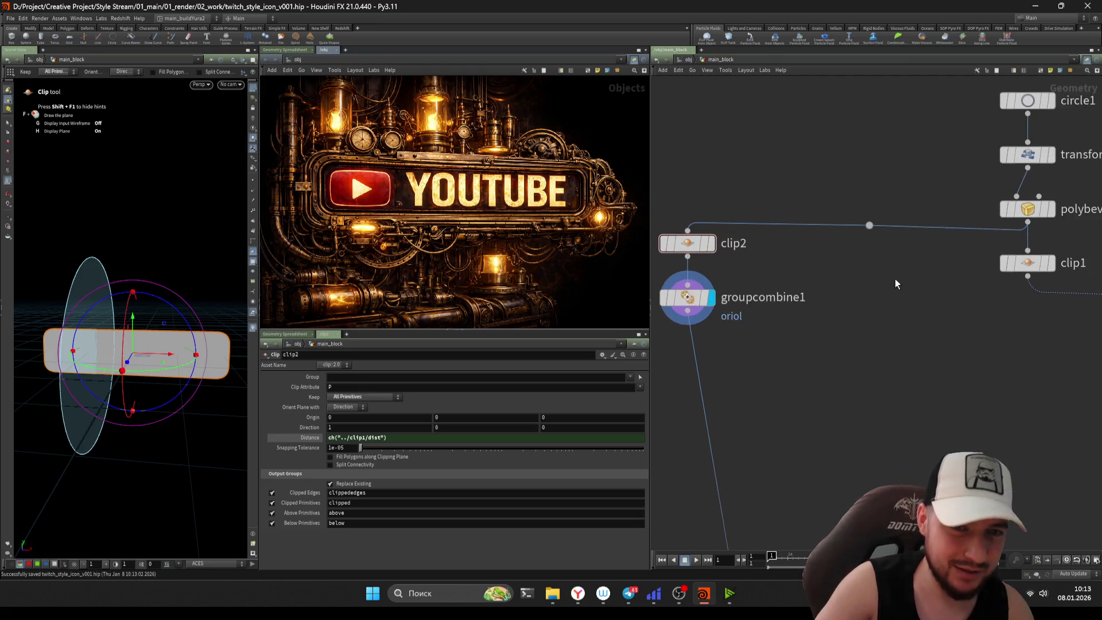
pyautogui.scroll(-1, 862, 241)
pyautogui.click(867, 233)
pyautogui.press('Delete')
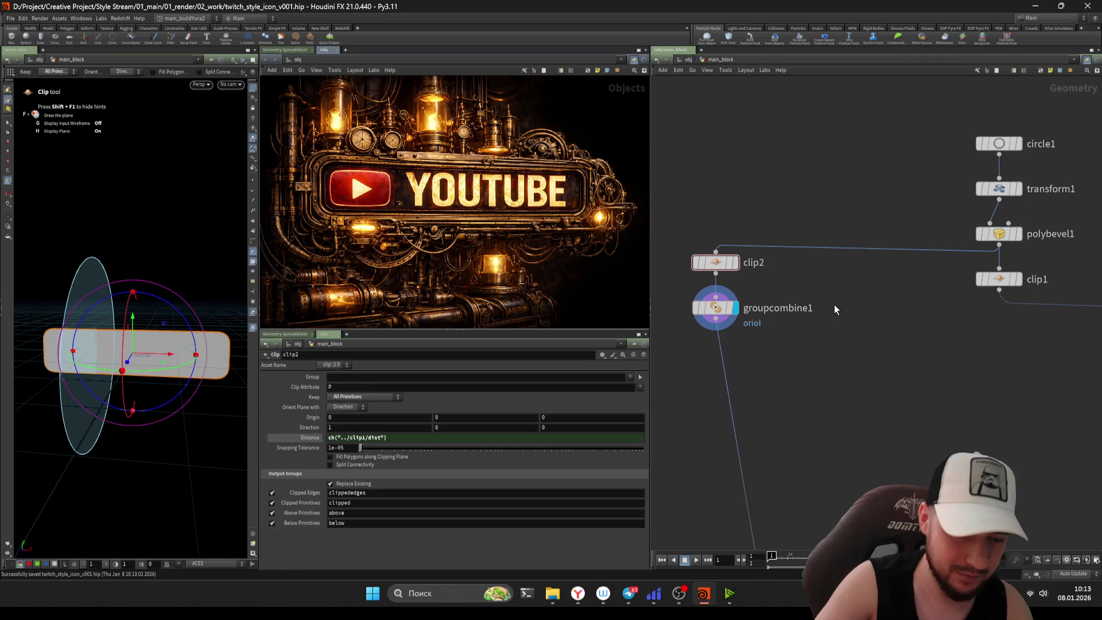
pyautogui.moveTo(816, 193)
pyautogui.mouseDown()
pyautogui.moveTo(760, 256)
pyautogui.moveTo(715, 343)
pyautogui.mouseUp()
pyautogui.click(721, 268)
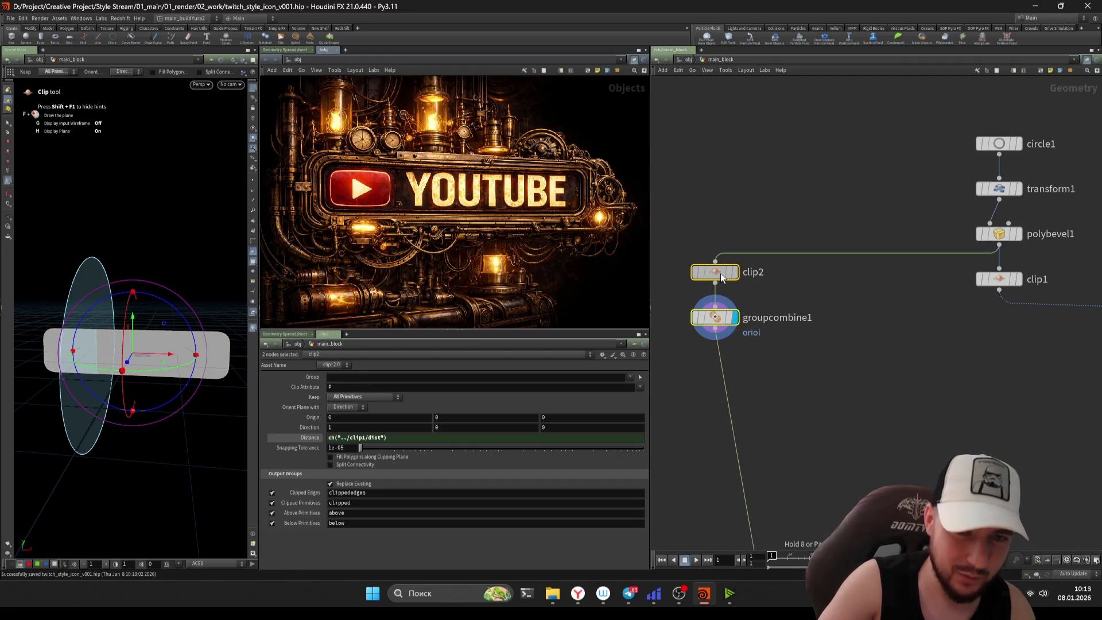
# - Place bound1 directly beneath clip1, deselect it, and return to the browser
pyautogui.scroll(-3, 831, 343)
pyautogui.scroll(3, 831, 332)
pyautogui.moveTo(869, 313); pyautogui.dragTo(683, 301)
pyautogui.moveTo(727, 399); pyautogui.dragTo(839, 399, button='middle')
pyautogui.click(805, 308)
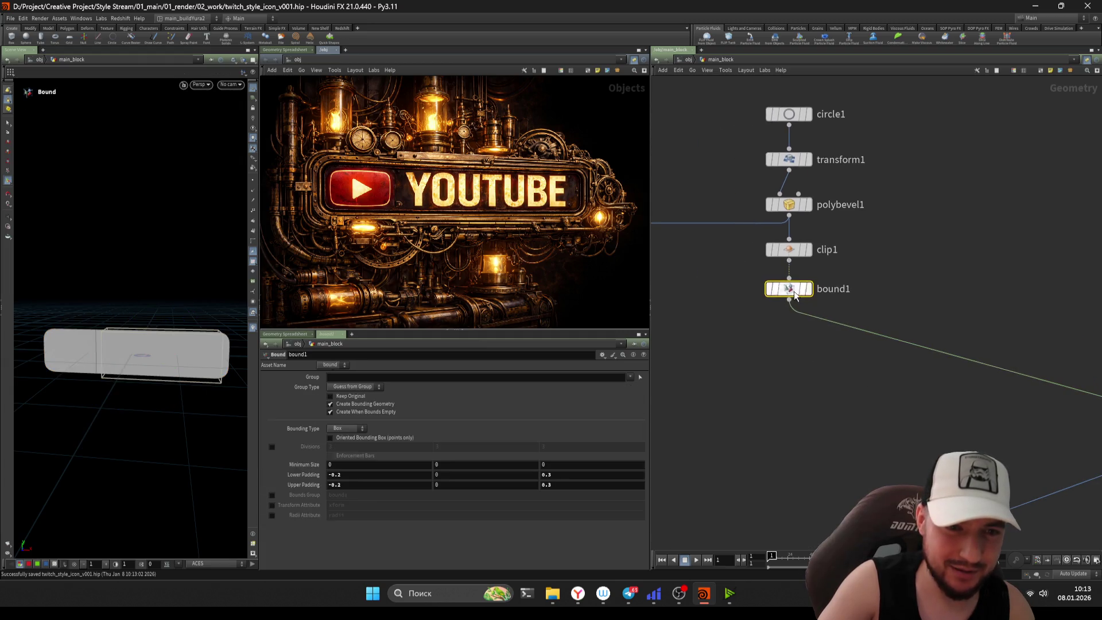
pyautogui.scroll(-2, 794, 364)
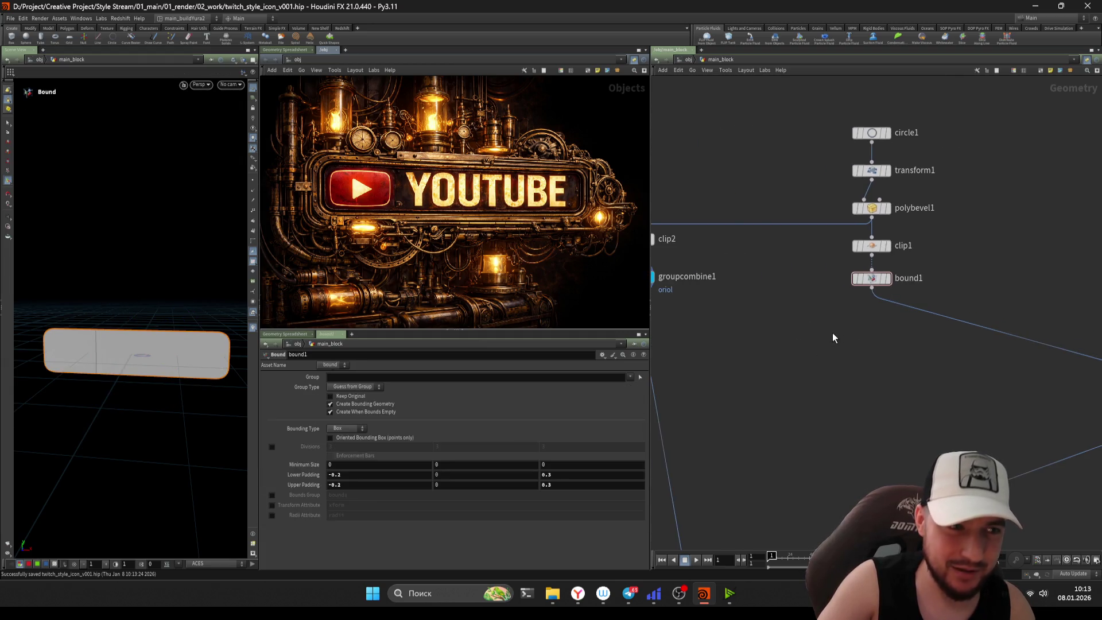
pyautogui.hotkey('alt', 'Tab')
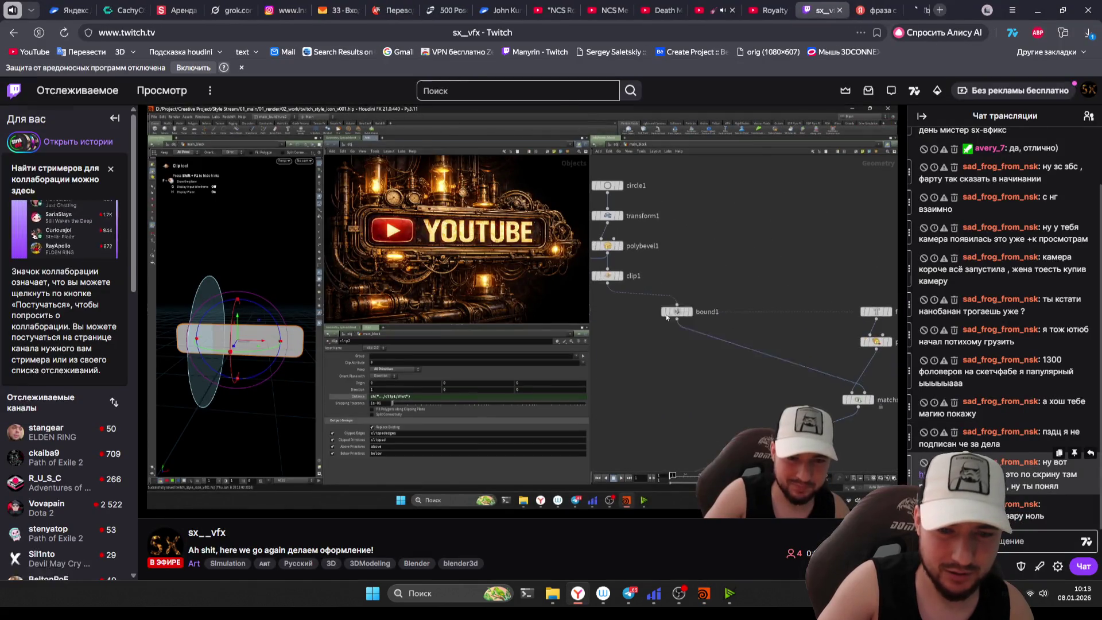
# - Bring the ImgBB image page back in the browser
pyautogui.click(904, 9)
pyautogui.hotkey('alt', 'Left')
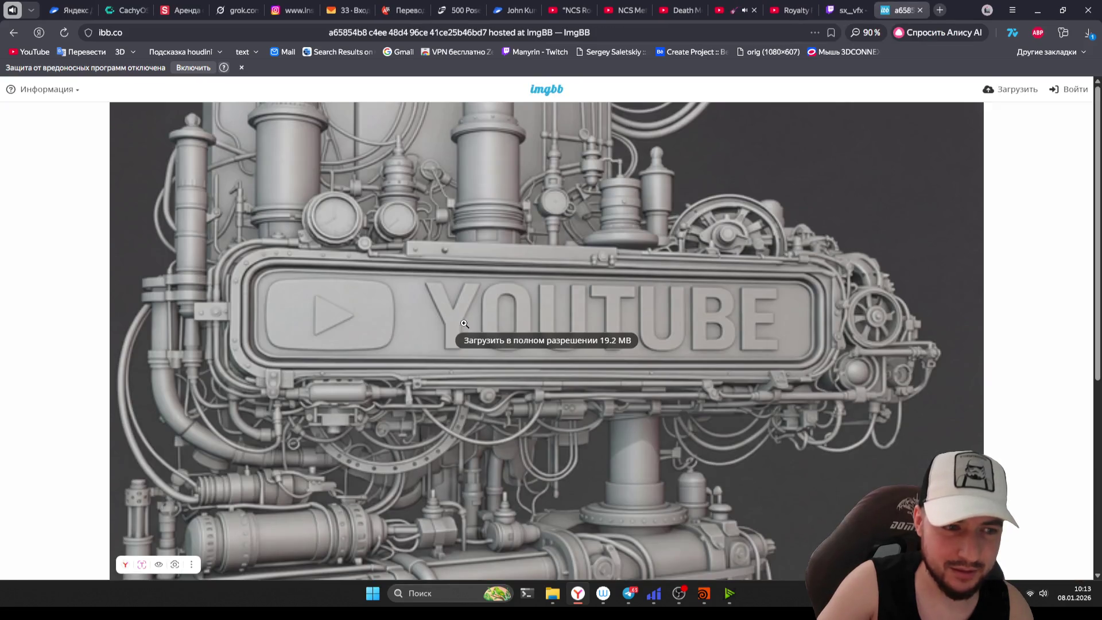
pyautogui.scroll(-3, 447, 307)
pyautogui.scroll(2, 446, 306)
pyautogui.scroll(1, 447, 307)
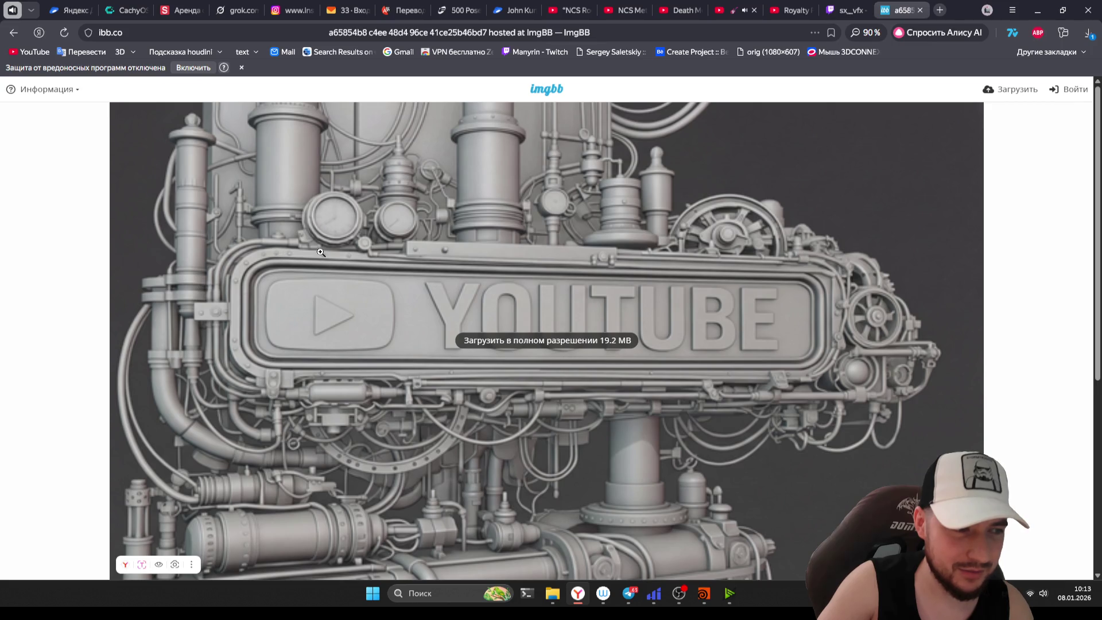
# - Enlarge the YOUTUBE plaque render to full width and examine it
pyautogui.click(290, 255)
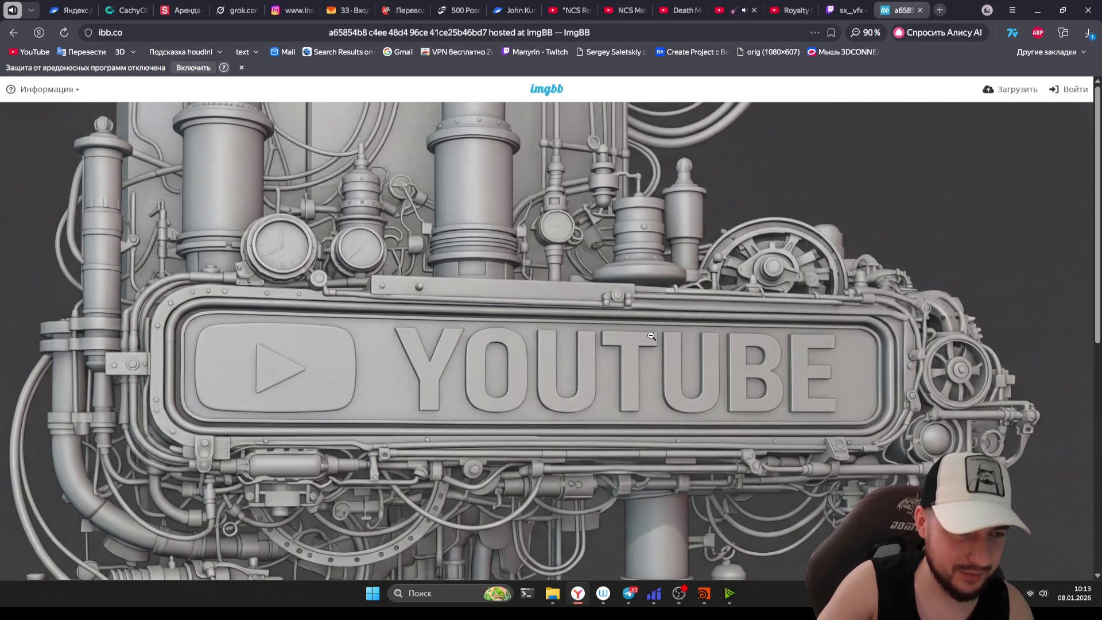
pyautogui.scroll(-3, 656, 334)
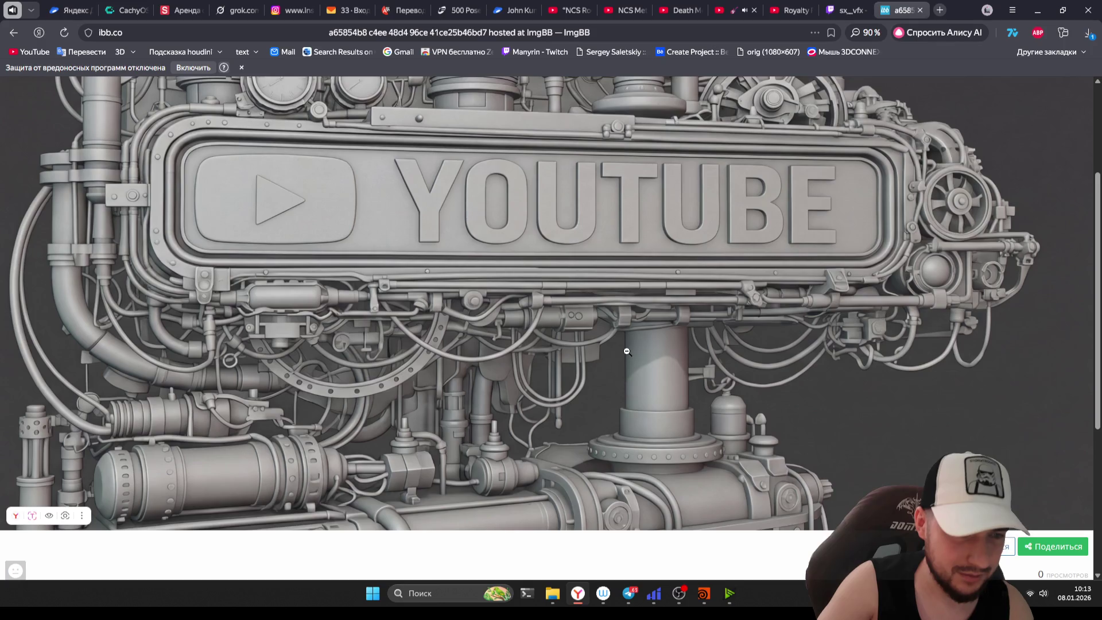
pyautogui.scroll(-1, 627, 352)
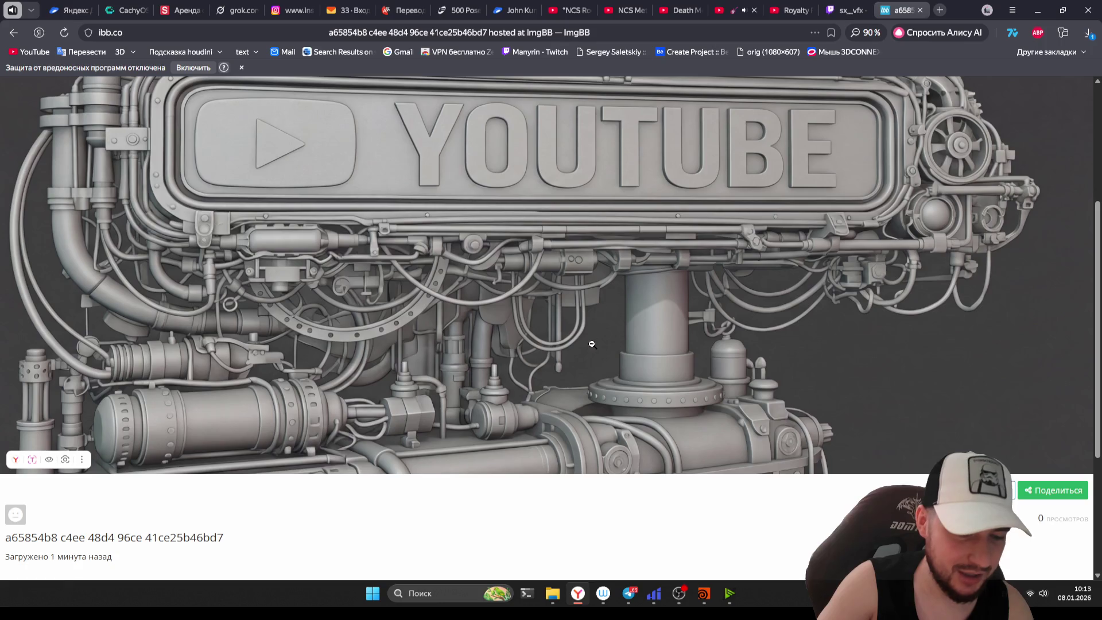
pyautogui.scroll(1, 311, 356)
pyautogui.scroll(-1, 309, 356)
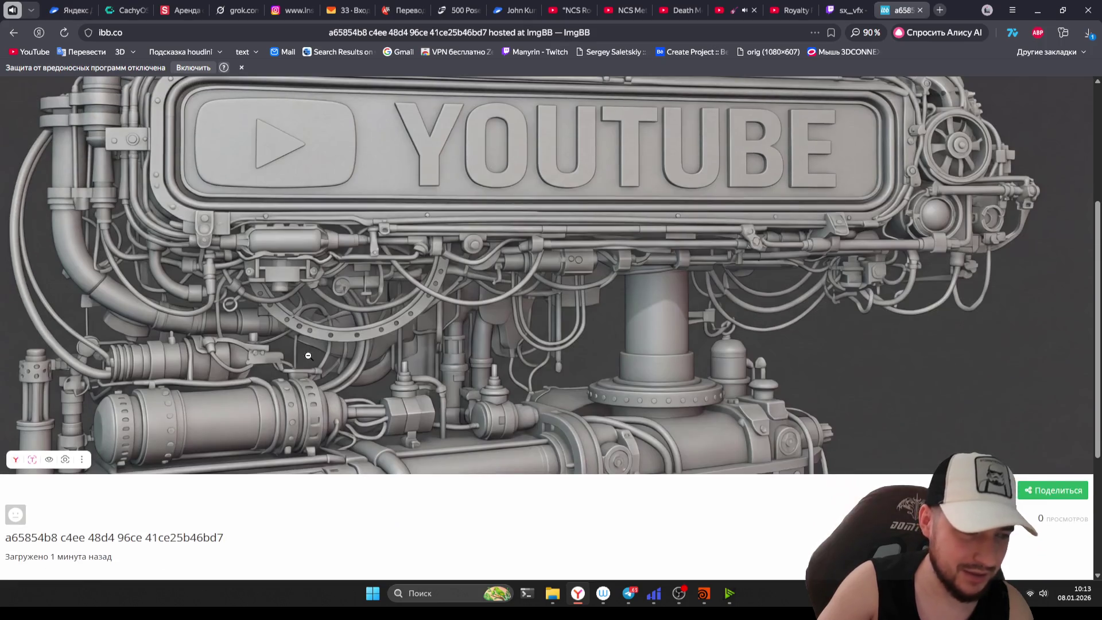
pyautogui.scroll(4, 312, 353)
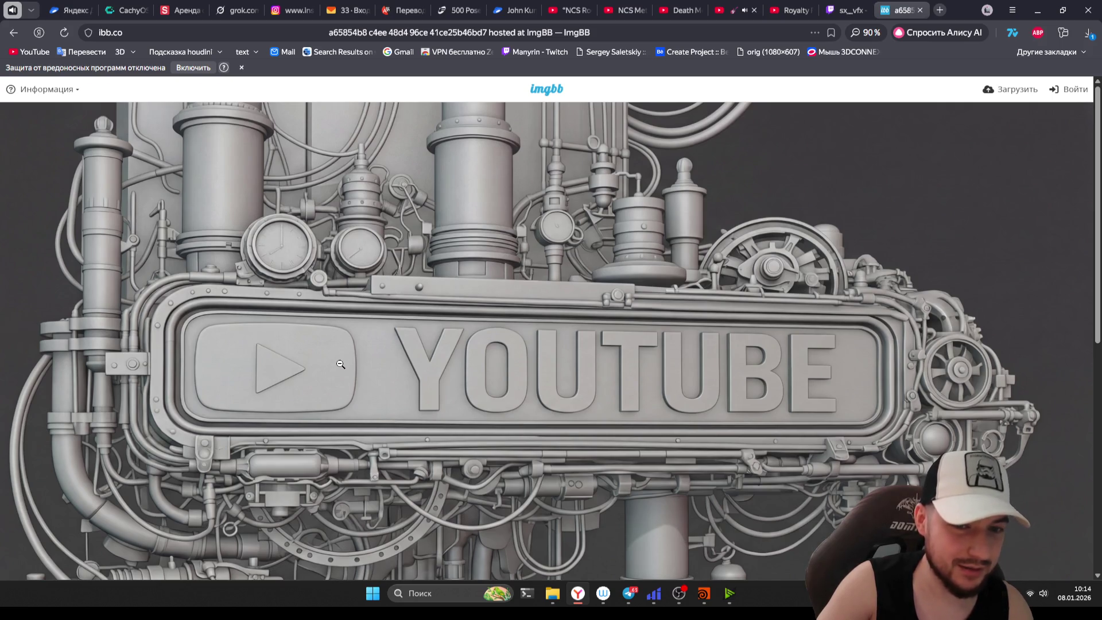
pyautogui.rightClick(361, 355)
pyautogui.click(326, 310)
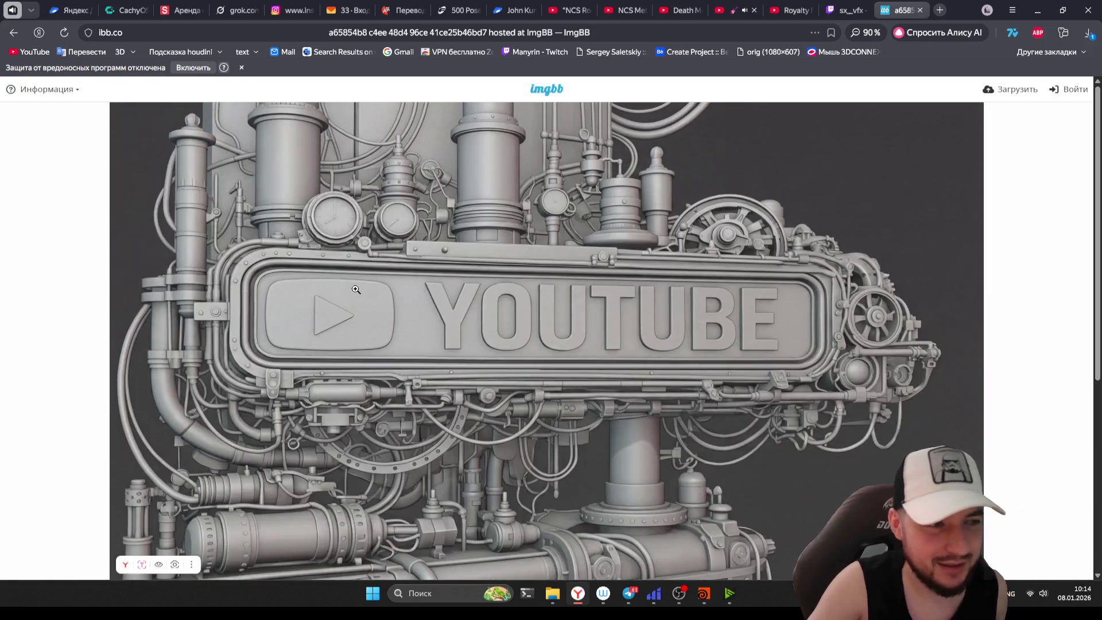
pyautogui.click(369, 290)
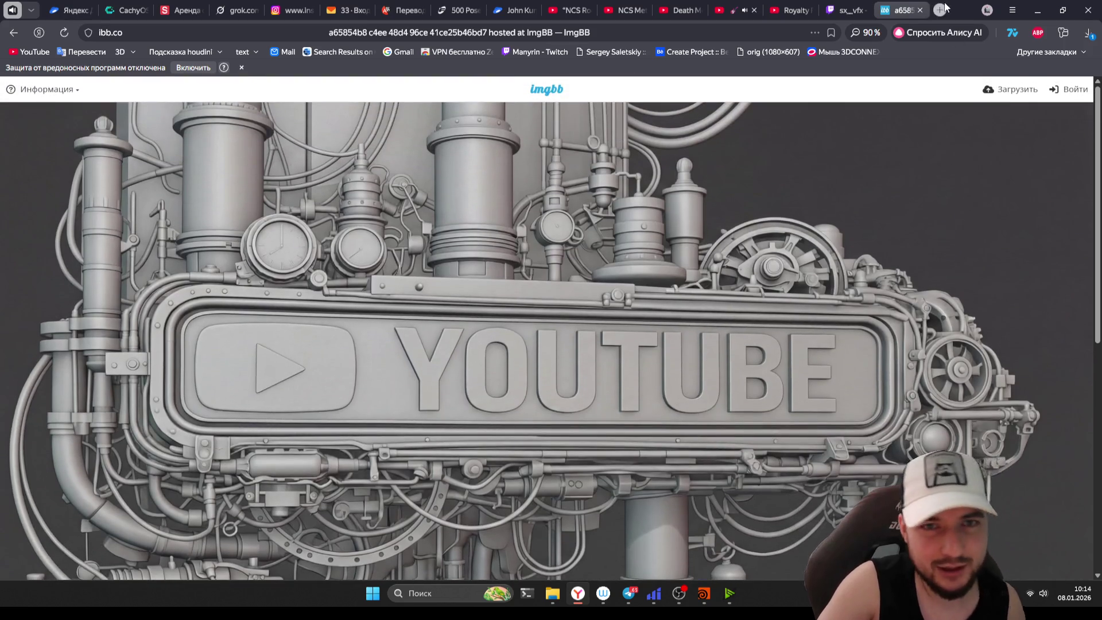
# - Open tripo3d.ai in a new tab and enter the model generation workspace via Start for Free
pyautogui.click(942, 9)
pyautogui.write('tri')
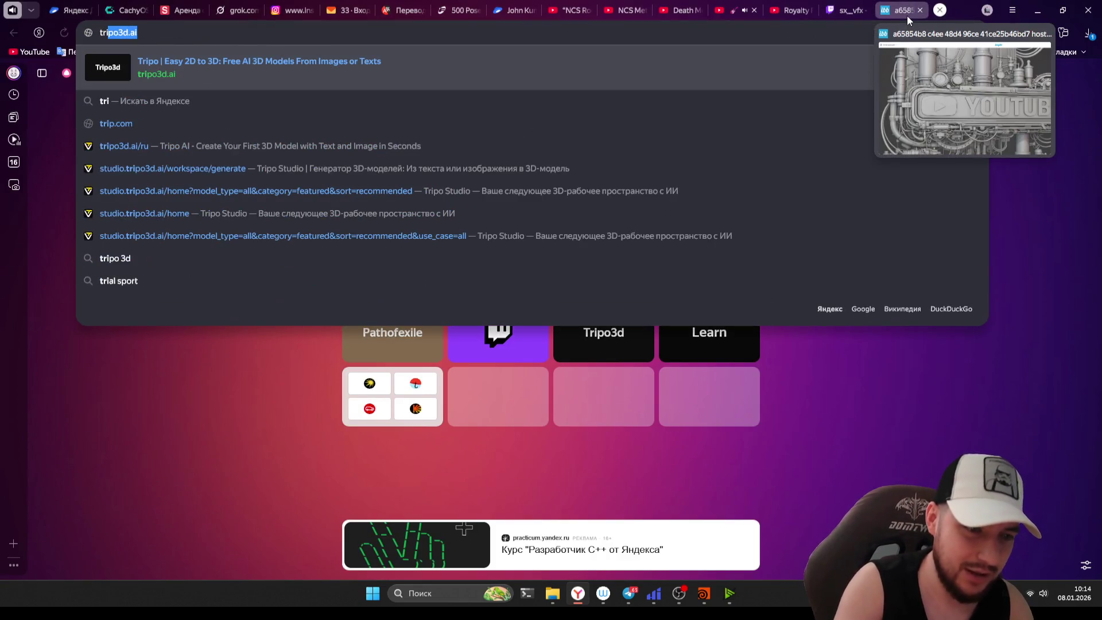
pyautogui.press('Return')
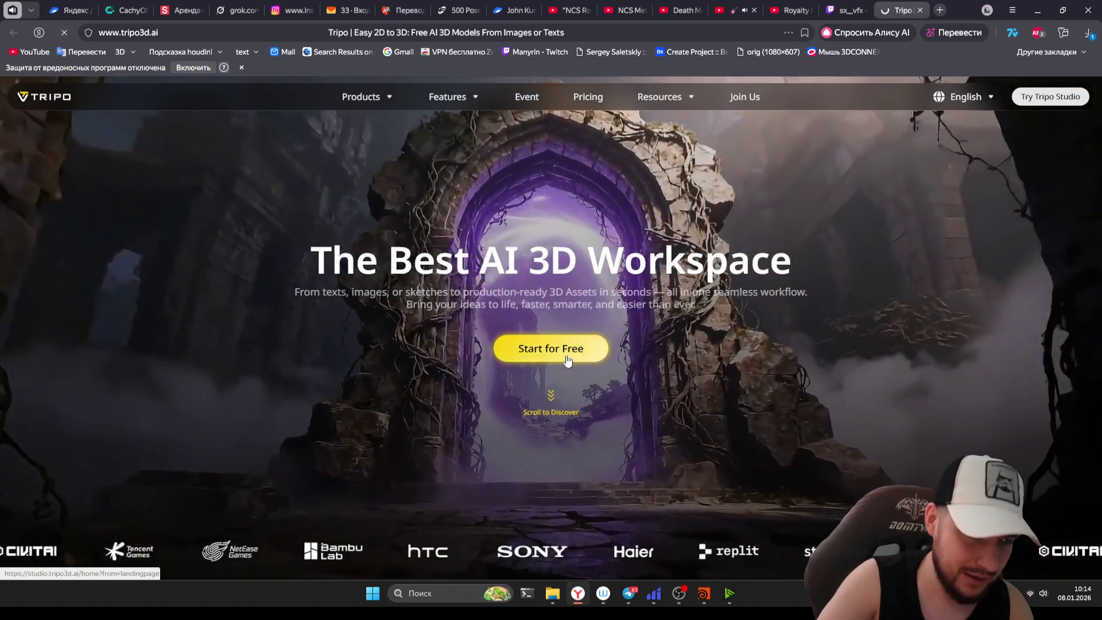
pyautogui.click(619, 354)
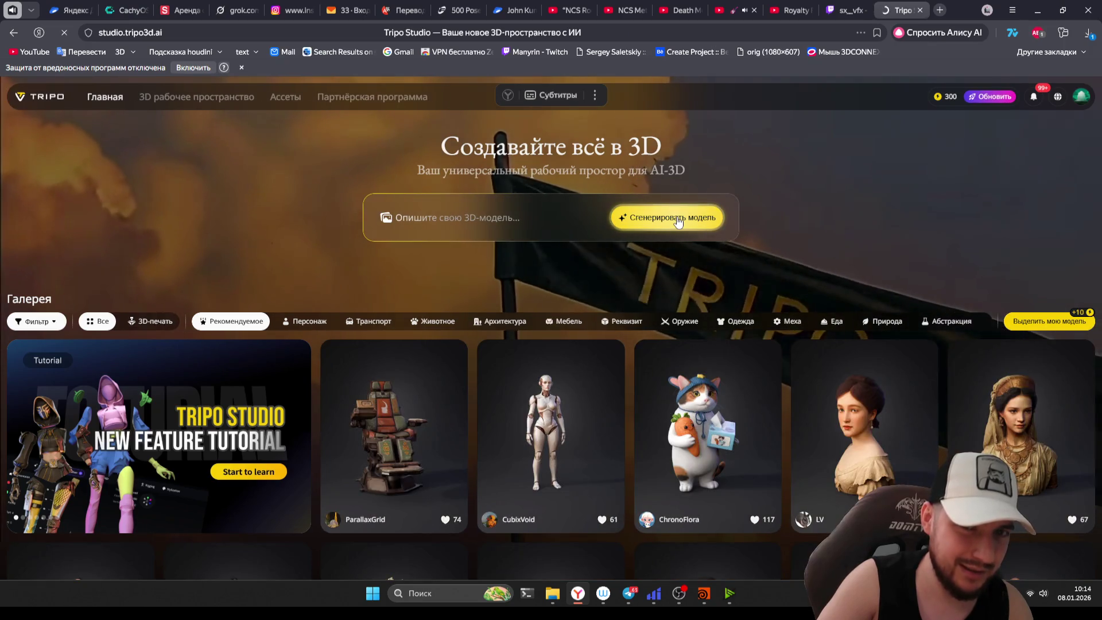
pyautogui.click(676, 219)
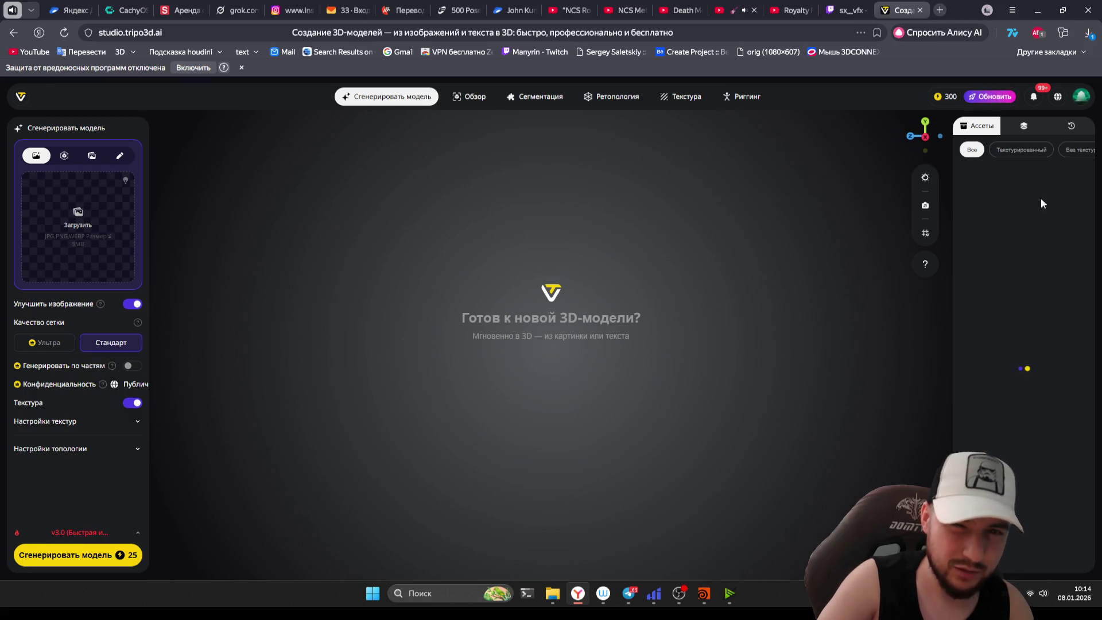
# - Cycle through the История, Обзор, Сгенерировать модель and Свойство panels to reveal the asset library
pyautogui.click(1074, 126)
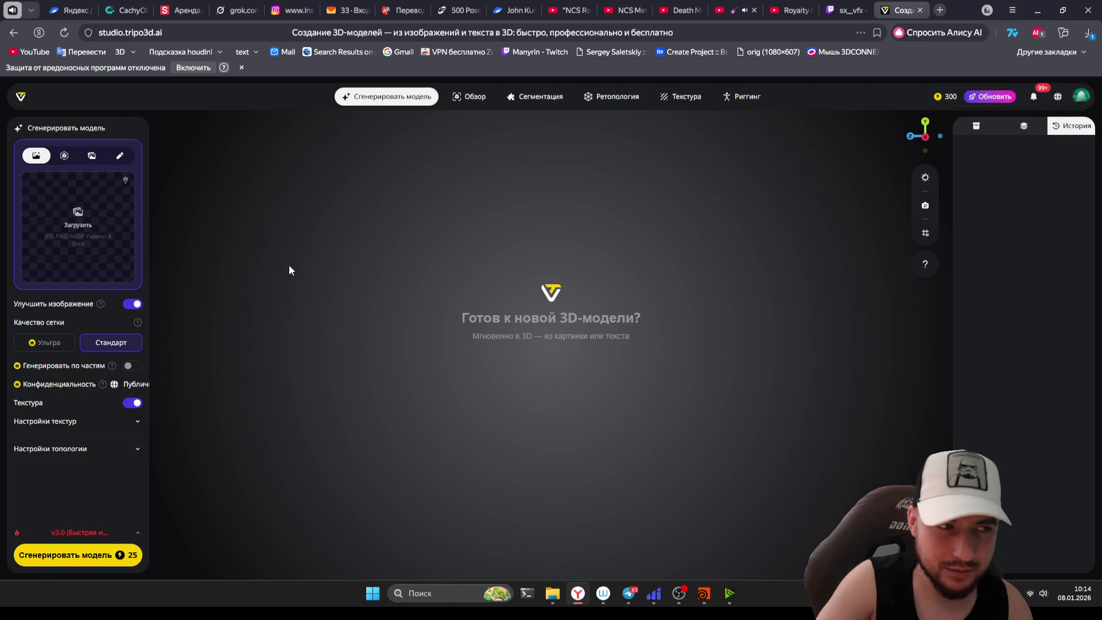
pyautogui.click(469, 102)
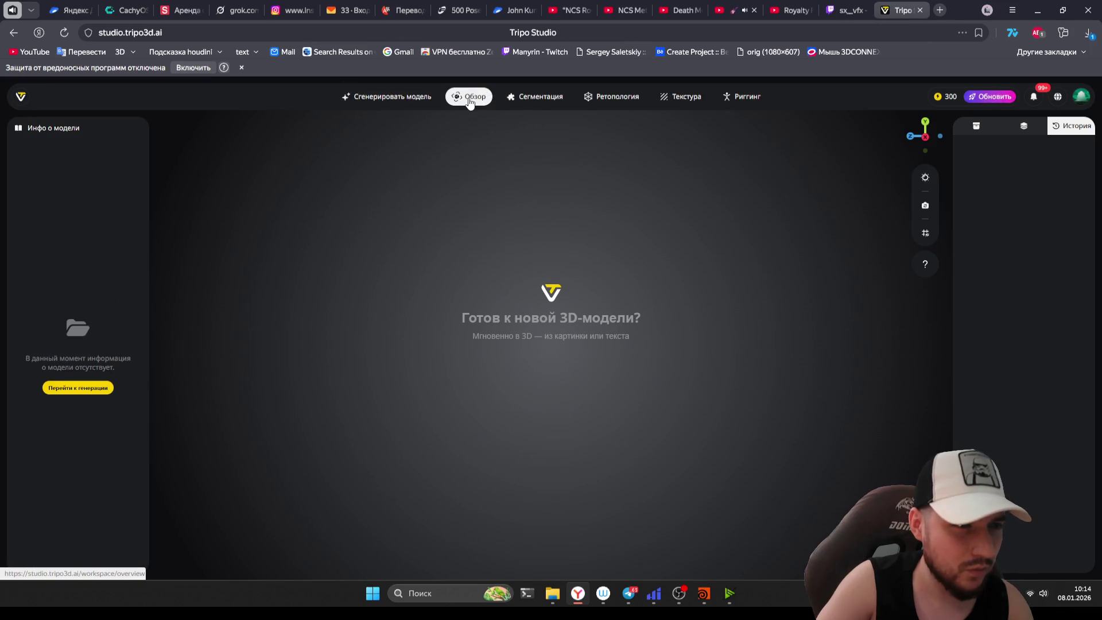
pyautogui.click(77, 388)
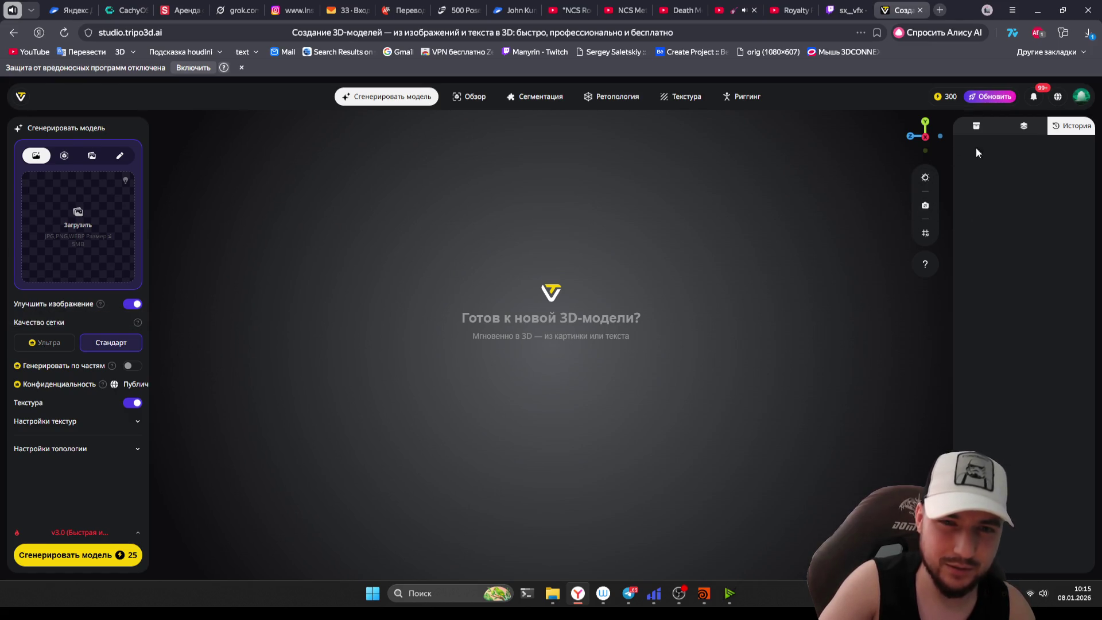
pyautogui.click(1031, 127)
pyautogui.click(1072, 126)
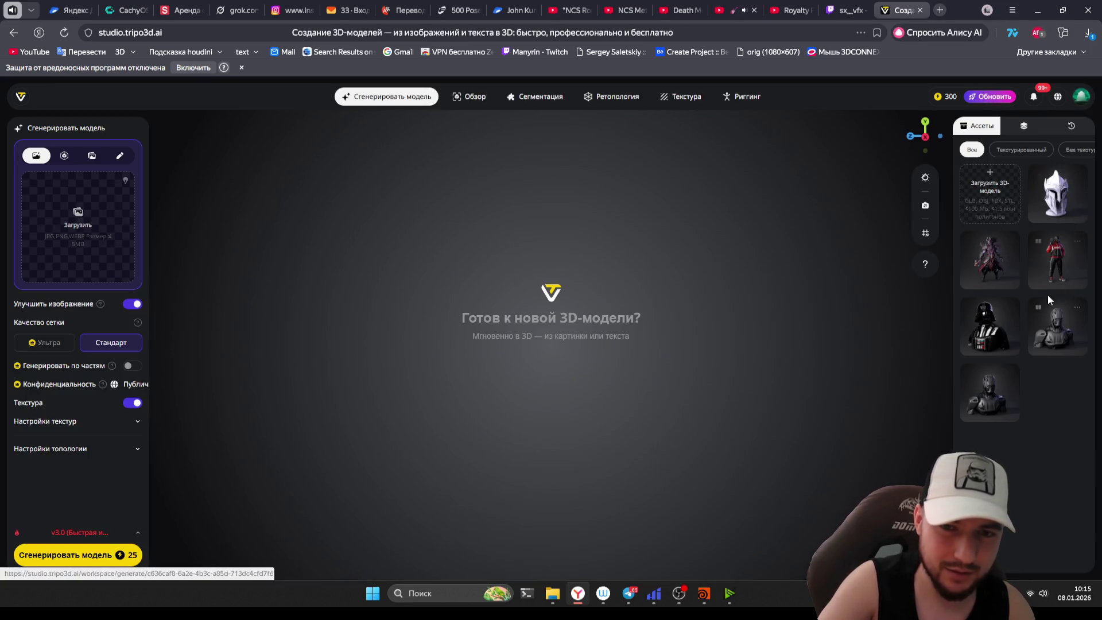
# - Load the grey robot bust from the assets and orbit around it
pyautogui.click(995, 402)
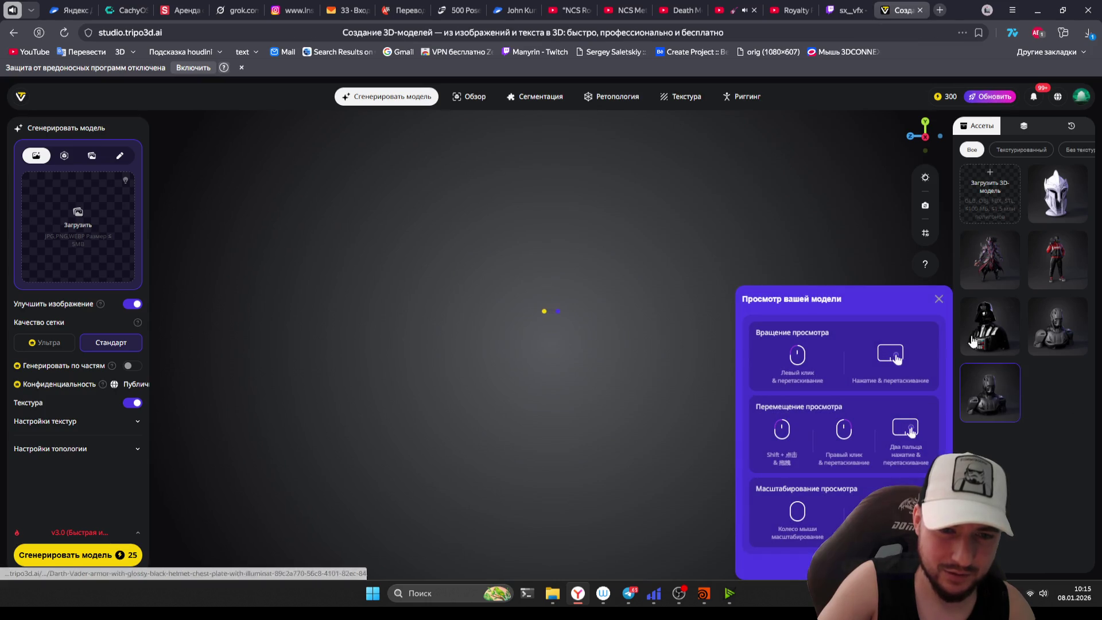
pyautogui.moveTo(1018, 339)
pyautogui.click(1065, 330)
pyautogui.moveTo(563, 332)
pyautogui.mouseDown()
pyautogui.moveTo(732, 325)
pyautogui.moveTo(631, 349)
pyautogui.mouseUp()
pyautogui.scroll(8, 630, 349)
pyautogui.scroll(-8, 773, 337)
pyautogui.moveTo(795, 326)
pyautogui.mouseDown()
pyautogui.moveTo(619, 325)
pyautogui.moveTo(729, 314)
pyautogui.mouseUp()
pyautogui.scroll(8, 754, 313)
pyautogui.scroll(-8, 754, 313)
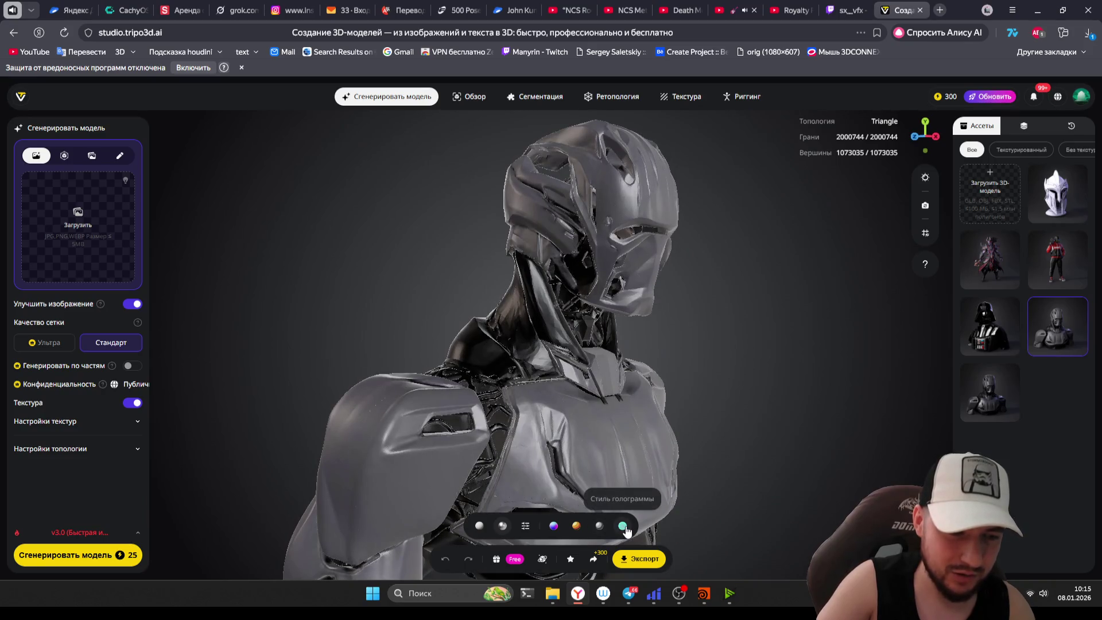
# - Preview the bust in hologram, sketch, normal-map and metallic styles, then return to clay
pyautogui.click(622, 526)
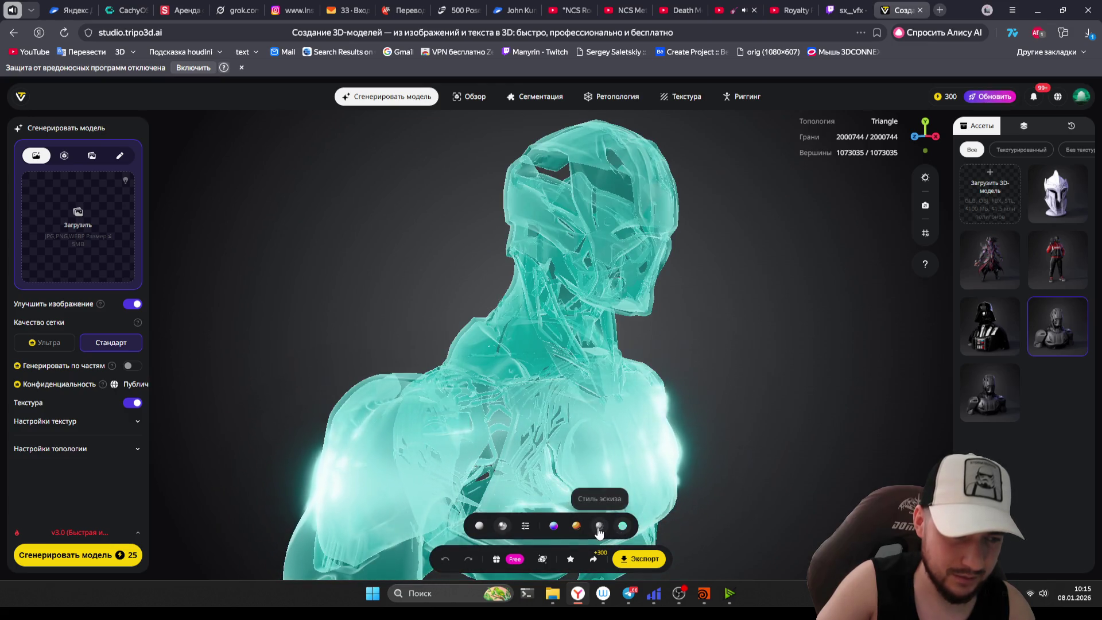
pyautogui.click(622, 525)
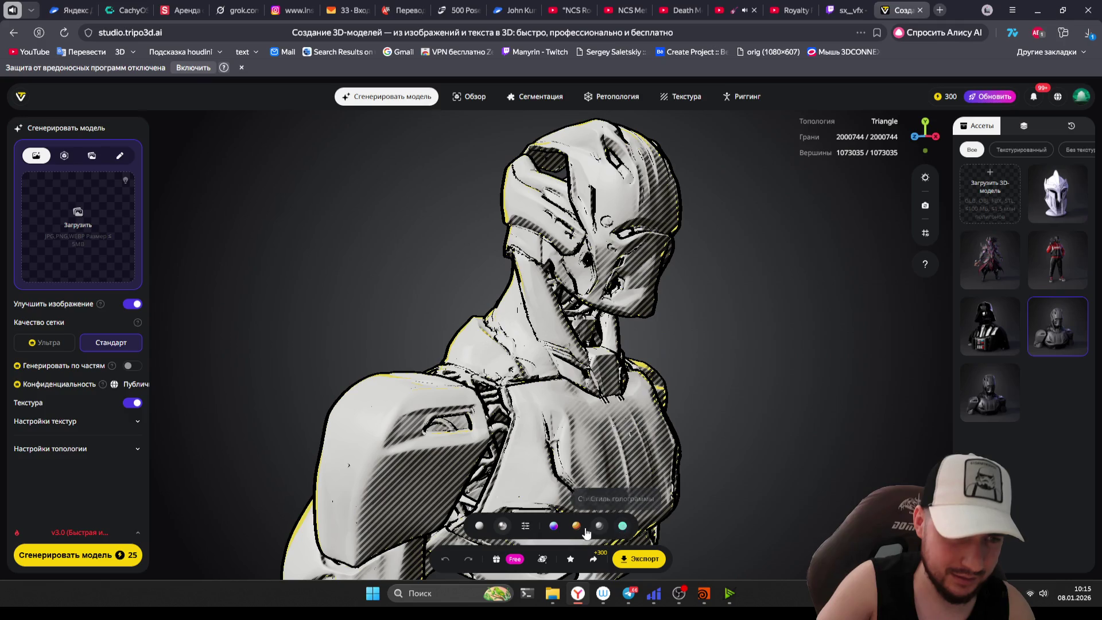
pyautogui.click(553, 528)
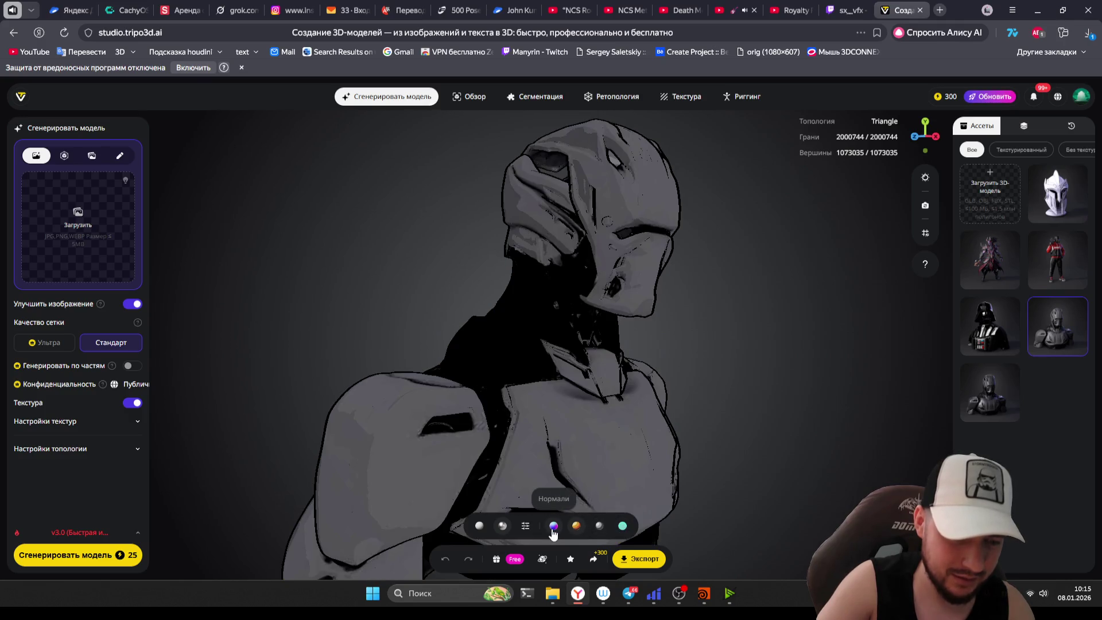
pyautogui.click(599, 526)
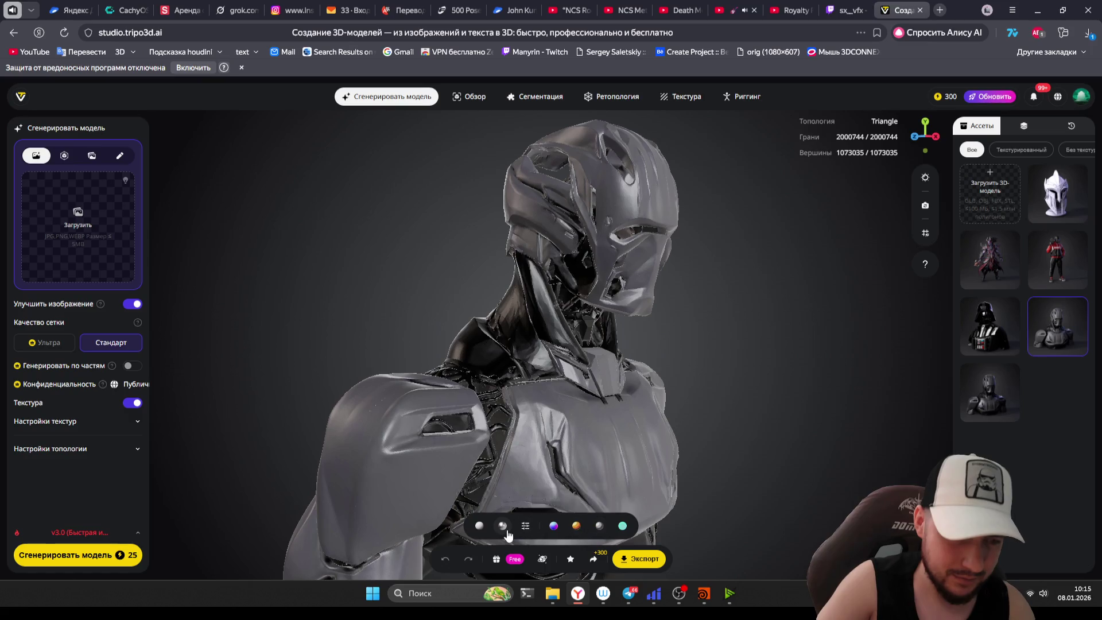
pyautogui.click(483, 532)
pyautogui.moveTo(484, 534); pyautogui.dragTo(740, 354)
pyautogui.scroll(-3, 707, 369)
pyautogui.scroll(2, 709, 356)
pyautogui.moveTo(736, 406)
pyautogui.mouseDown()
pyautogui.moveTo(792, 396)
pyautogui.moveTo(933, 411)
pyautogui.moveTo(907, 393)
pyautogui.moveTo(683, 373)
pyautogui.moveTo(739, 348)
pyautogui.moveTo(759, 368)
pyautogui.mouseUp()
# - Open AI_model_render_v001.jpeg from D:\testLights\render in Photos
pyautogui.click(553, 594)
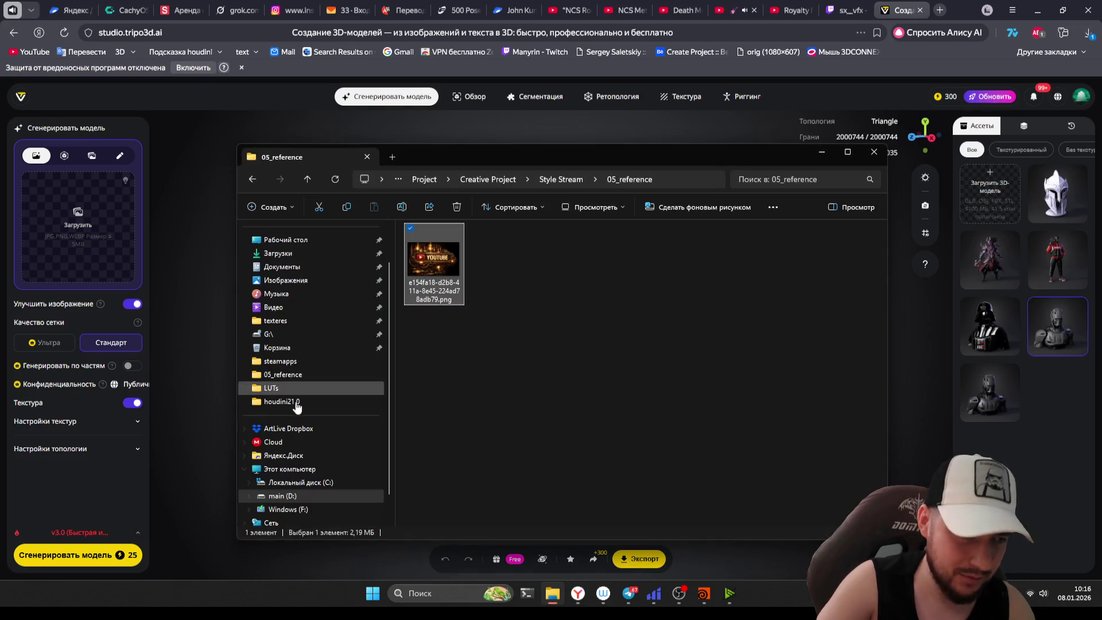
pyautogui.click(284, 495)
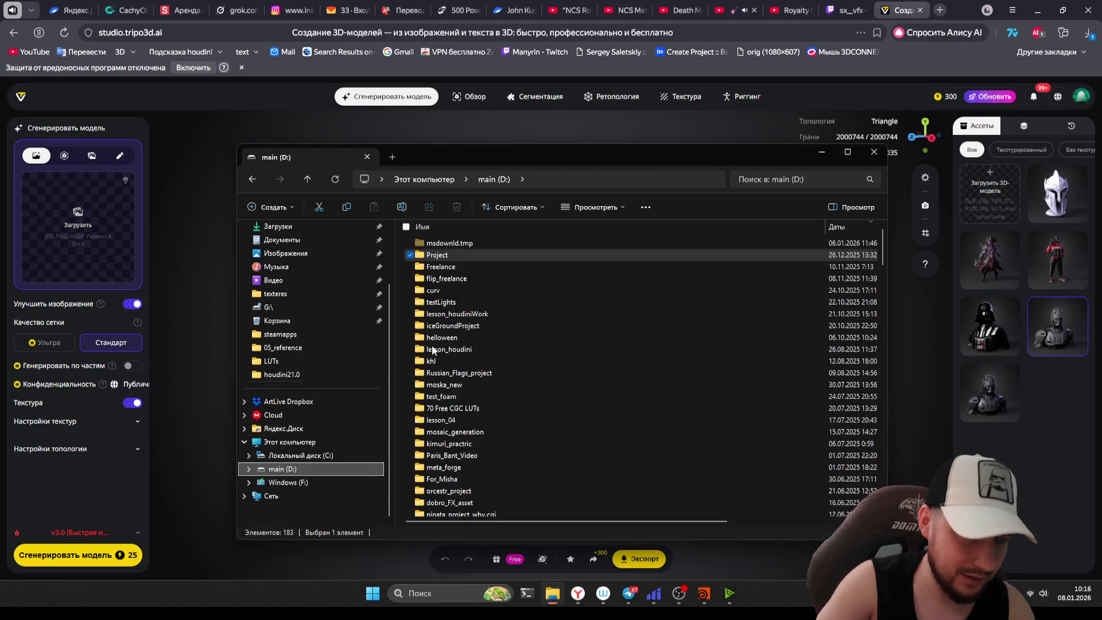
pyautogui.doubleClick(463, 302)
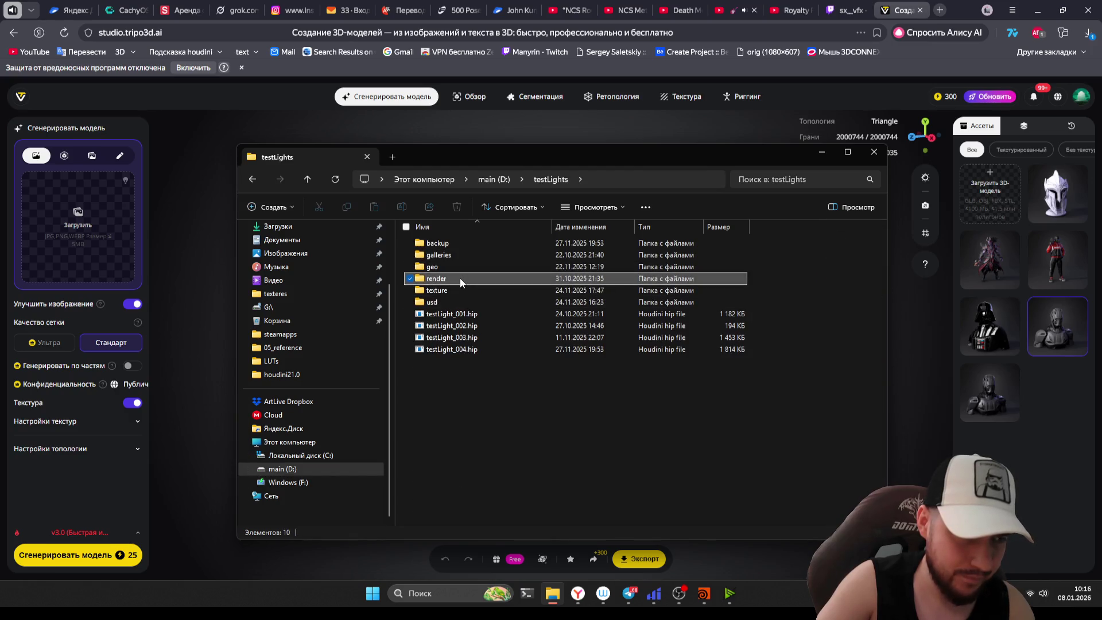
pyautogui.doubleClick(460, 278)
pyautogui.click(499, 276)
pyautogui.press('Return')
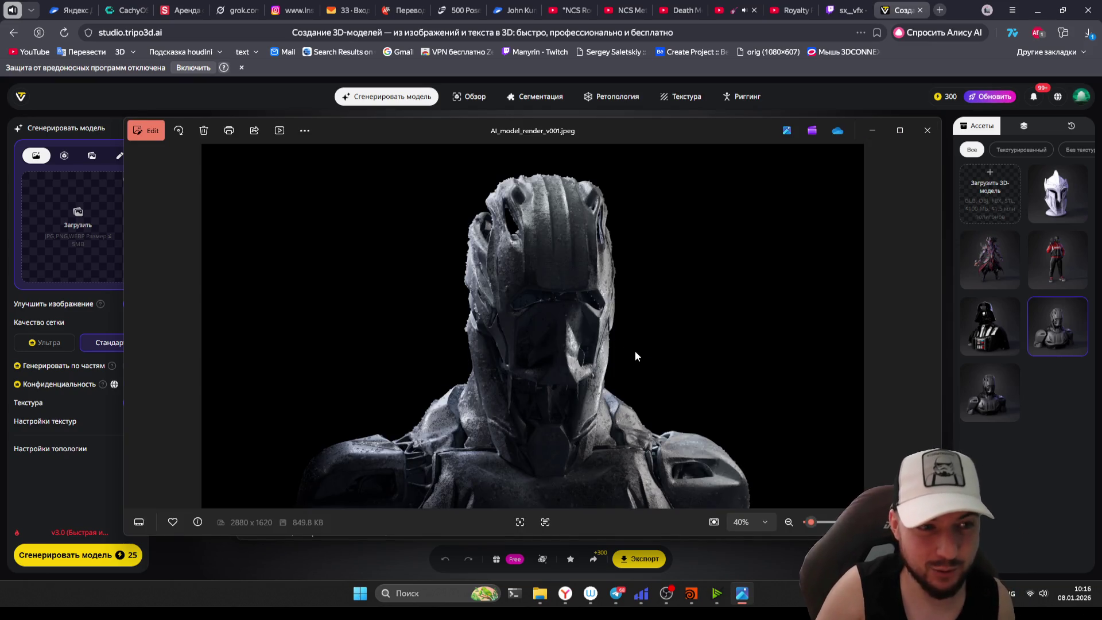
# - View the render full-screen zoomed on the shoulders, then load the knight helmet in Tripo
pyautogui.click(900, 130)
pyautogui.scroll(5, 756, 279)
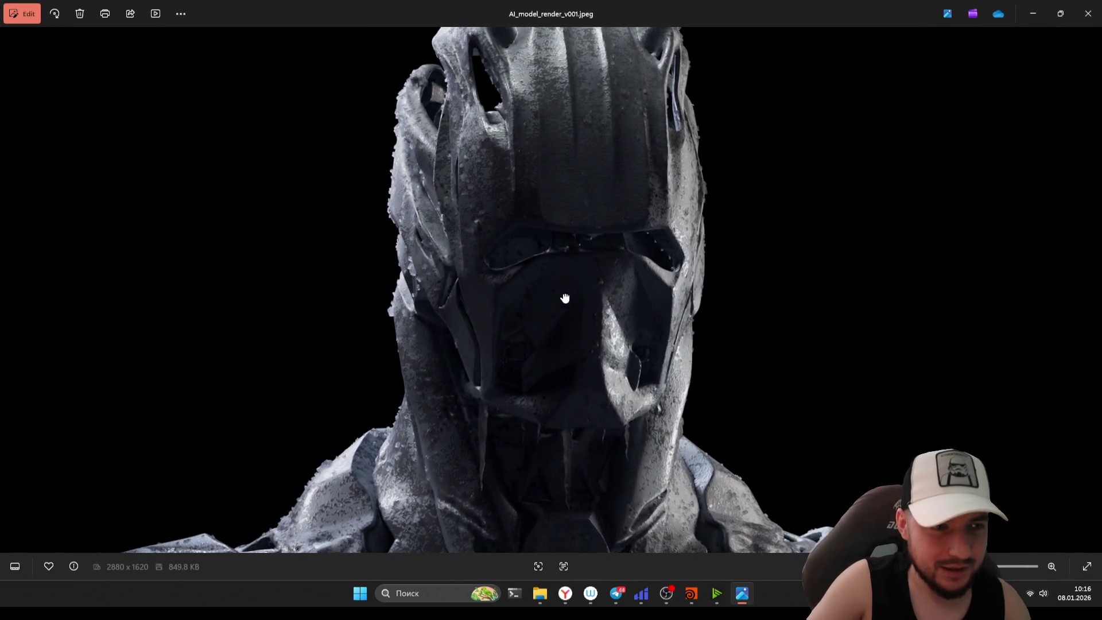
pyautogui.moveTo(569, 298); pyautogui.dragTo(607, 244)
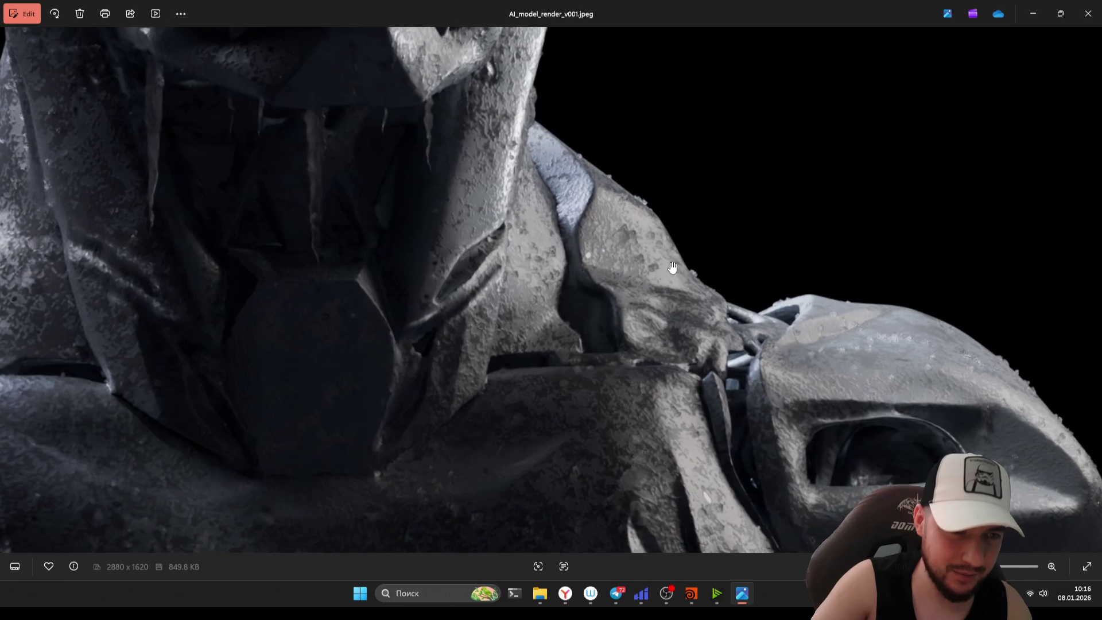
pyautogui.click(1062, 210)
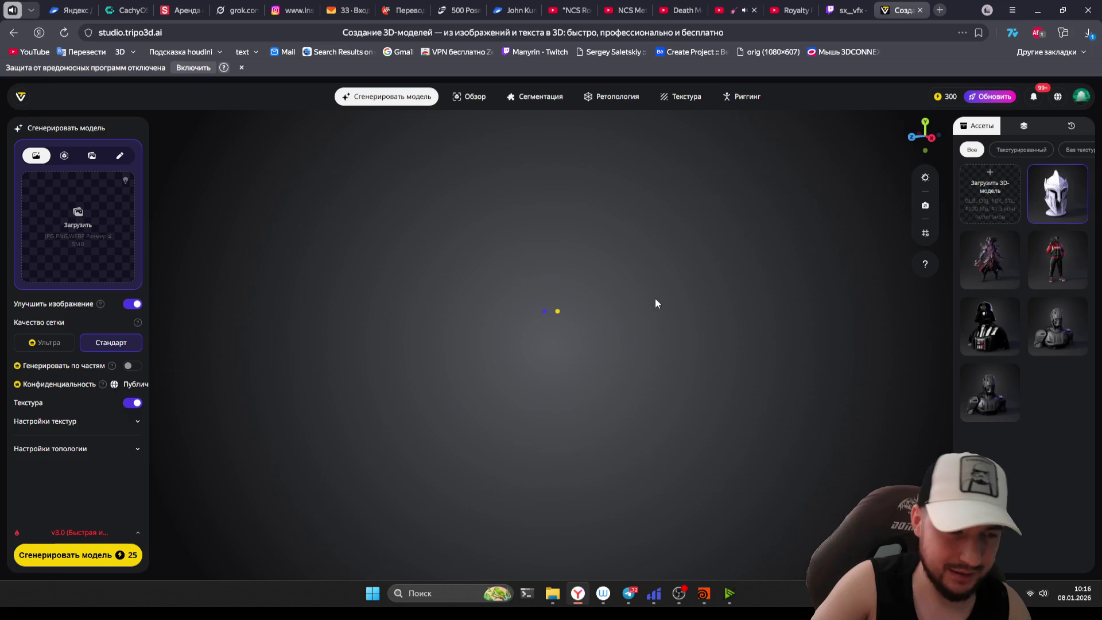
# - Orbit and zoom the knight helmet model to see it from the front and side
pyautogui.moveTo(651, 324)
pyautogui.mouseDown()
pyautogui.moveTo(735, 395)
pyautogui.moveTo(728, 346)
pyautogui.moveTo(736, 374)
pyautogui.moveTo(728, 367)
pyautogui.moveTo(770, 378)
pyautogui.mouseUp()
pyautogui.scroll(3, 692, 352)
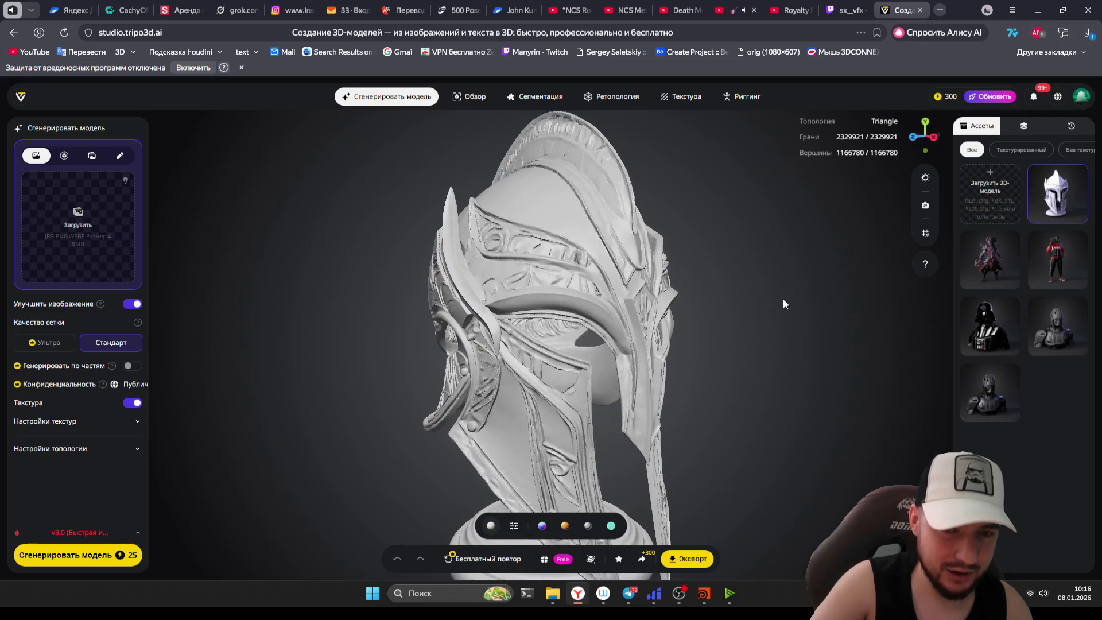
pyautogui.moveTo(775, 261)
pyautogui.mouseDown()
pyautogui.moveTo(849, 277)
pyautogui.moveTo(772, 284)
pyautogui.moveTo(824, 288)
pyautogui.moveTo(824, 304)
pyautogui.moveTo(767, 317)
pyautogui.mouseUp()
pyautogui.scroll(-3, 783, 271)
pyautogui.scroll(3, 674, 234)
pyautogui.moveTo(673, 235)
pyautogui.mouseDown()
pyautogui.moveTo(755, 196)
pyautogui.moveTo(595, 222)
pyautogui.moveTo(734, 189)
pyautogui.moveTo(608, 168)
pyautogui.moveTo(760, 191)
pyautogui.moveTo(743, 249)
pyautogui.moveTo(773, 270)
pyautogui.moveTo(739, 298)
pyautogui.mouseUp()
# - Inspect the red-jacket character from several angles, then load the Darth Vader bust for segmentation
pyautogui.click(1065, 277)
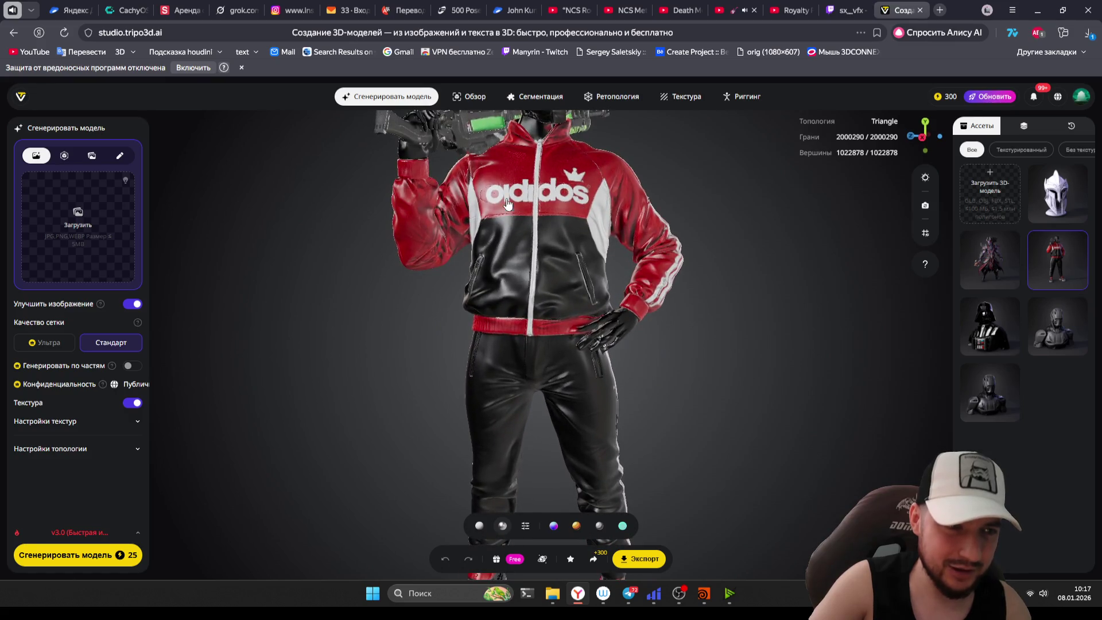
pyautogui.scroll(-5, 666, 252)
pyautogui.moveTo(692, 254)
pyautogui.mouseDown()
pyautogui.moveTo(576, 255)
pyautogui.moveTo(708, 368)
pyautogui.moveTo(640, 376)
pyautogui.moveTo(493, 362)
pyautogui.moveTo(419, 245)
pyautogui.mouseUp()
pyautogui.scroll(5, 654, 340)
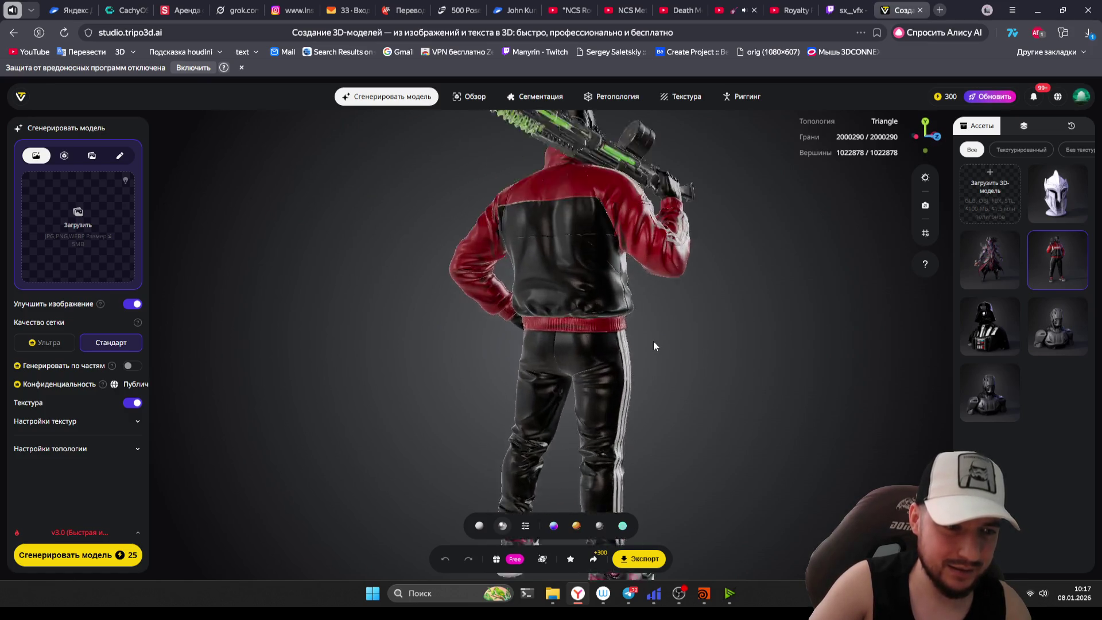
pyautogui.moveTo(701, 373)
pyautogui.mouseDown()
pyautogui.moveTo(716, 330)
pyautogui.moveTo(780, 312)
pyautogui.moveTo(792, 297)
pyautogui.moveTo(709, 300)
pyautogui.moveTo(641, 261)
pyautogui.moveTo(702, 245)
pyautogui.moveTo(619, 221)
pyautogui.moveTo(706, 273)
pyautogui.moveTo(672, 307)
pyautogui.moveTo(684, 270)
pyautogui.moveTo(699, 278)
pyautogui.mouseUp()
pyautogui.doubleClick(699, 277)
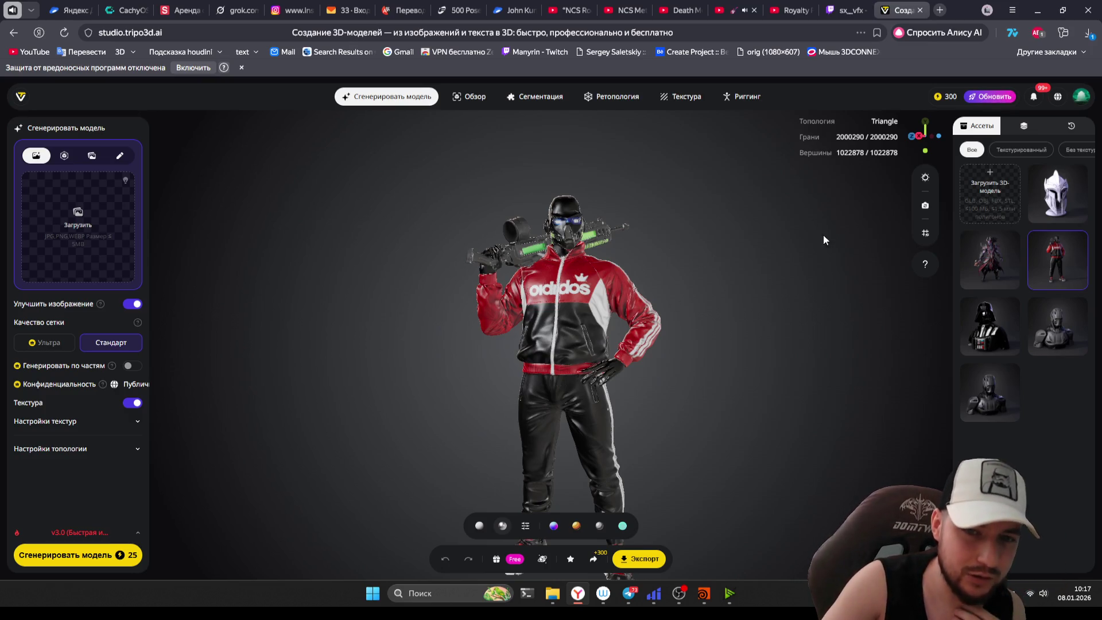
pyautogui.click(1009, 325)
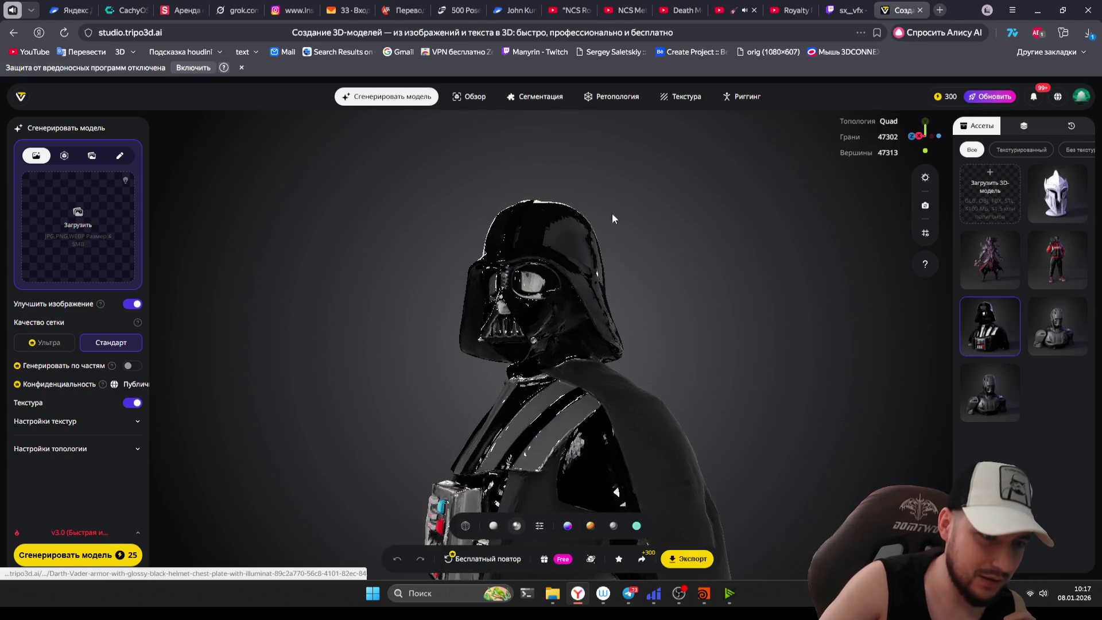
pyautogui.click(545, 99)
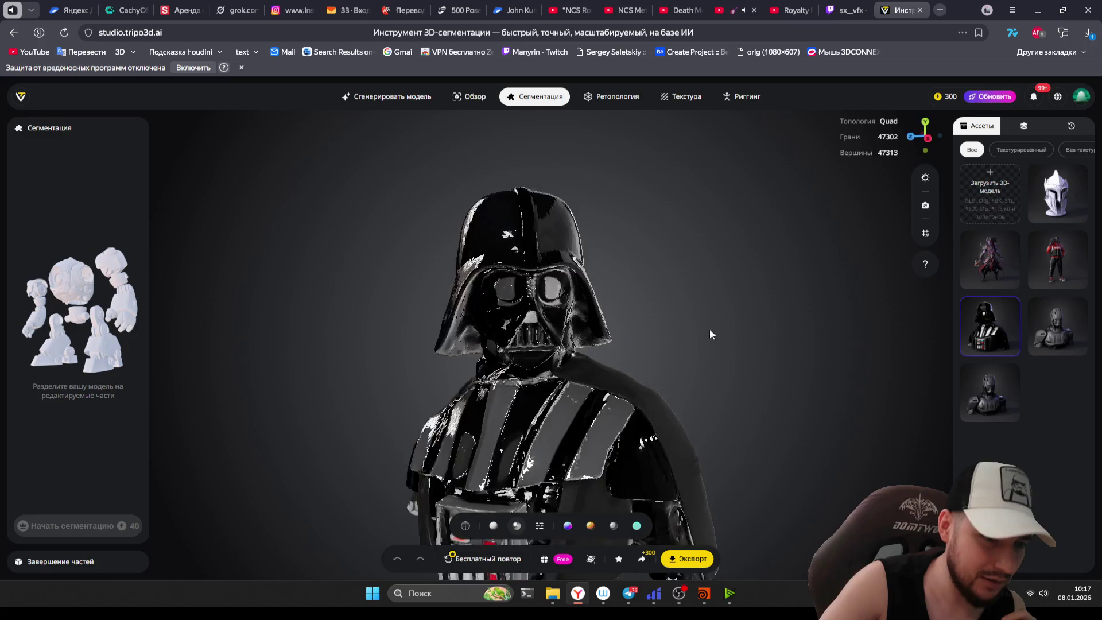
# - Orbit the Vader bust to a rear view, then load the horned demon model and zoom in
pyautogui.moveTo(731, 353)
pyautogui.mouseDown()
pyautogui.moveTo(605, 356)
pyautogui.moveTo(618, 374)
pyautogui.moveTo(450, 348)
pyautogui.moveTo(617, 359)
pyautogui.moveTo(805, 314)
pyautogui.mouseUp()
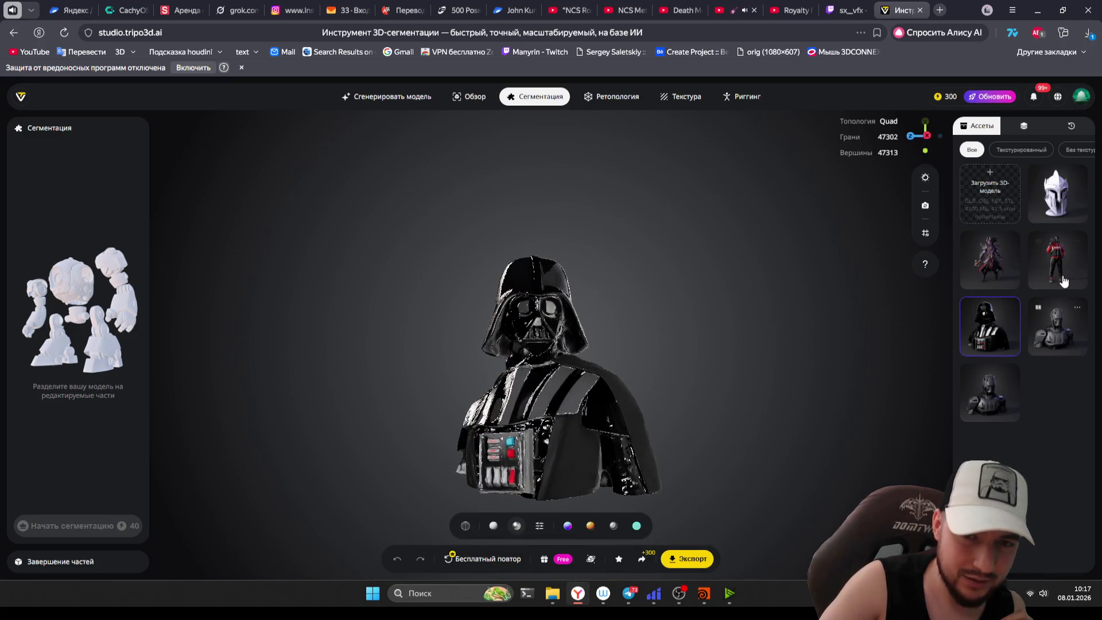
pyautogui.click(989, 285)
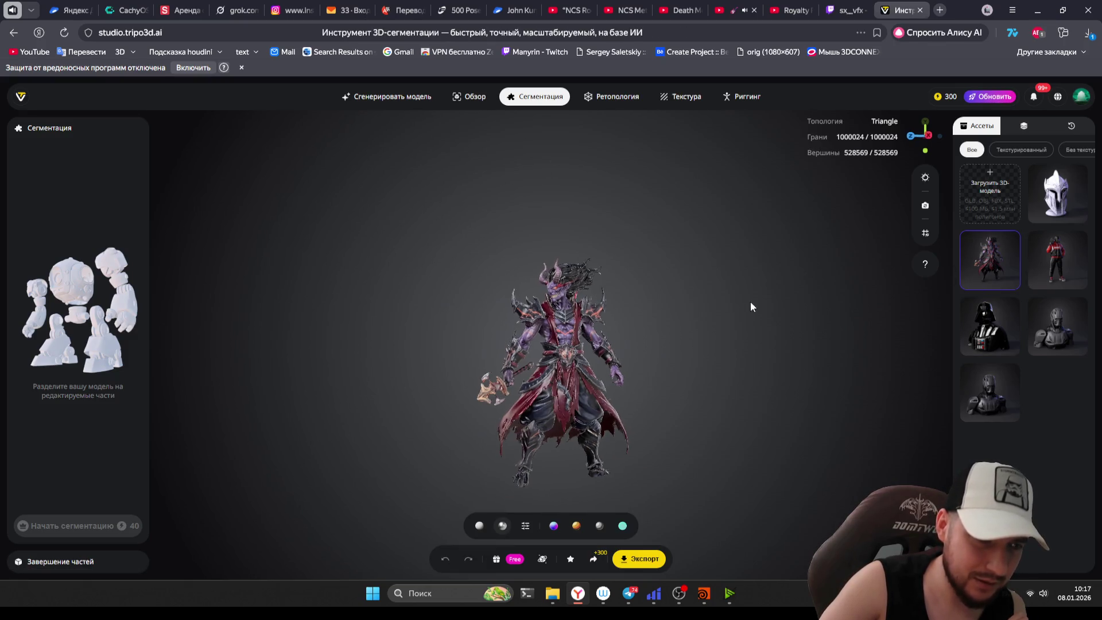
pyautogui.scroll(8, 673, 308)
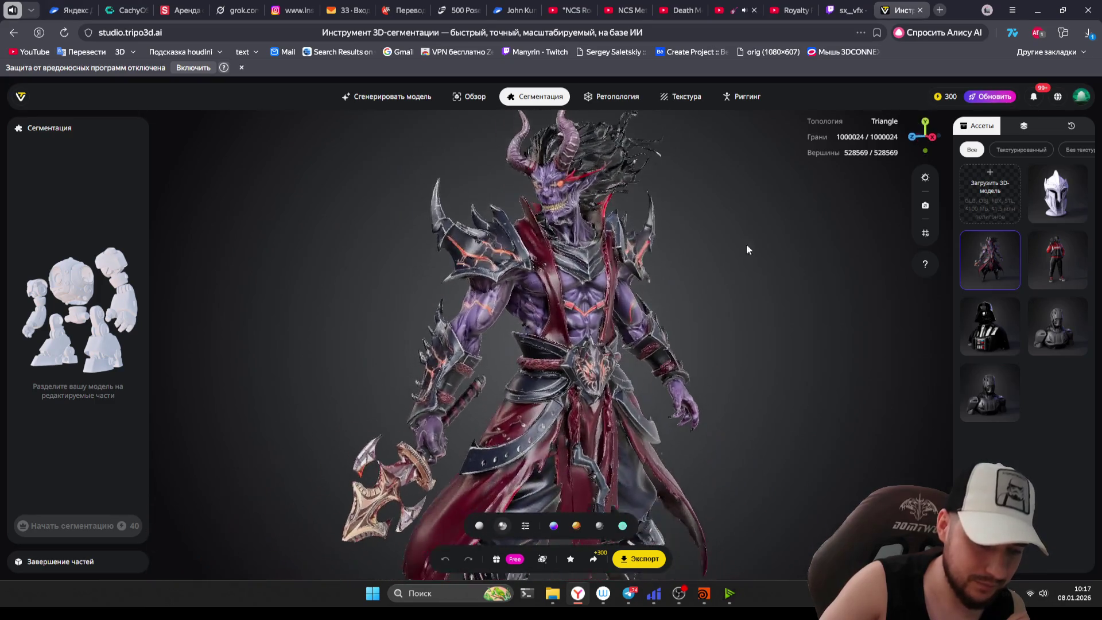
pyautogui.scroll(5, 583, 304)
pyautogui.scroll(3, 842, 238)
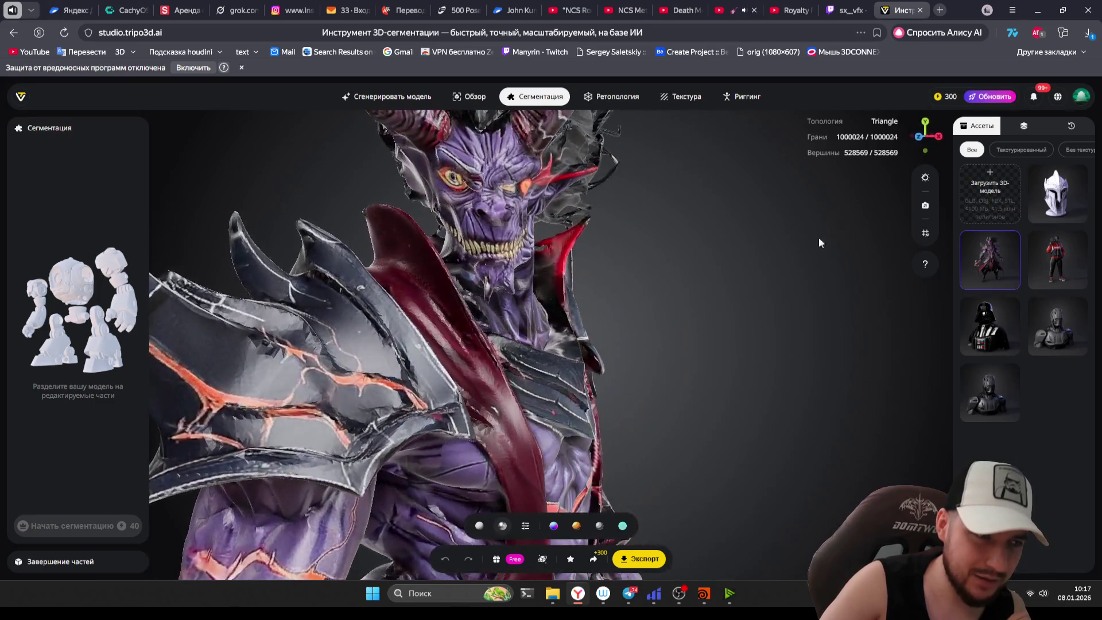
pyautogui.scroll(2, 714, 236)
# - Turn the demon until its horned head faces front, then switch to the Twitch stream tab
pyautogui.moveTo(715, 310)
pyautogui.mouseDown()
pyautogui.moveTo(719, 288)
pyautogui.moveTo(682, 319)
pyautogui.moveTo(542, 366)
pyautogui.mouseUp()
pyautogui.scroll(-3, 542, 366)
pyautogui.scroll(-5, 708, 380)
pyautogui.scroll(3, 707, 387)
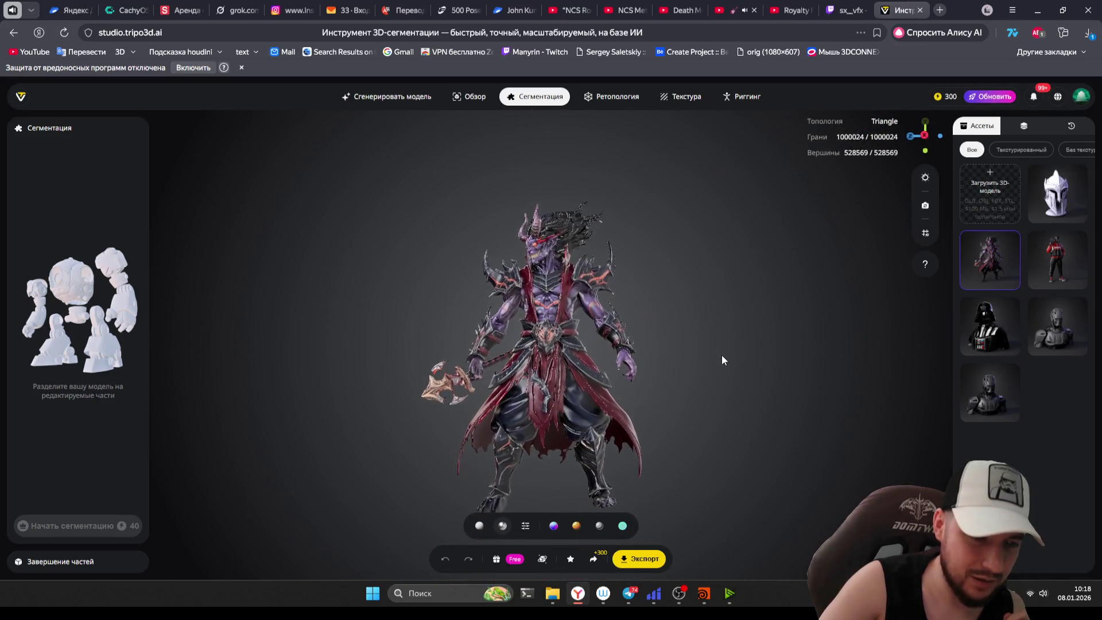
pyautogui.scroll(5, 722, 354)
pyautogui.moveTo(710, 550)
pyautogui.mouseDown()
pyautogui.moveTo(715, 402)
pyautogui.moveTo(719, 381)
pyautogui.moveTo(733, 381)
pyautogui.mouseUp()
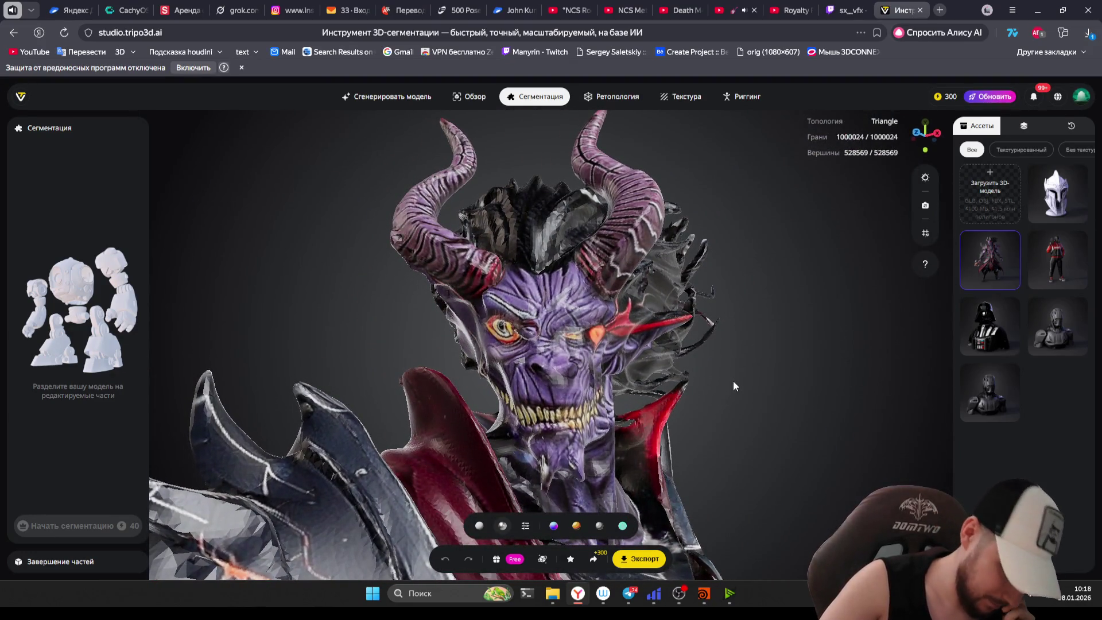
pyautogui.scroll(-1, 758, 463)
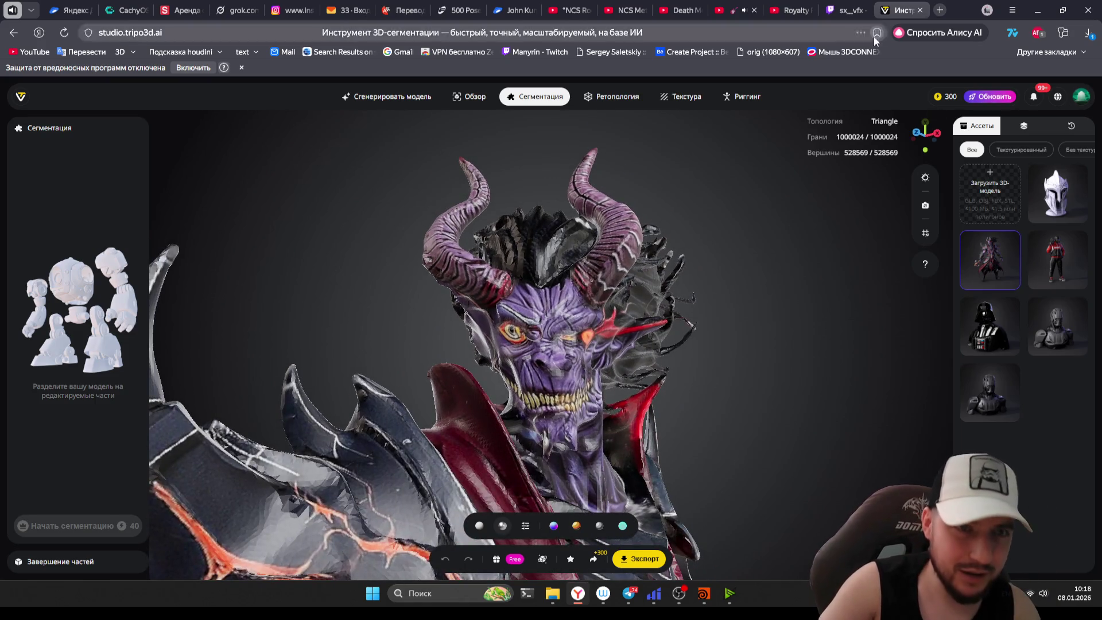
pyautogui.click(837, 12)
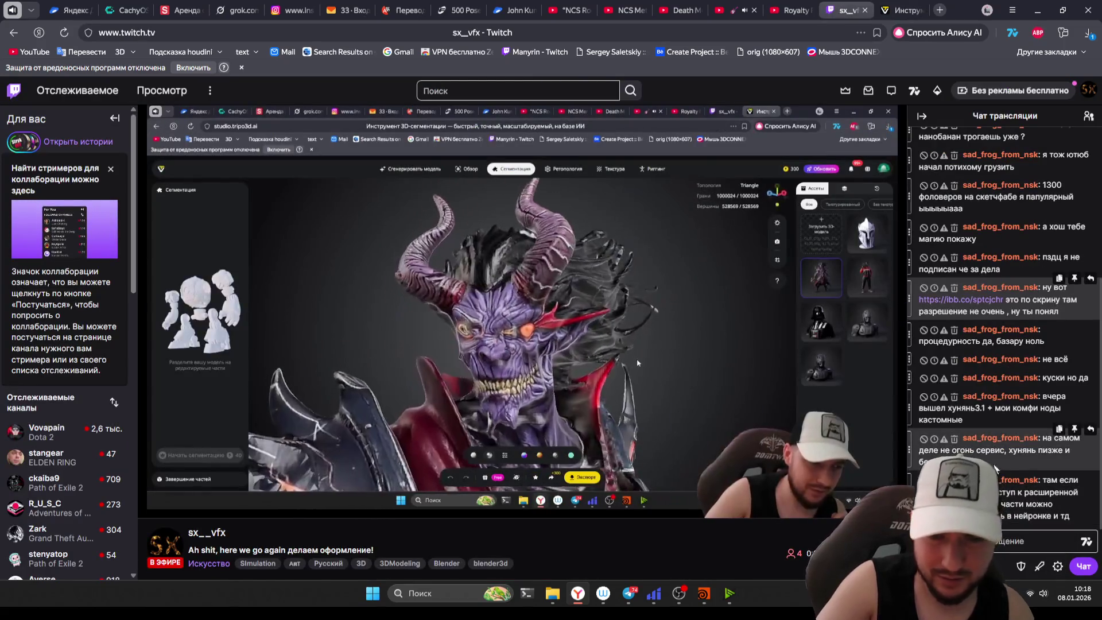
# - Search the web for the chat word 'хунянь3.1'
pyautogui.doubleClick(985, 409)
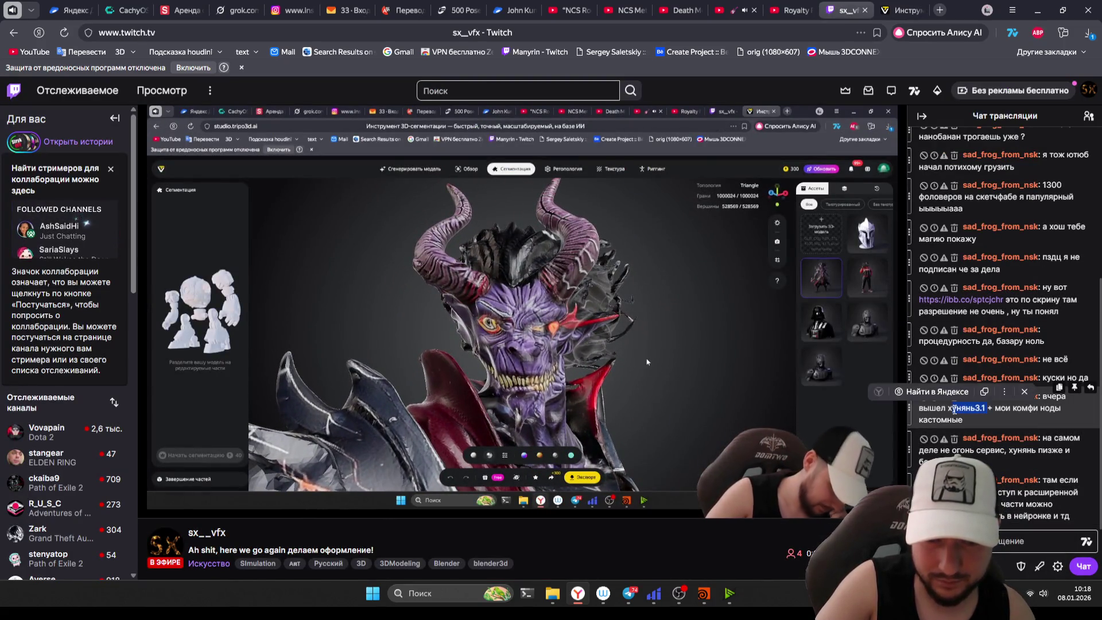
pyautogui.rightClick(985, 409)
pyautogui.click(967, 411)
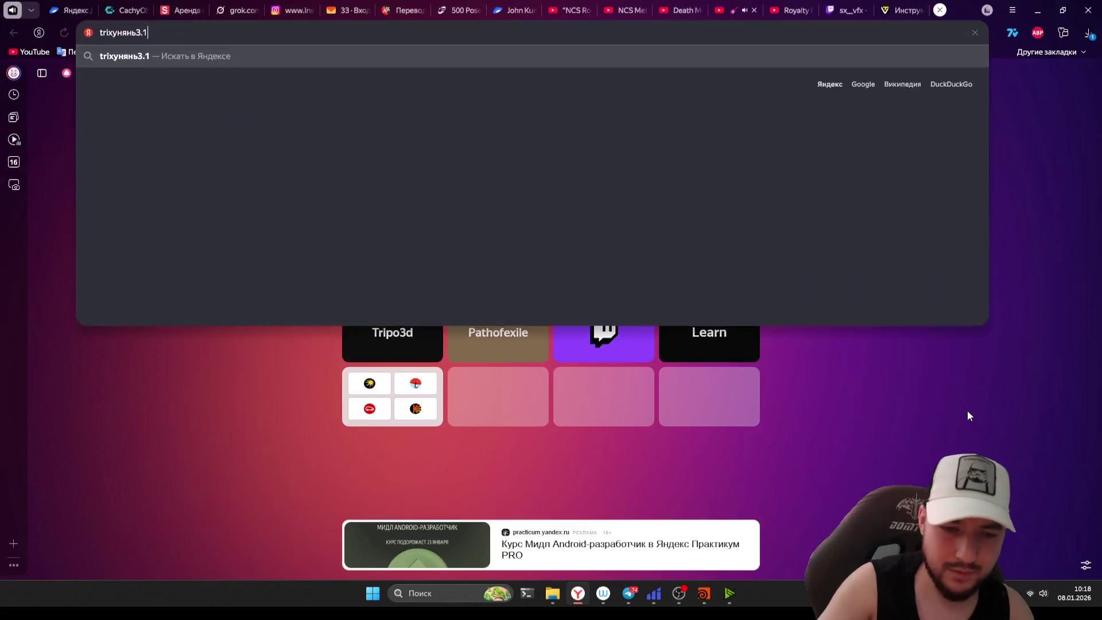
# - Close the Tripo Studio tab and switch back to the Houdini window with Alt+Tab
pyautogui.click(852, 6)
pyautogui.click(868, 10)
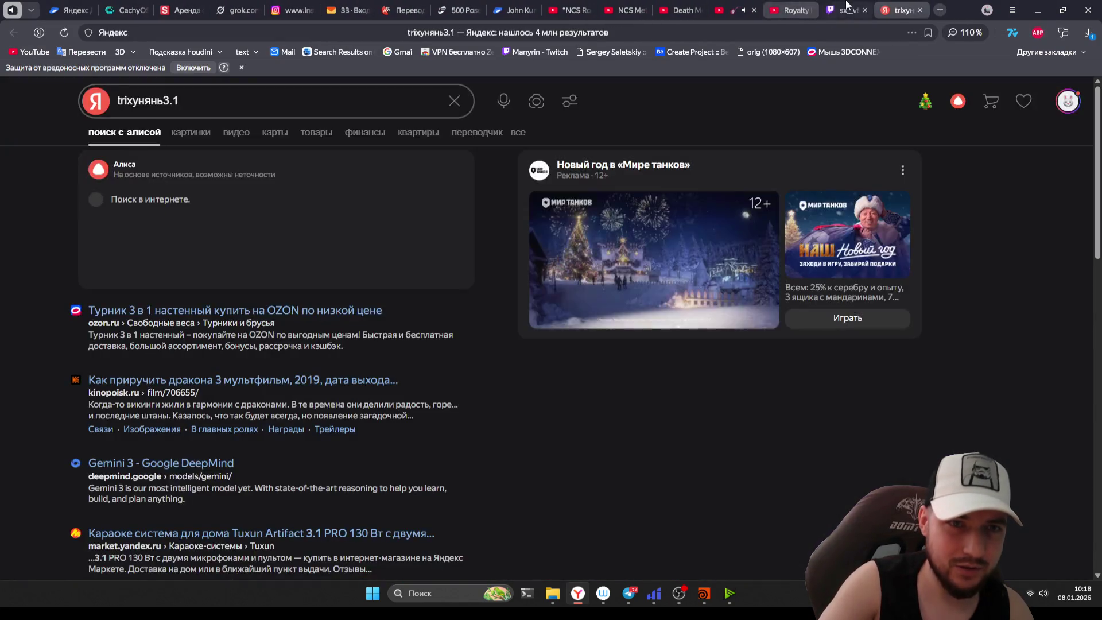
pyautogui.click(850, 10)
pyautogui.hotkey('alt', 'Tab')
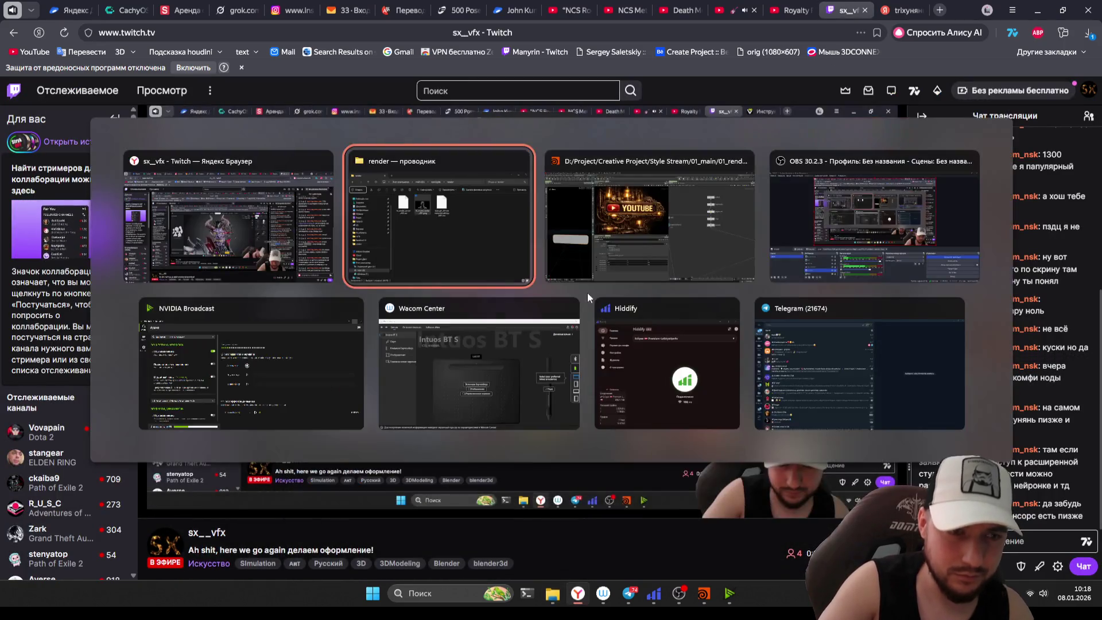
pyautogui.click(667, 278)
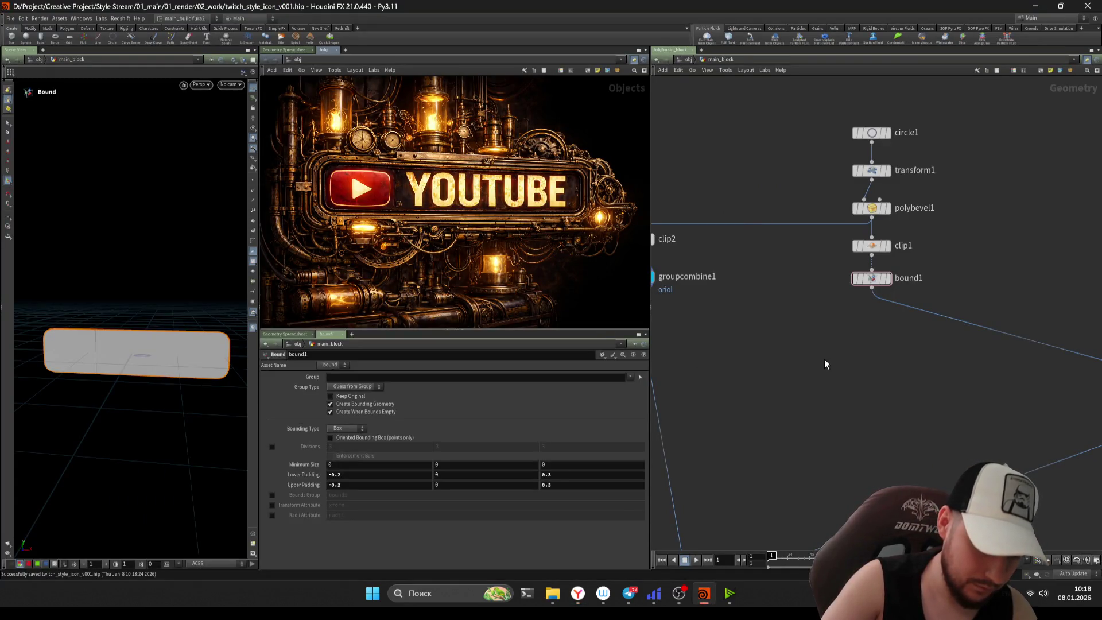
# - Nudge groupcombine1 lower, bring merge1 into view, and tumble the plate to an edge-on view
pyautogui.scroll(-2, 824, 359)
pyautogui.scroll(2, 815, 384)
pyautogui.moveTo(705, 262); pyautogui.dragTo(708, 265)
pyautogui.scroll(-2, 804, 290)
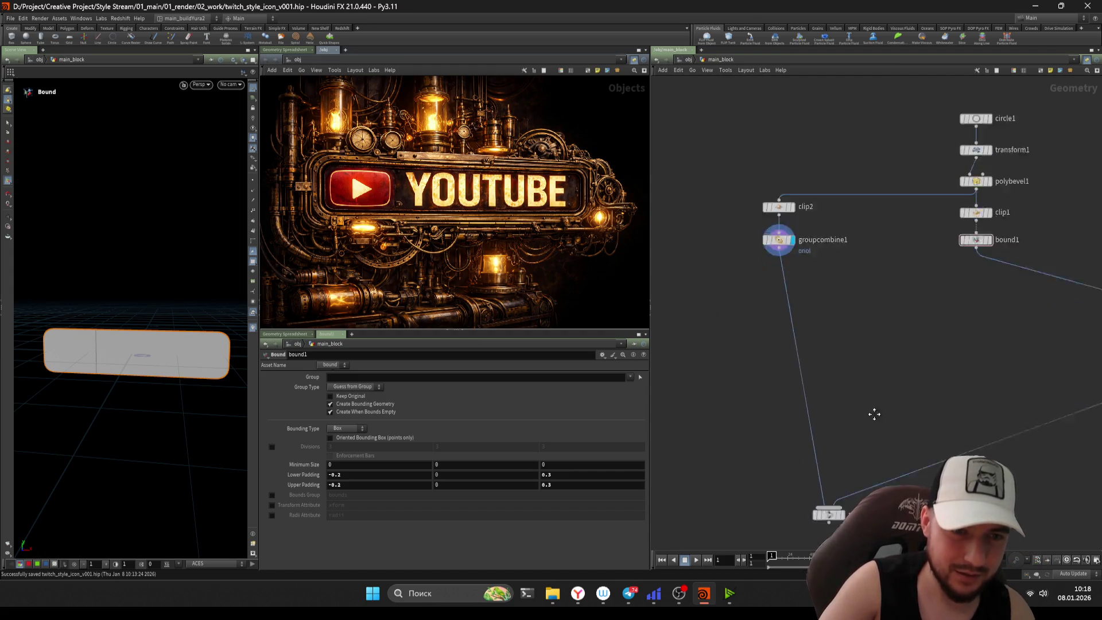
pyautogui.moveTo(818, 531); pyautogui.dragTo(814, 328, button='middle')
pyautogui.scroll(4, 859, 264)
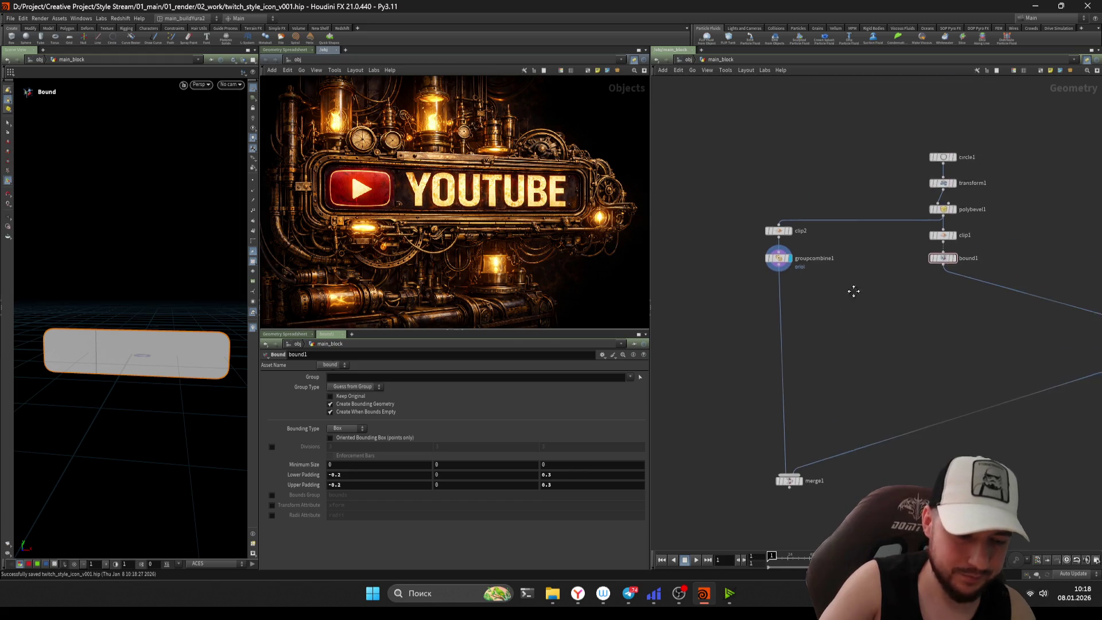
pyautogui.scroll(-3, 806, 328)
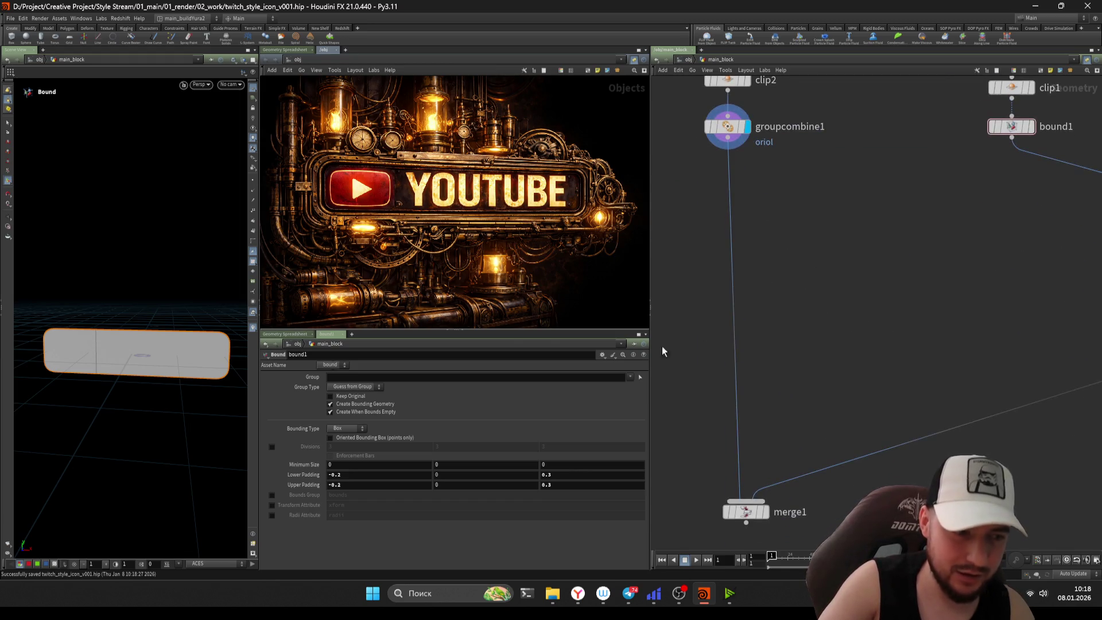
pyautogui.moveTo(652, 361); pyautogui.dragTo(643, 361)
pyautogui.press('Escape')
pyautogui.moveTo(143, 336); pyautogui.dragTo(652, 320)
pyautogui.scroll(3, 677, 312)
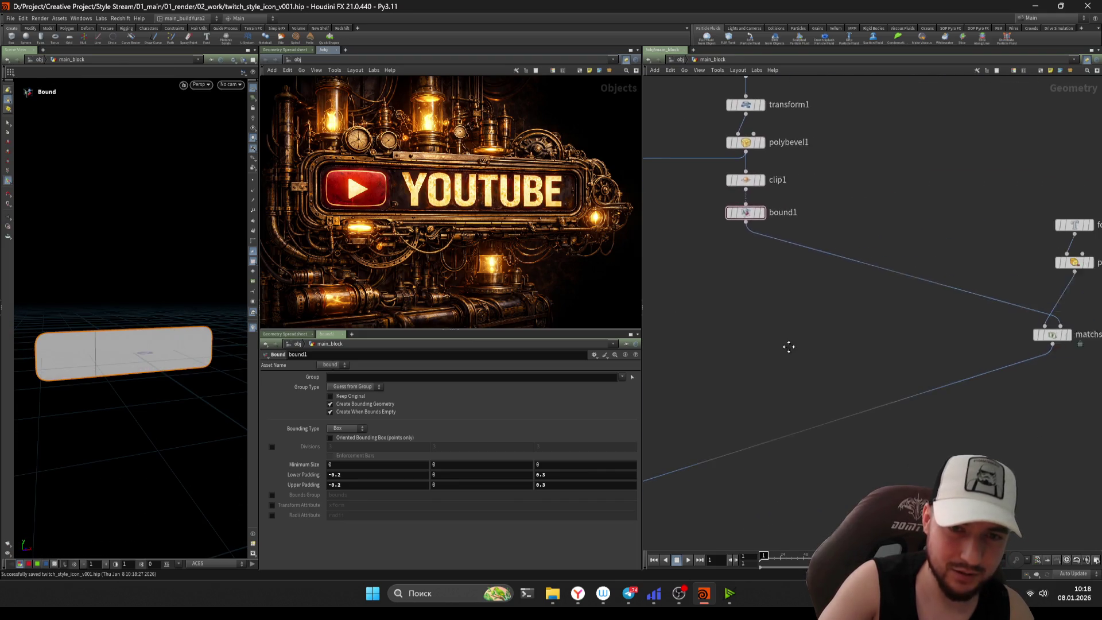
# - Move font1 and polyextrude1 left, clip1 and bound1 right, and place matchsize1 under bound1
pyautogui.click(1039, 266)
pyautogui.moveTo(1040, 266); pyautogui.dragTo(881, 264)
pyautogui.moveTo(1025, 339)
pyautogui.mouseDown()
pyautogui.moveTo(749, 320)
pyautogui.moveTo(764, 315)
pyautogui.moveTo(709, 224)
pyautogui.moveTo(948, 232)
pyautogui.mouseUp()
pyautogui.scroll(2, 810, 302)
pyautogui.moveTo(846, 247); pyautogui.dragTo(908, 310)
pyautogui.moveTo(875, 261); pyautogui.dragTo(756, 250)
pyautogui.moveTo(755, 250); pyautogui.dragTo(797, 261, button='middle')
pyautogui.moveTo(739, 234); pyautogui.dragTo(702, 297)
# - Shift clip1 and bound1 down-right, straighten the polybevel1 wire, and display merge1
pyautogui.click(993, 247)
pyautogui.moveTo(994, 247); pyautogui.dragTo(1020, 293)
pyautogui.click(939, 268)
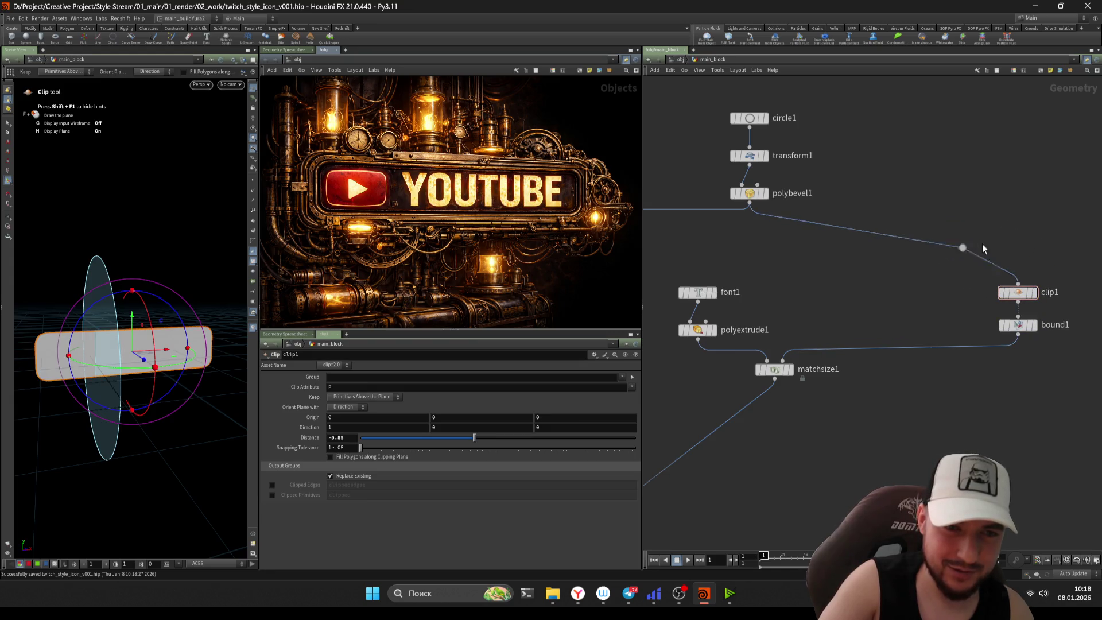
pyautogui.moveTo(1016, 216); pyautogui.dragTo(1017, 211)
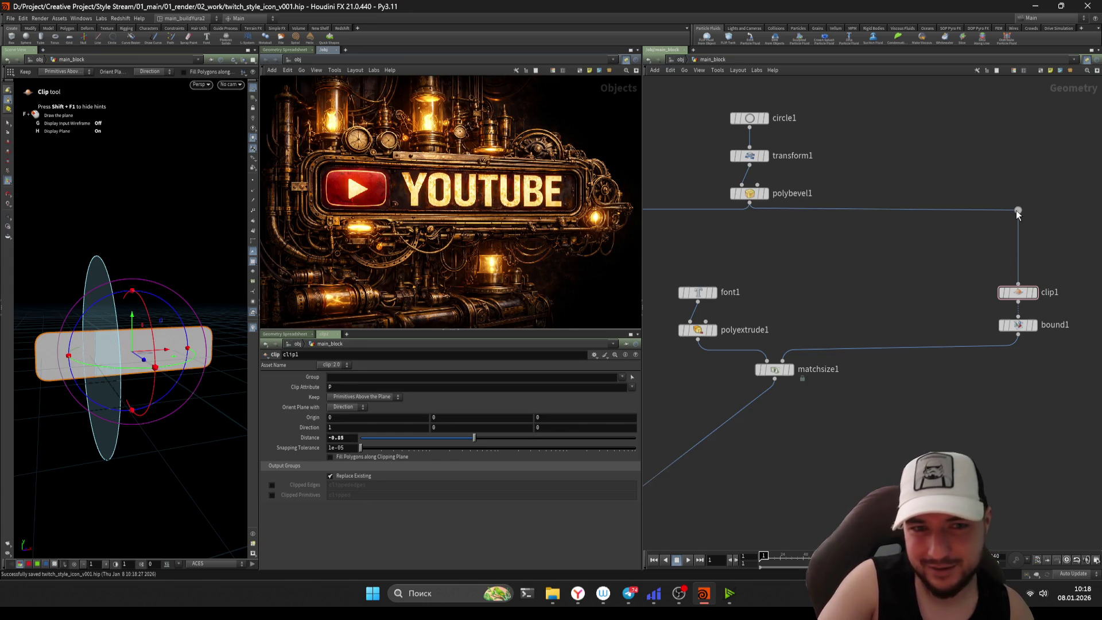
pyautogui.press('h')
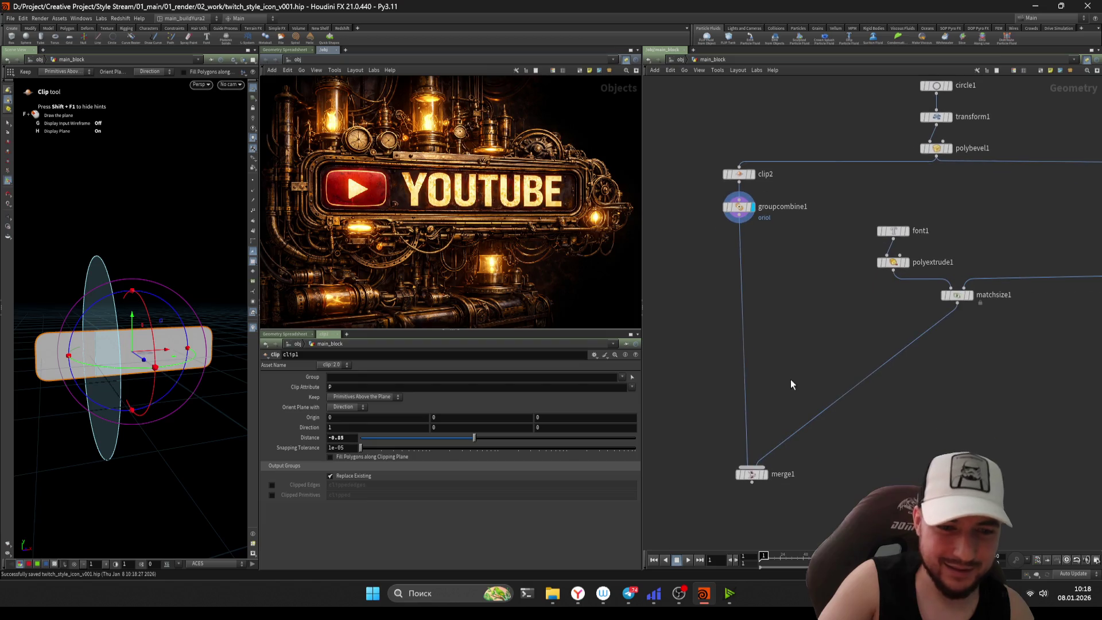
pyautogui.click(751, 474)
pyautogui.press('r')
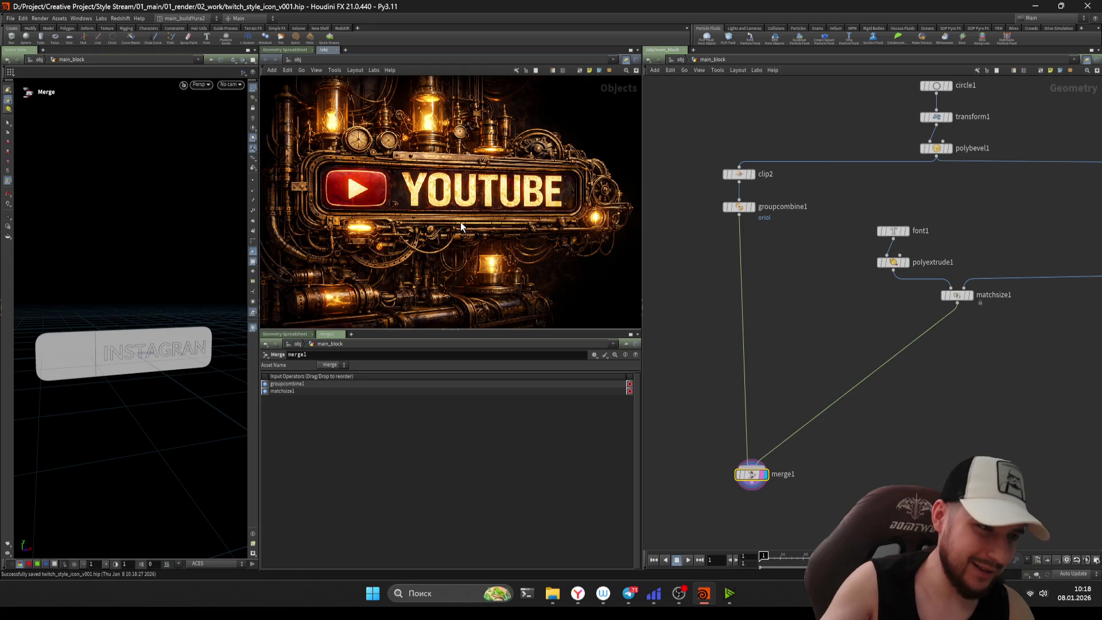
# - Widen the 3D viewport and tumble in closer to the INSTAGRAM plate
pyautogui.press('Escape')
pyautogui.moveTo(153, 339)
pyautogui.mouseDown()
pyautogui.moveTo(155, 330)
pyautogui.moveTo(135, 339)
pyautogui.moveTo(182, 328)
pyautogui.mouseUp()
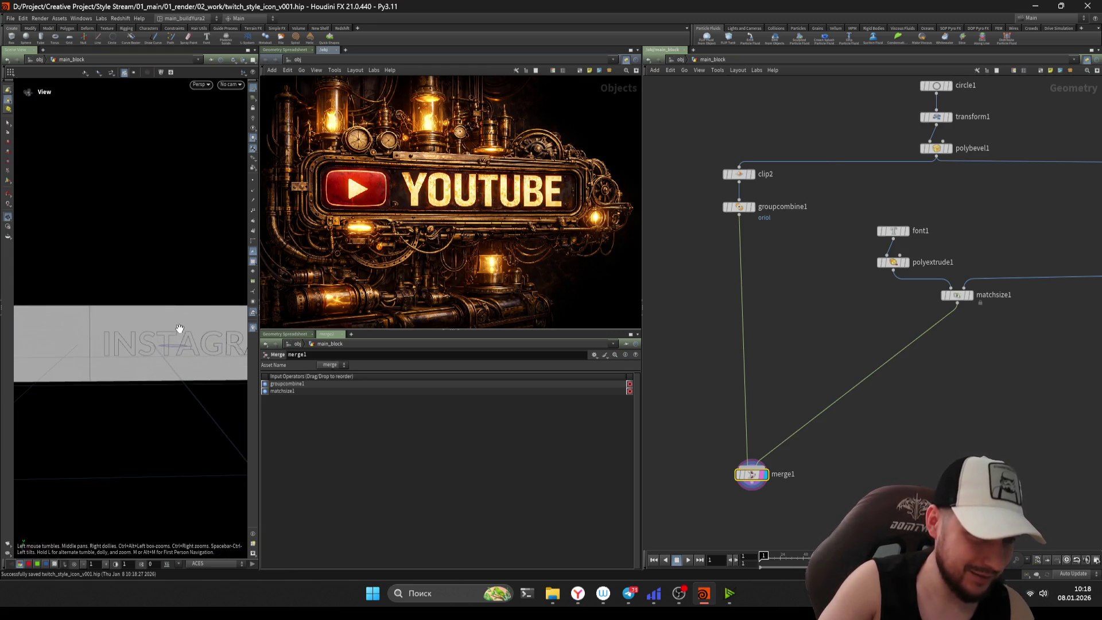
pyautogui.moveTo(258, 298); pyautogui.dragTo(298, 298)
pyautogui.press('Escape')
pyautogui.moveTo(165, 352); pyautogui.dragTo(173, 344)
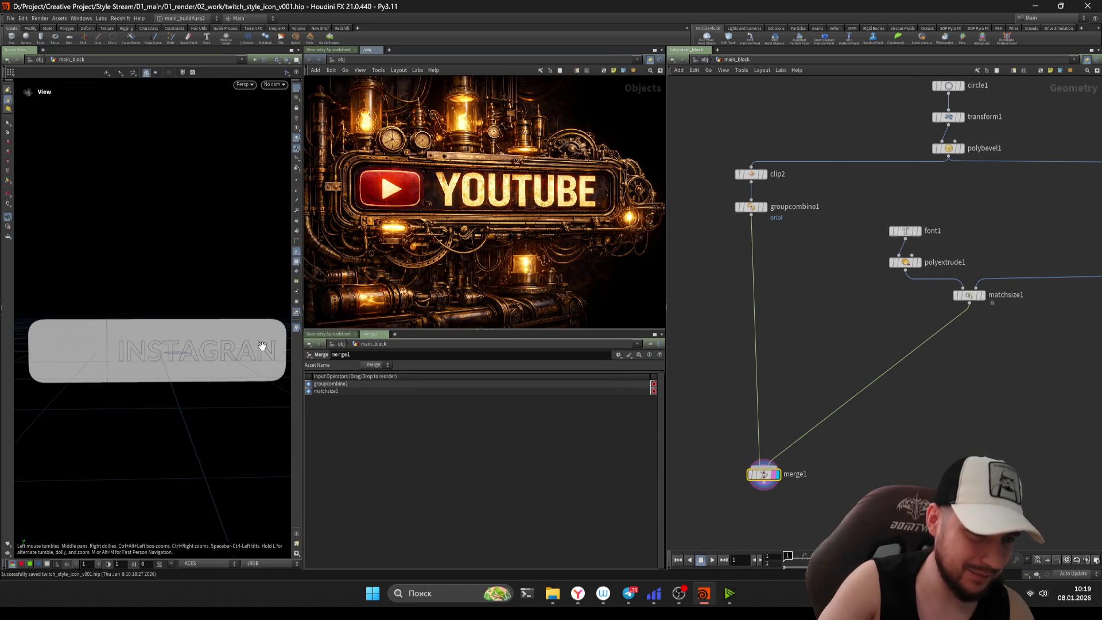
# - Recentre the node graph around merge1 and select bound1 to check its padding
pyautogui.moveTo(852, 374)
pyautogui.mouseDown(button='middle')
pyautogui.moveTo(877, 350)
pyautogui.moveTo(899, 360)
pyautogui.moveTo(925, 344)
pyautogui.mouseUp(button='middle')
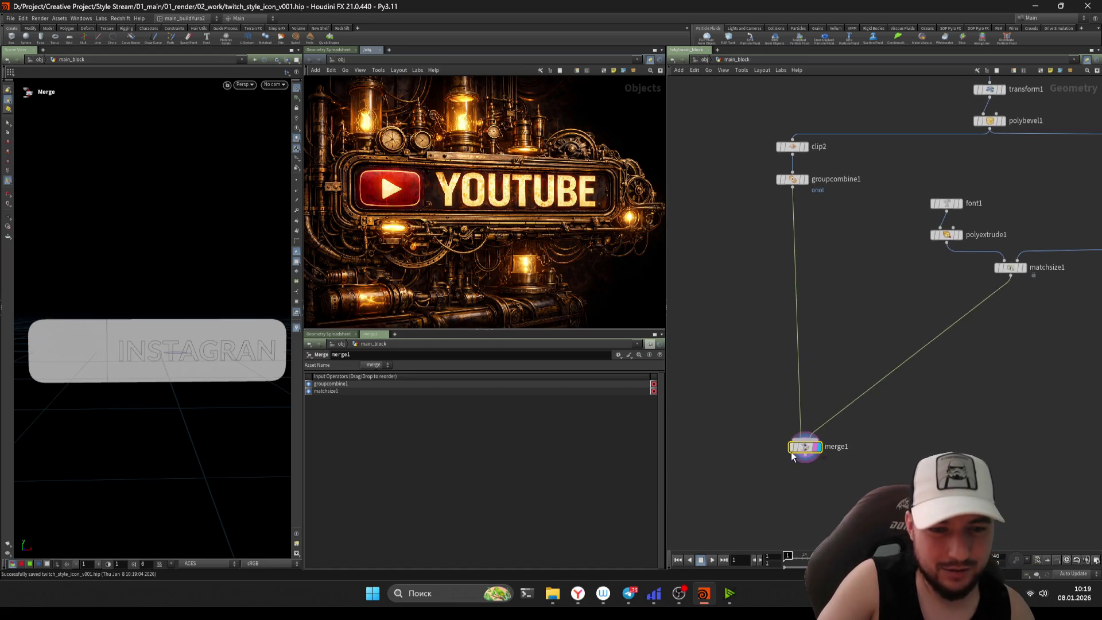
pyautogui.moveTo(844, 330); pyautogui.dragTo(822, 361, button='middle')
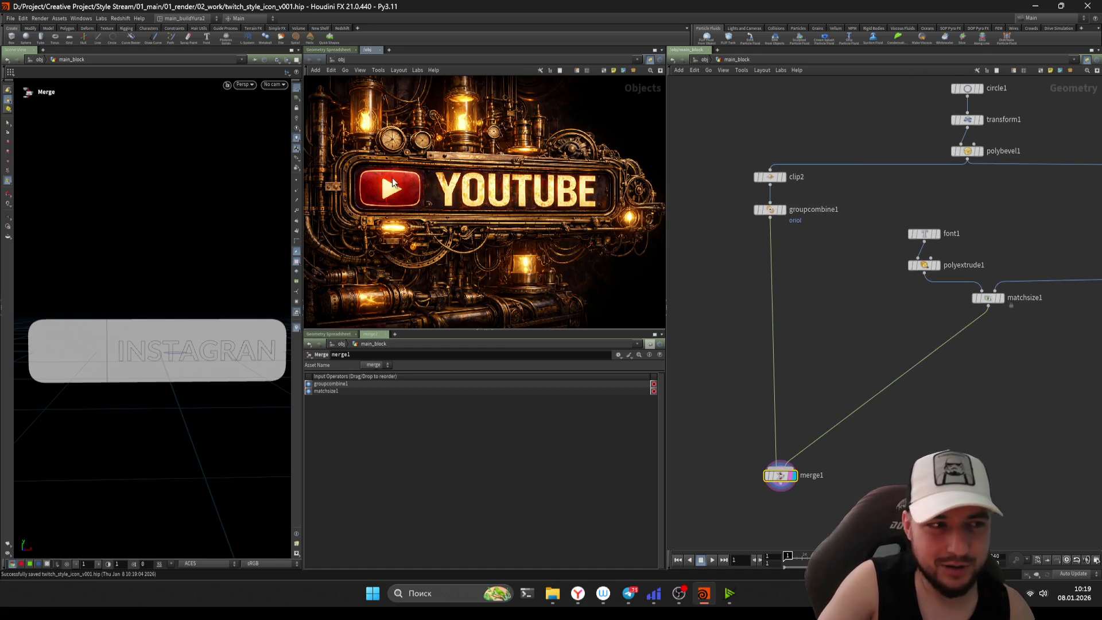
pyautogui.scroll(2, 397, 176)
pyautogui.scroll(-4, 423, 181)
pyautogui.scroll(2, 480, 199)
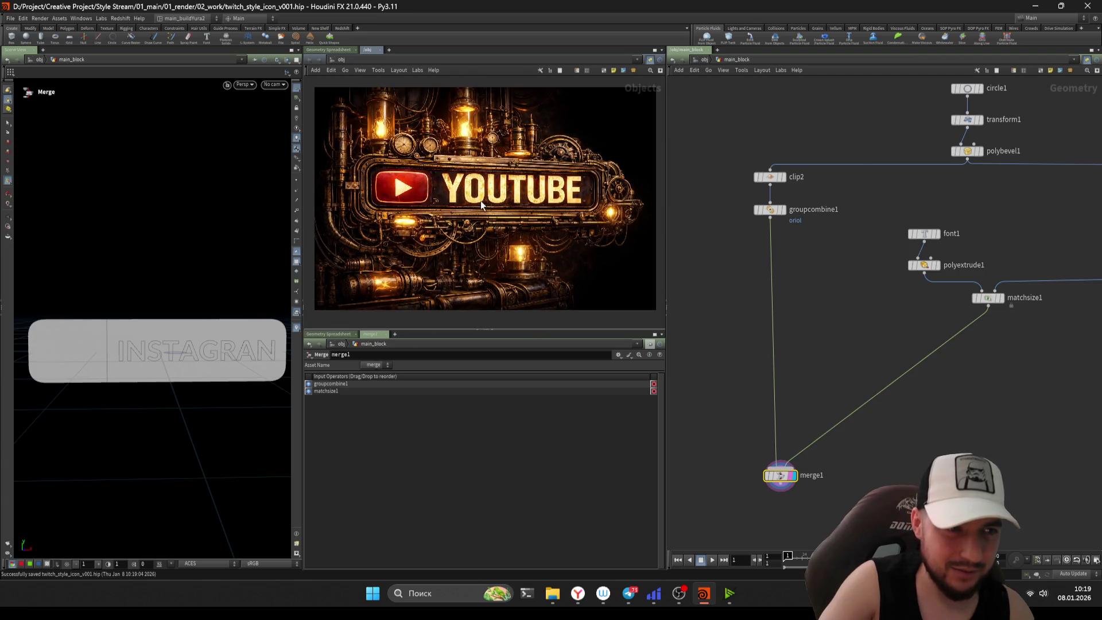
pyautogui.scroll(-3, 935, 368)
pyautogui.scroll(8, 930, 390)
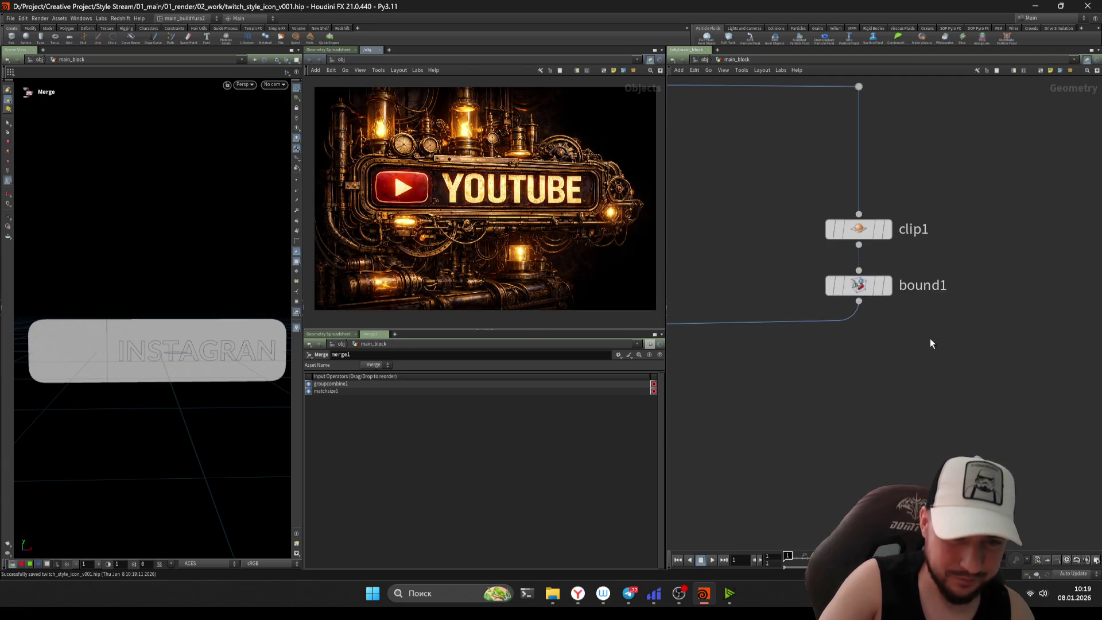
pyautogui.click(876, 285)
pyautogui.moveTo(863, 212)
pyautogui.mouseDown(button='middle')
pyautogui.moveTo(950, 211)
pyautogui.moveTo(911, 241)
pyautogui.moveTo(876, 220)
pyautogui.mouseUp(button='middle')
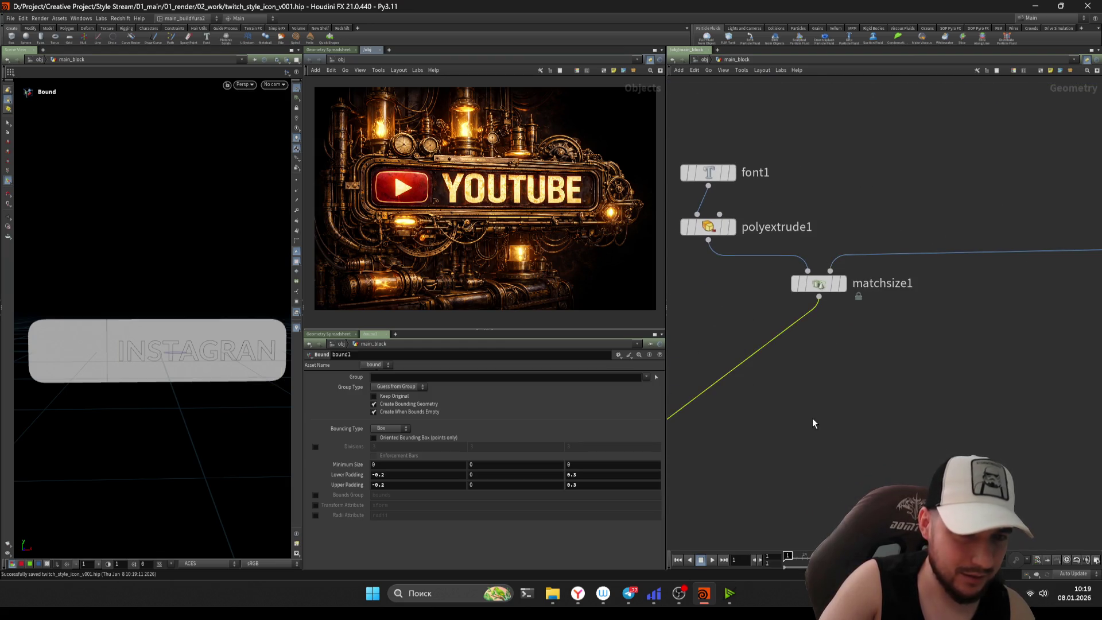
# - Add a transform2 node below matchsize1
pyautogui.click(776, 414)
pyautogui.click(809, 343)
pyautogui.scroll(-5, 810, 342)
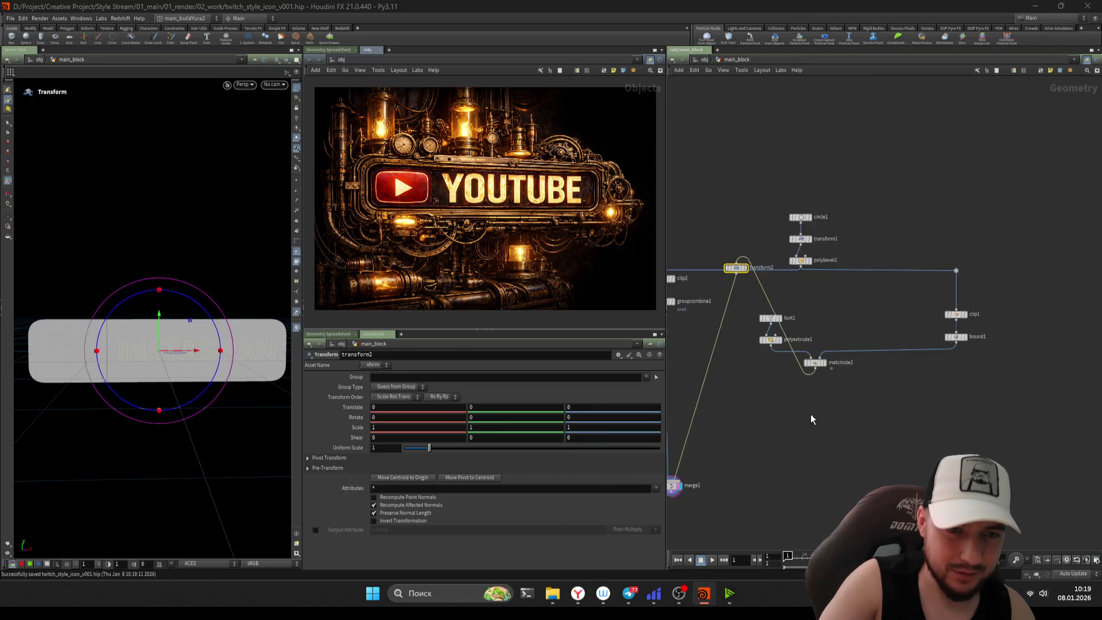
pyautogui.moveTo(812, 310); pyautogui.dragTo(827, 464, button='middle')
pyautogui.scroll(3, 832, 462)
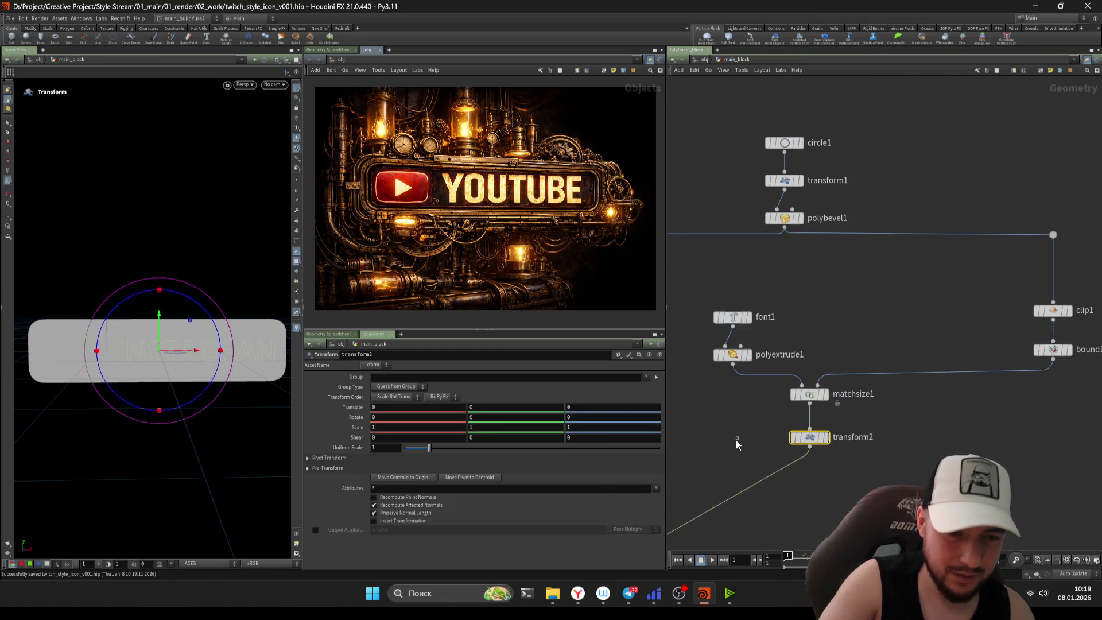
# - Set transform2's pivot to the geometry centroid expression ($CE) and save the scene
pyautogui.click(395, 458)
pyautogui.write('$CEY')
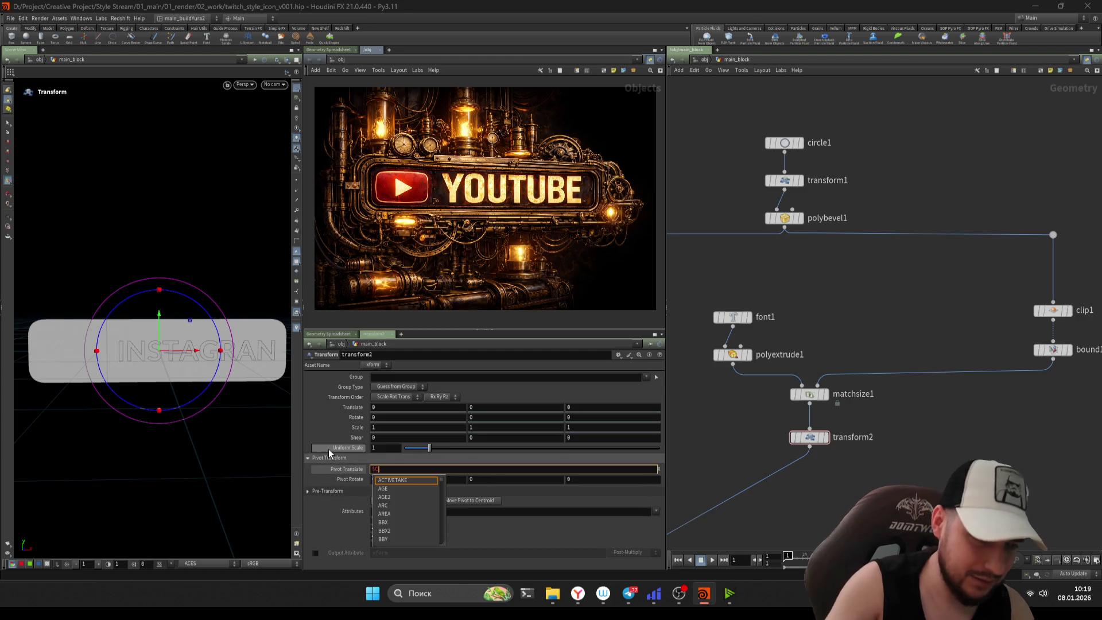
pyautogui.press('Tab')
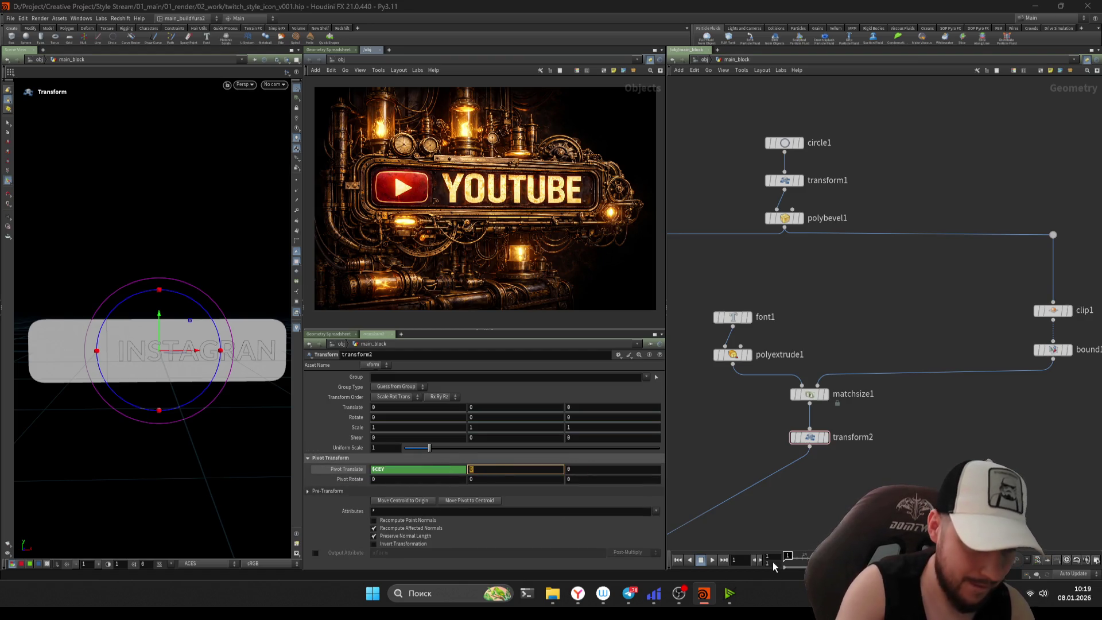
pyautogui.write('$')
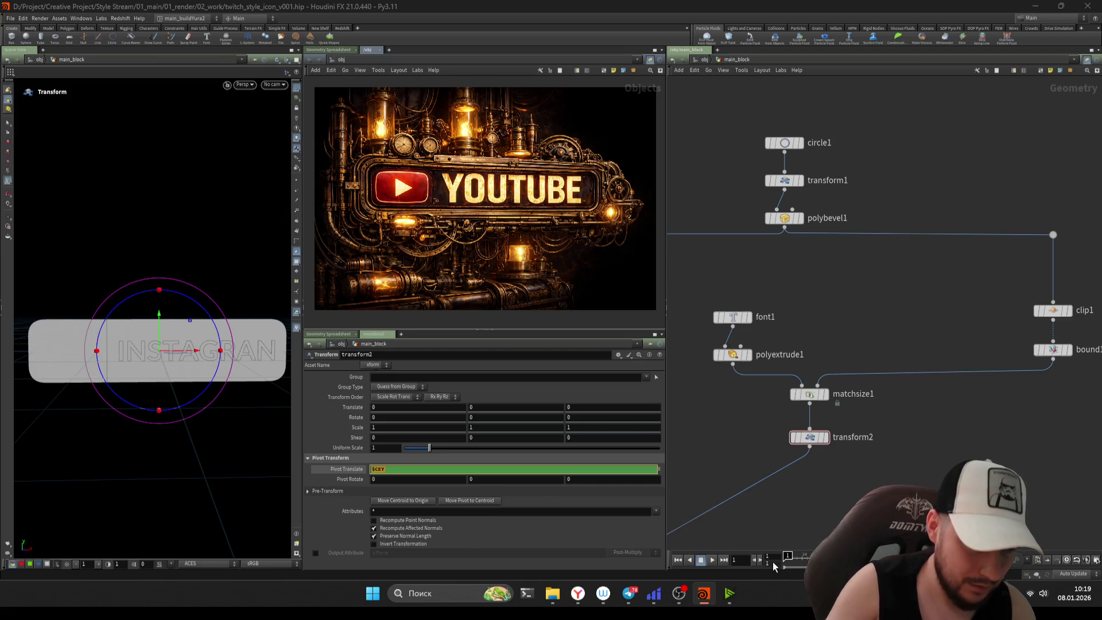
pyautogui.write('CE')
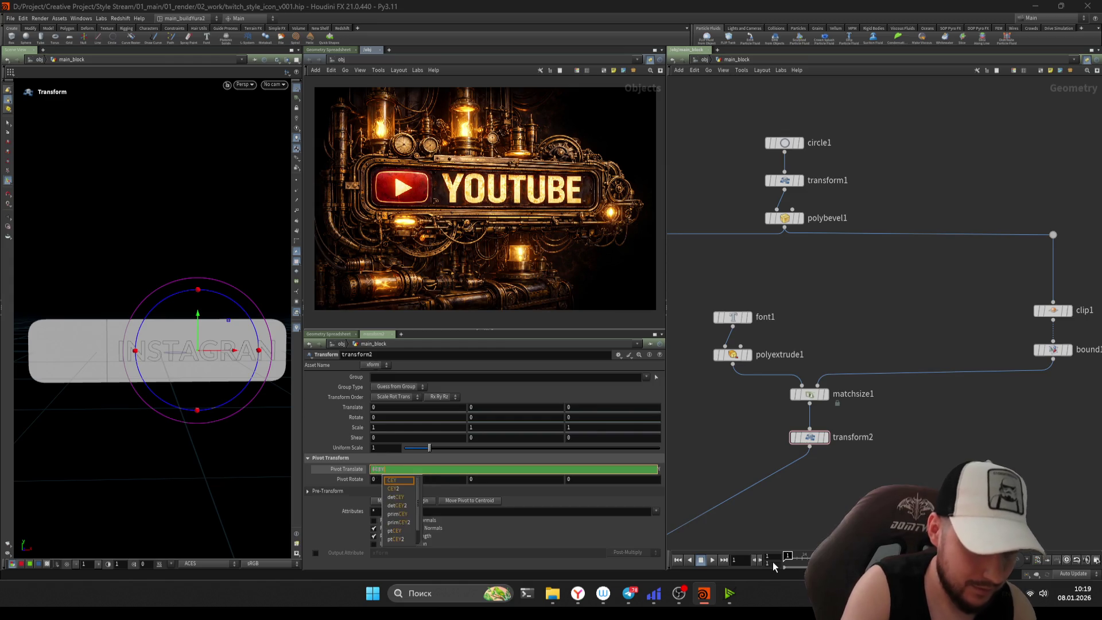
pyautogui.press('BackSpace')
pyautogui.press('BackSpace')
pyautogui.write('CE')
pyautogui.press('Down')
pyautogui.press('Return')
pyautogui.hotkey('ctrl', 's')
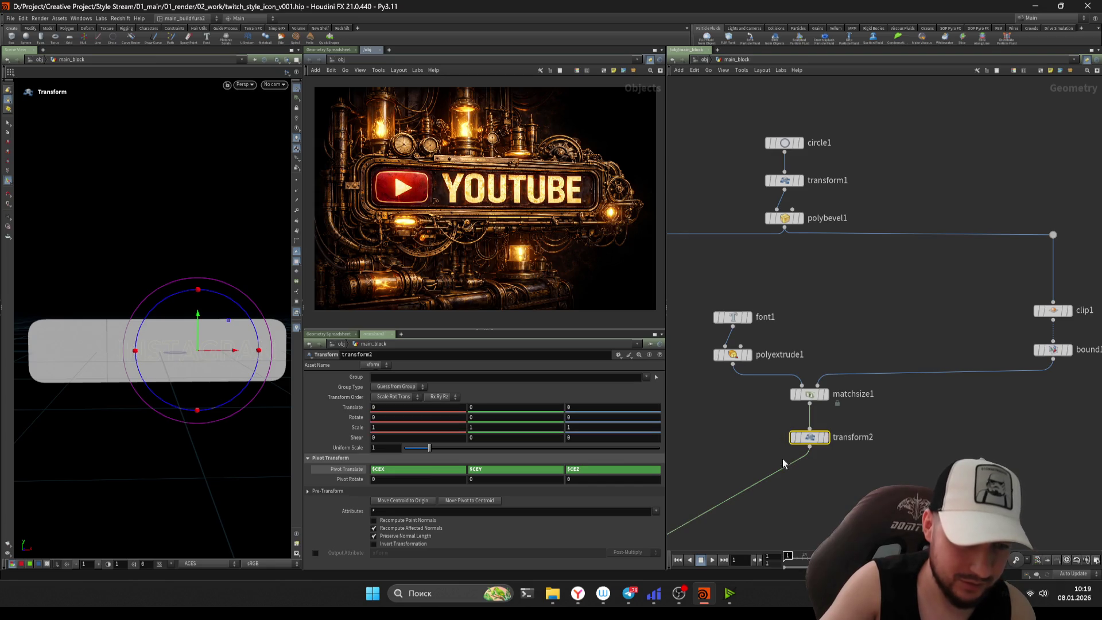
# - Tidy matchsize1 and transform2, set Scale Y to 1.4, save, and show the merged result
pyautogui.scroll(-5, 780, 443)
pyautogui.scroll(5, 778, 369)
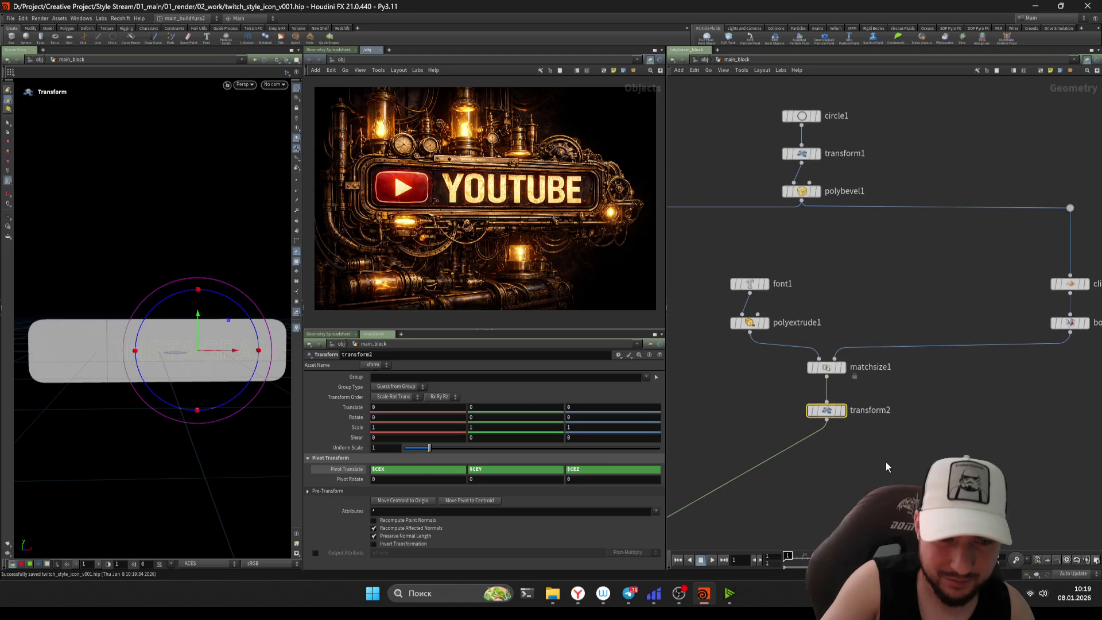
pyautogui.moveTo(828, 374); pyautogui.dragTo(828, 365)
pyautogui.moveTo(826, 411); pyautogui.dragTo(827, 415)
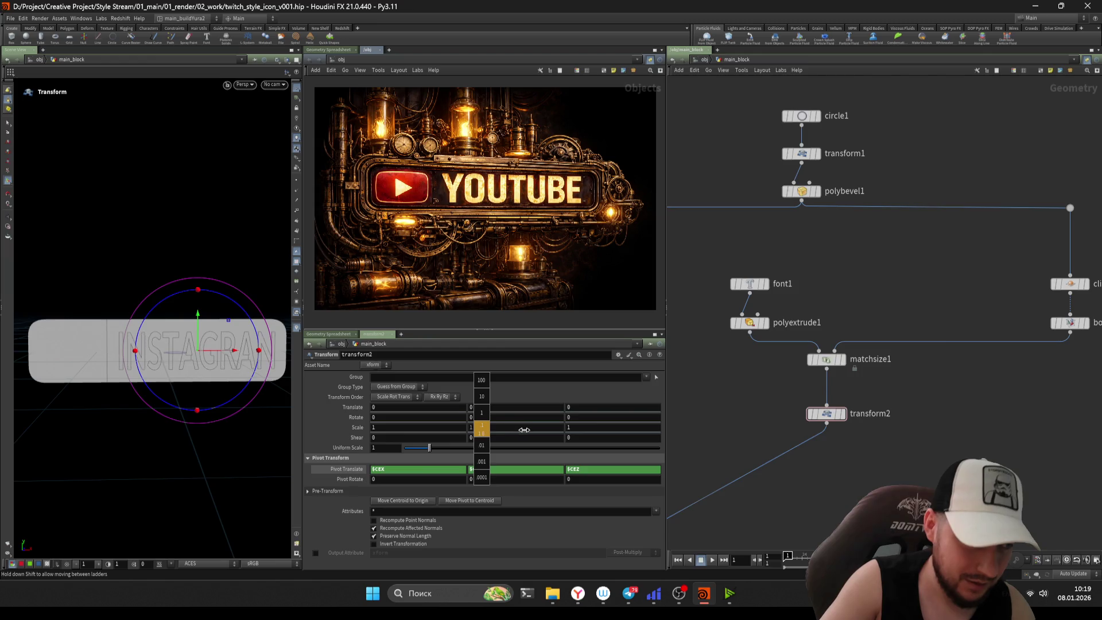
pyautogui.moveTo(832, 495); pyautogui.dragTo(873, 458, button='middle')
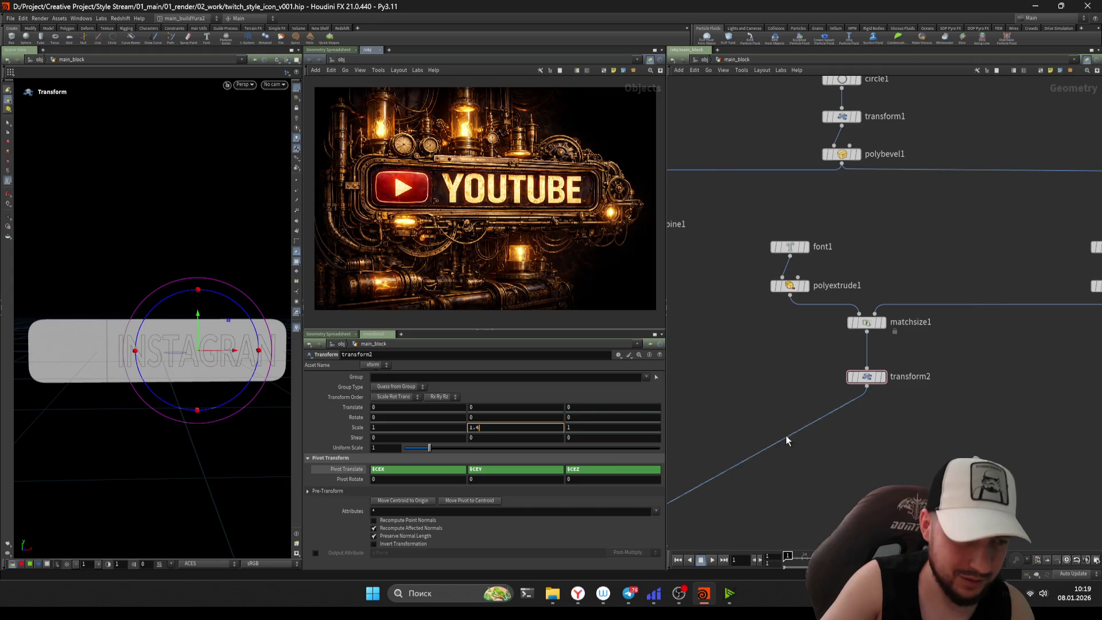
pyautogui.press('Return')
pyautogui.hotkey('ctrl', 's')
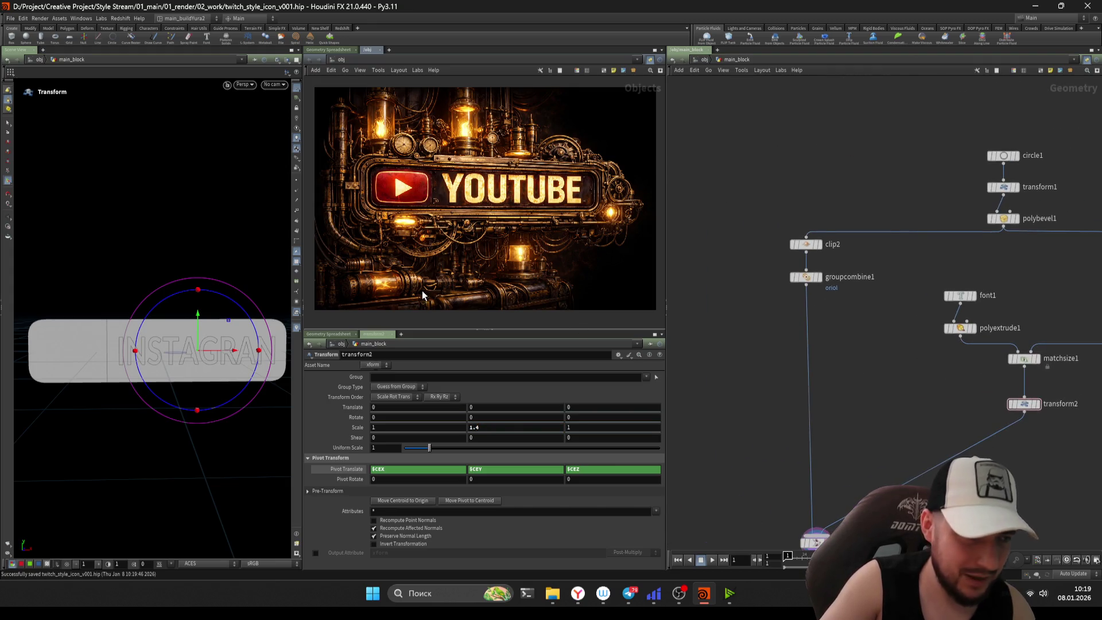
pyautogui.scroll(-5, 787, 329)
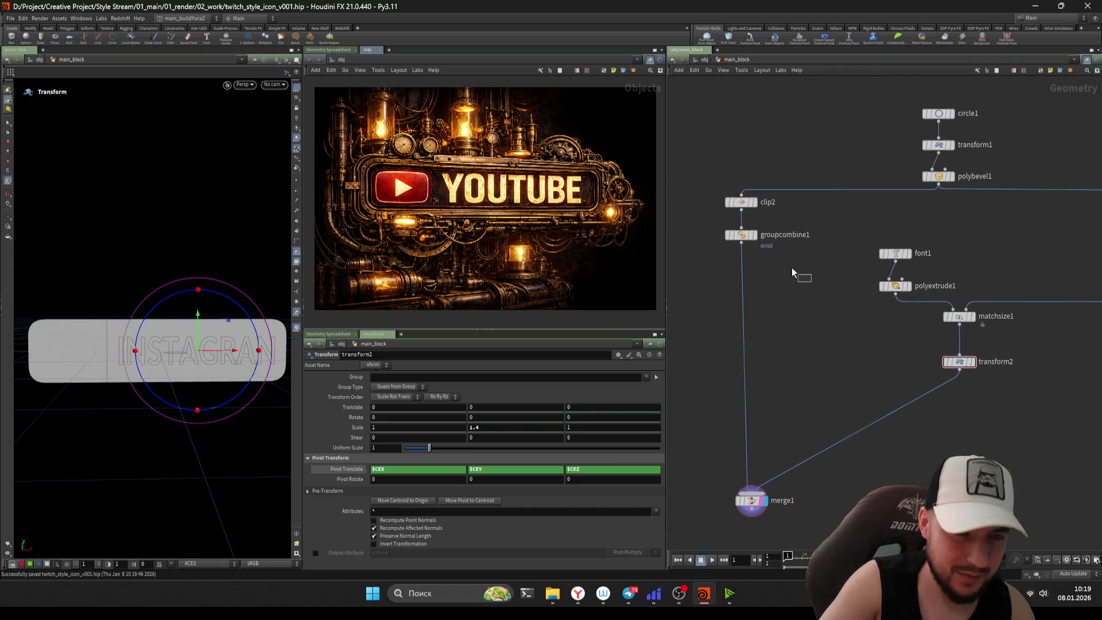
pyautogui.press('Down')
pyautogui.scroll(3, 812, 404)
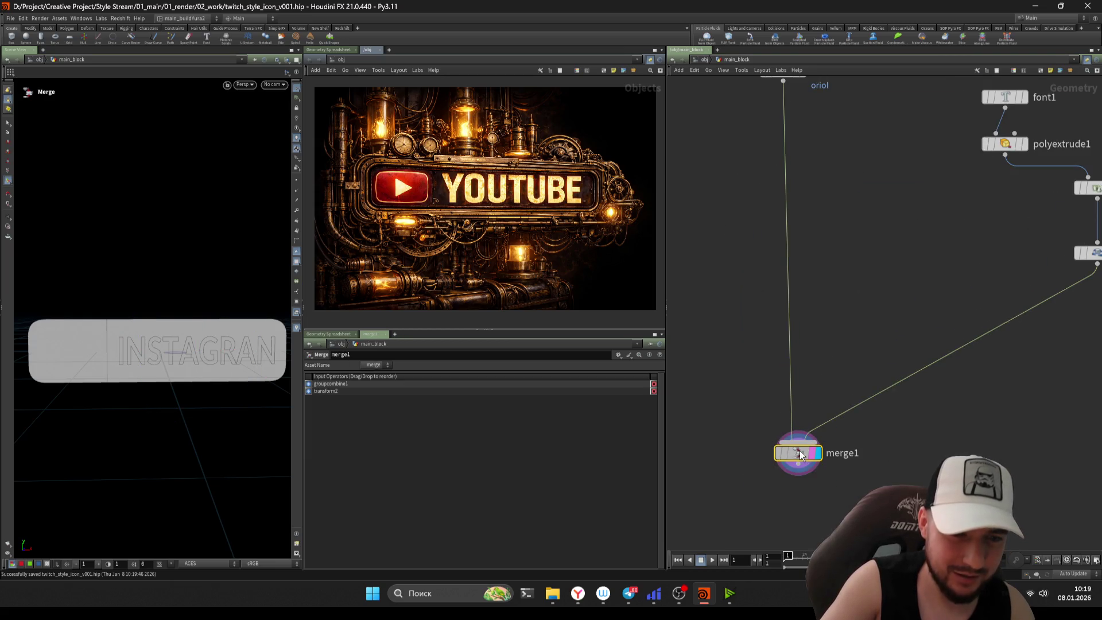
# - Review groupcombine1's settings and the clip node, then view the merged plate again
pyautogui.click(844, 325)
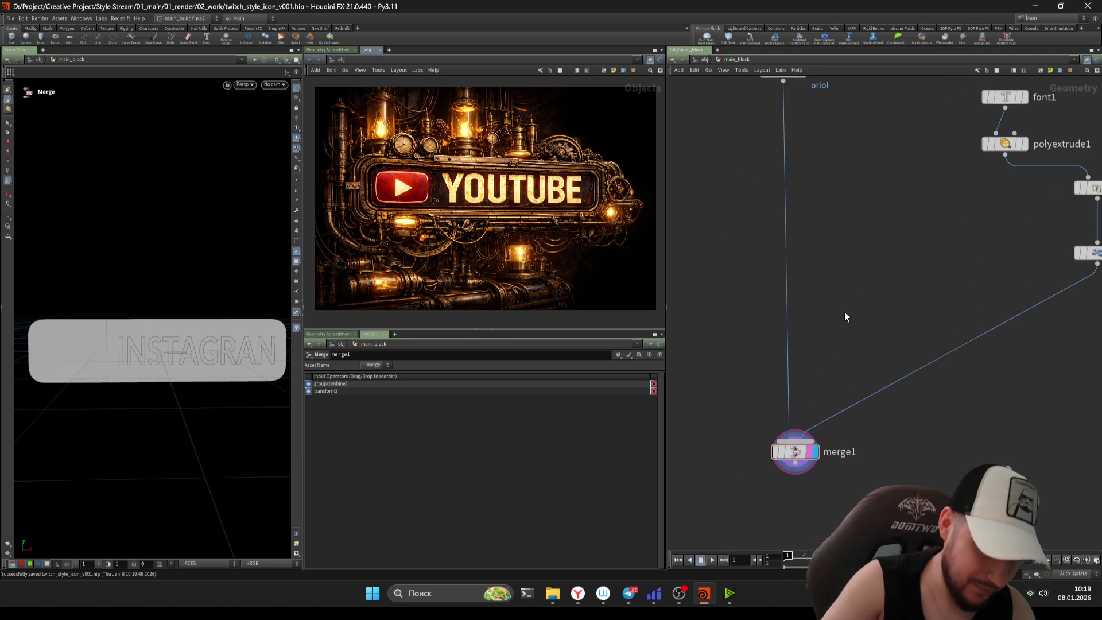
pyautogui.scroll(4, 845, 311)
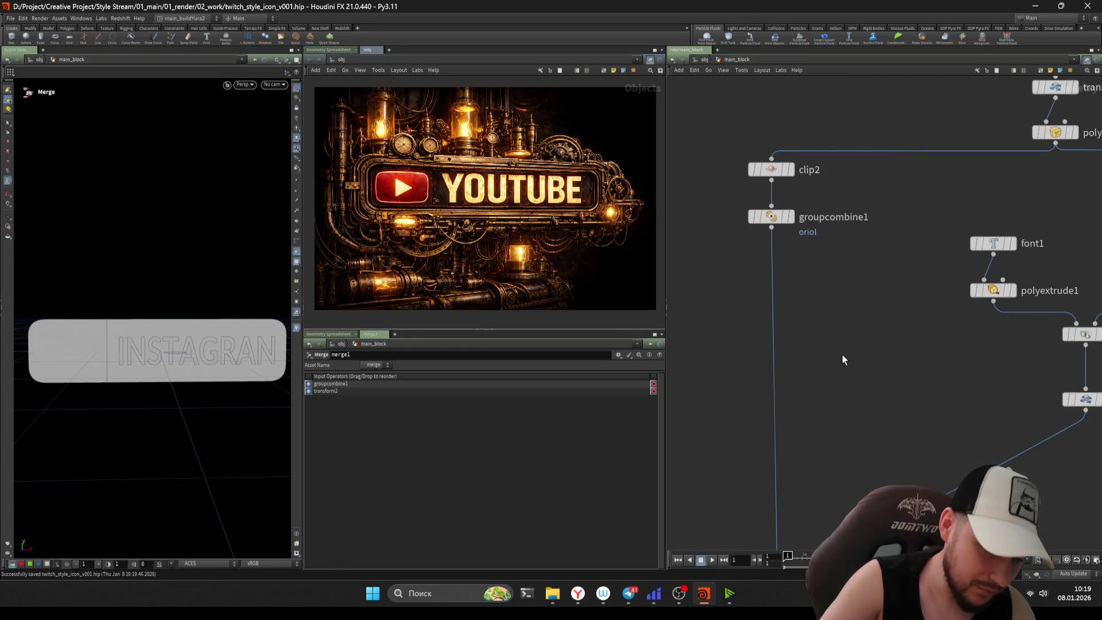
pyautogui.scroll(2, 835, 388)
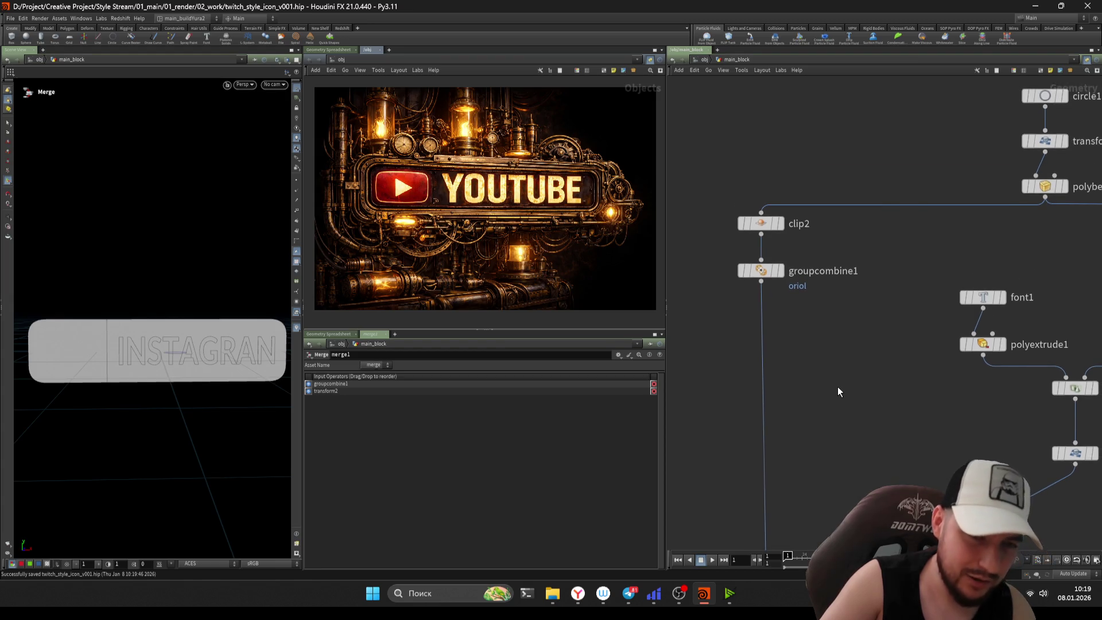
pyautogui.press('Up')
pyautogui.scroll(-3, 754, 283)
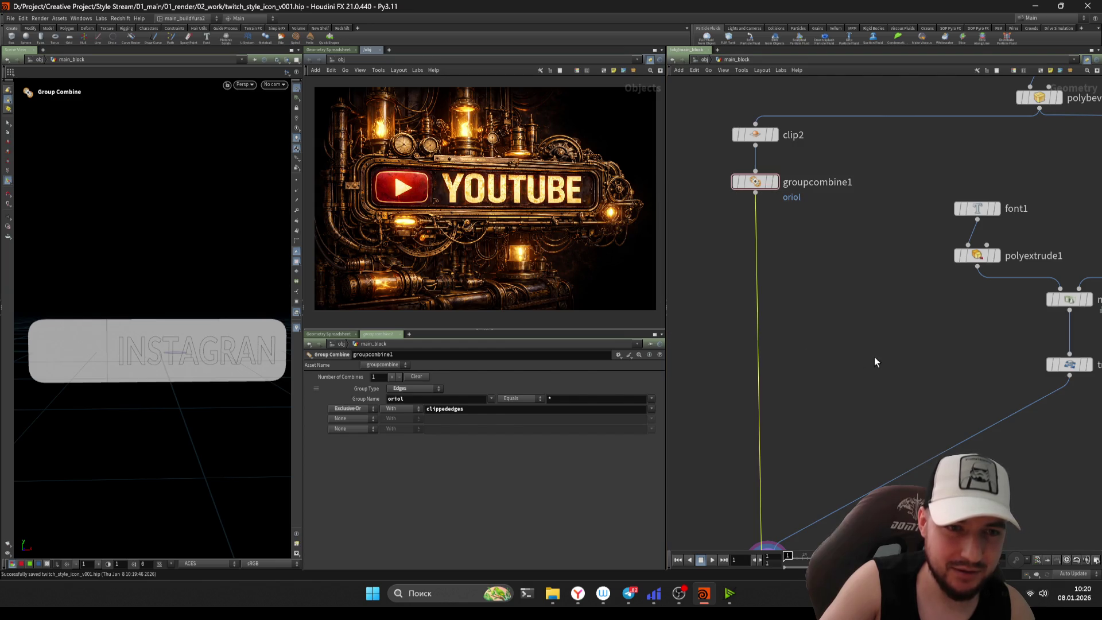
pyautogui.scroll(-2, 875, 362)
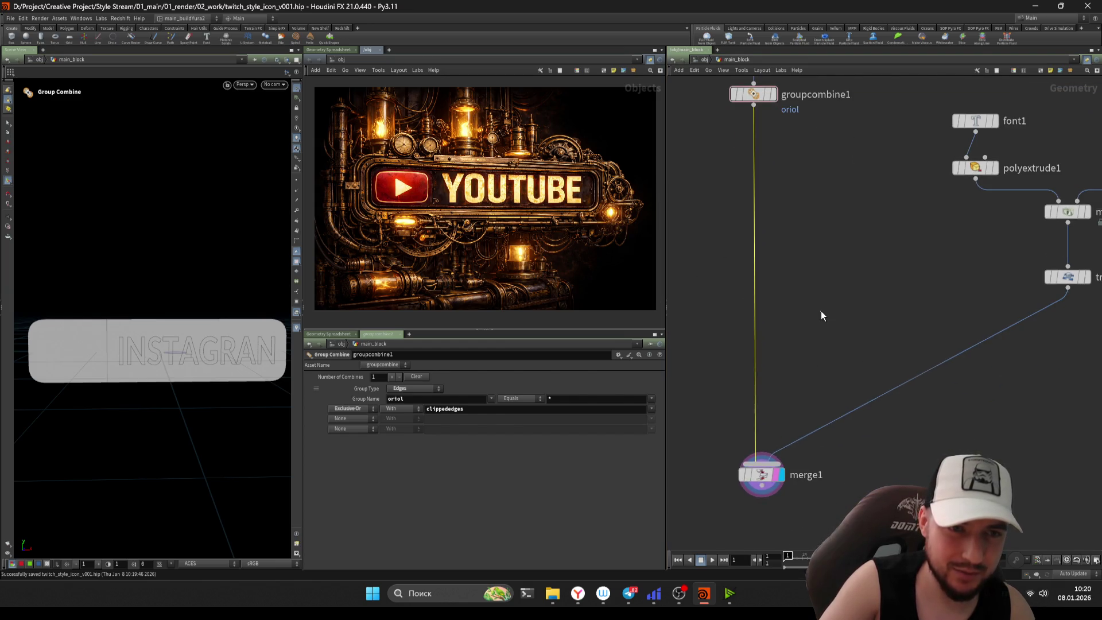
pyautogui.scroll(-2, 821, 315)
pyautogui.moveTo(767, 319)
pyautogui.mouseDown(button='middle')
pyautogui.moveTo(802, 339)
pyautogui.moveTo(740, 249)
pyautogui.moveTo(755, 302)
pyautogui.mouseUp(button='middle')
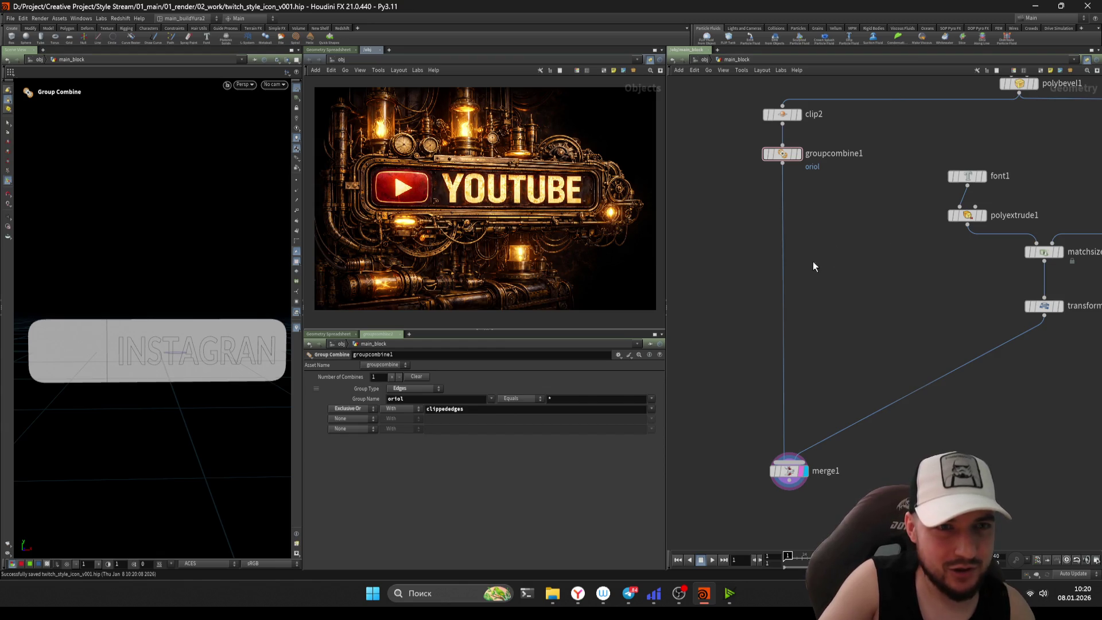
pyautogui.scroll(-2, 792, 310)
pyautogui.scroll(2, 839, 296)
pyautogui.scroll(-3, 815, 287)
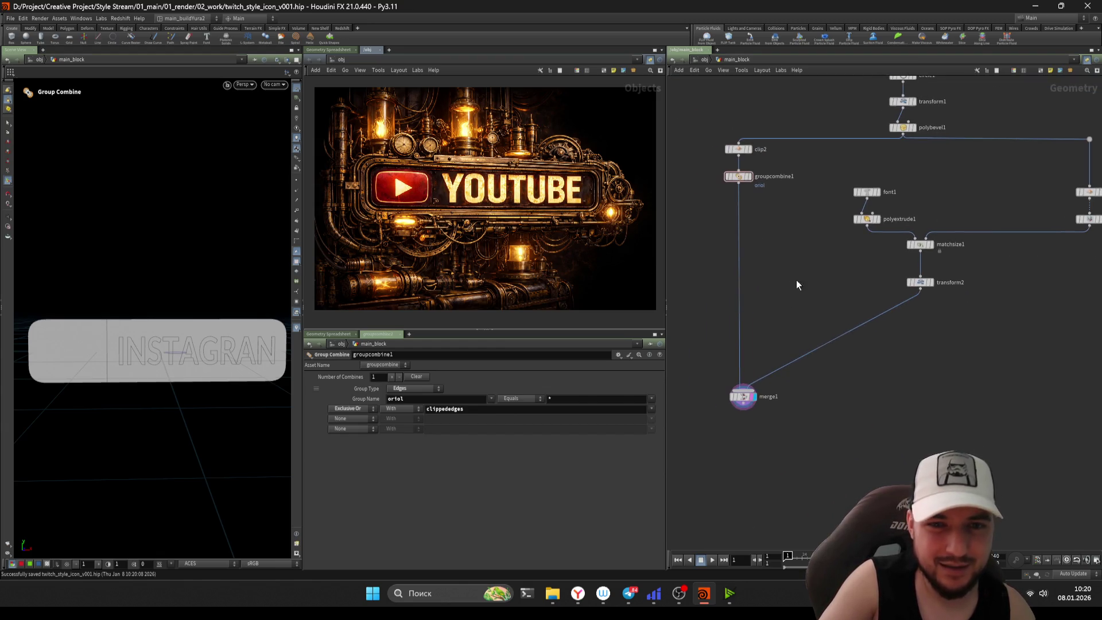
pyautogui.moveTo(715, 207); pyautogui.dragTo(819, 278)
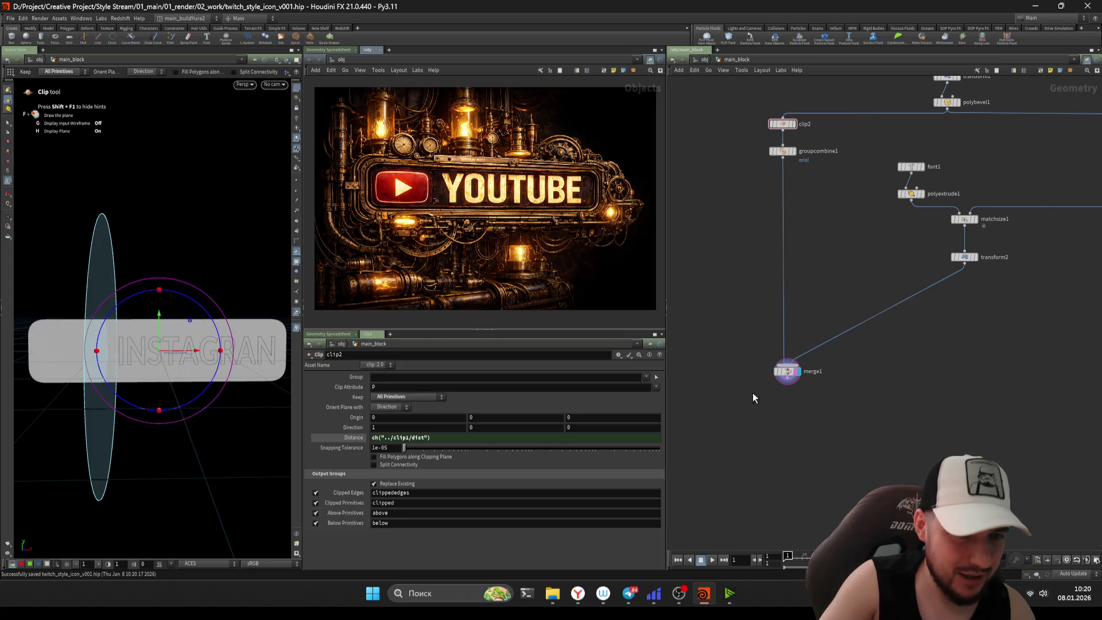
pyautogui.click(787, 371)
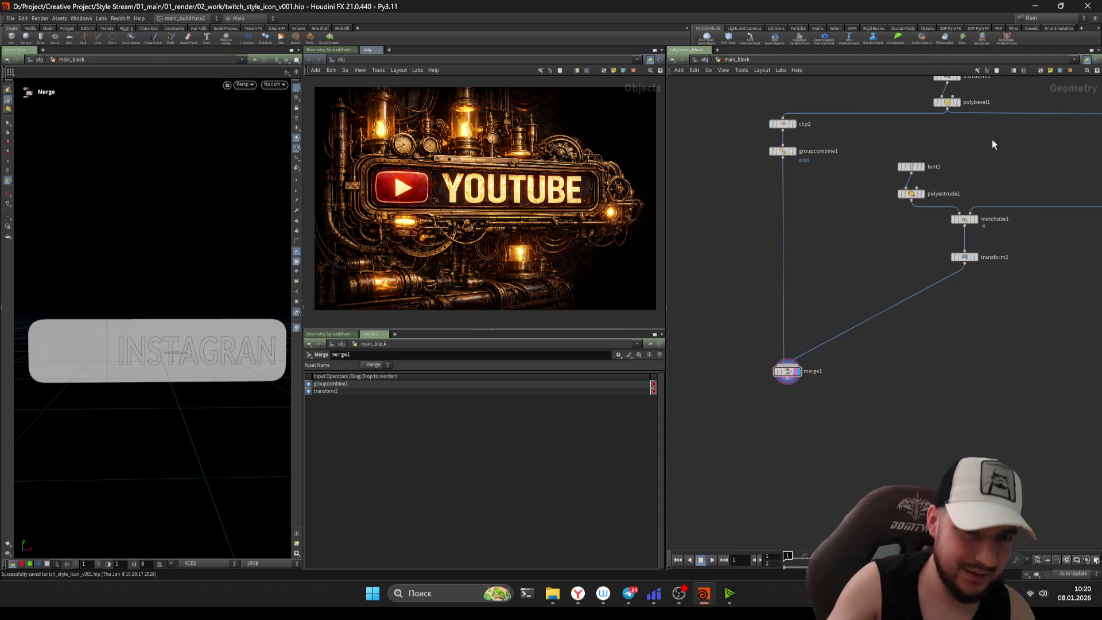
pyautogui.scroll(2, 846, 260)
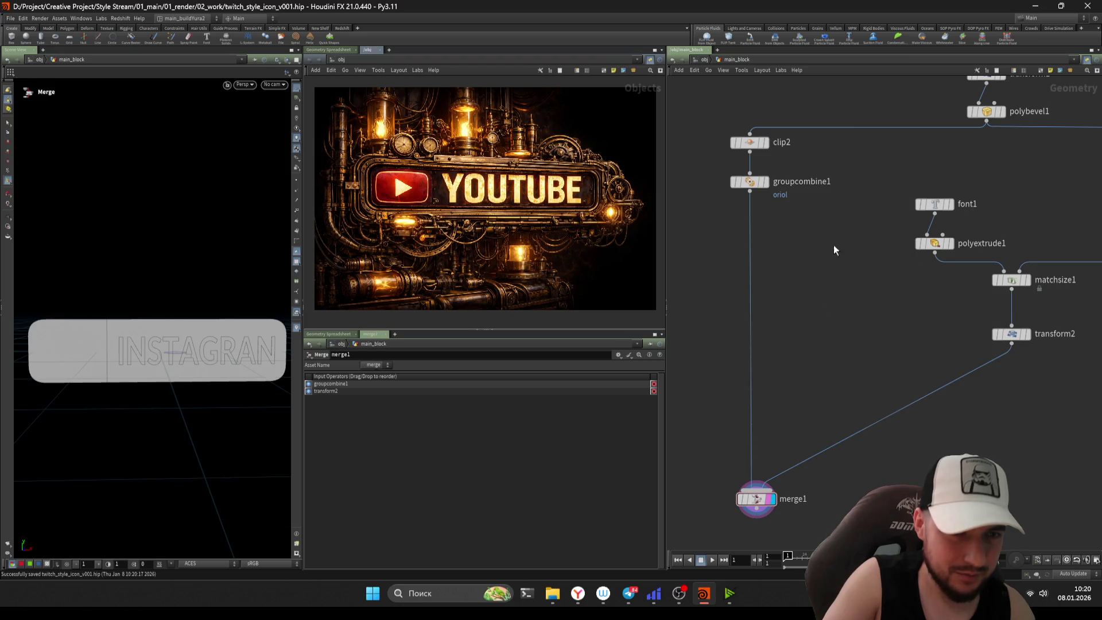
# - Rename clip2's Above Primitives group to 'screen' and Below Primitives group to 'font'
pyautogui.click(773, 170)
pyautogui.doubleClick(380, 523)
pyautogui.hotkey('shift', 'Tab')
pyautogui.write('screen')
pyautogui.press('Tab')
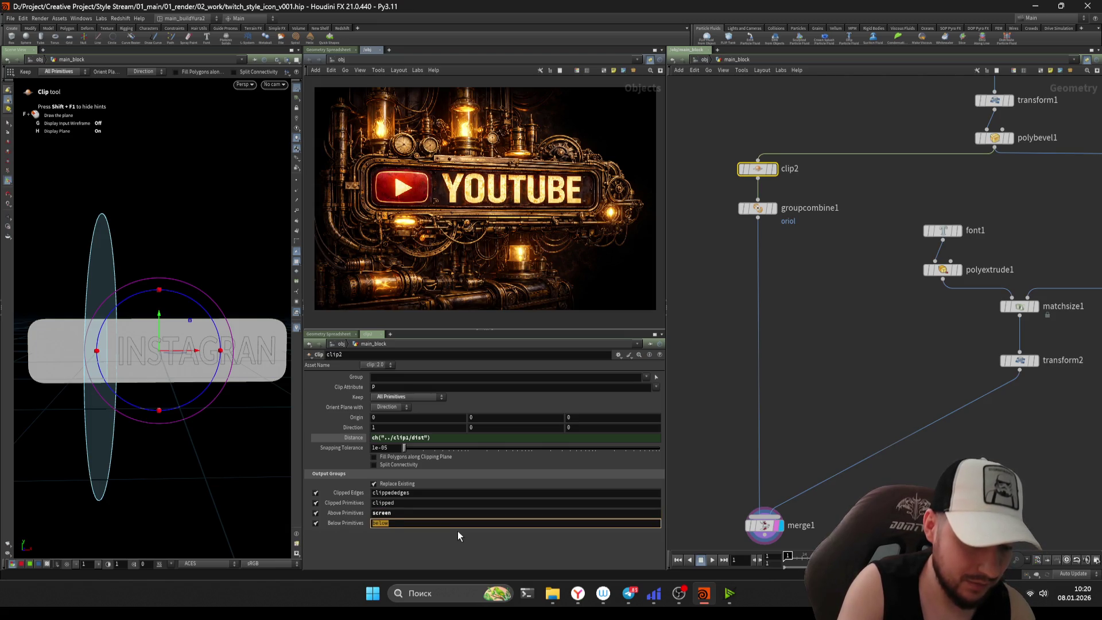
pyautogui.write('font')
pyautogui.press('Return')
# - Pull a new wire from groupcombine1's output to add a node after it
pyautogui.moveTo(764, 258); pyautogui.dragTo(850, 260, button='middle')
pyautogui.click(844, 217)
pyautogui.press('Tab')
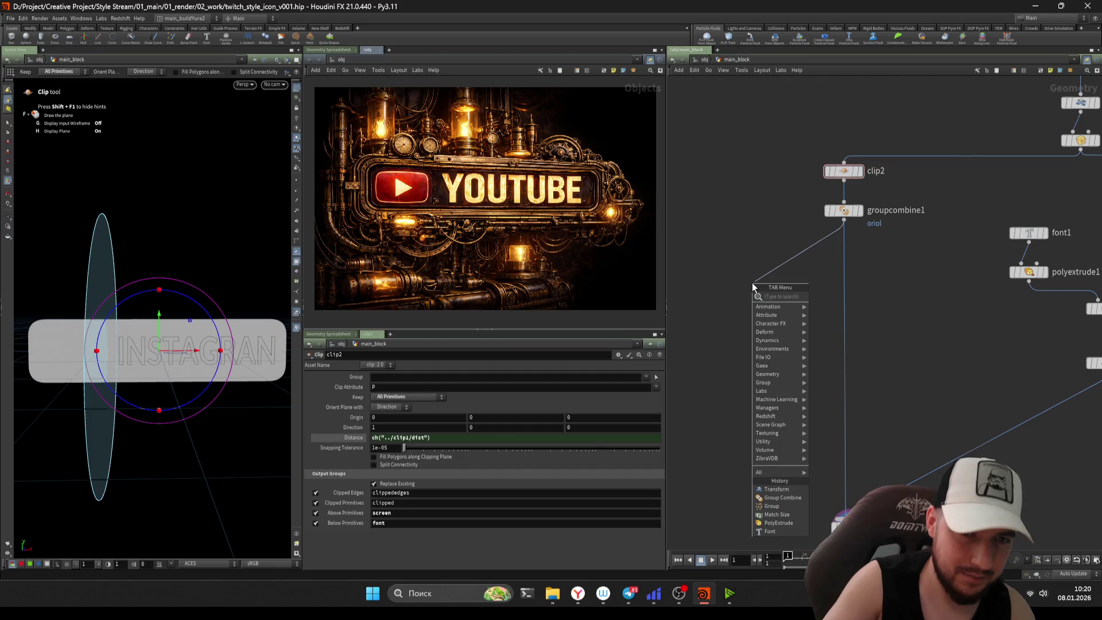
# - Create a Group Create node after groupcombine1 with Base Group set to screen
pyautogui.write('group')
pyautogui.press('Return')
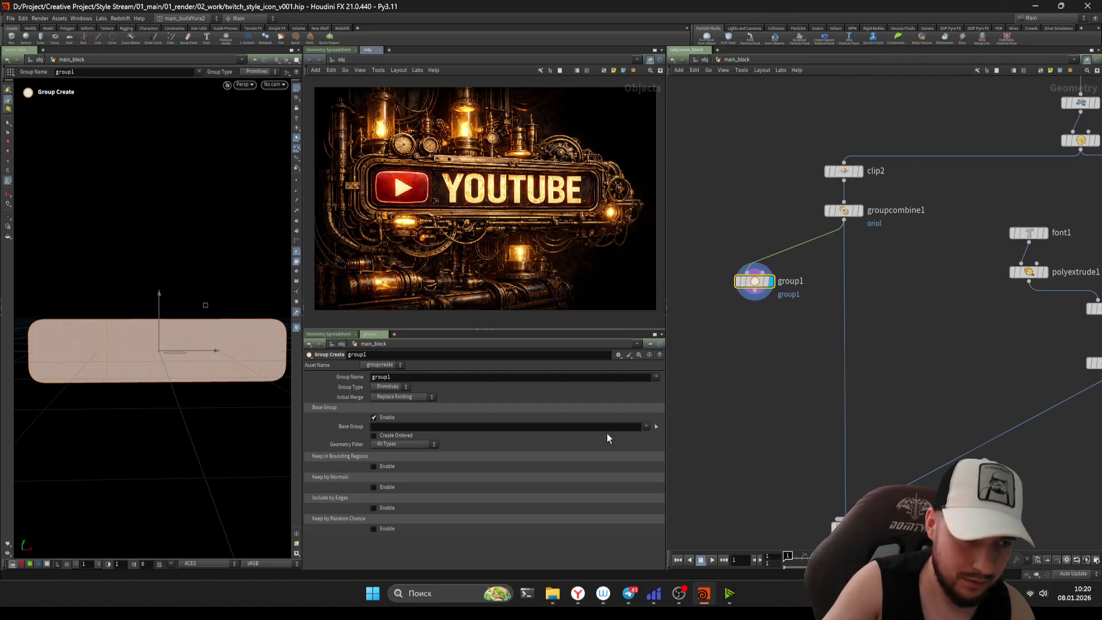
pyautogui.click(647, 427)
pyautogui.click(712, 450)
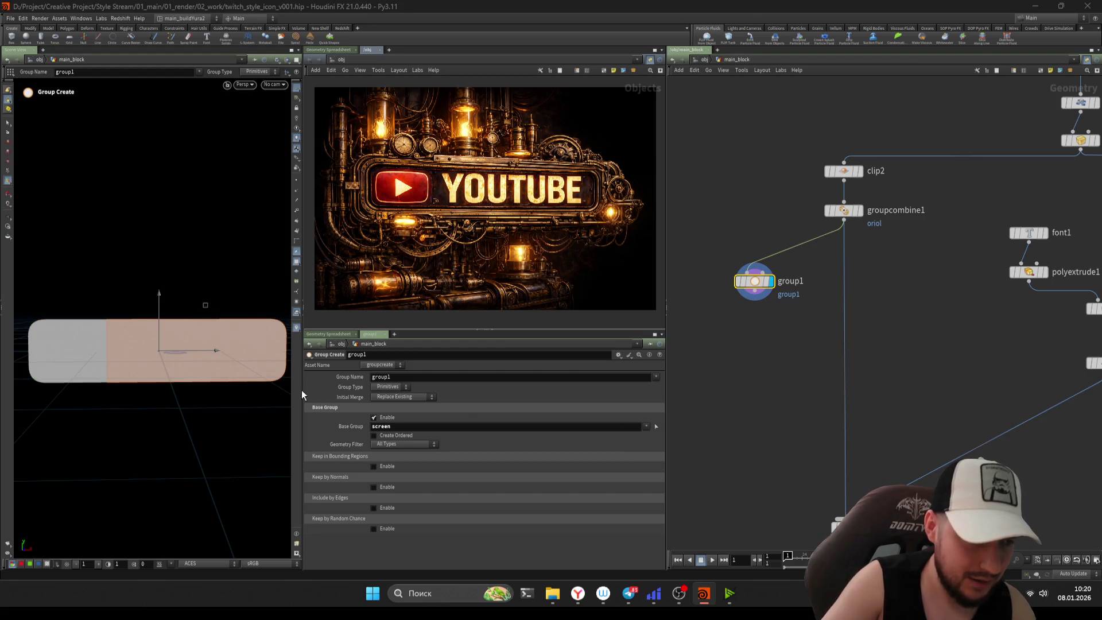
# - Swap clip2's groups to Above 'font' and Below 'screen', then save the scene
pyautogui.click(842, 171)
pyautogui.doubleClick(404, 516)
pyautogui.write('font')
pyautogui.press('Tab')
pyautogui.write('screen')
pyautogui.press('Return')
pyautogui.hotkey('ctrl', 's')
# - Select the new group1 node and go up to the object level
pyautogui.moveTo(734, 253); pyautogui.dragTo(802, 379)
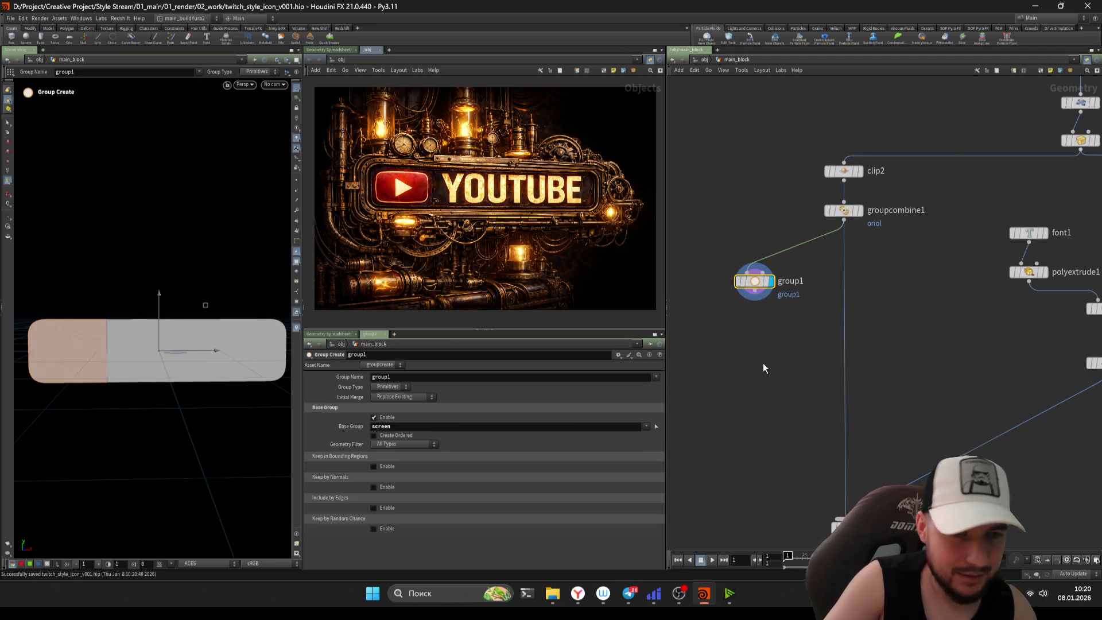
pyautogui.press('u')
pyautogui.scroll(-3, 923, 377)
pyautogui.moveTo(923, 377)
pyautogui.mouseDown()
pyautogui.moveTo(779, 219)
pyautogui.moveTo(883, 370)
pyautogui.mouseUp()
pyautogui.scroll(1, 895, 347)
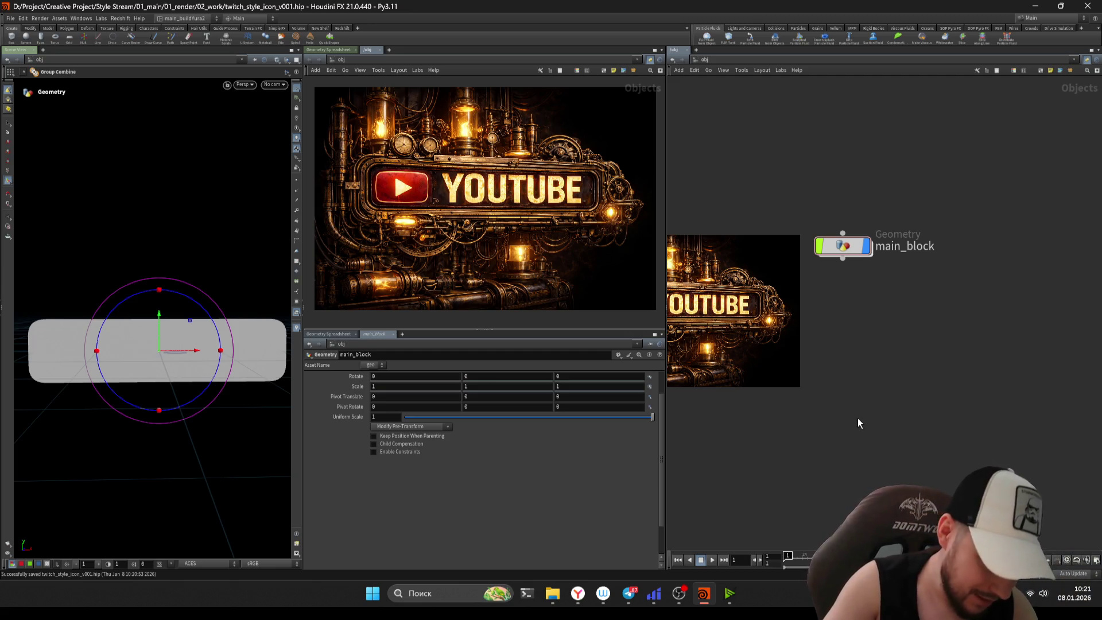
pyautogui.scroll(2, 859, 418)
pyautogui.scroll(-3, 815, 356)
pyautogui.scroll(3, 772, 339)
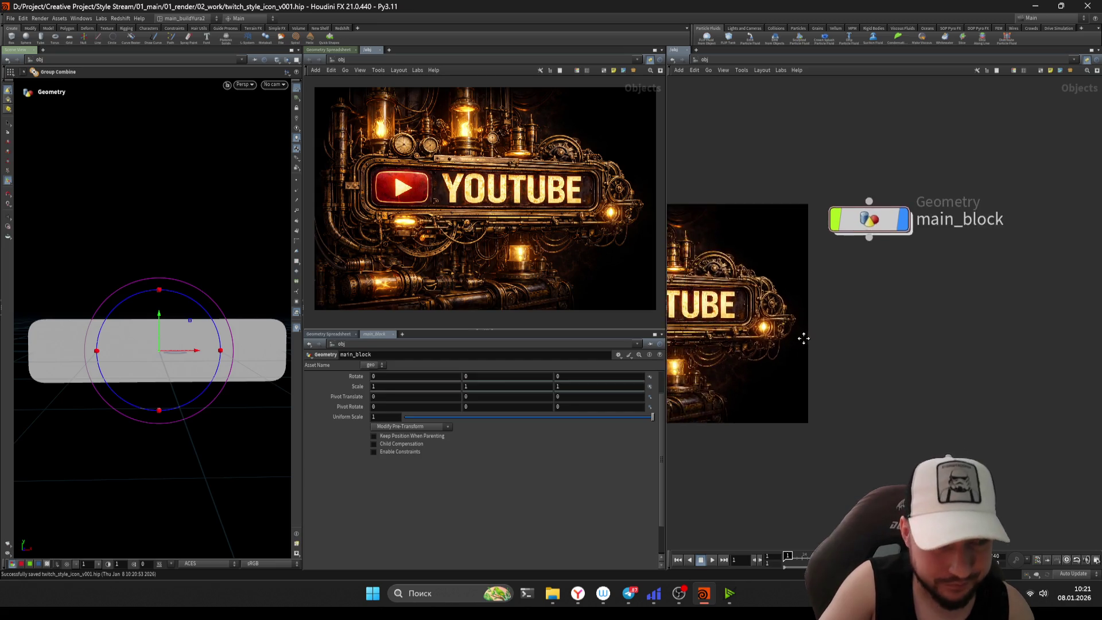
pyautogui.moveTo(852, 321); pyautogui.dragTo(794, 301, button='middle')
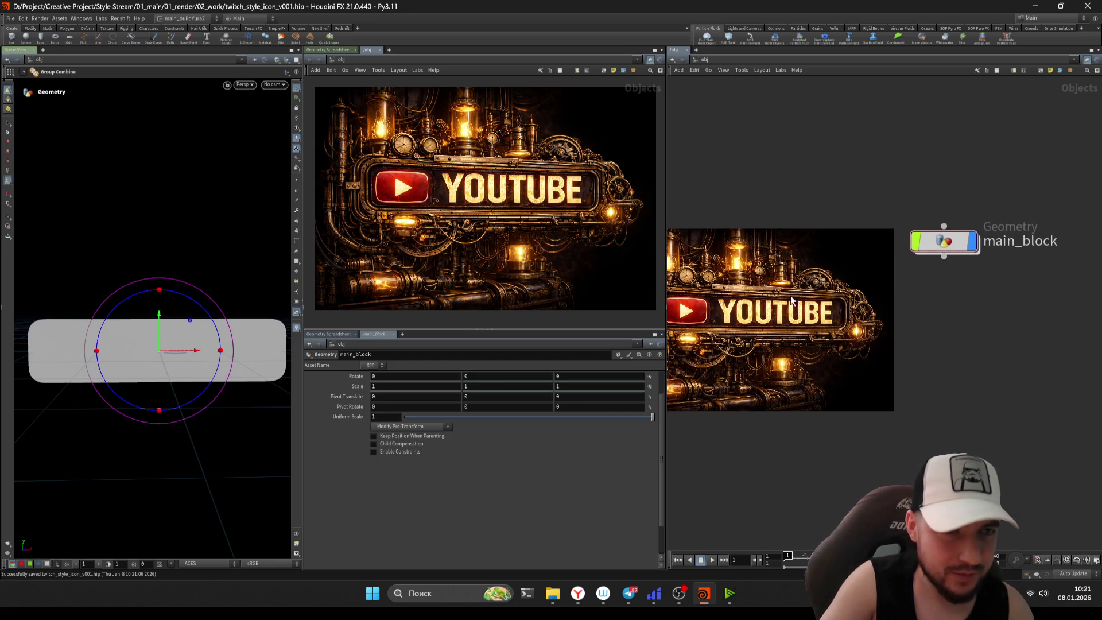
pyautogui.press('h')
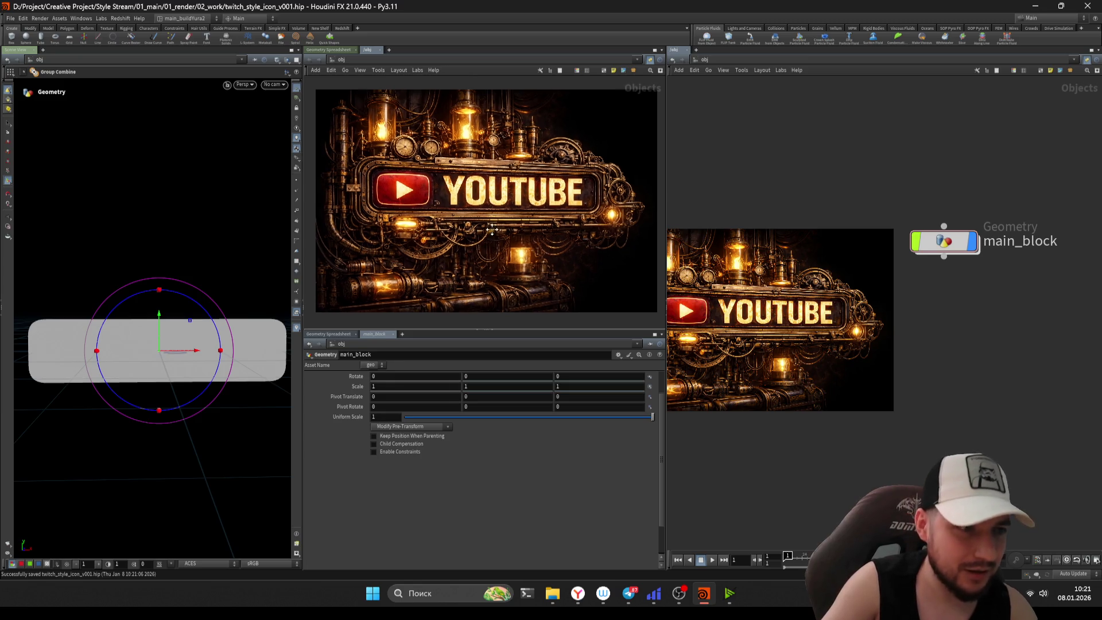
pyautogui.moveTo(975, 343)
pyautogui.mouseDown(button='middle')
pyautogui.moveTo(930, 320)
pyautogui.moveTo(951, 342)
pyautogui.mouseUp(button='middle')
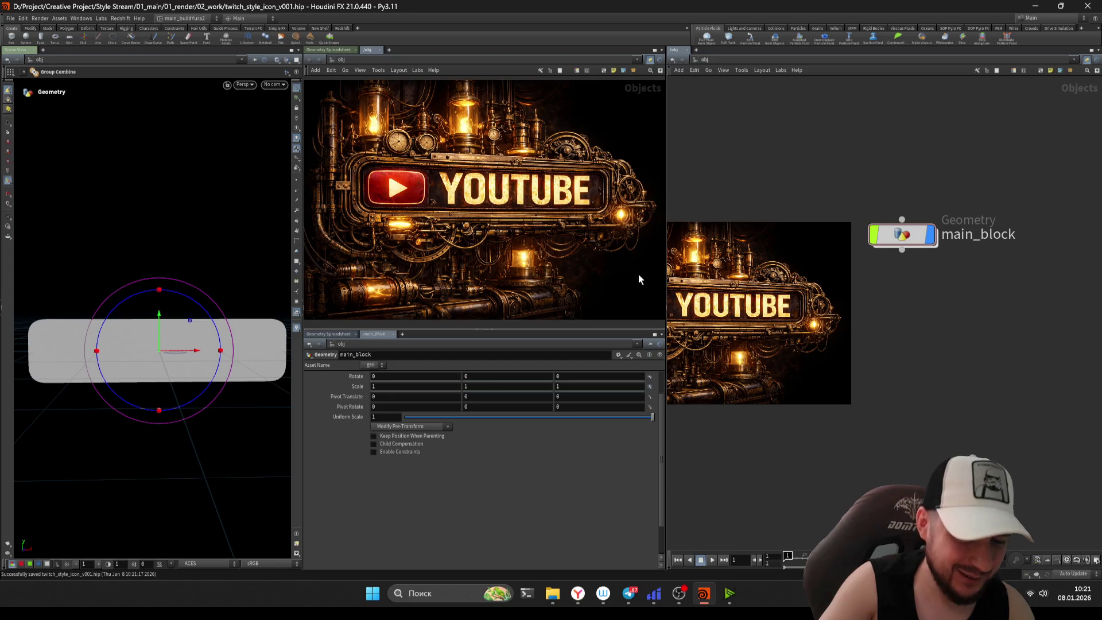
pyautogui.scroll(2, 518, 229)
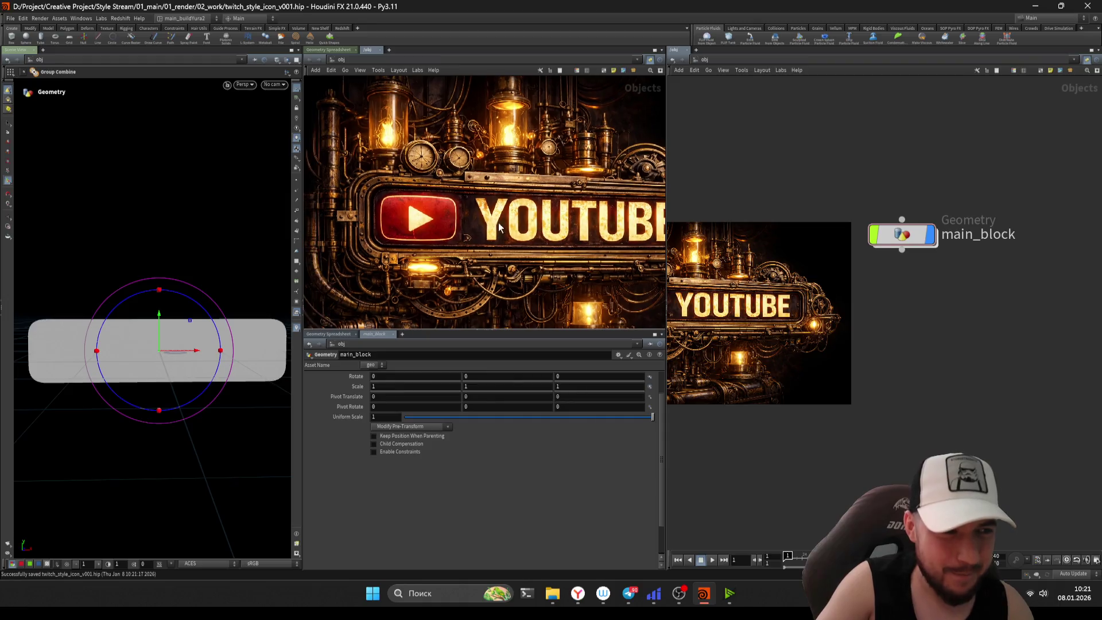
pyautogui.moveTo(511, 207); pyautogui.dragTo(507, 207, button='middle')
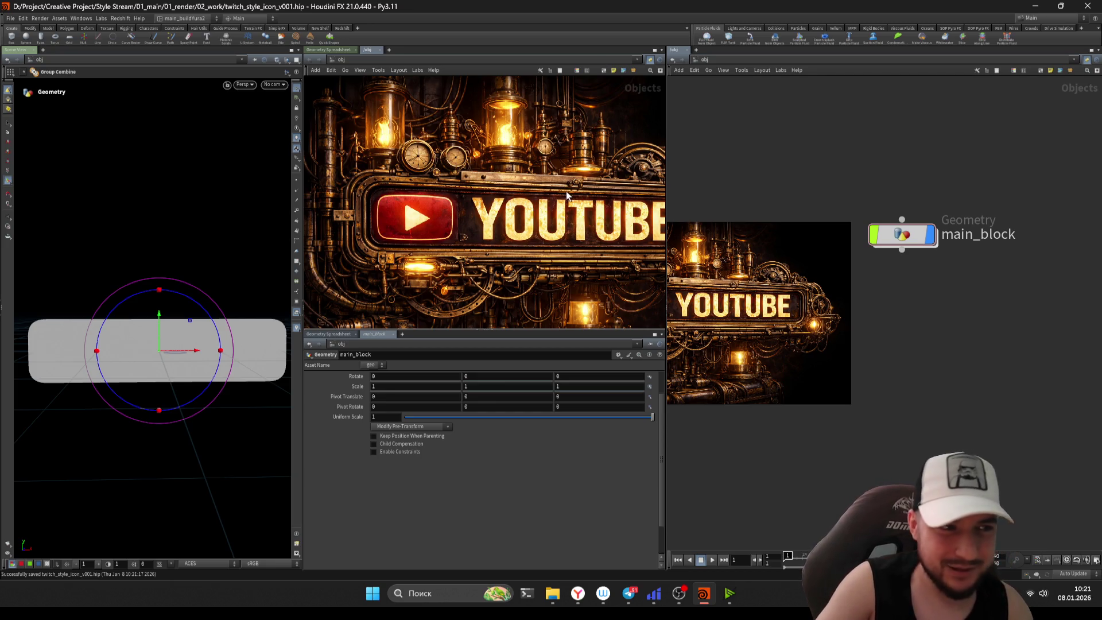
pyautogui.scroll(-1, 519, 230)
pyautogui.scroll(1, 501, 232)
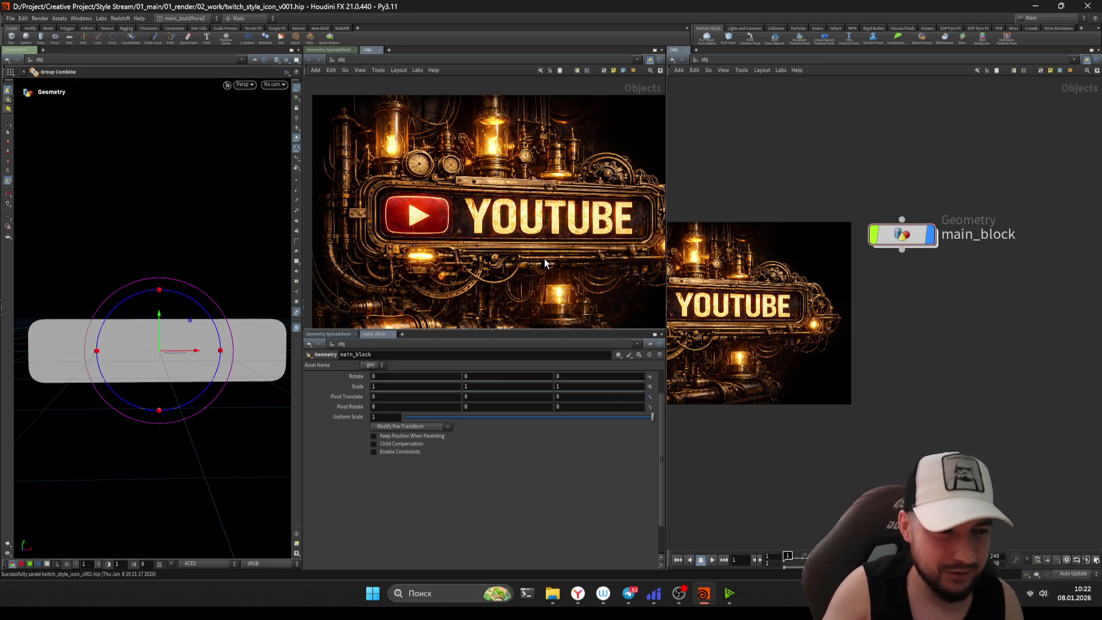
pyautogui.moveTo(1004, 357); pyautogui.dragTo(859, 166)
pyautogui.moveTo(743, 326); pyautogui.dragTo(748, 315, button='middle')
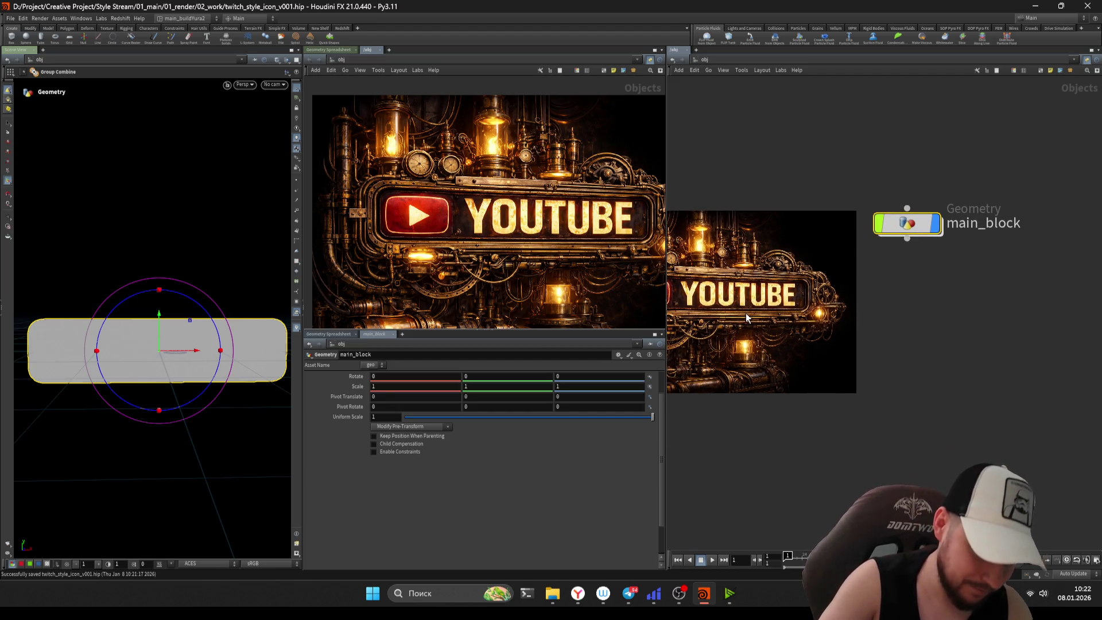
# - Pan and zoom the /obj network view to make room around main_block
pyautogui.scroll(1, 1012, 355)
pyautogui.moveTo(1011, 355)
pyautogui.mouseDown(button='middle')
pyautogui.moveTo(853, 308)
pyautogui.moveTo(842, 320)
pyautogui.mouseUp(button='middle')
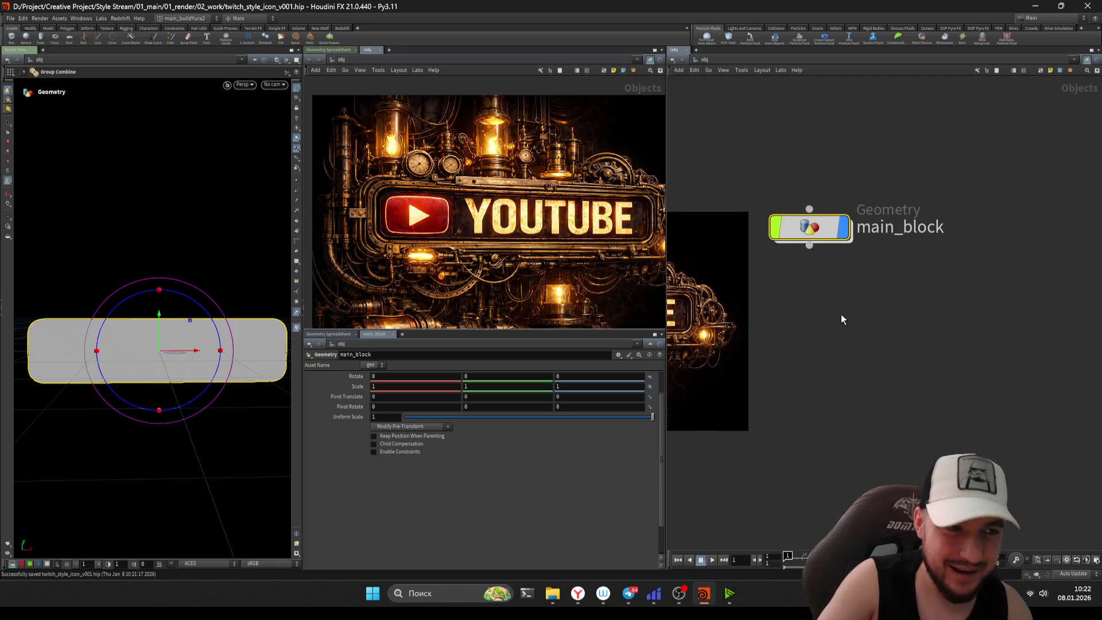
pyautogui.scroll(1, 798, 307)
pyautogui.press('Tab')
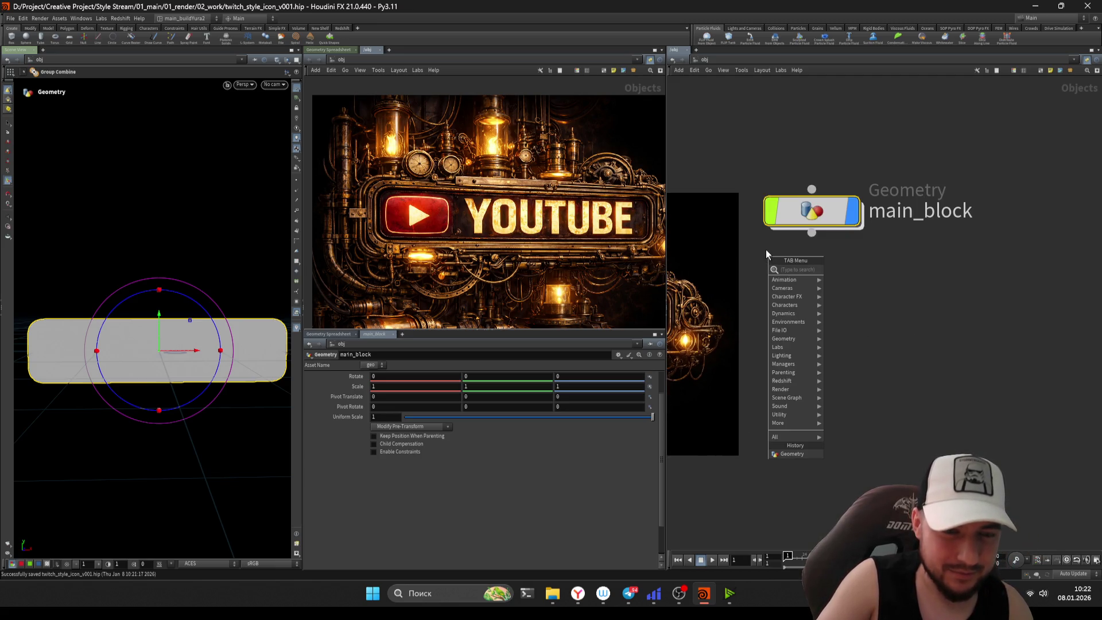
pyautogui.press('Escape')
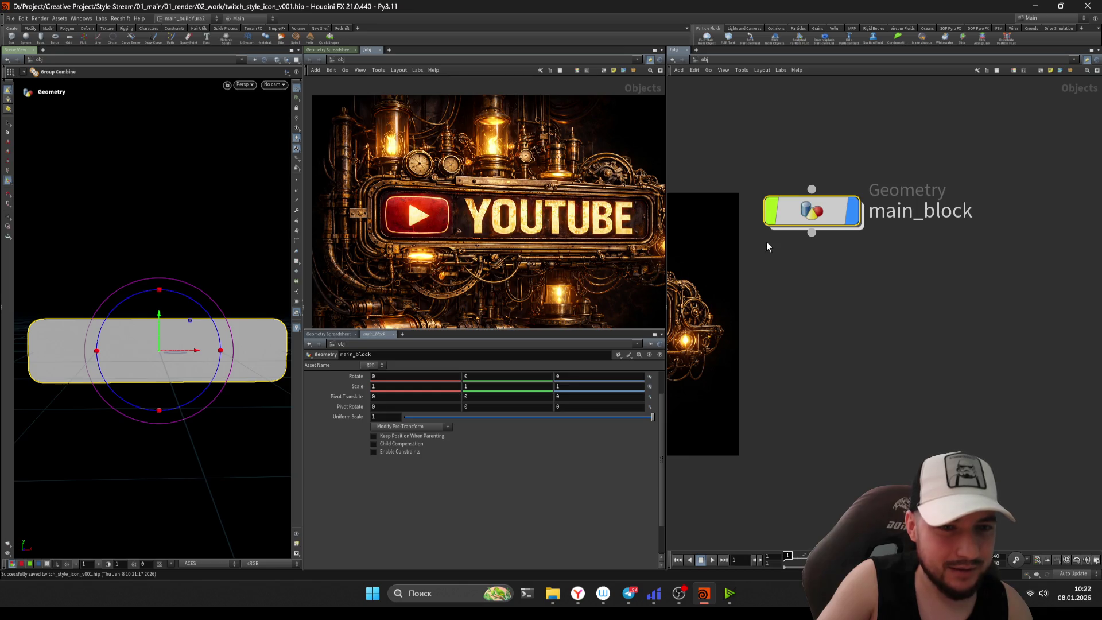
pyautogui.moveTo(767, 247)
pyautogui.mouseDown(button='middle')
pyautogui.moveTo(798, 252)
pyautogui.moveTo(844, 299)
pyautogui.moveTo(820, 284)
pyautogui.mouseUp(button='middle')
pyautogui.press('Tab')
pyautogui.press('Escape')
pyautogui.press('Tab')
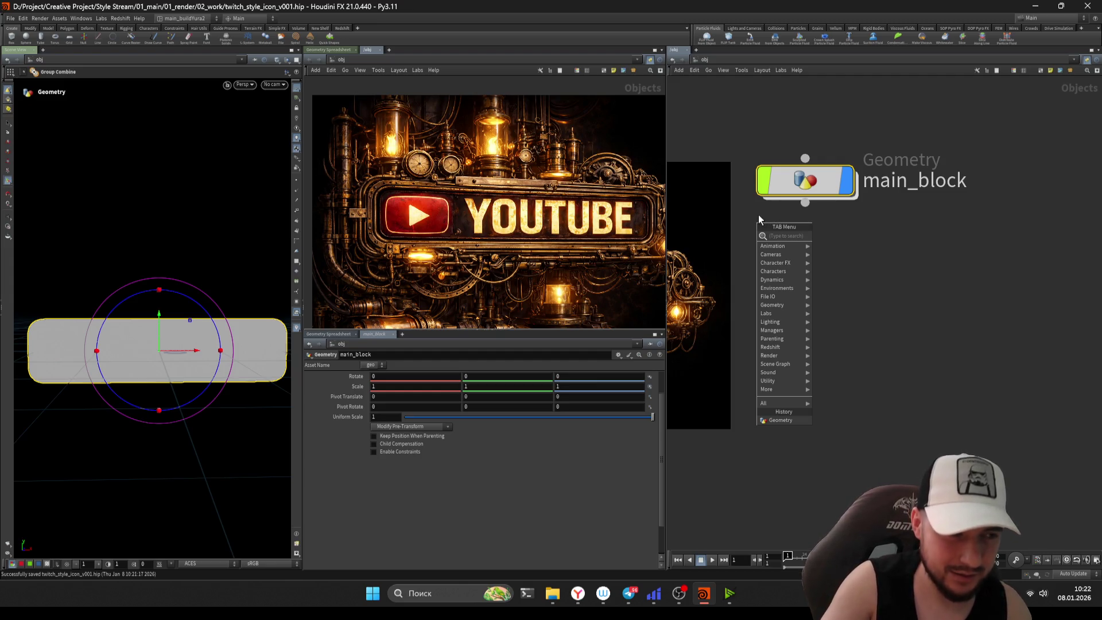
pyautogui.press('Escape')
pyautogui.moveTo(773, 237); pyautogui.dragTo(771, 231, button='middle')
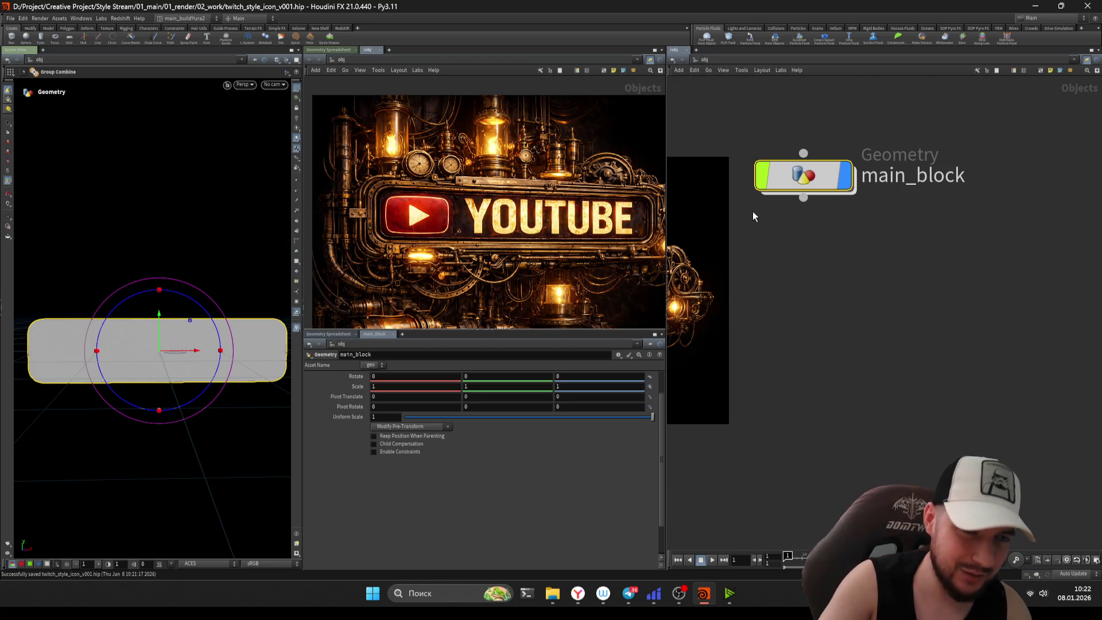
pyautogui.scroll(1, 755, 261)
pyautogui.scroll(-1, 769, 273)
pyautogui.scroll(1, 793, 282)
pyautogui.scroll(-1, 815, 310)
pyautogui.scroll(1, 839, 339)
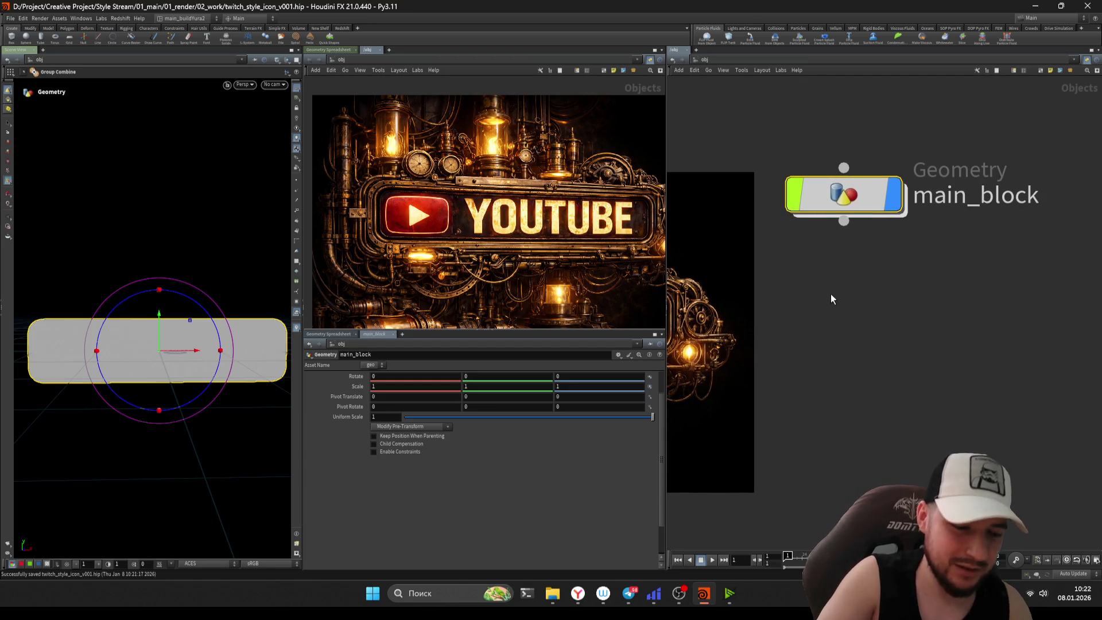
pyautogui.moveTo(832, 318)
pyautogui.mouseDown(button='middle')
pyautogui.moveTo(813, 270)
pyautogui.moveTo(775, 261)
pyautogui.moveTo(832, 301)
pyautogui.moveTo(846, 331)
pyautogui.mouseUp(button='middle')
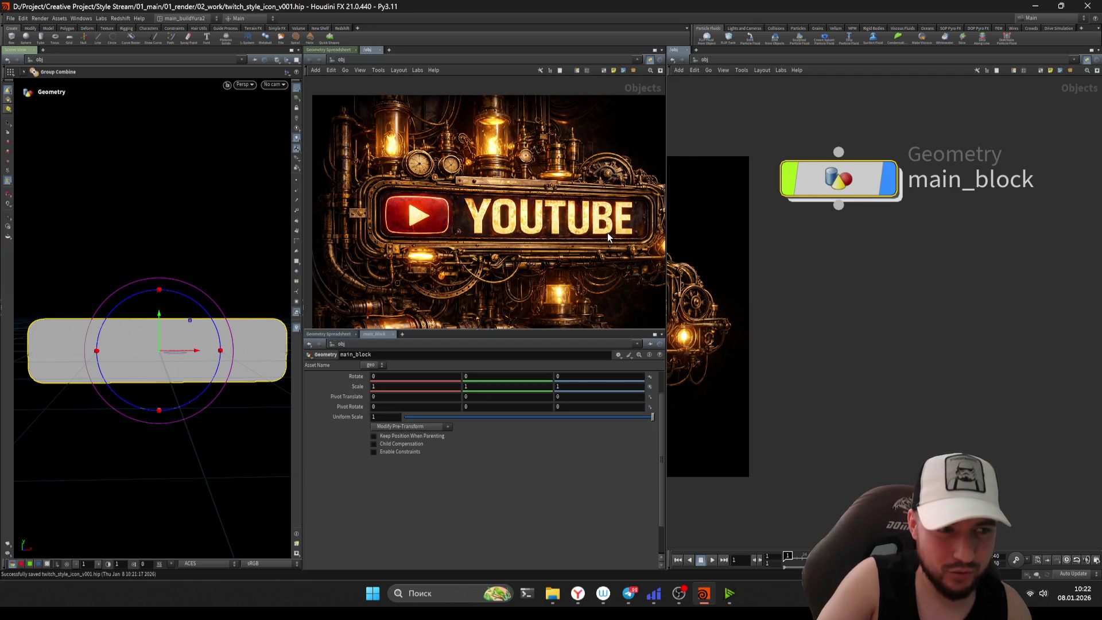
# - Add a Geometry object, geo1, and place it below main_block
pyautogui.press('Tab')
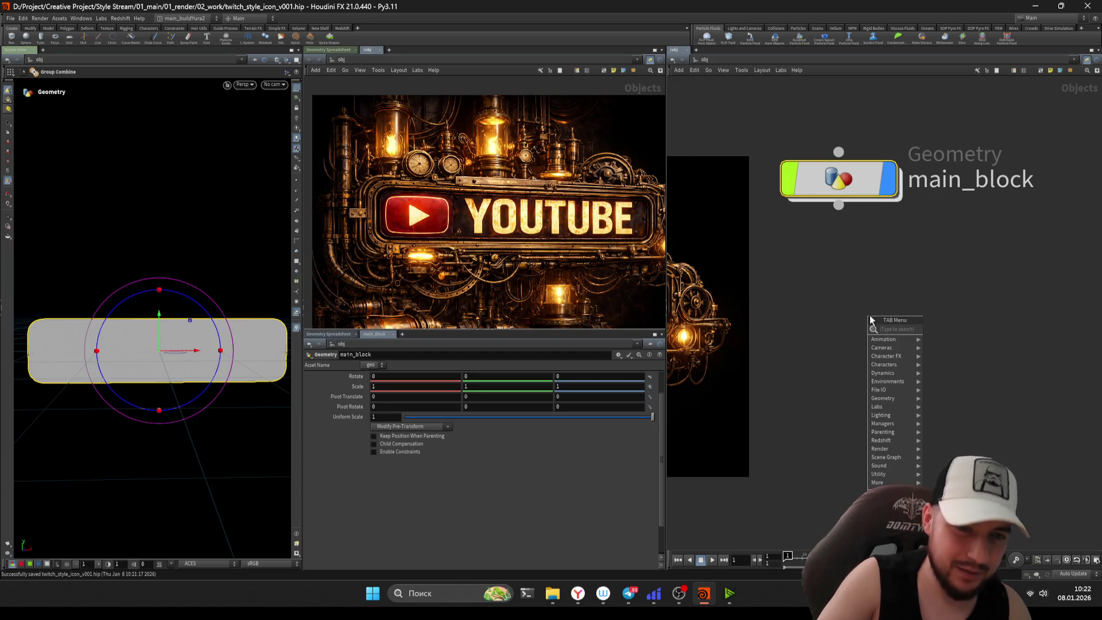
pyautogui.write('geo')
pyautogui.press('Return')
pyautogui.moveTo(870, 315)
pyautogui.mouseDown()
pyautogui.moveTo(836, 302)
pyautogui.moveTo(821, 267)
pyautogui.moveTo(833, 276)
pyautogui.mouseUp()
pyautogui.press('F2')
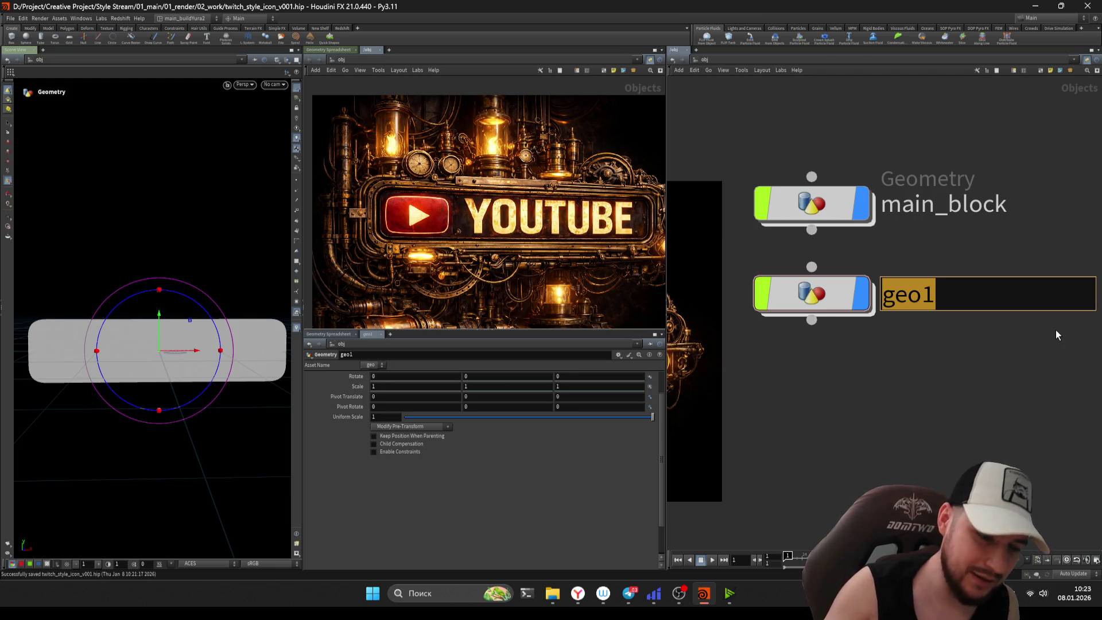
# - Frame main_block and geo1 in the network view, leaving geo1's name unchanged
pyautogui.press('Return')
pyautogui.moveTo(792, 288)
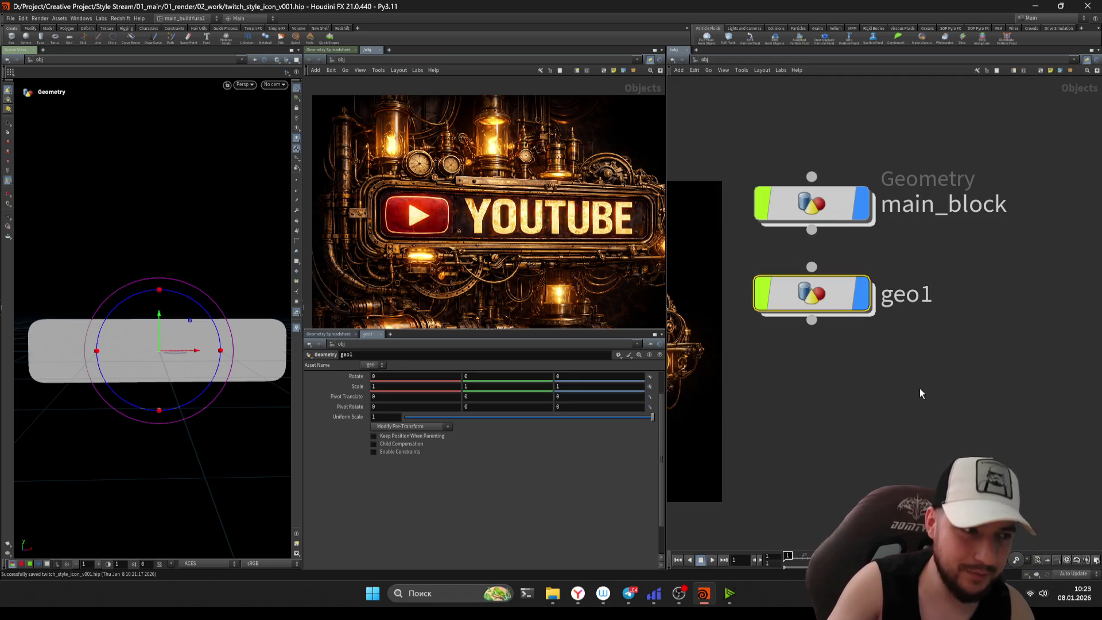
pyautogui.click(956, 419)
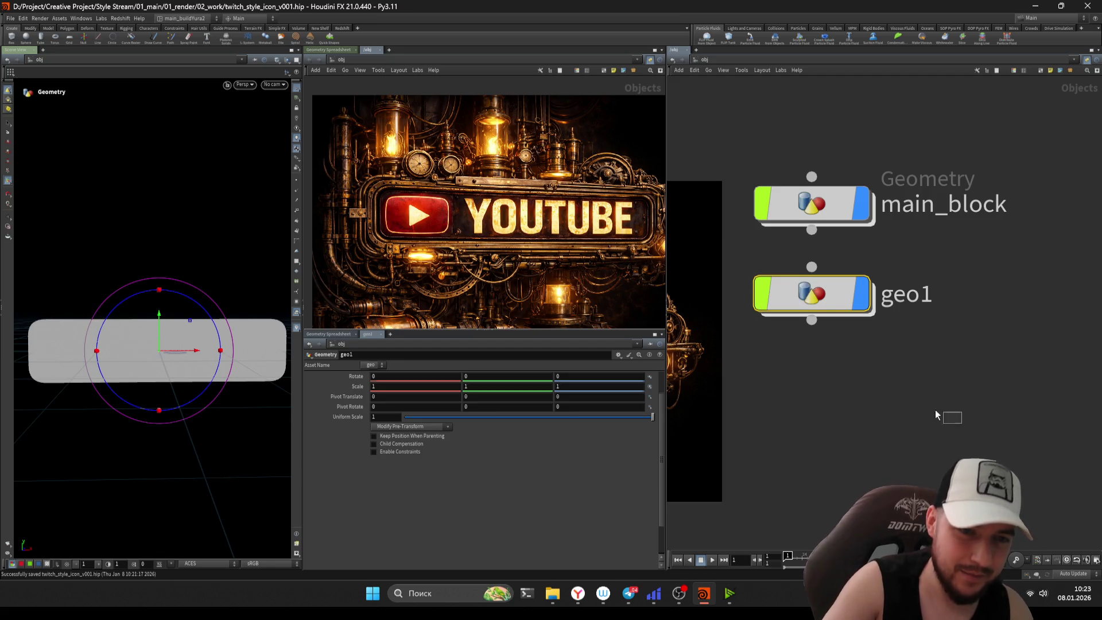
pyautogui.press('h')
pyautogui.doubleClick(881, 307)
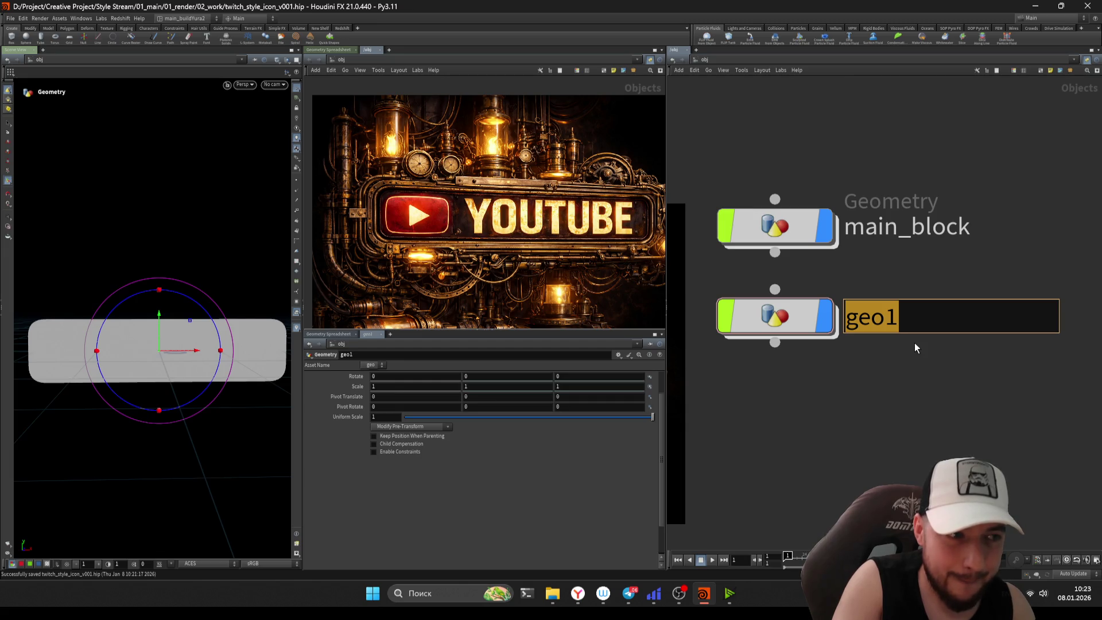
pyautogui.press('Return')
pyautogui.scroll(2, 368, 175)
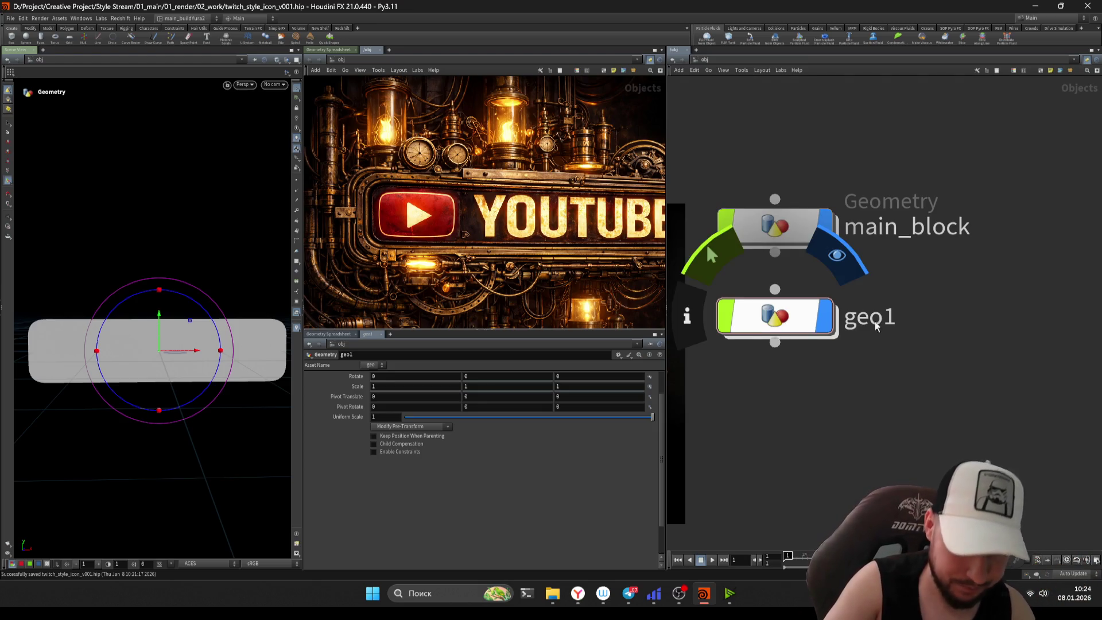
# - Rename geo1 to 'tube', check its empty network, and return to object level
pyautogui.press('F2')
pyautogui.write('tube')
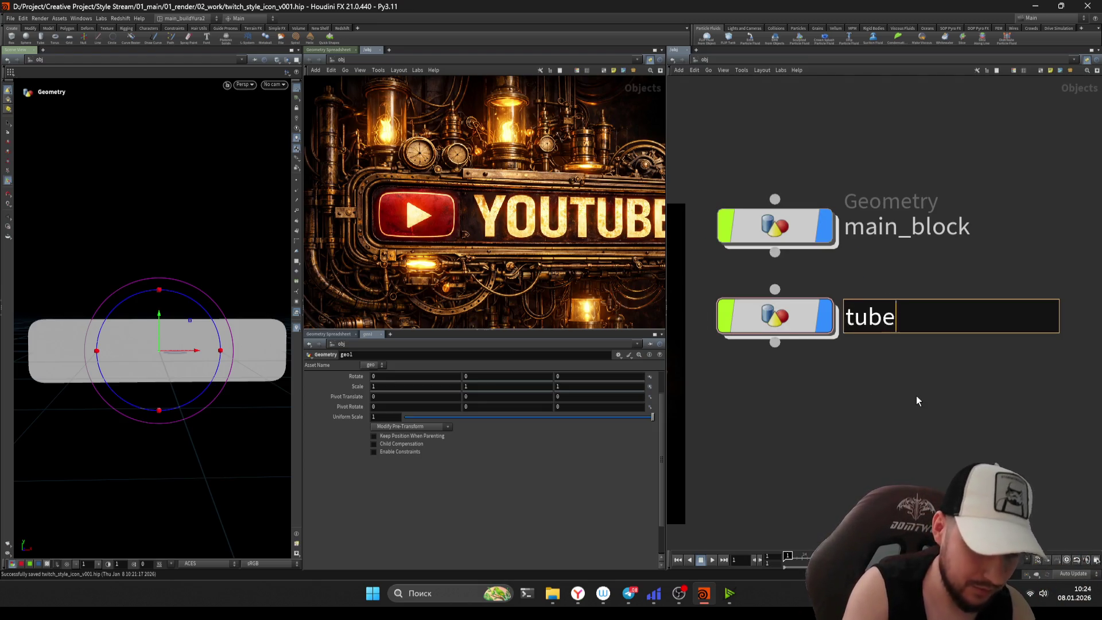
pyautogui.press('Return')
pyautogui.doubleClick(800, 317)
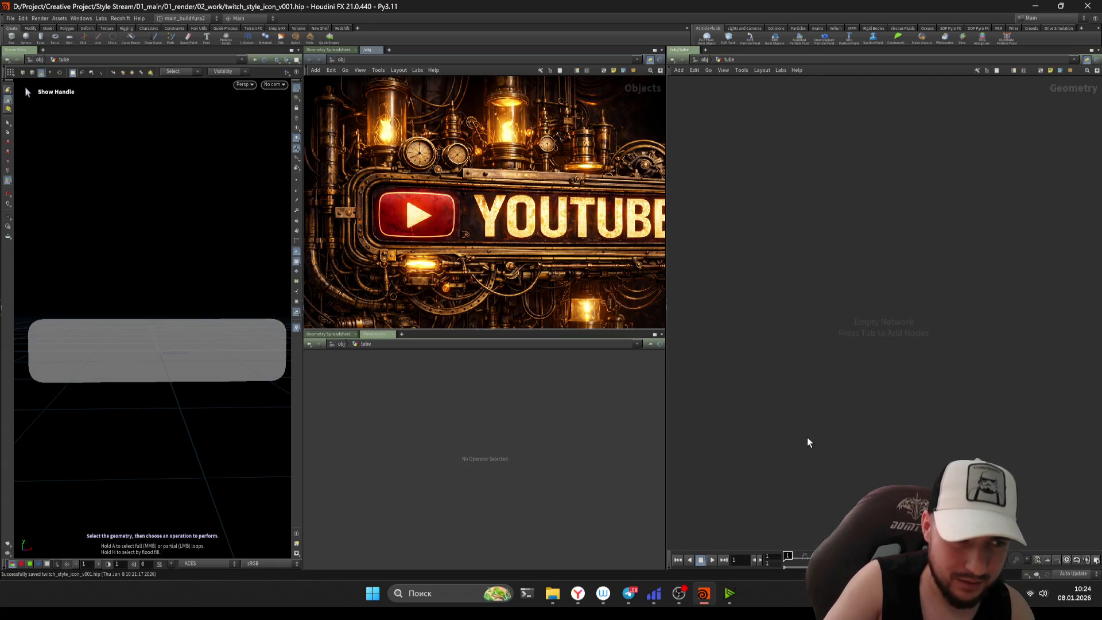
pyautogui.press('Tab')
pyautogui.press('Escape')
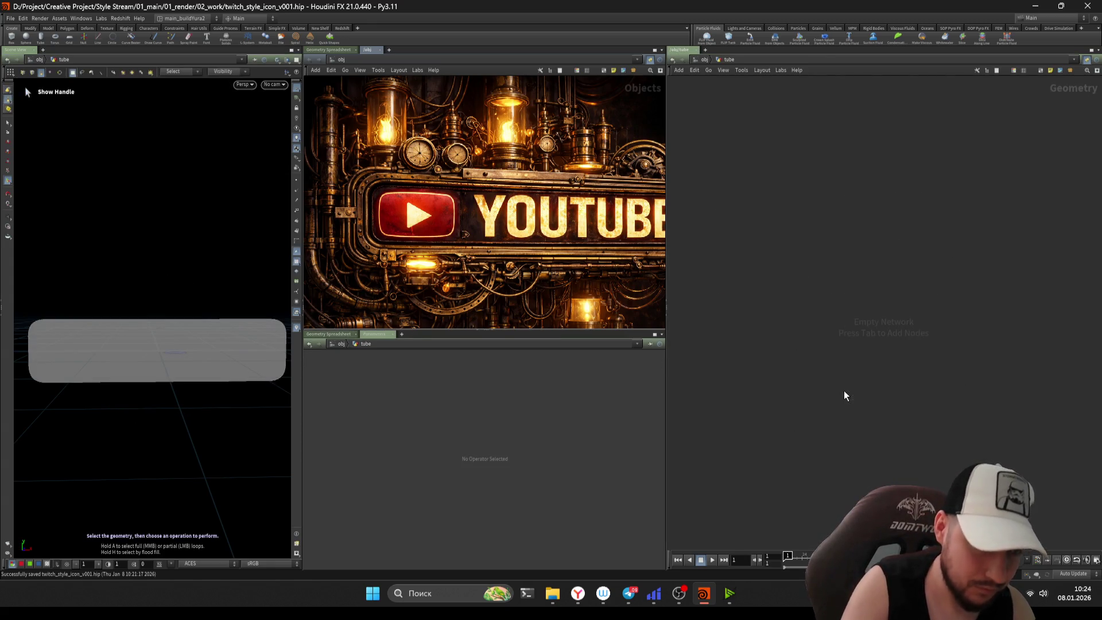
pyautogui.click(704, 59)
# - Inside main_block, insert a Null after groupcombine1 on the wire into merge1
pyautogui.doubleClick(772, 221)
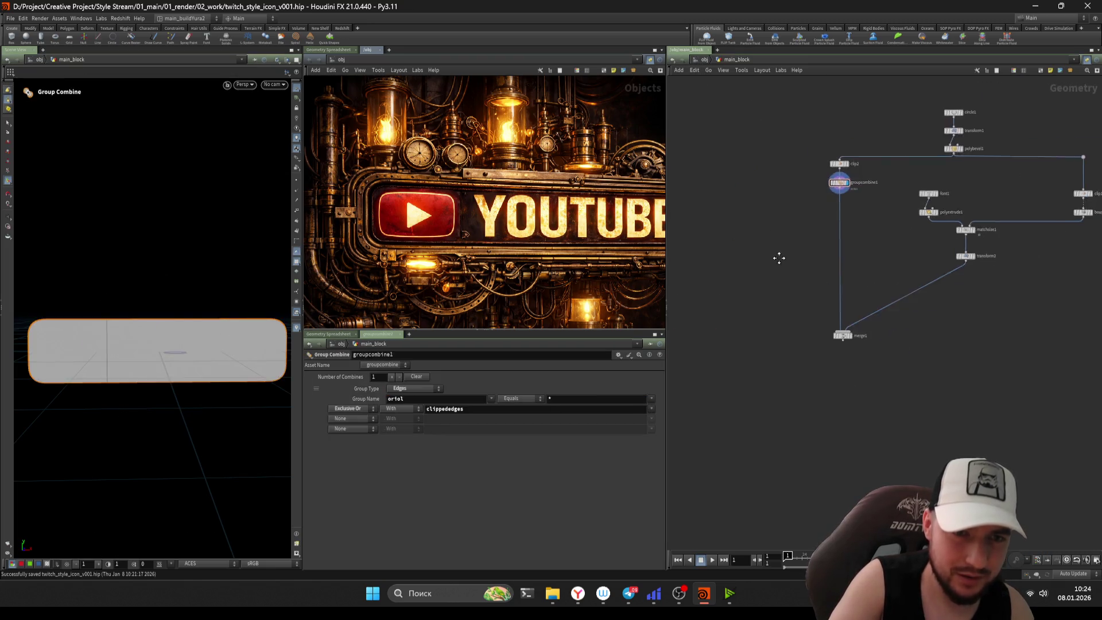
pyautogui.moveTo(833, 284)
pyautogui.mouseDown()
pyautogui.moveTo(729, 225)
pyautogui.moveTo(812, 271)
pyautogui.moveTo(788, 267)
pyautogui.mouseUp()
pyautogui.hotkey('ctrl', 'c')
pyautogui.moveTo(719, 204); pyautogui.dragTo(703, 218, button='middle')
pyautogui.moveTo(800, 278); pyautogui.dragTo(727, 241)
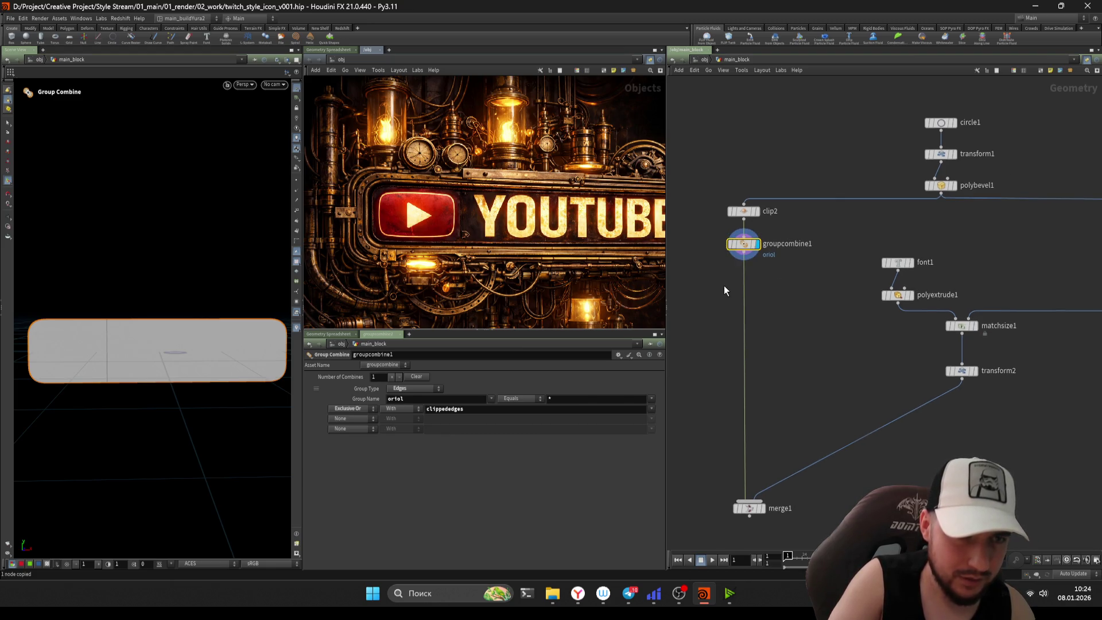
pyautogui.press('Tab')
pyautogui.write('null')
pyautogui.press('Return')
pyautogui.click(734, 292)
pyautogui.click(798, 356)
# - Give the null a circle shape, rename it 'out_mainblock', and save the scene
pyautogui.press('c')
pyautogui.press('z')
pyautogui.press('c')
pyautogui.click(740, 295)
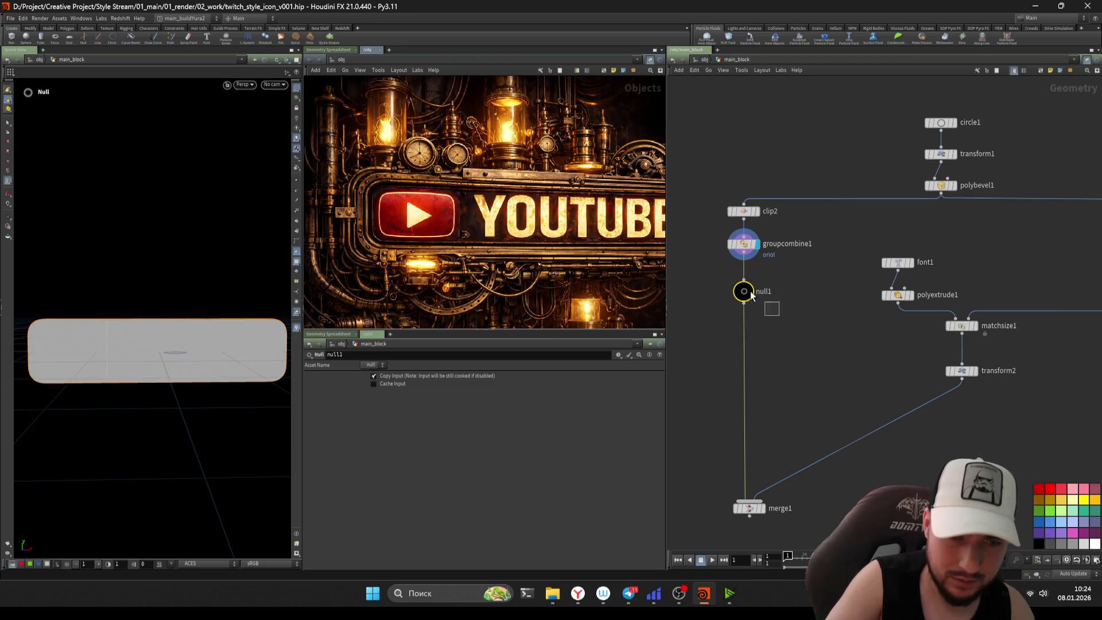
pyautogui.doubleClick(762, 293)
pyautogui.write('out_')
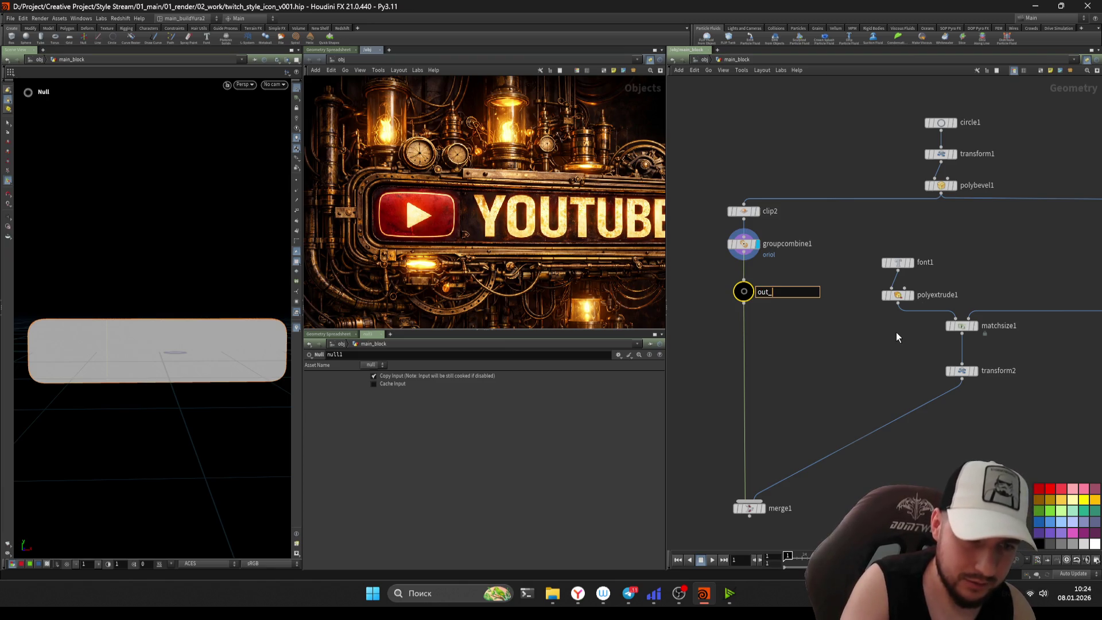
pyautogui.write('main')
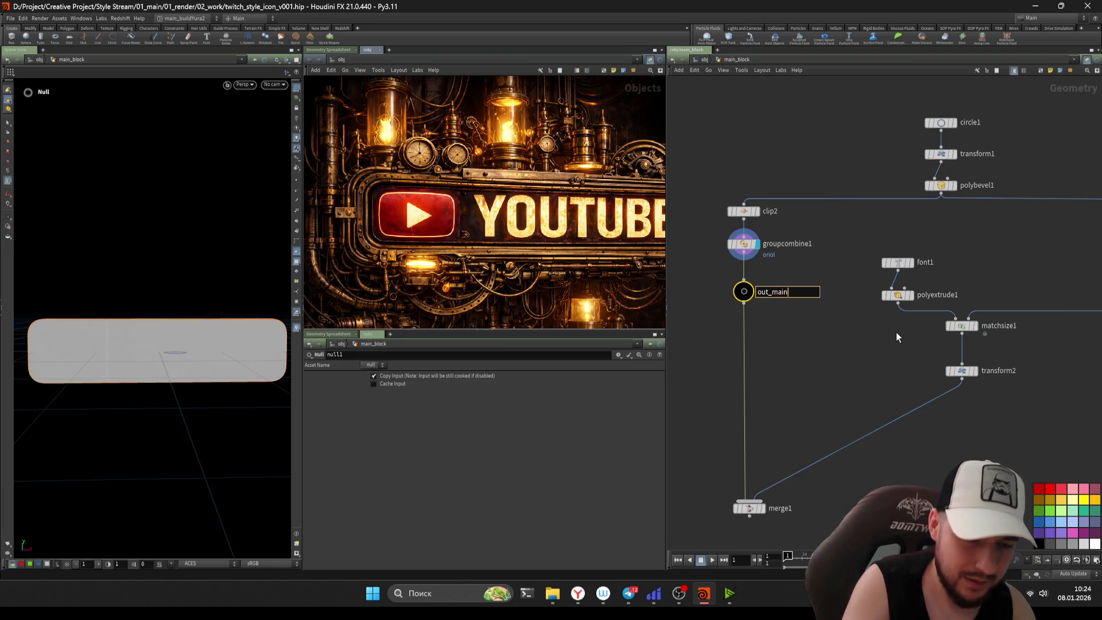
pyautogui.write('blloc')
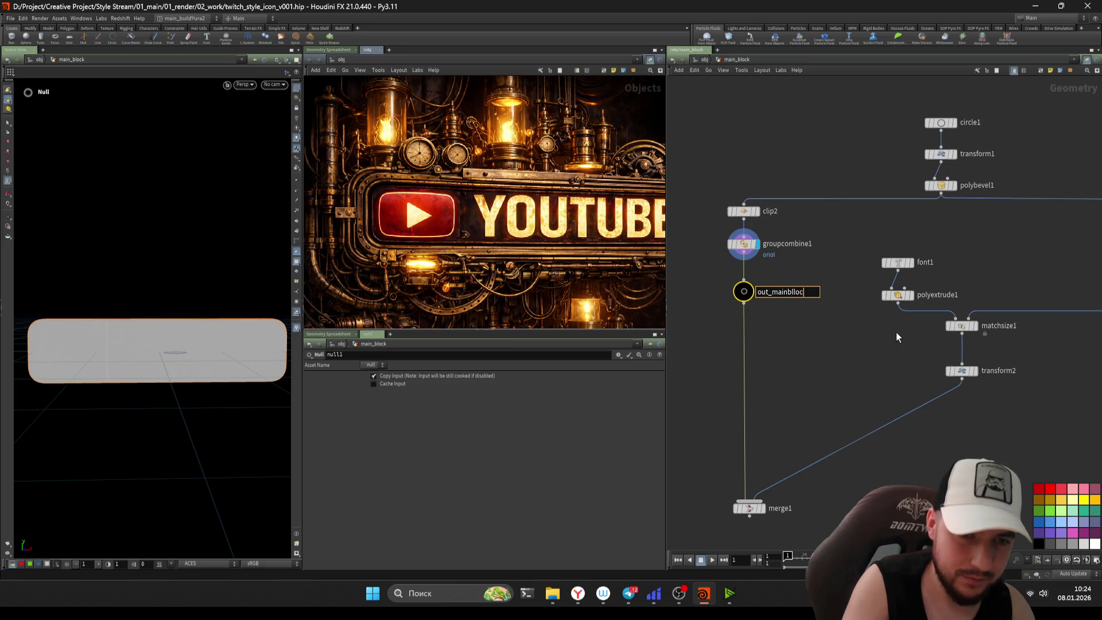
pyautogui.press('BackSpace')
pyautogui.press('BackSpace')
pyautogui.press('BackSpace')
pyautogui.write('lock')
pyautogui.press('Return')
pyautogui.hotkey('ctrl', 's')
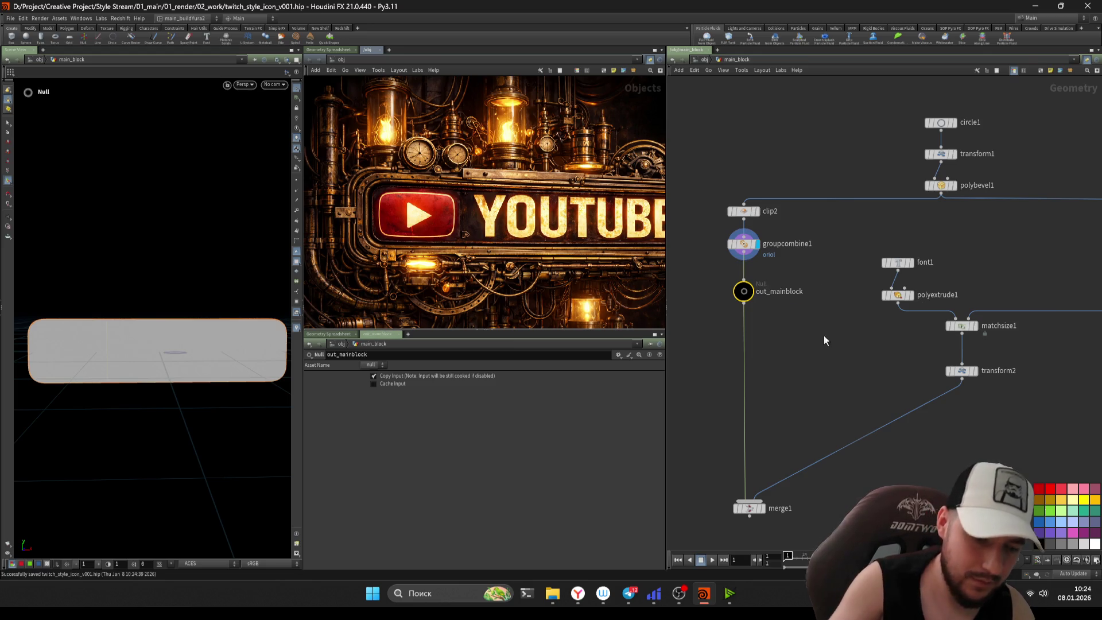
# - Copy out_mainblock and move into the tube object's network
pyautogui.hotkey('ctrl', 'c')
pyautogui.press('u')
pyautogui.doubleClick(803, 308)
pyautogui.press('Tab')
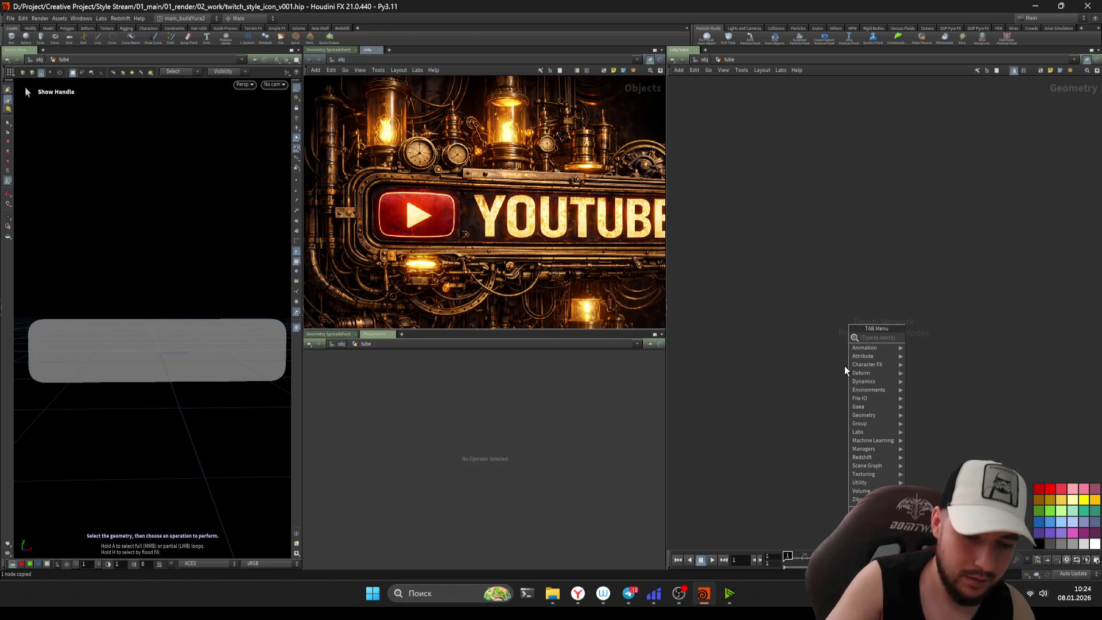
# - Add an Object Merge with Object 1 set to /obj/main_block/out_mainblock, then save
pyautogui.write('object merge')
pyautogui.press('Return')
pyautogui.click(845, 366)
pyautogui.click(418, 397)
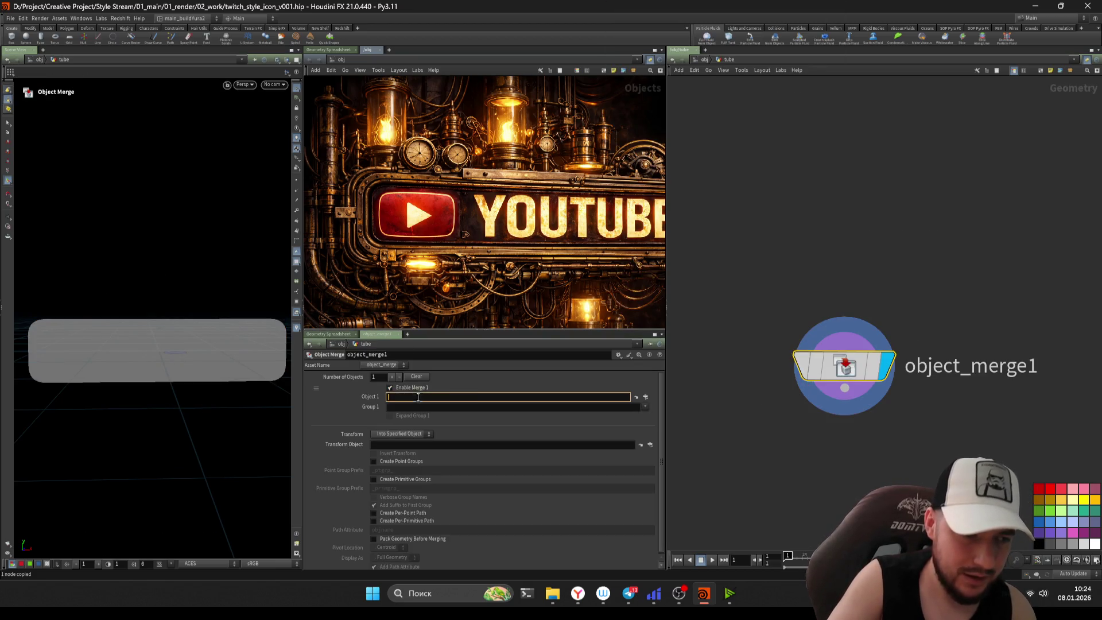
pyautogui.hotkey('ctrl', 'v')
pyautogui.press('Return')
pyautogui.moveTo(875, 392)
pyautogui.mouseDown()
pyautogui.moveTo(813, 298)
pyautogui.moveTo(808, 316)
pyautogui.moveTo(795, 304)
pyautogui.moveTo(812, 380)
pyautogui.mouseUp()
pyautogui.hotkey('ctrl', 's')
# - Append a Convert Line on group oriol with Connect Path enabled, and display it
pyautogui.moveTo(824, 366)
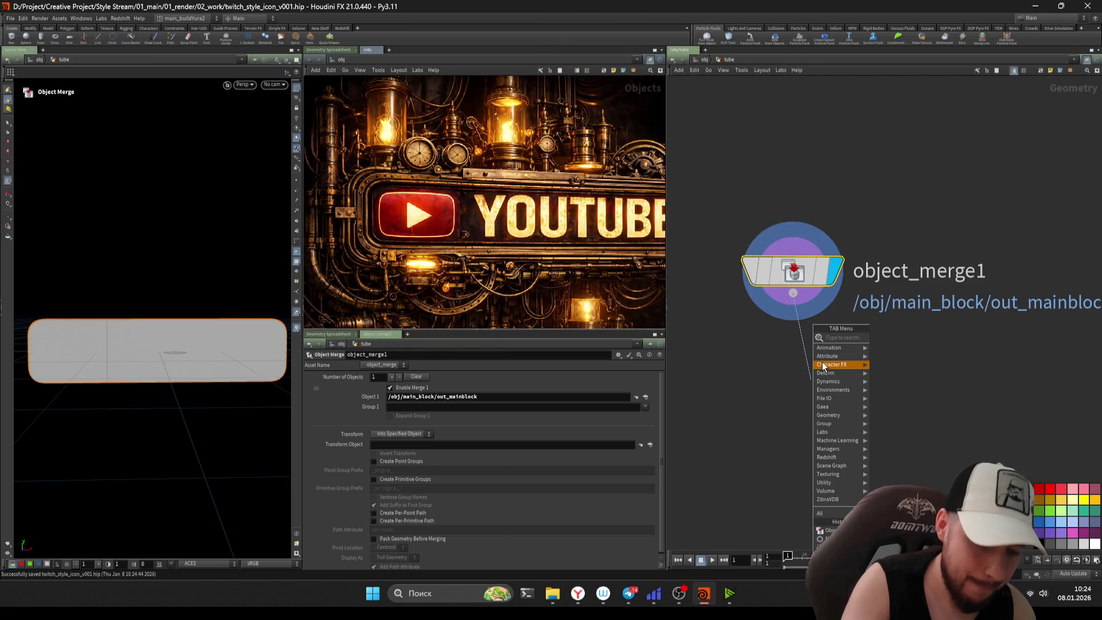
pyautogui.write('convert line')
pyautogui.press('Return')
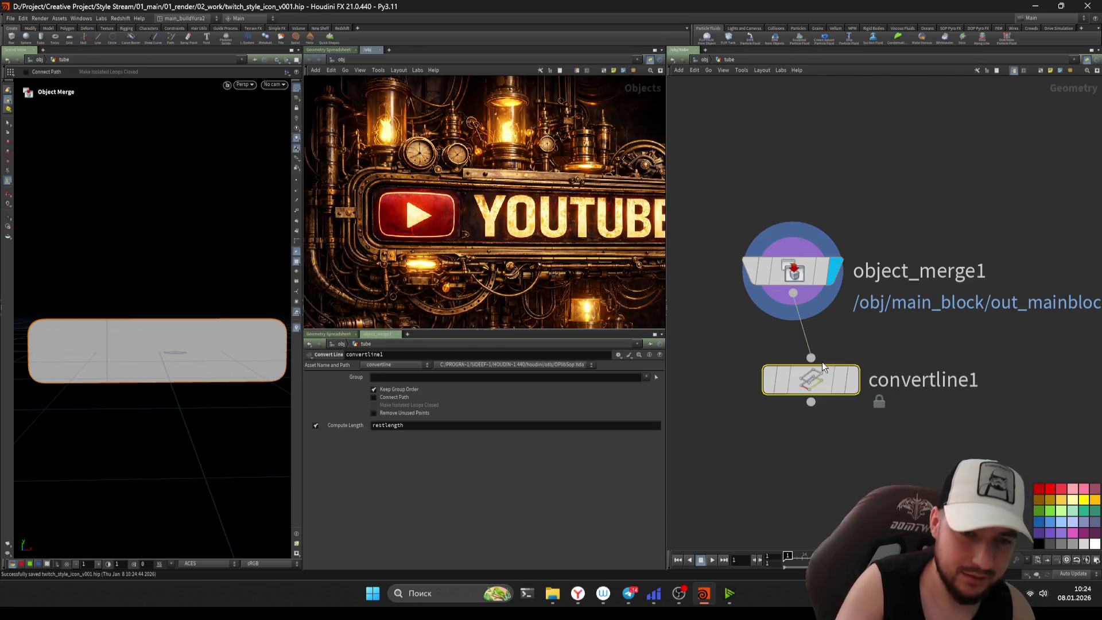
pyautogui.click(646, 377)
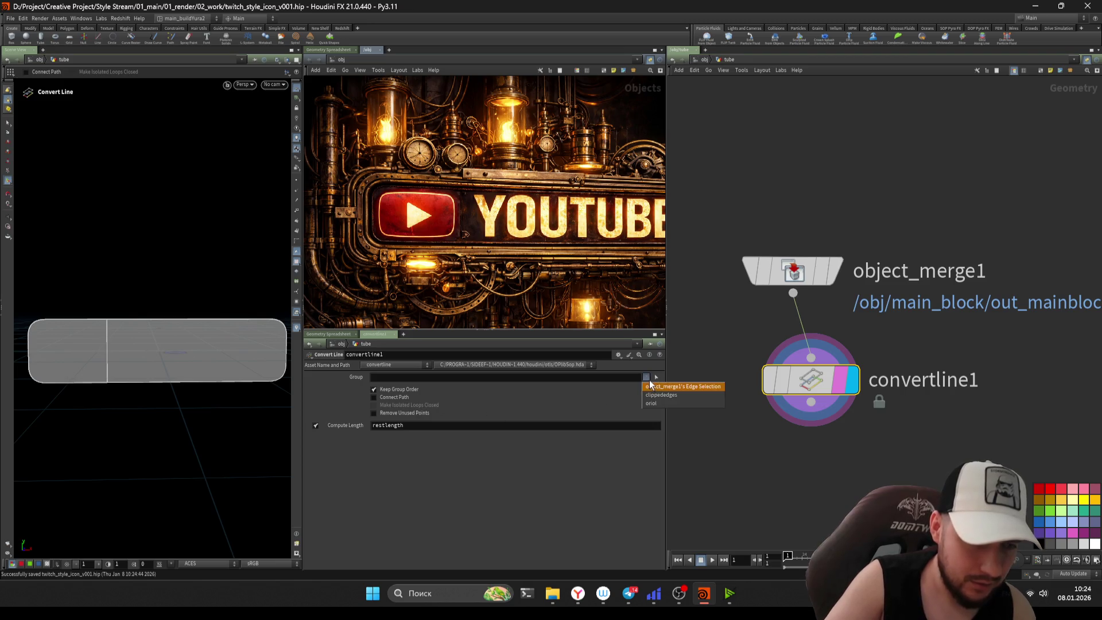
pyautogui.click(650, 406)
pyautogui.click(374, 397)
pyautogui.click(811, 380)
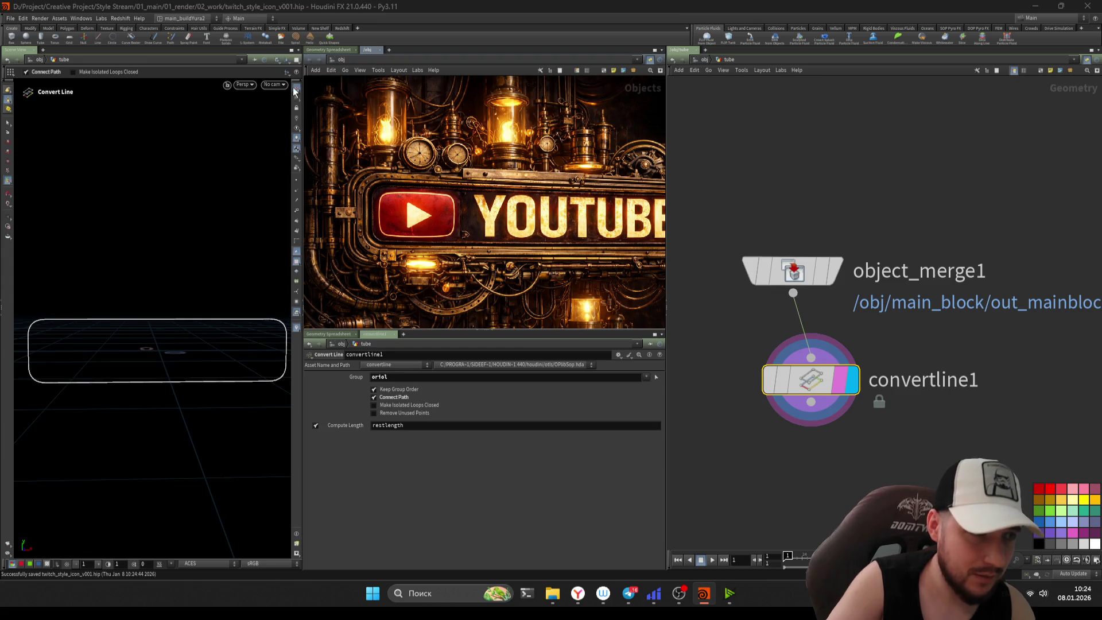
pyautogui.scroll(-4, 202, 314)
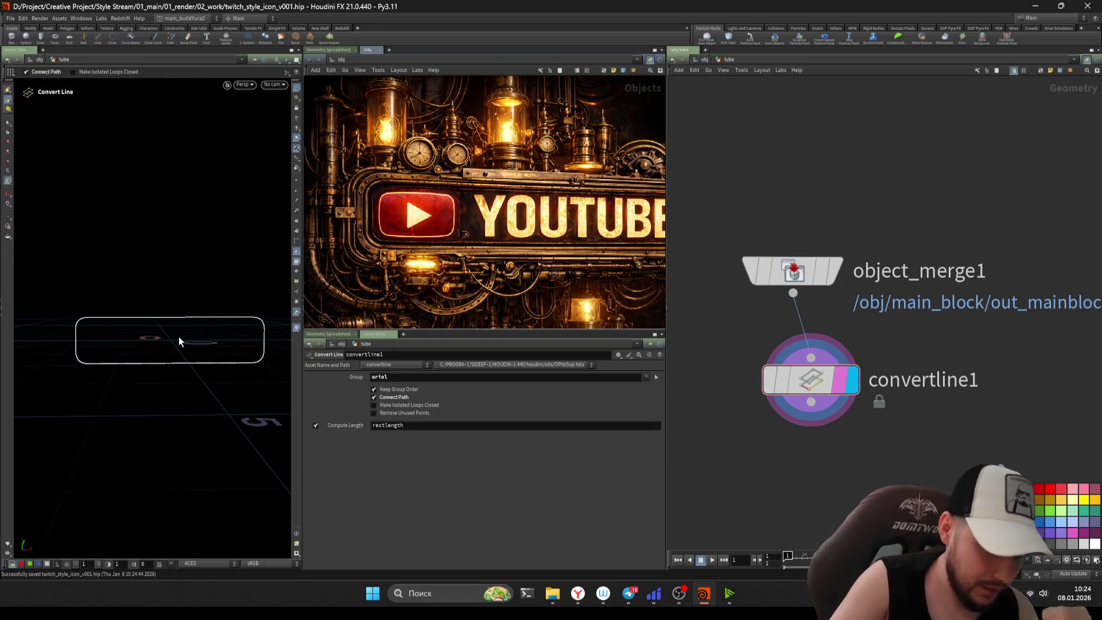
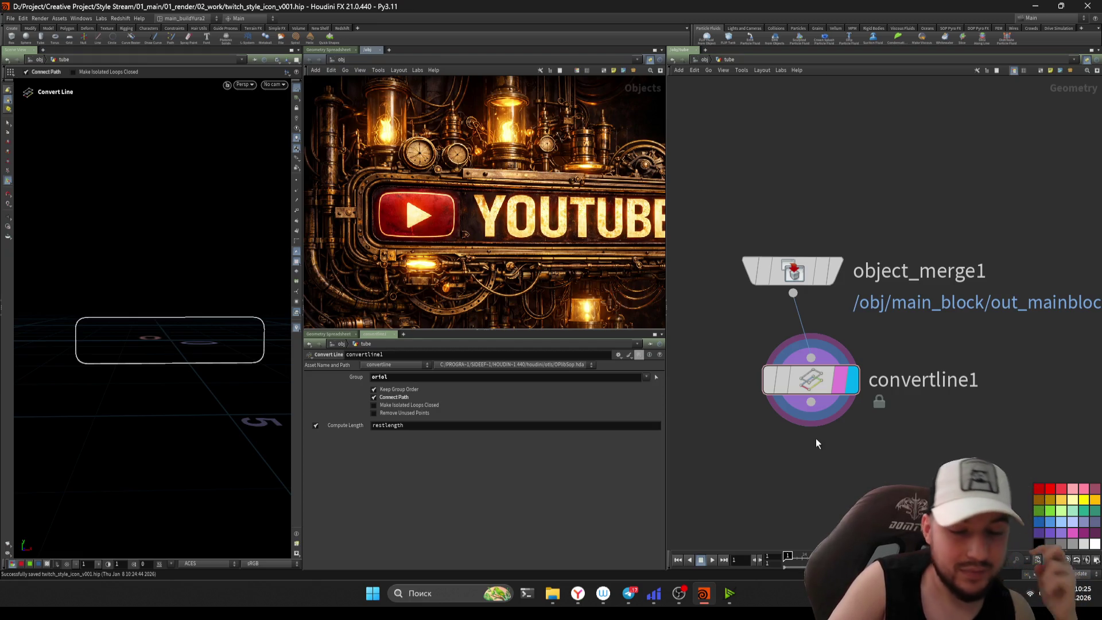
# - Align convertline1 directly beneath object_merge1 and move both nodes toward the top
pyautogui.moveTo(815, 436); pyautogui.dragTo(766, 277)
pyautogui.press('l')
pyautogui.scroll(3, 756, 394)
pyautogui.scroll(-3, 677, 320)
pyautogui.moveTo(802, 308)
pyautogui.mouseDown(button='middle')
pyautogui.moveTo(738, 114)
pyautogui.moveTo(746, 131)
pyautogui.mouseUp(button='middle')
# - Select object_merge1 and convertline1 together and frame them in the network view
pyautogui.click(825, 324)
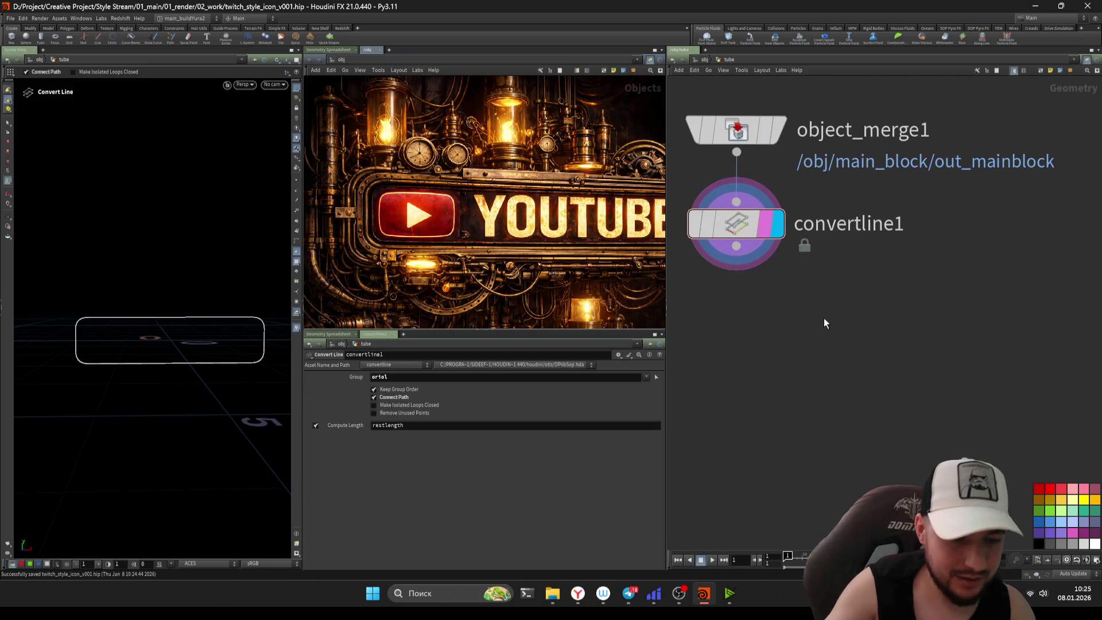
pyautogui.moveTo(825, 318)
pyautogui.mouseDown()
pyautogui.moveTo(808, 254)
pyautogui.moveTo(778, 229)
pyautogui.mouseUp()
pyautogui.moveTo(778, 230); pyautogui.dragTo(852, 323, button='middle')
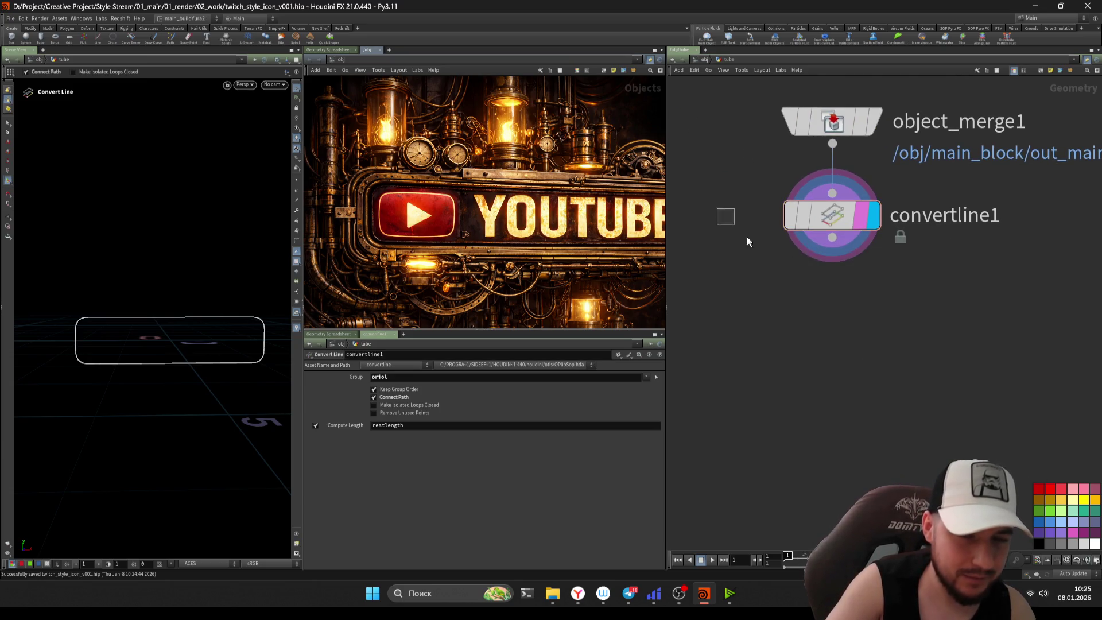
pyautogui.click(646, 377)
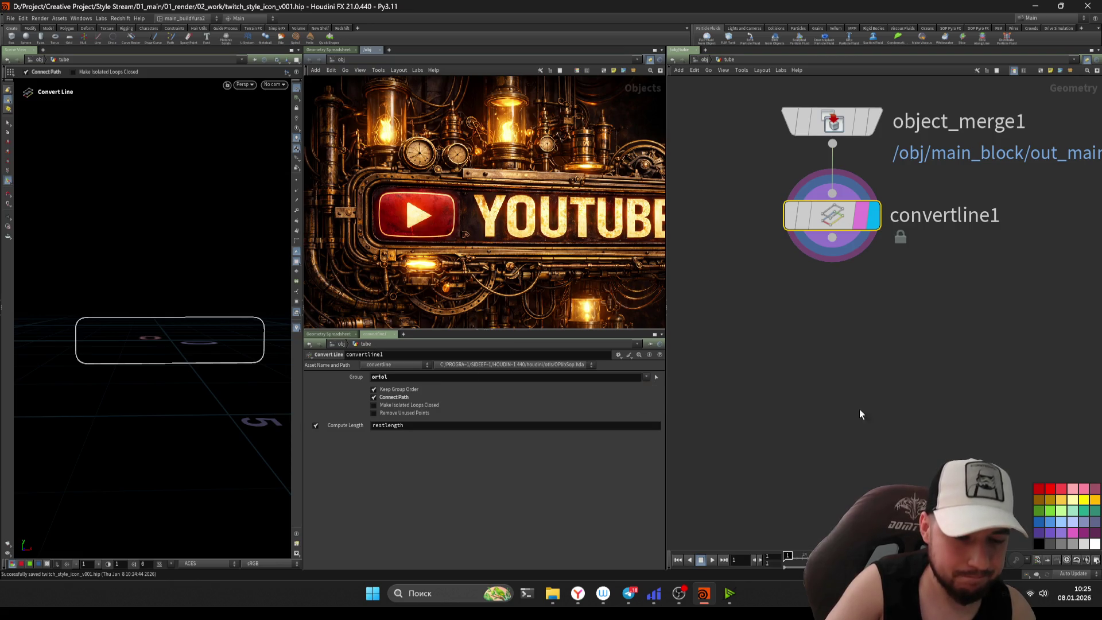
pyautogui.scroll(-2, 845, 422)
pyautogui.moveTo(799, 441); pyautogui.dragTo(739, 240)
pyautogui.press('f')
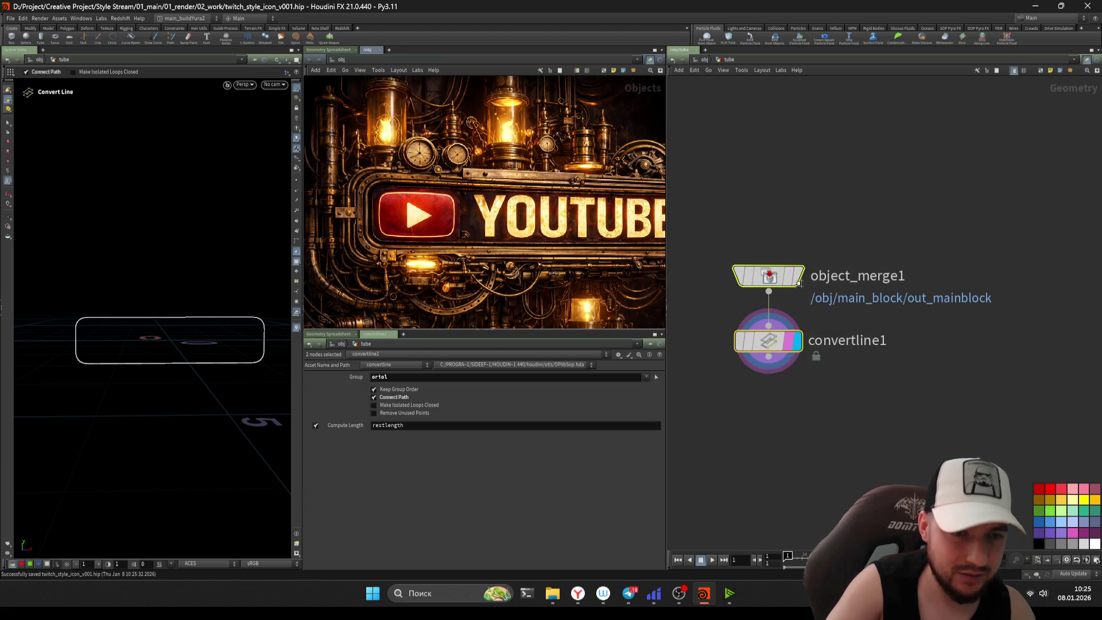
pyautogui.scroll(3, 760, 384)
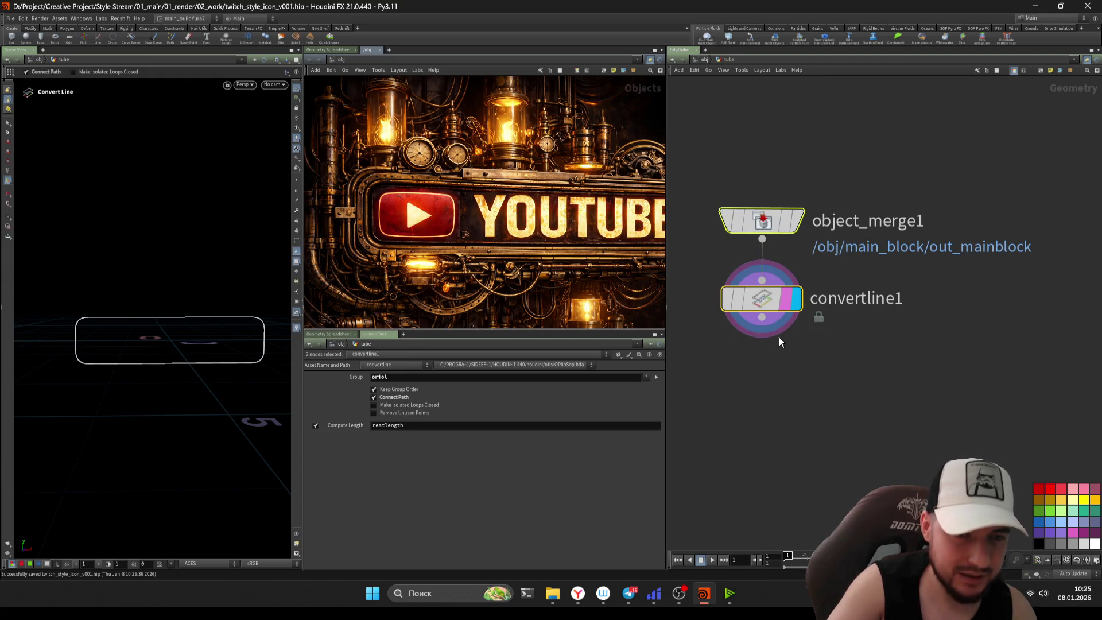
# - Pull a new wire from convertline1's output and bring up the node menu
pyautogui.click(763, 318)
pyautogui.click(760, 401)
pyautogui.moveTo(770, 391)
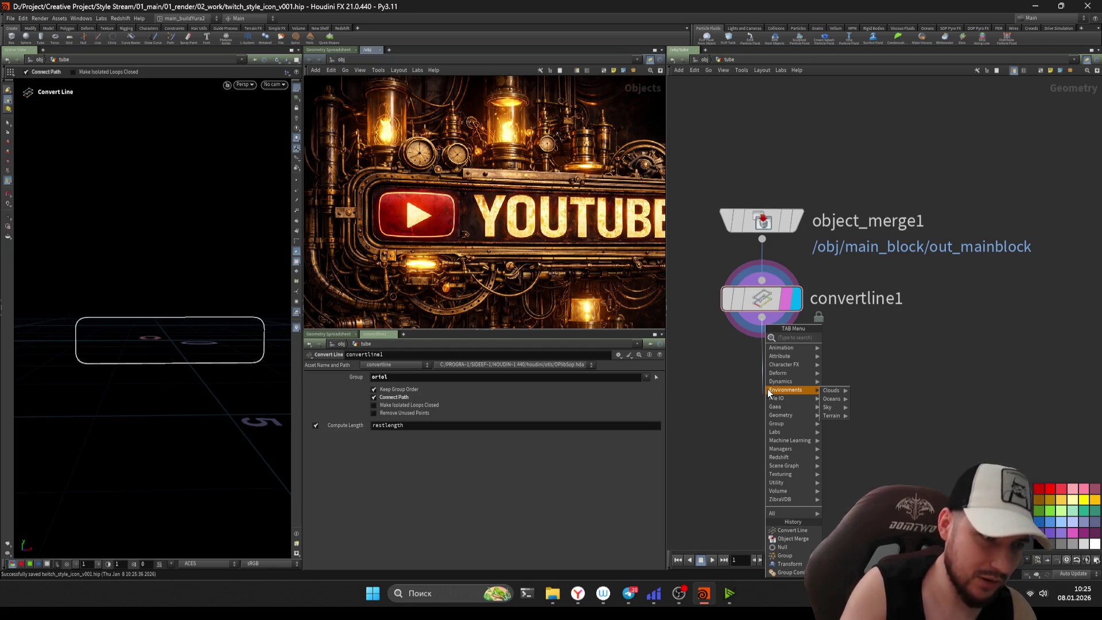
# - Add a Transform node after convertline1, scale it up uniformly to about 1.26, and place it below convertline1
pyautogui.press('Escape')
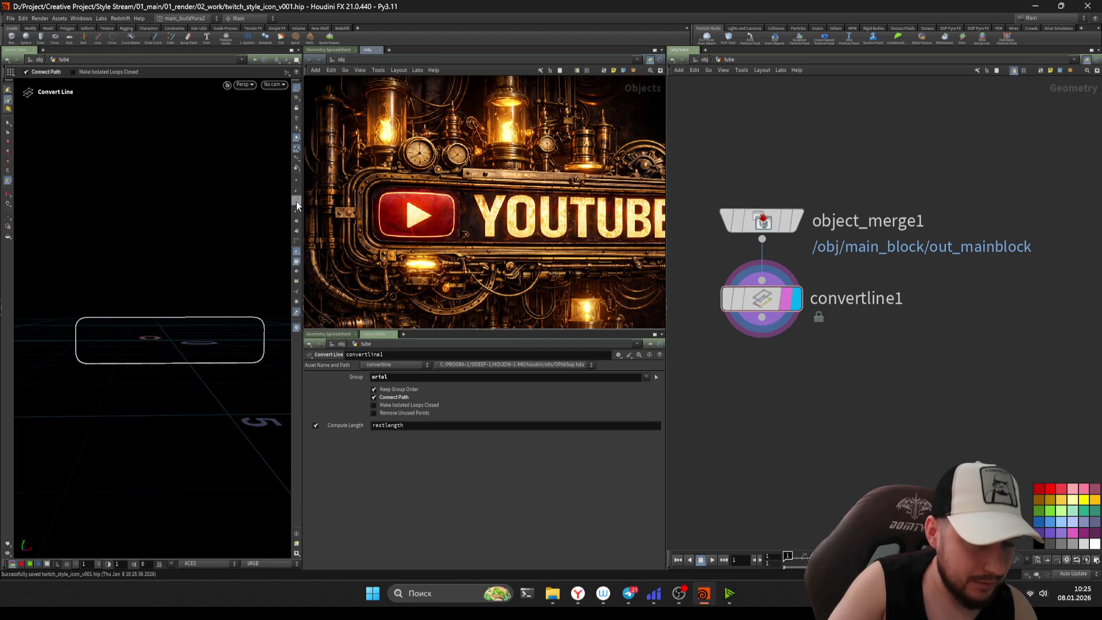
pyautogui.click(762, 318)
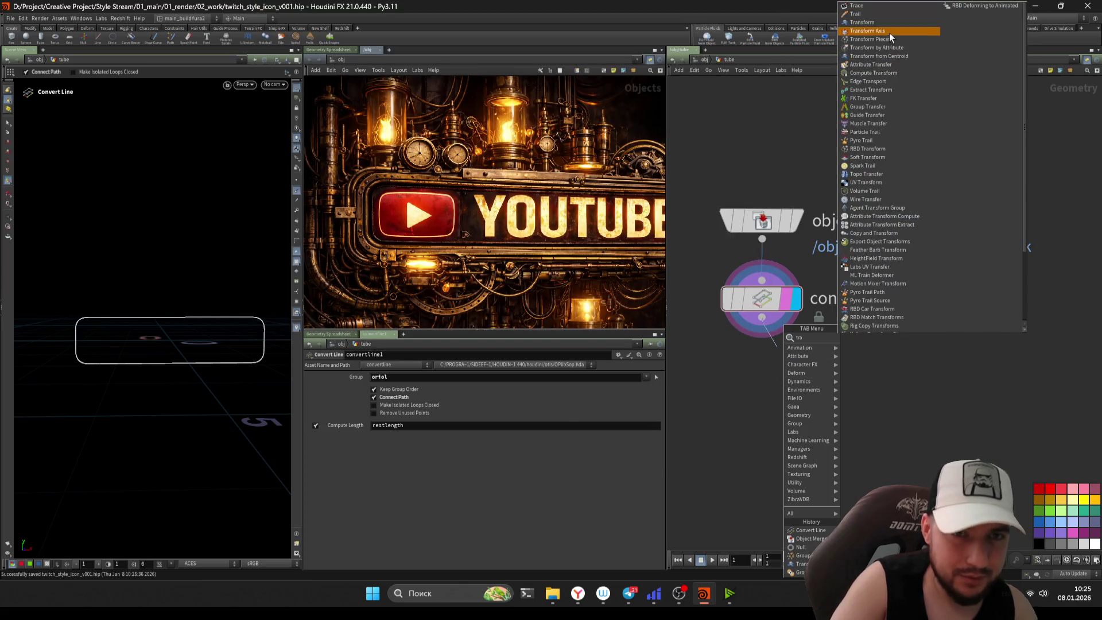
pyautogui.click(890, 34)
pyautogui.moveTo(430, 449); pyautogui.dragTo(438, 453)
pyautogui.moveTo(800, 460); pyautogui.dragTo(767, 439, button='middle')
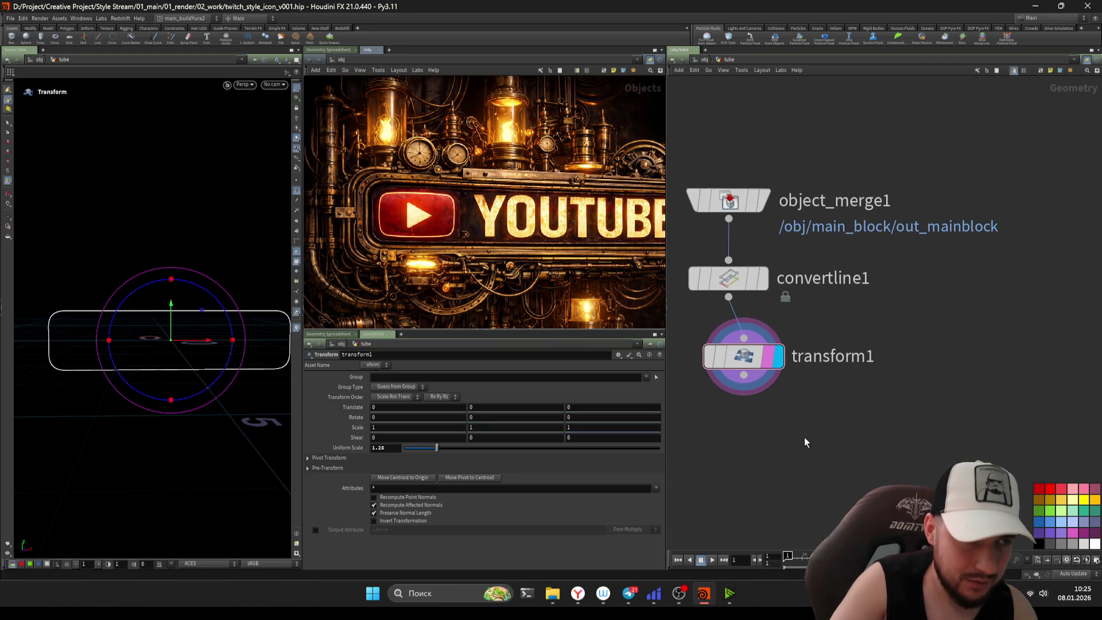
pyautogui.moveTo(753, 365); pyautogui.dragTo(745, 427)
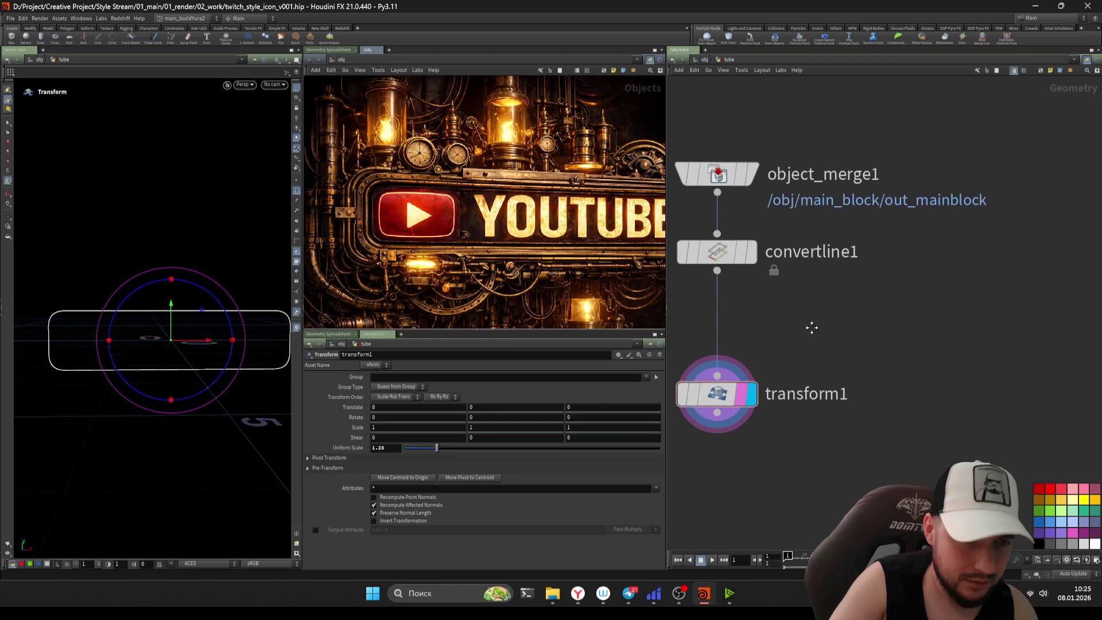
# - Save the scene, then start a new wire from convertline1's output
pyautogui.hotkey('ctrl', 's')
pyautogui.click(772, 276)
pyautogui.click(738, 294)
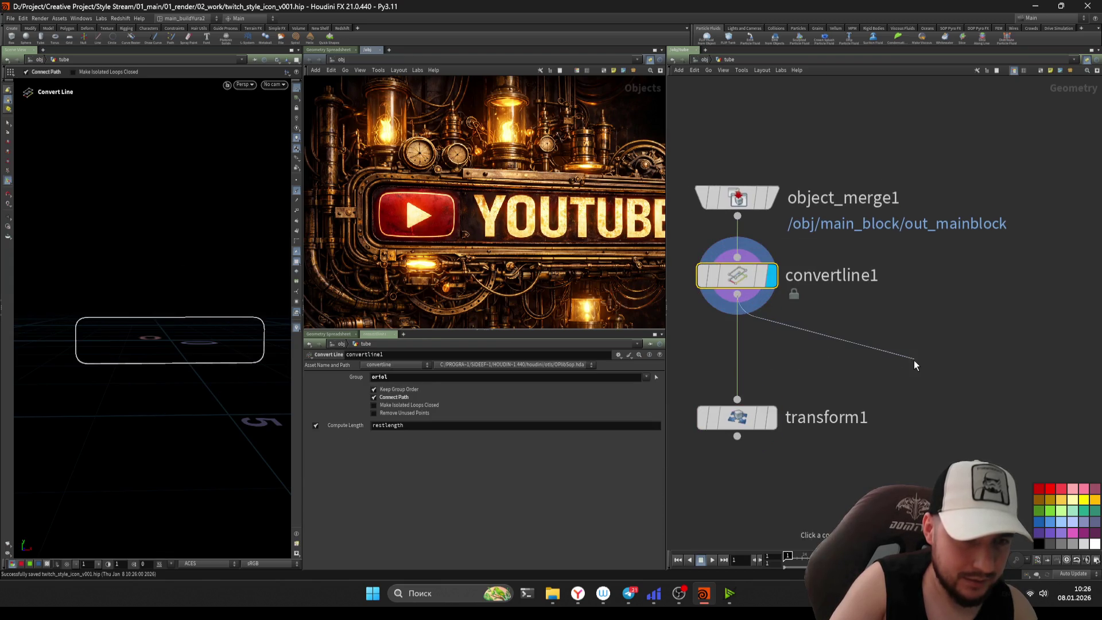
# - Add a PolyFrame node branching off convertline1
pyautogui.press('Tab')
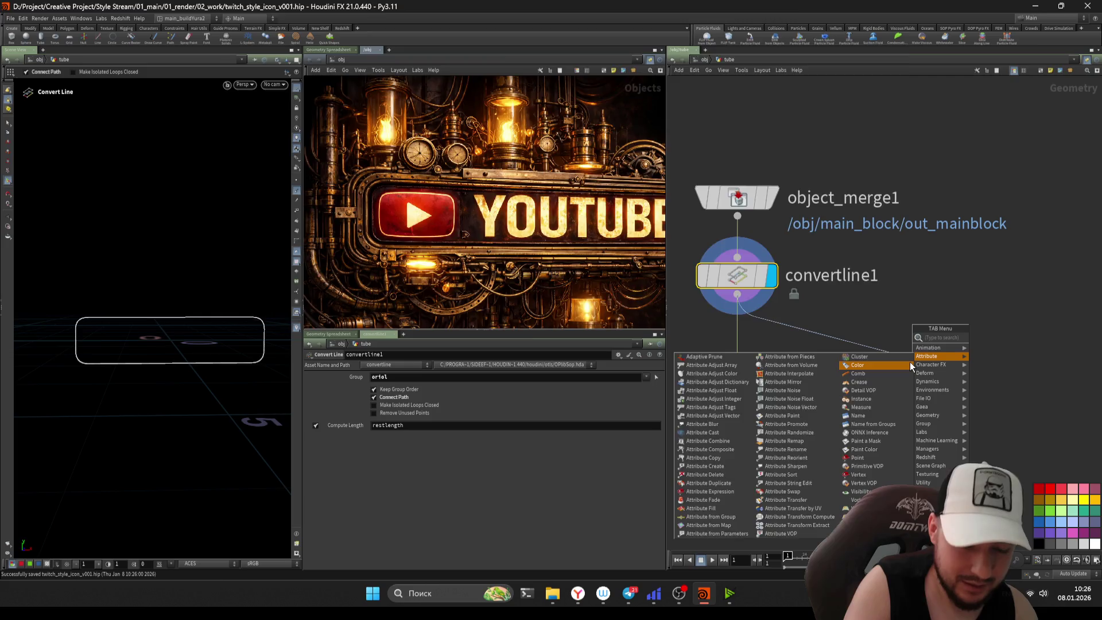
pyautogui.write('polyframe')
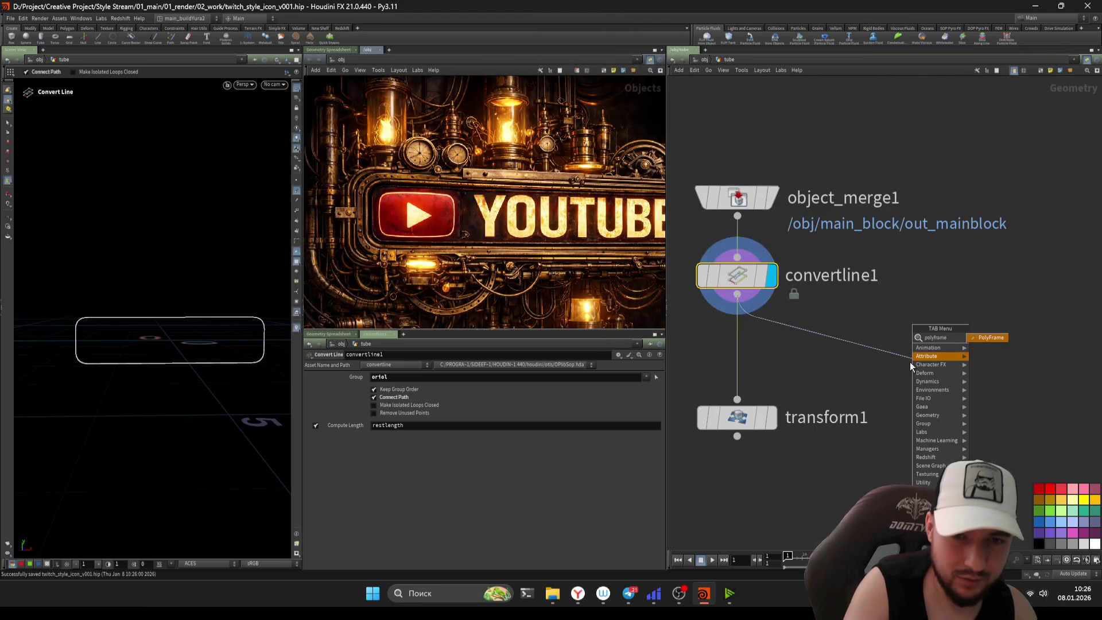
pyautogui.press('Return')
pyautogui.click(913, 361)
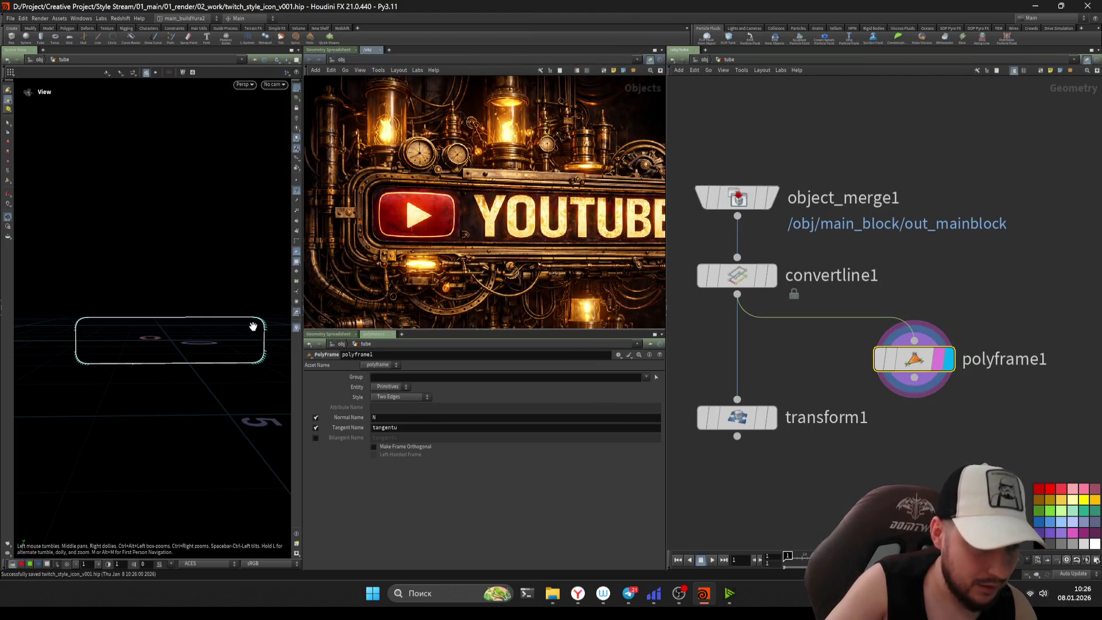
# - Set polyframe1 to write only the bitangent, named N, with Normal and Tangent outputs disabled
pyautogui.click(315, 438)
pyautogui.click(316, 417)
pyautogui.doubleClick(402, 428)
pyautogui.write('N')
pyautogui.press('Return')
pyautogui.moveTo(241, 379)
pyautogui.mouseDown()
pyautogui.moveTo(287, 291)
pyautogui.moveTo(296, 313)
pyautogui.mouseUp()
pyautogui.click(315, 427)
pyautogui.press('Tab')
pyautogui.write('N')
pyautogui.press('Return')
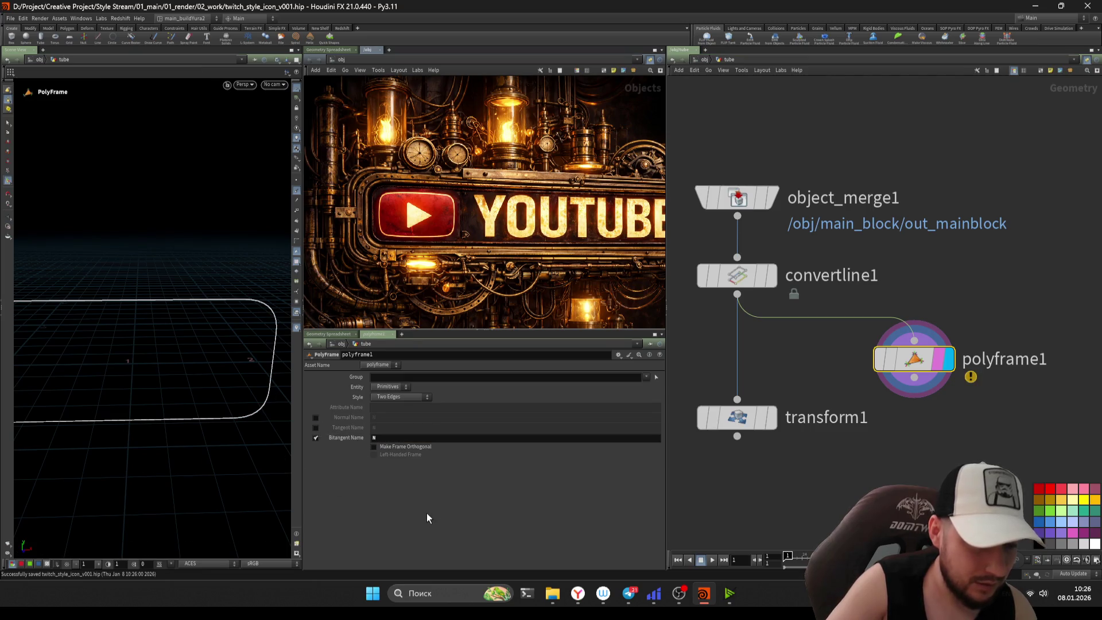
pyautogui.moveTo(241, 327)
pyautogui.mouseDown()
pyautogui.moveTo(239, 317)
pyautogui.moveTo(197, 340)
pyautogui.moveTo(246, 359)
pyautogui.moveTo(170, 341)
pyautogui.moveTo(182, 327)
pyautogui.moveTo(144, 335)
pyautogui.mouseUp()
pyautogui.press('Tab')
pyautogui.write('cle')
pyautogui.press('Return')
pyautogui.click(902, 353)
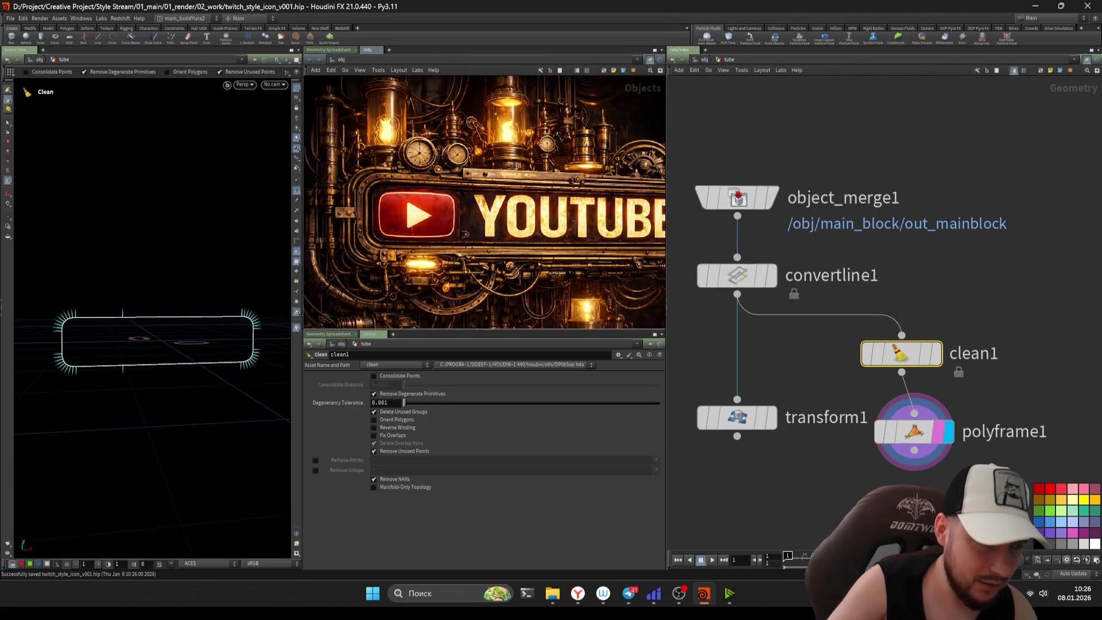
pyautogui.click(936, 353)
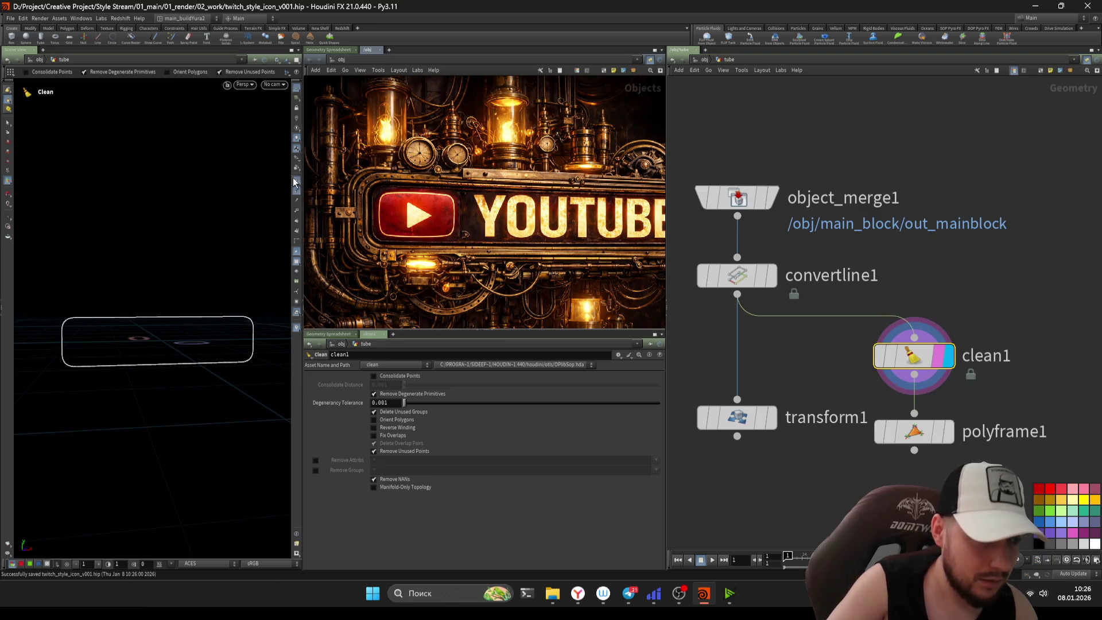
pyautogui.press('s')
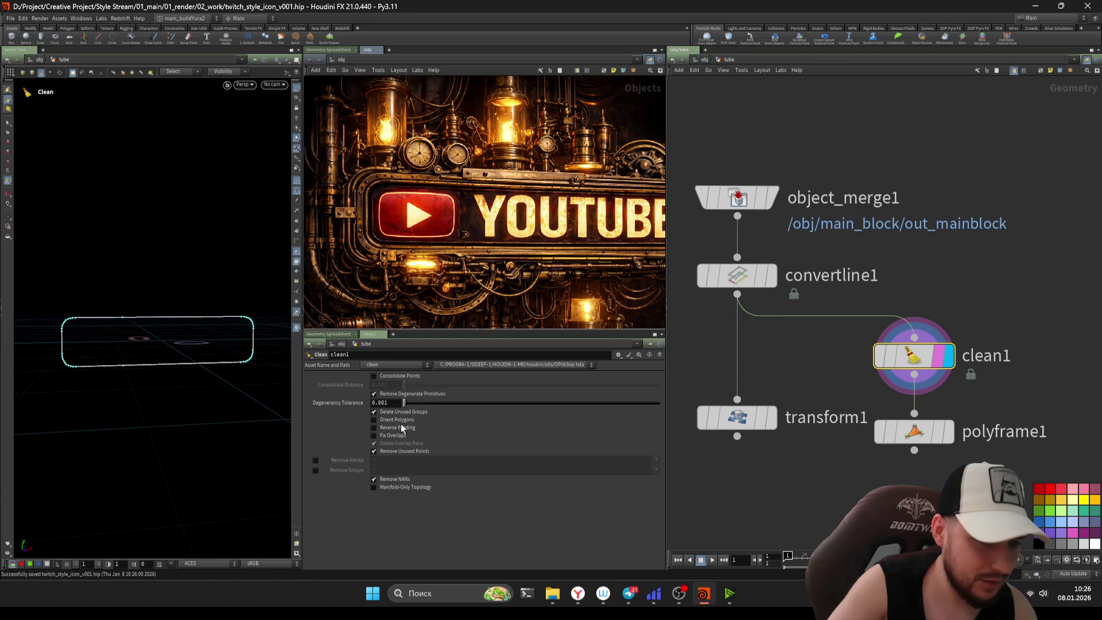
pyautogui.moveTo(437, 405); pyautogui.dragTo(704, 408)
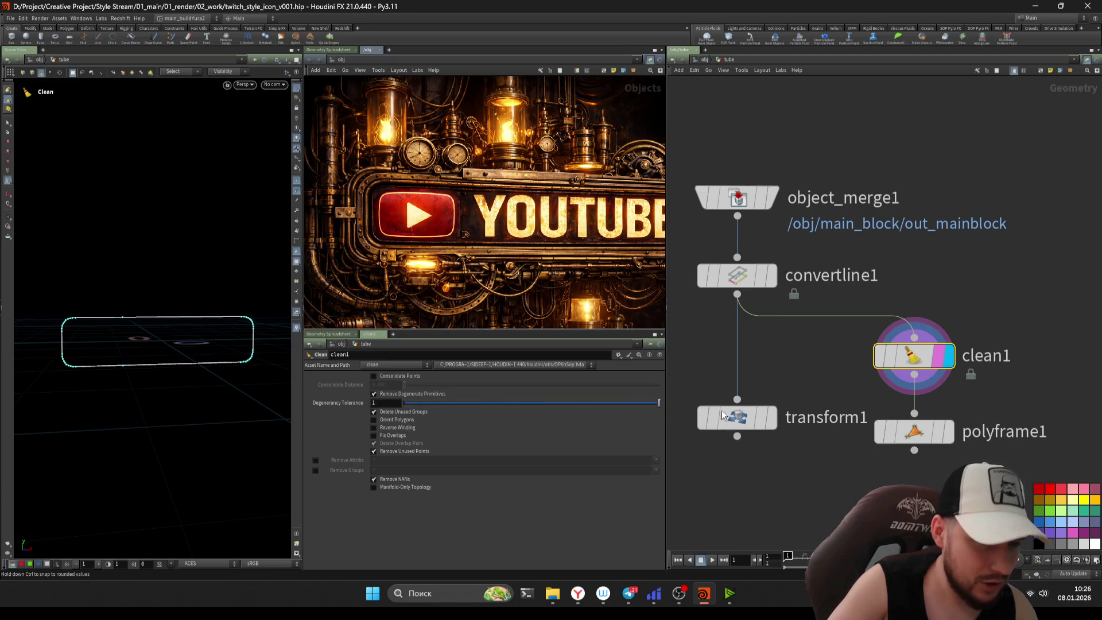
pyautogui.click(419, 393)
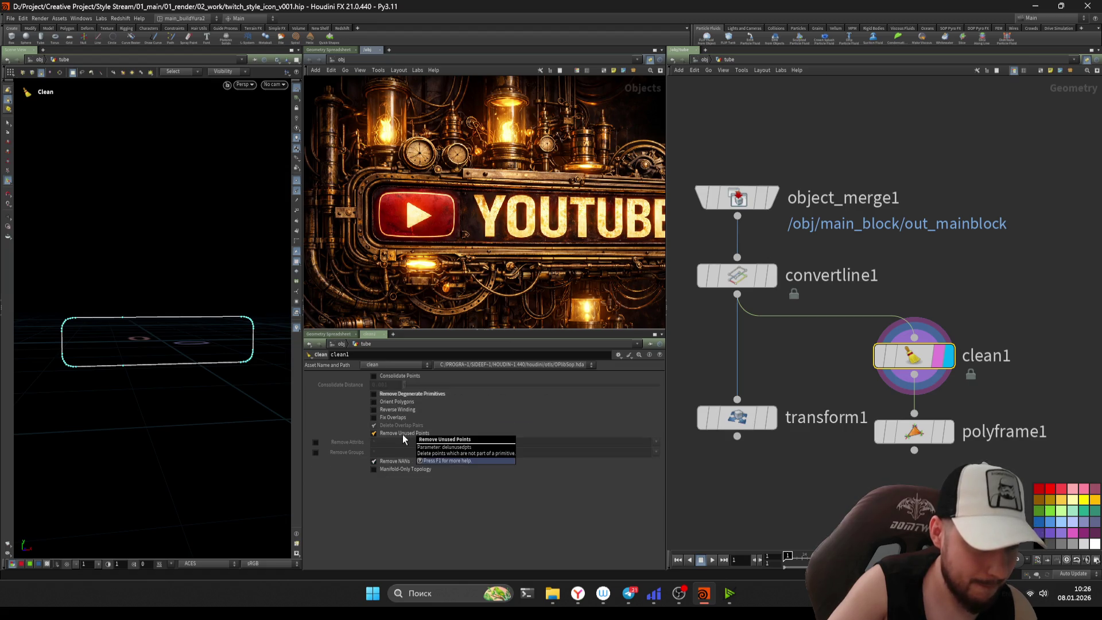
pyautogui.press('Delete')
pyautogui.press('Tab')
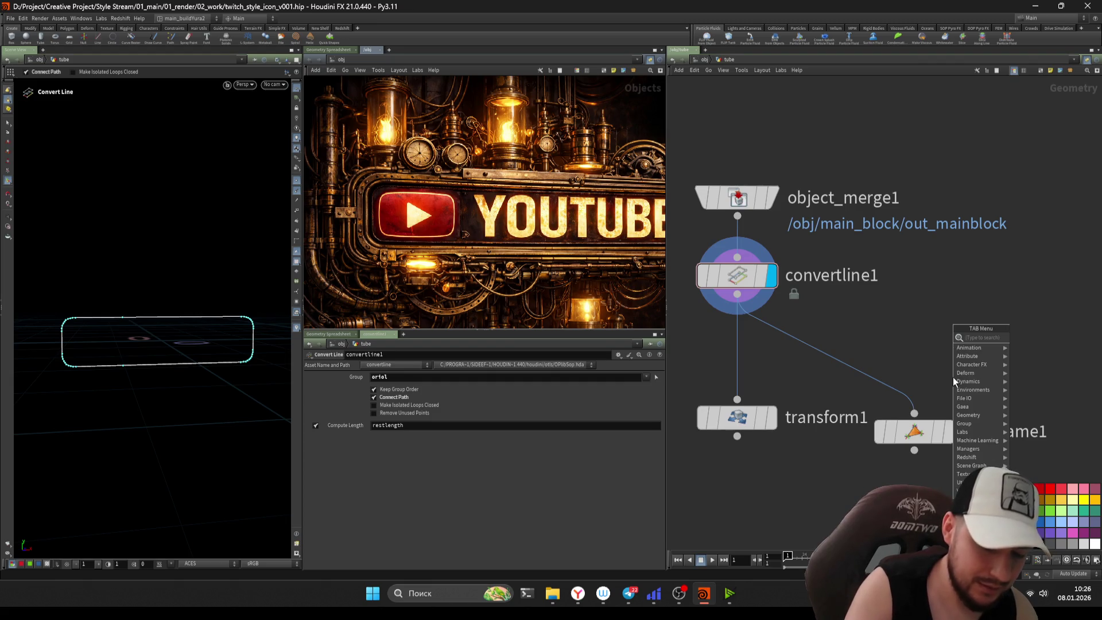
# - Insert a Group Expression node on the wire between convertline1 and polyframe1
pyautogui.write('groupexp')
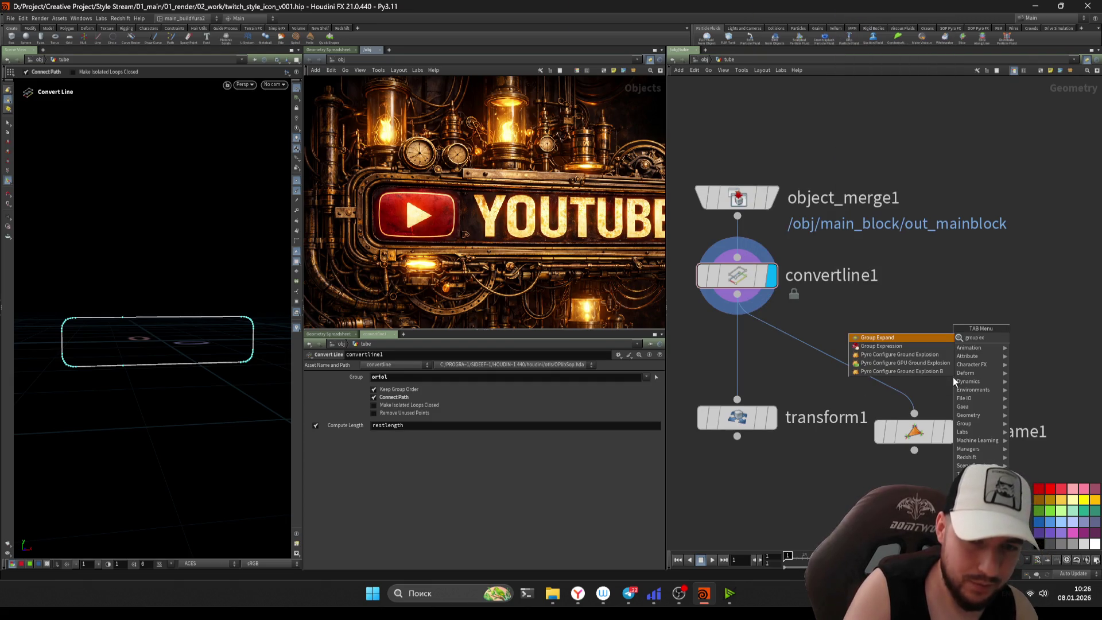
pyautogui.press('Return')
pyautogui.click(953, 378)
pyautogui.moveTo(953, 377); pyautogui.dragTo(908, 383)
pyautogui.click(389, 387)
pyautogui.click(388, 398)
pyautogui.click(642, 419)
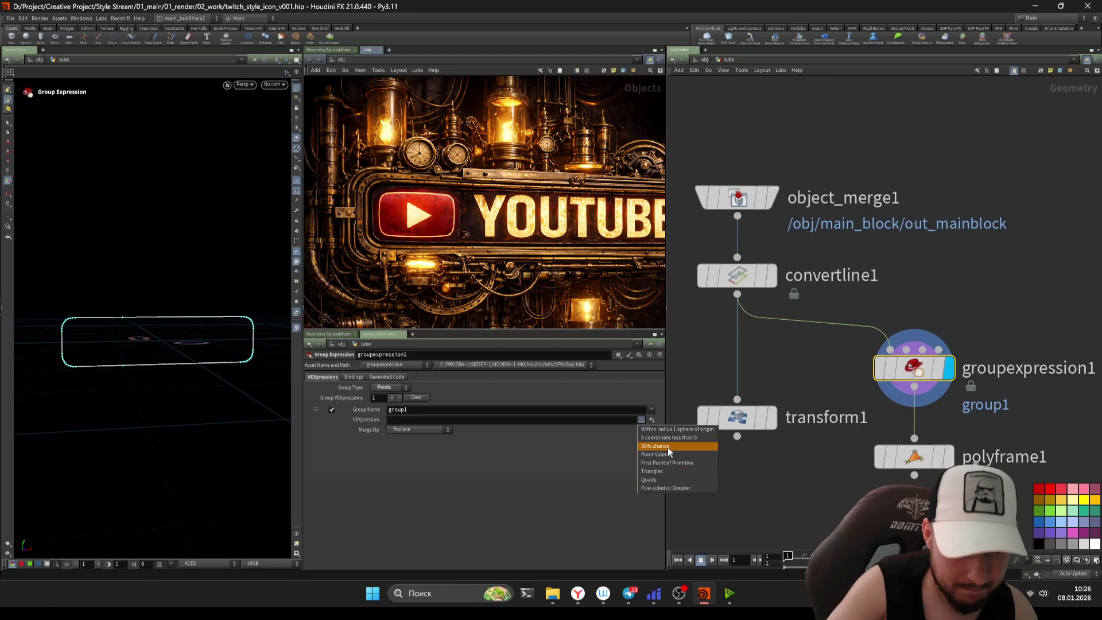
pyautogui.click(677, 489)
pyautogui.click(412, 420)
# - Review the generated code for the group expression, then start searching for a 'group' node
pyautogui.click(386, 377)
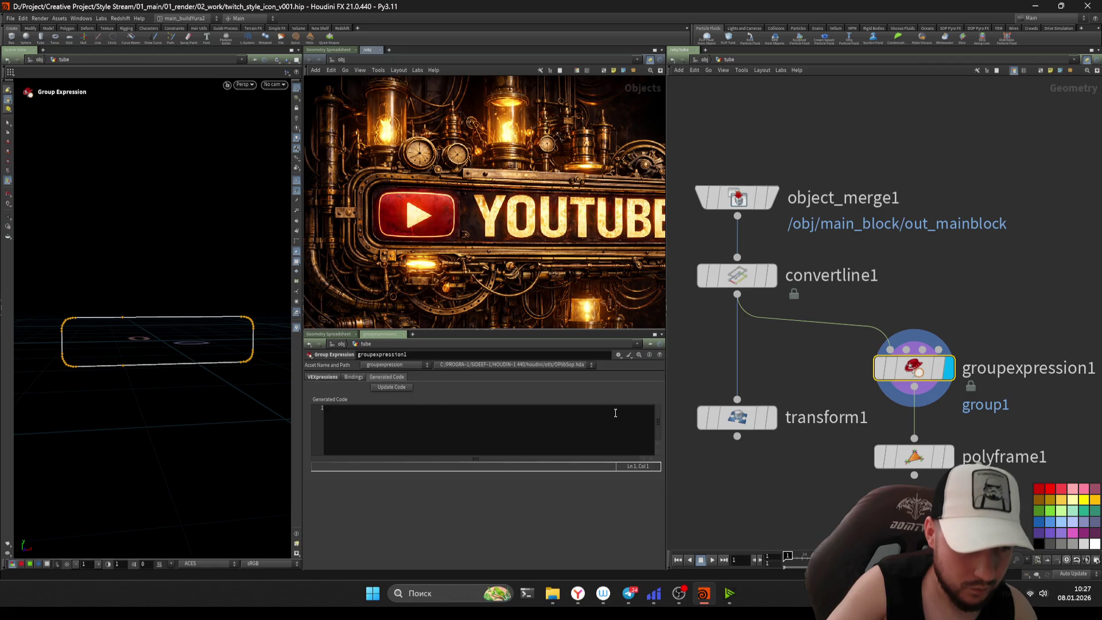
pyautogui.click(394, 387)
pyautogui.click(319, 377)
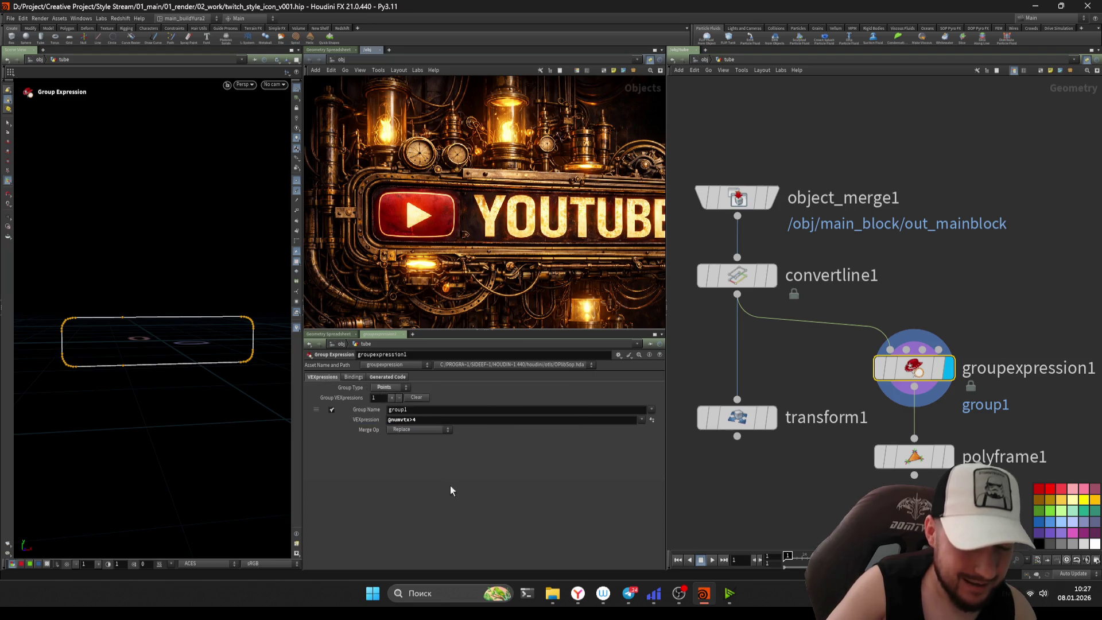
pyautogui.click(641, 421)
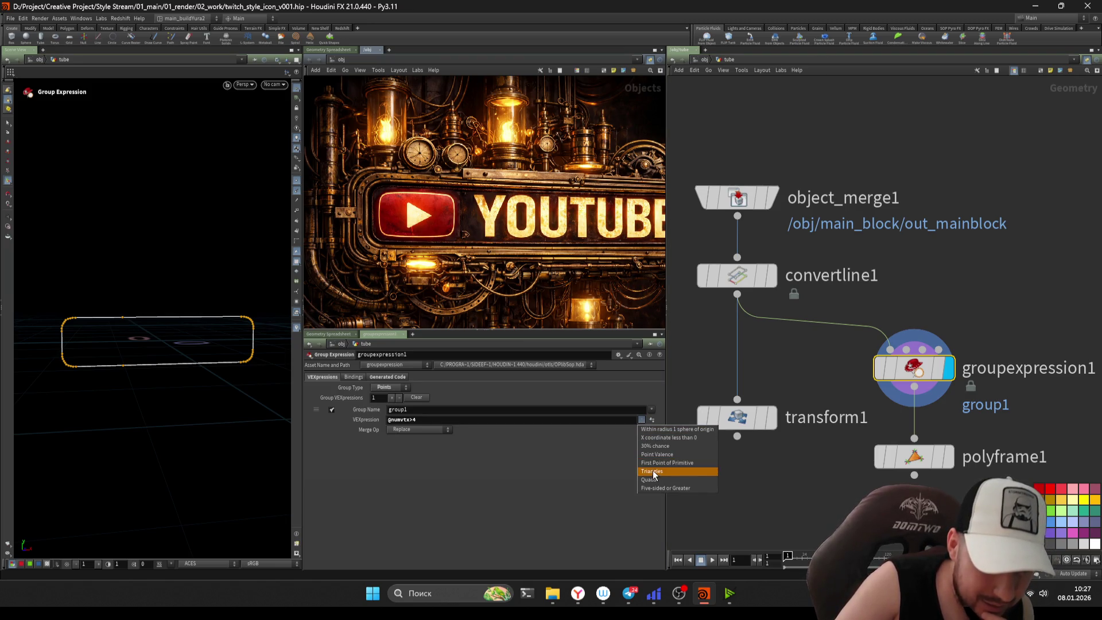
pyautogui.press('Tab')
pyautogui.write('group')
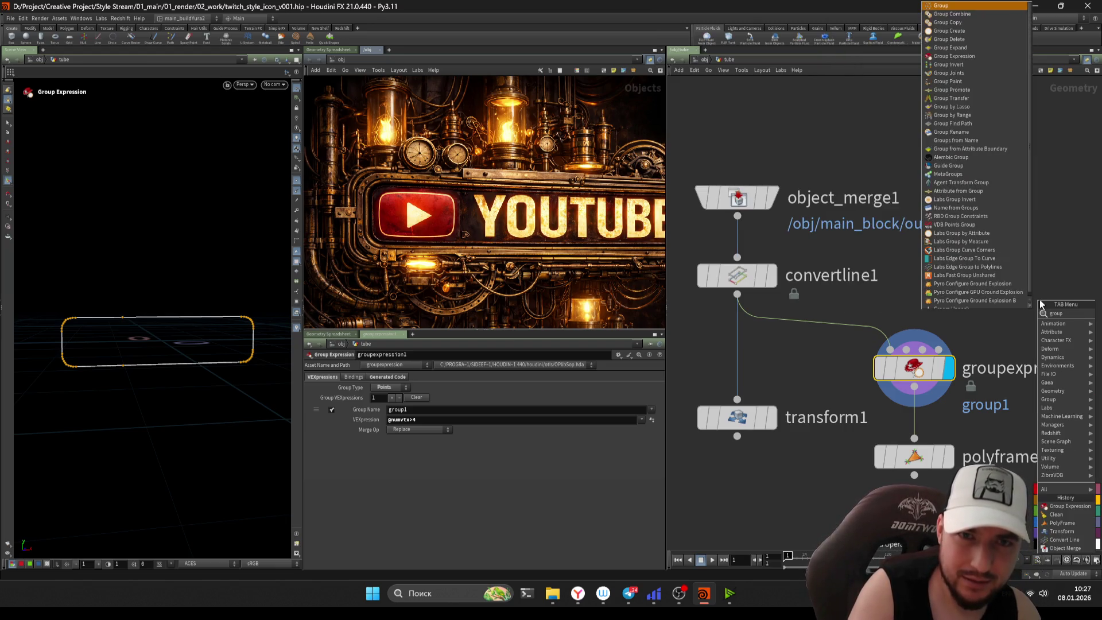
# - Add a group node to the network, then delete it after it fails
pyautogui.press('Down')
pyautogui.press('Down')
pyautogui.press('Down')
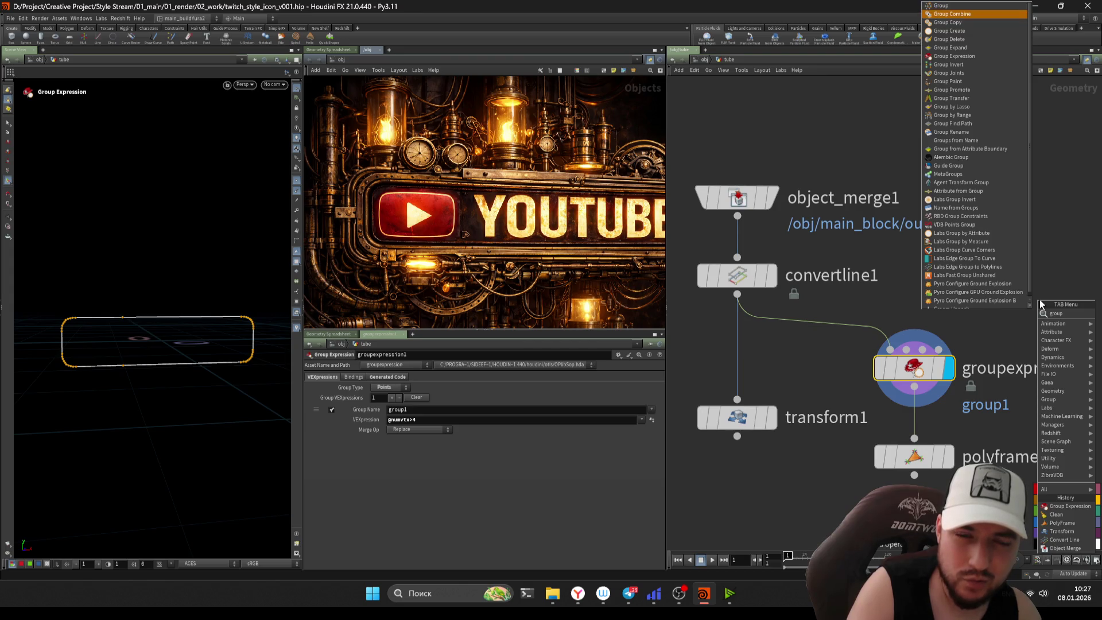
pyautogui.press('Return')
pyautogui.click(977, 298)
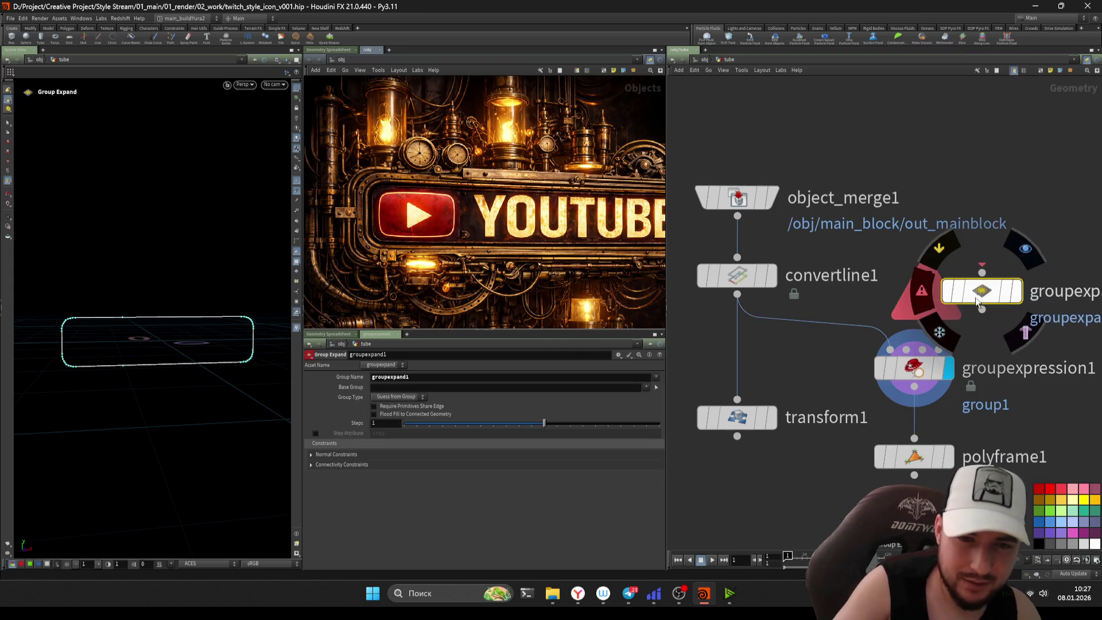
pyautogui.press('Delete')
# - Add a Group Find Path node, then delete the unconnected node
pyautogui.press('Tab')
pyautogui.write('group')
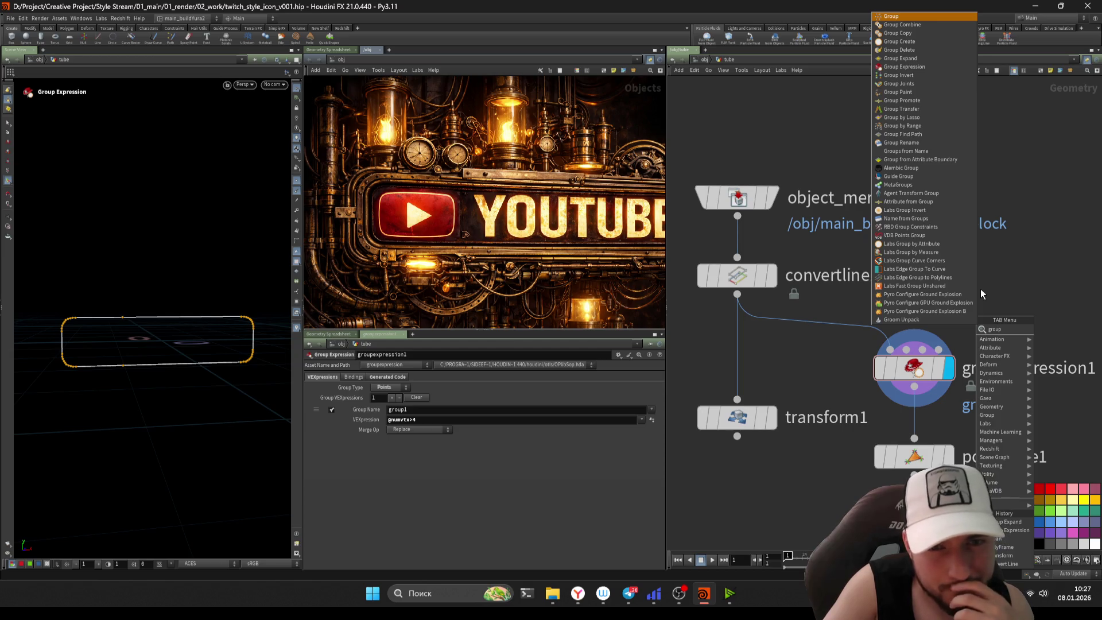
pyautogui.click(927, 134)
pyautogui.click(1040, 323)
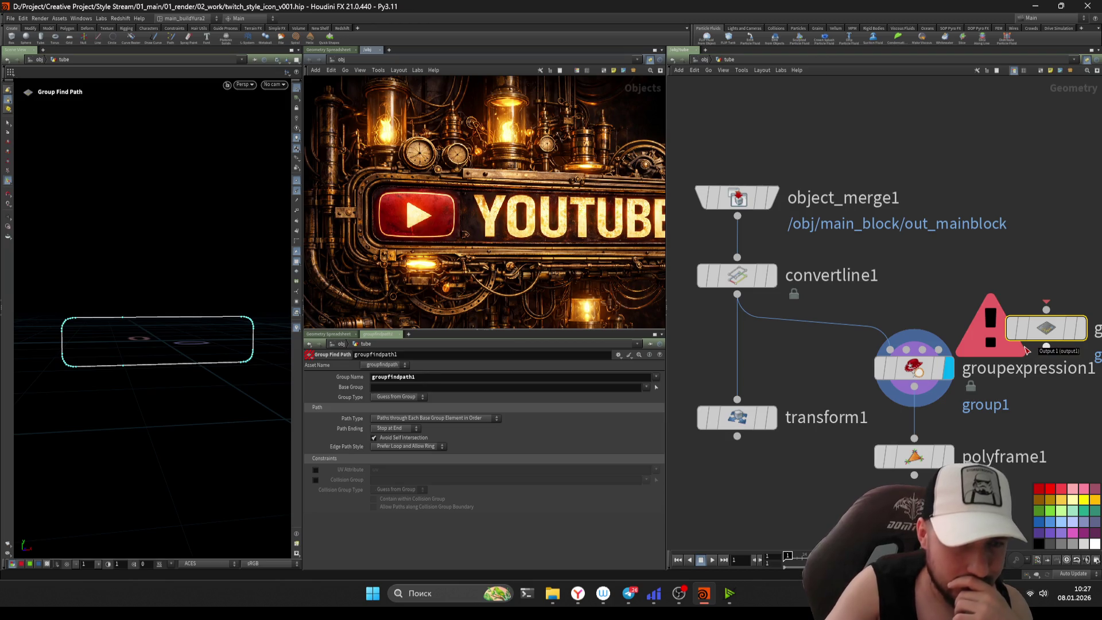
pyautogui.scroll(3, 1051, 248)
pyautogui.moveTo(1046, 249); pyautogui.dragTo(951, 262, button='middle')
pyautogui.scroll(-2, 941, 241)
pyautogui.scroll(2, 942, 236)
pyautogui.scroll(-2, 964, 240)
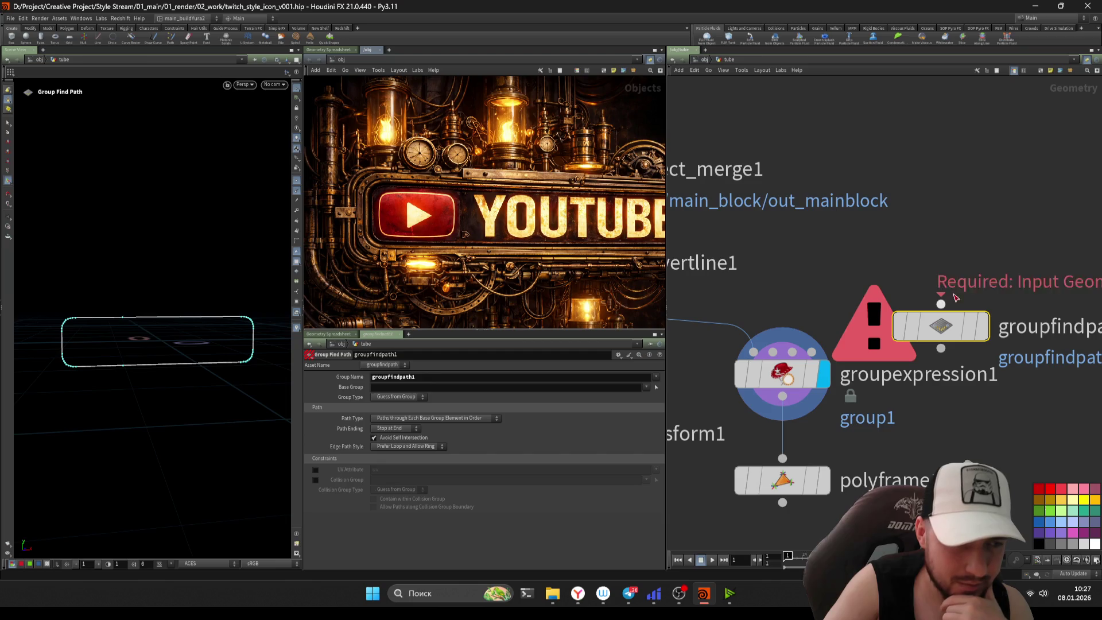
pyautogui.press('Delete')
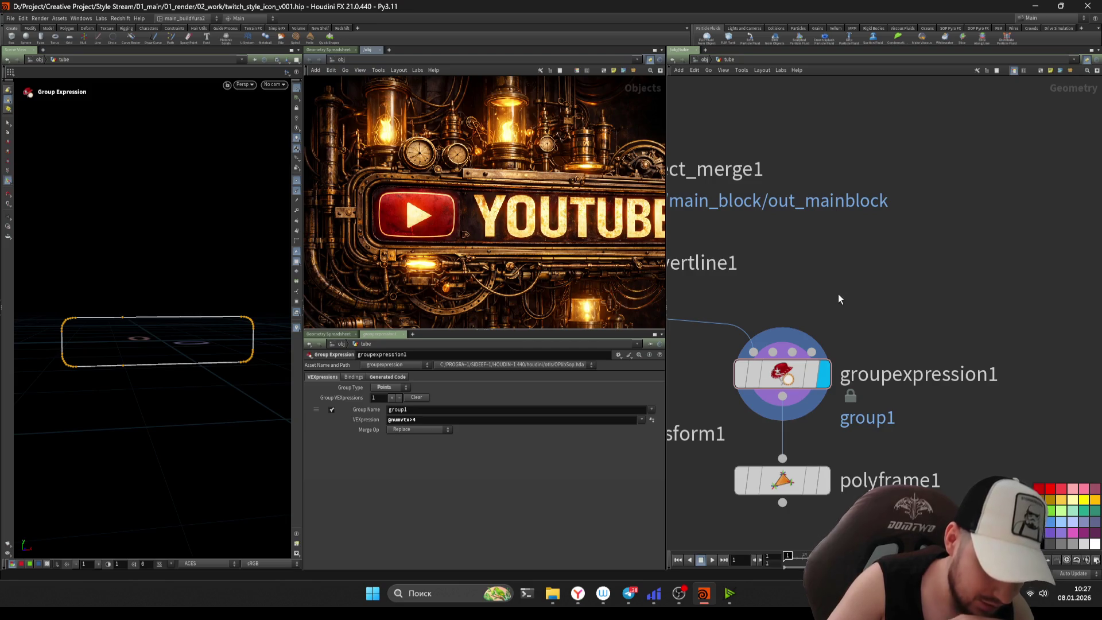
# - Web-search the selected chat text in the browser, then return to Houdini
pyautogui.hotkey('alt', 'Tab')
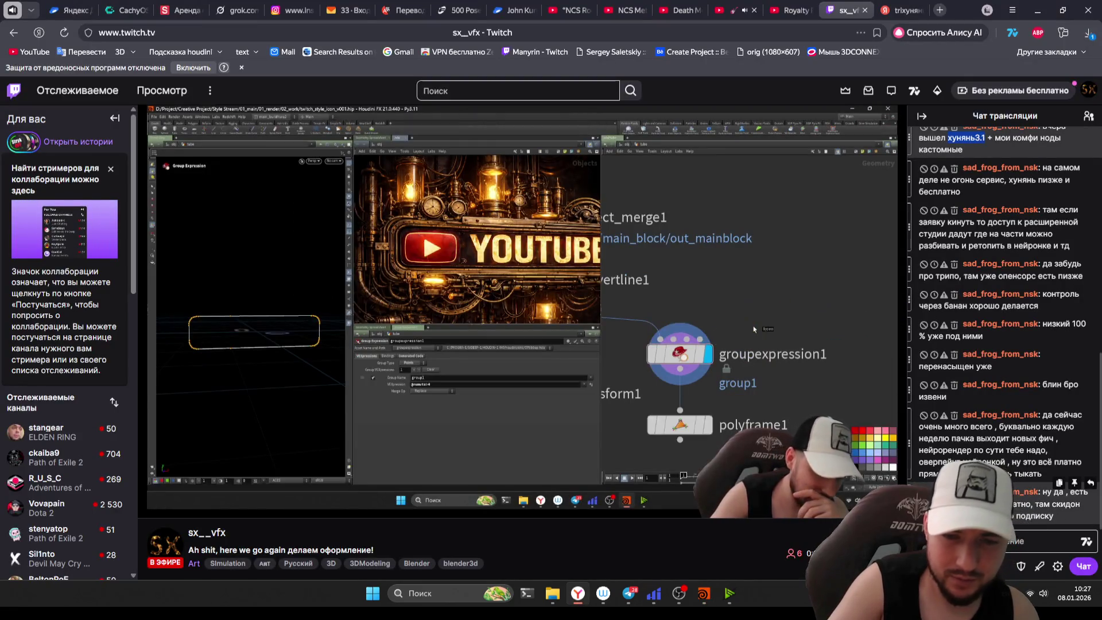
pyautogui.rightClick(1037, 532)
pyautogui.click(1037, 511)
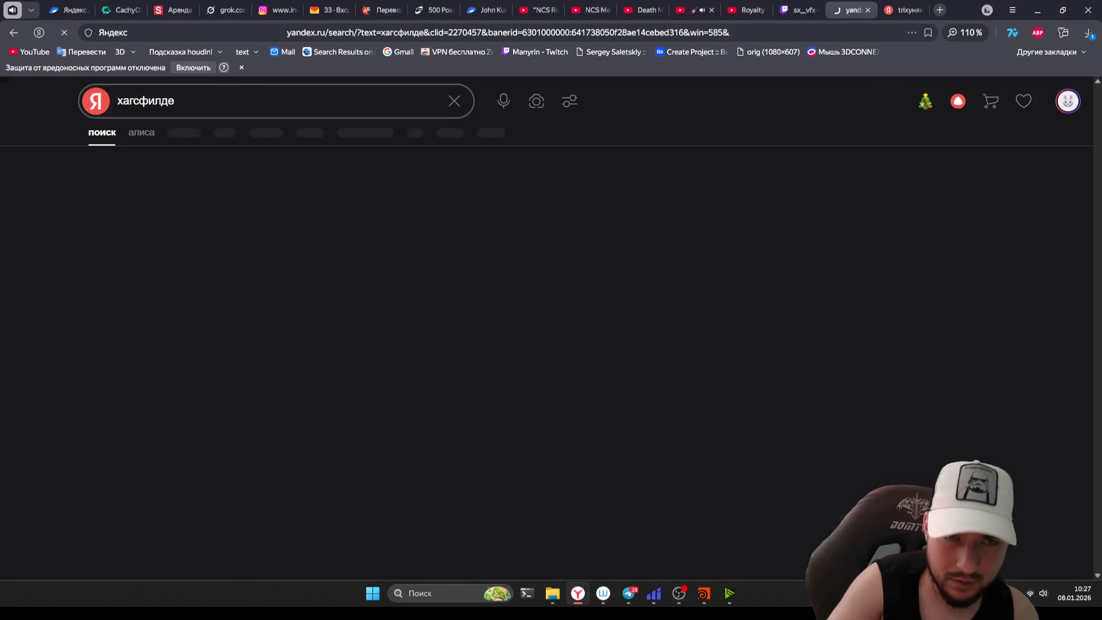
pyautogui.hotkey('alt', 'Tab')
pyautogui.hotkey('alt', 'Tab')
pyautogui.press('Tab')
pyautogui.press('Escape')
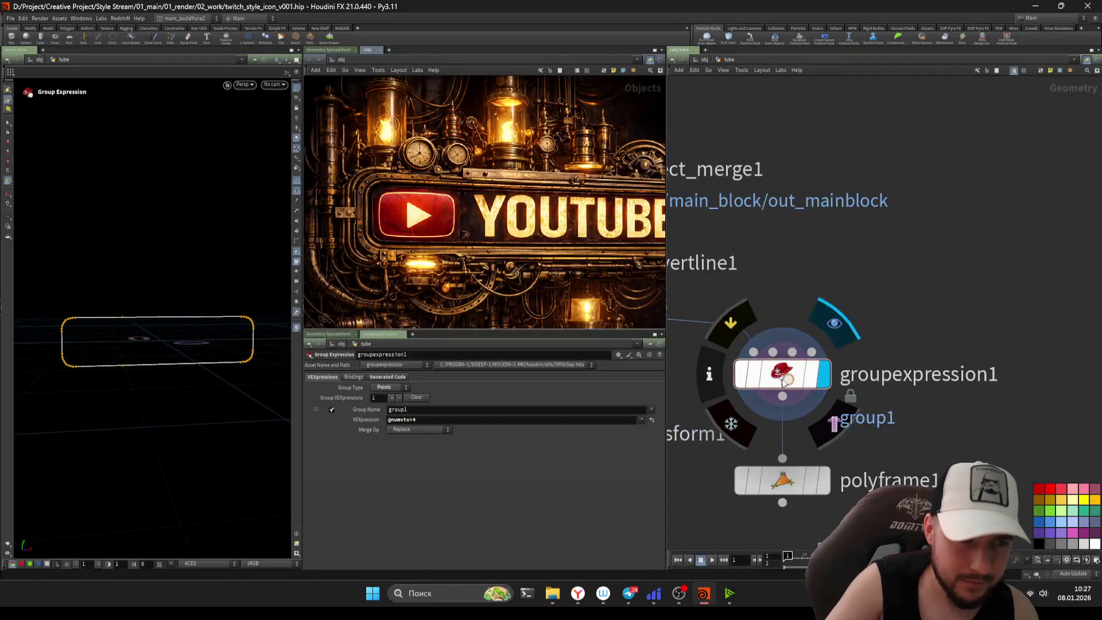
# - Orbit around the outline and display the polyframe1 result
pyautogui.scroll(-2, 853, 323)
pyautogui.click(902, 325)
pyautogui.press('Escape')
pyautogui.moveTo(137, 305)
pyautogui.mouseDown()
pyautogui.moveTo(159, 316)
pyautogui.moveTo(118, 340)
pyautogui.moveTo(118, 322)
pyautogui.mouseUp()
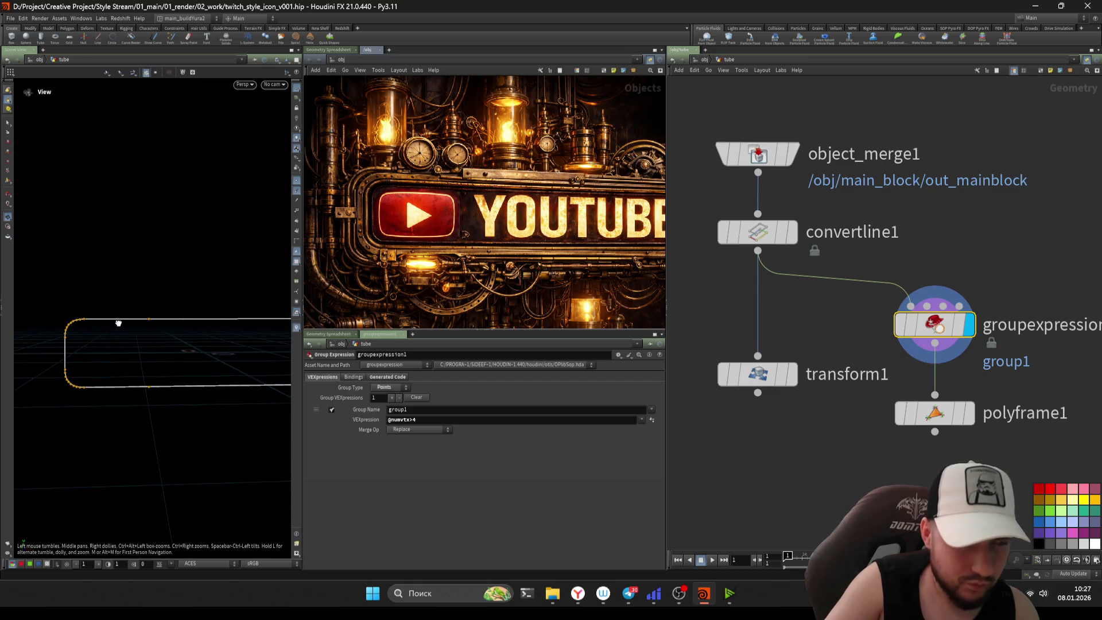
pyautogui.moveTo(122, 323); pyautogui.dragTo(133, 341)
pyautogui.press('Return')
pyautogui.moveTo(930, 444)
pyautogui.moveTo(930, 444)
pyautogui.mouseDown(button='middle')
pyautogui.moveTo(876, 377)
pyautogui.moveTo(802, 325)
pyautogui.mouseUp(button='middle')
pyautogui.click(878, 337)
# - Create an Attribute Wrangle directly under polyframe1 and display its output
pyautogui.press('Tab')
pyautogui.press('Escape')
pyautogui.press('Tab')
pyautogui.write('add')
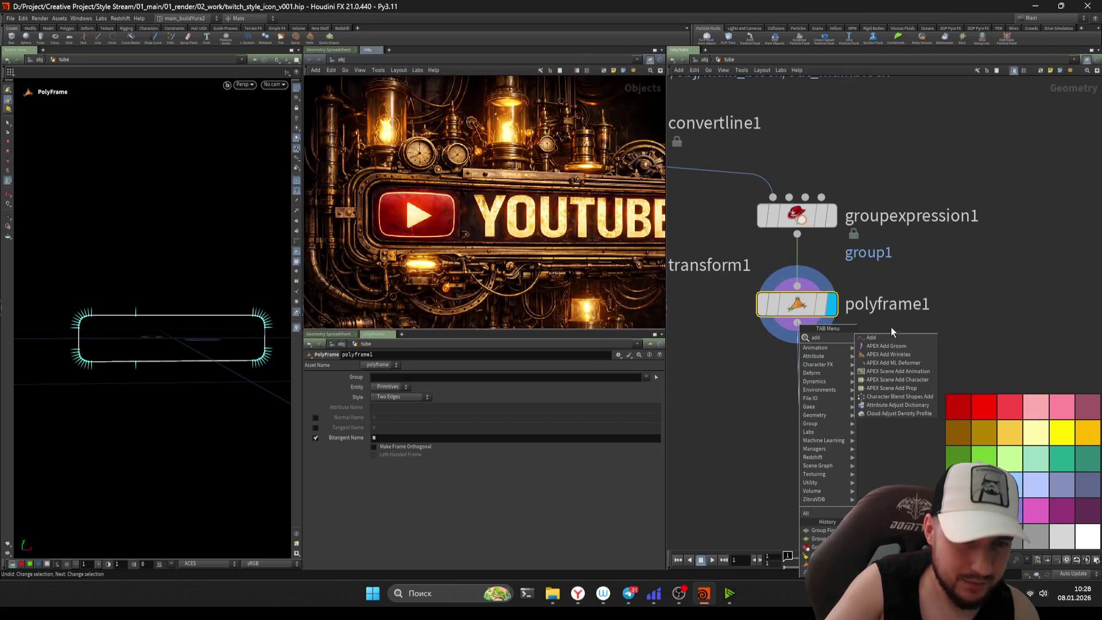
pyautogui.press('Escape')
pyautogui.press('Tab')
pyautogui.write('wrangle')
pyautogui.press('Return')
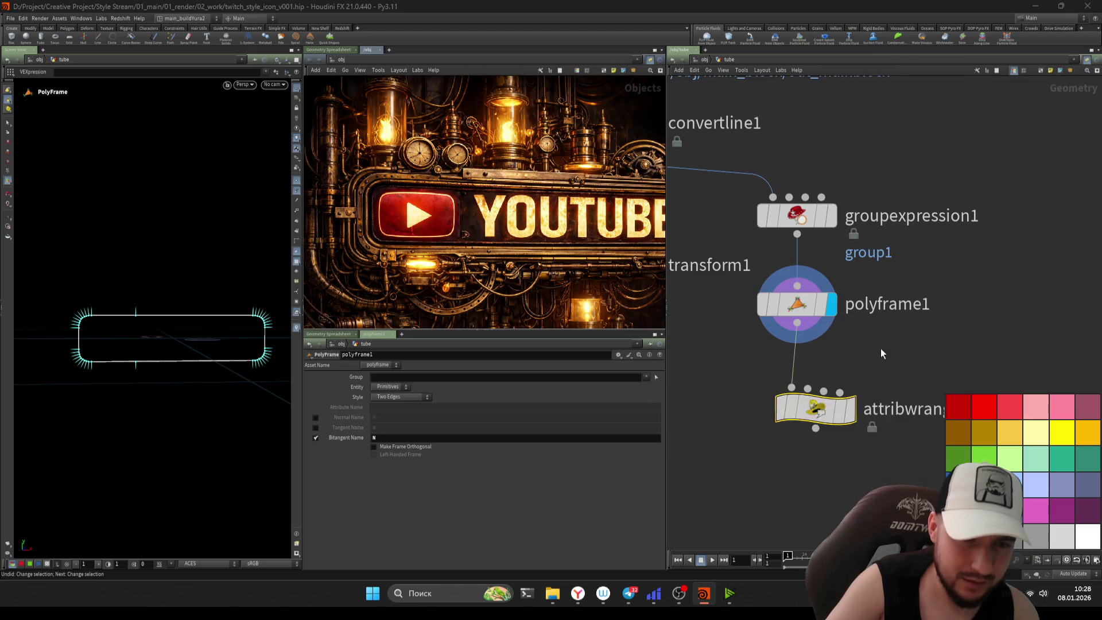
pyautogui.click(822, 408)
pyautogui.moveTo(822, 408); pyautogui.dragTo(803, 384)
pyautogui.click(530, 439)
# - Enter v@P += chf('scale') * v@N;, create the Scale parameter and set it to 0.169
pyautogui.write('v@')
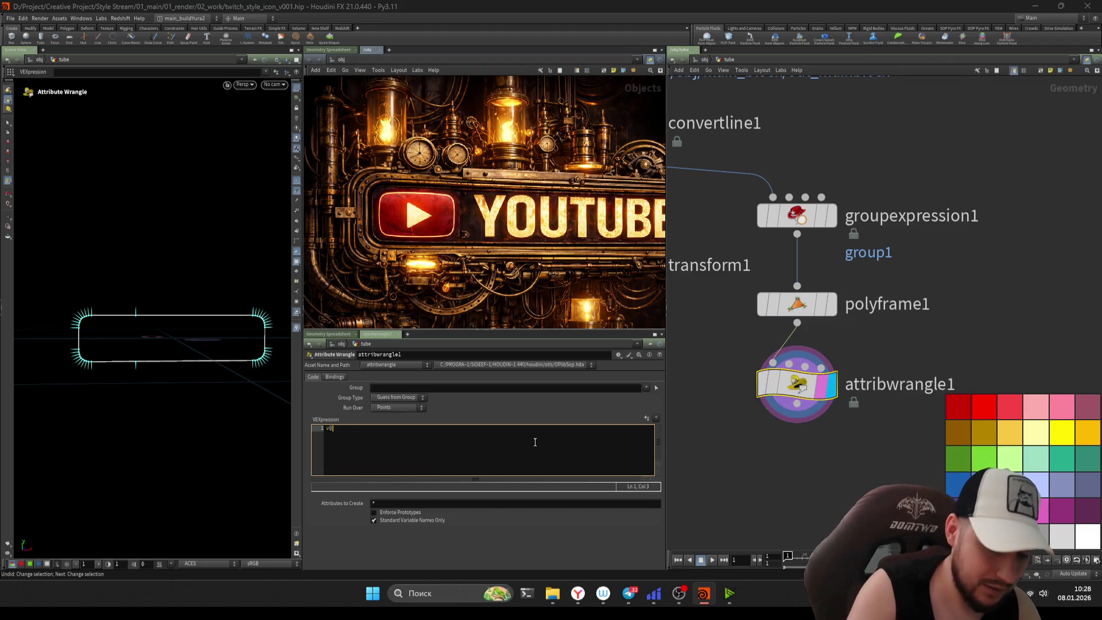
pyautogui.write('P += ch')
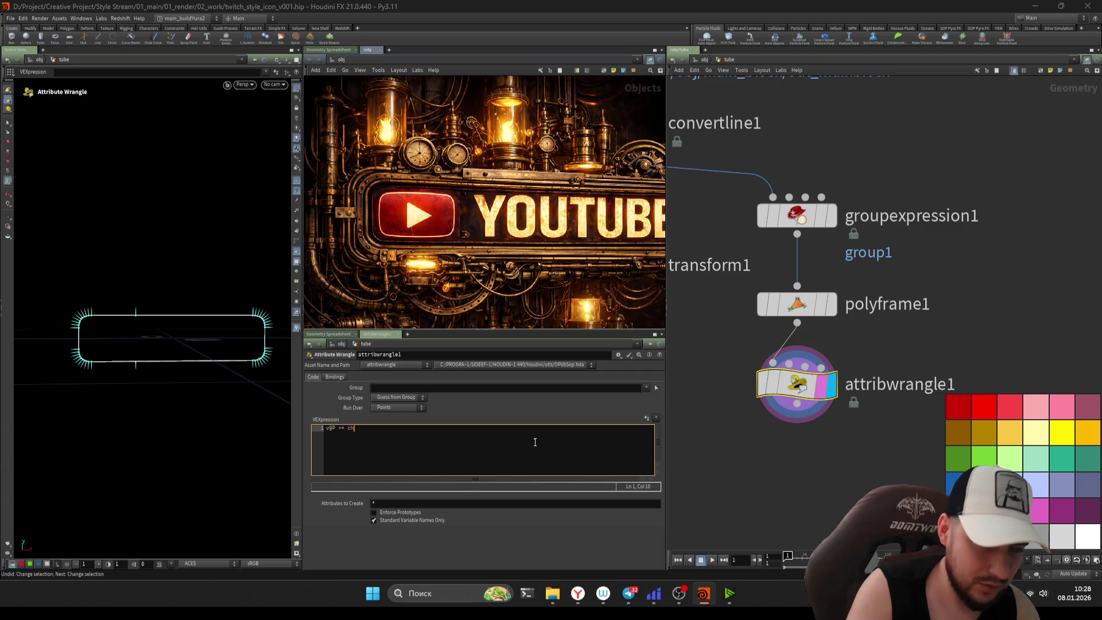
pyautogui.write("f('scale' ) *")
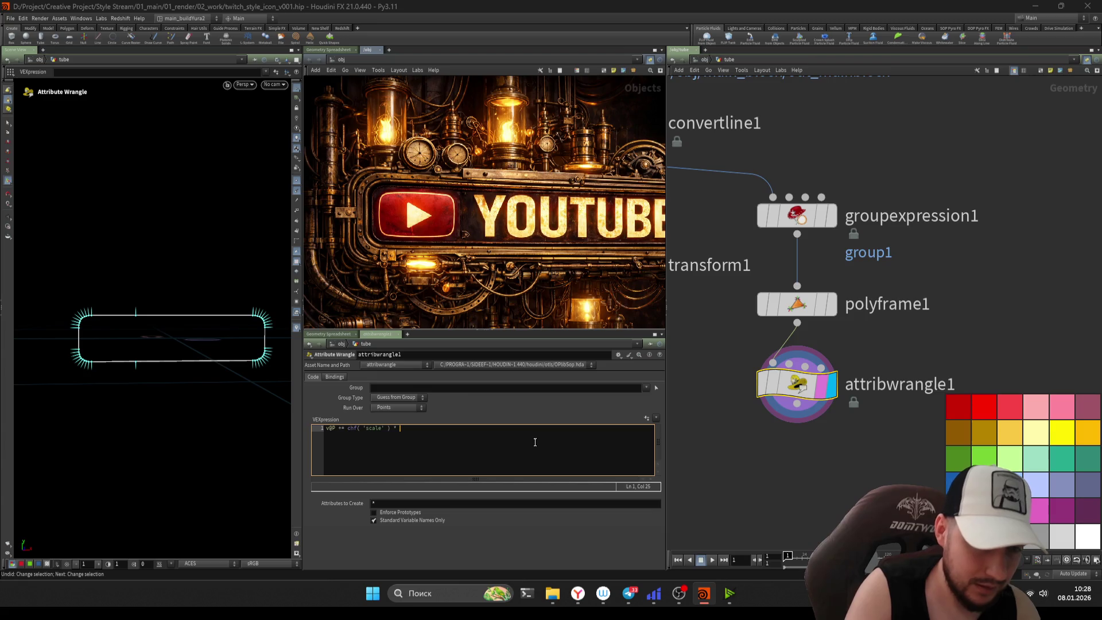
pyautogui.write('v@N;')
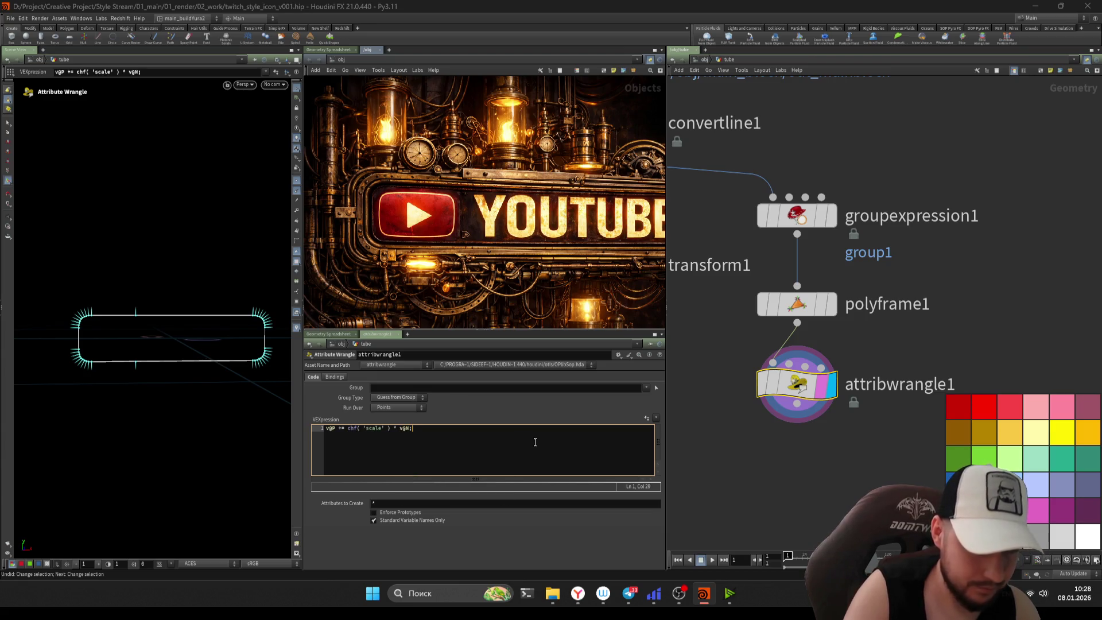
pyautogui.click(646, 419)
pyautogui.moveTo(405, 418); pyautogui.dragTo(452, 418)
pyautogui.moveTo(644, 265); pyautogui.dragTo(783, 261, button='middle')
pyautogui.click(783, 264)
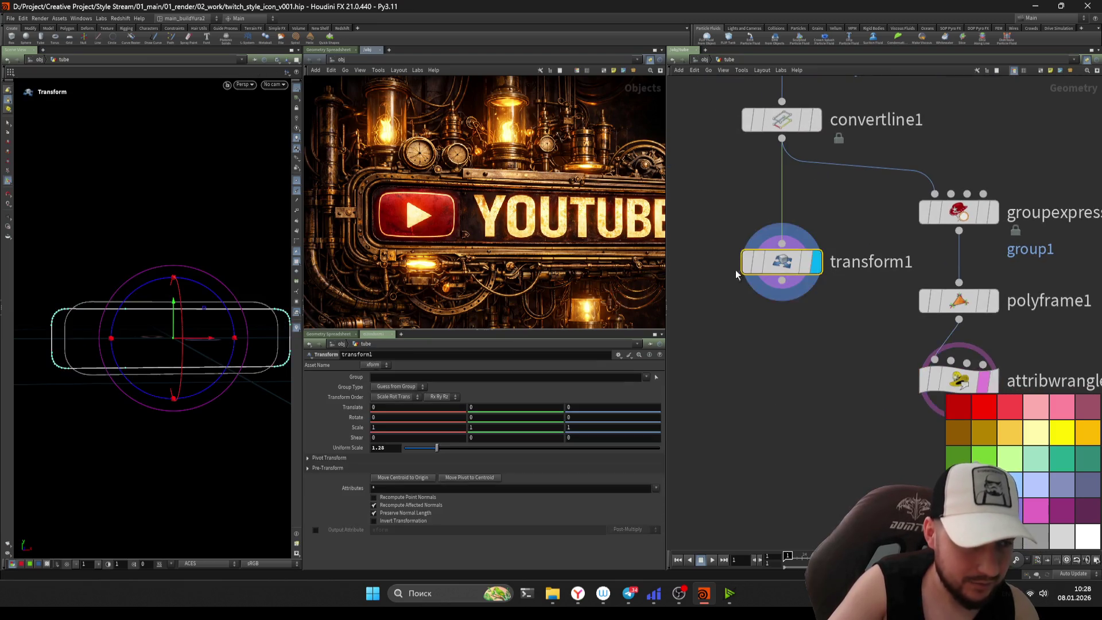
# - Try a transform1 Uniform Scale of 1.6, then undo the change
pyautogui.moveTo(866, 419); pyautogui.dragTo(818, 398, button='middle')
pyautogui.click(924, 362)
pyautogui.moveTo(793, 326)
pyautogui.mouseDown(button='middle')
pyautogui.moveTo(748, 376)
pyautogui.moveTo(716, 337)
pyautogui.moveTo(756, 343)
pyautogui.moveTo(772, 328)
pyautogui.mouseUp(button='middle')
pyautogui.click(699, 224)
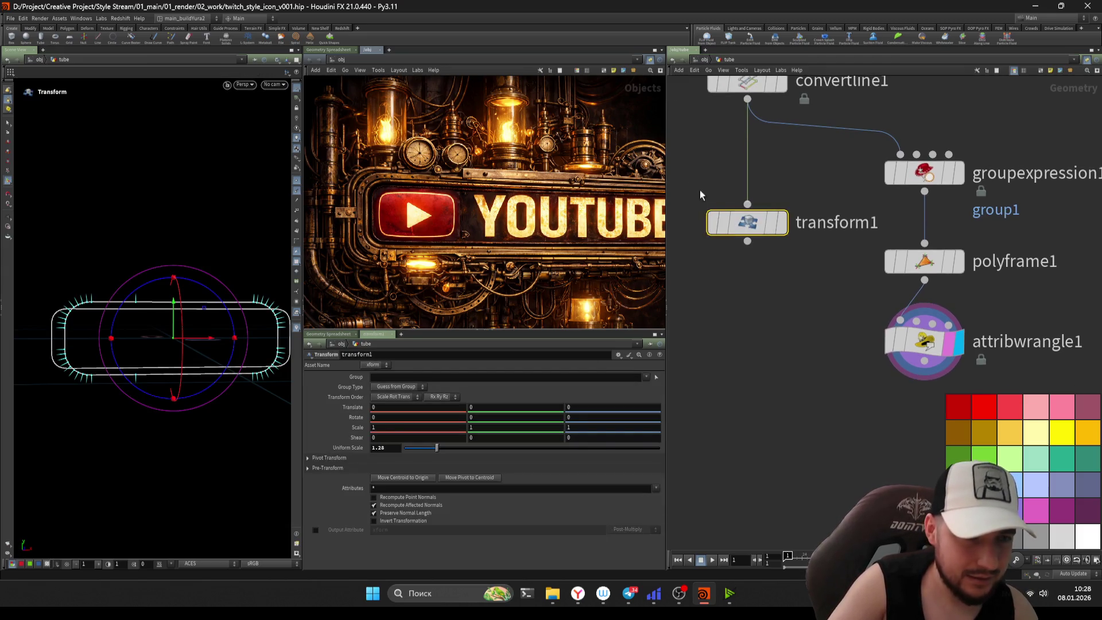
pyautogui.click(780, 222)
pyautogui.moveTo(780, 222)
pyautogui.mouseDown(button='middle')
pyautogui.moveTo(740, 195)
pyautogui.moveTo(730, 232)
pyautogui.mouseUp(button='middle')
pyautogui.click(877, 322)
pyautogui.click(730, 232)
pyautogui.moveTo(437, 448); pyautogui.dragTo(444, 452)
pyautogui.hotkey('ctrl', 'z')
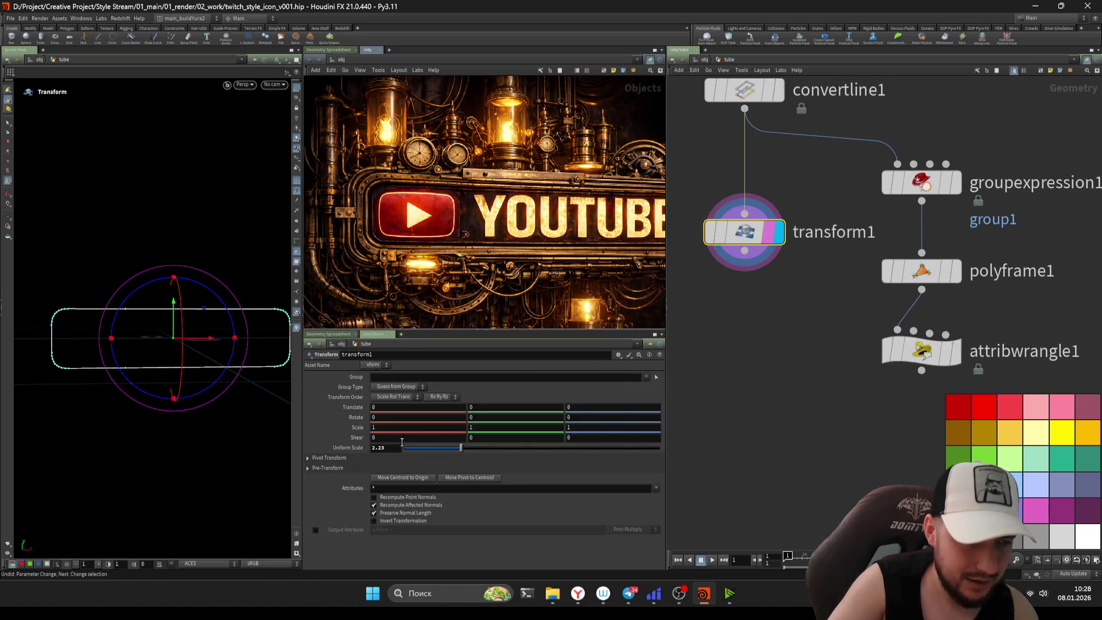
# - Display attribwrangle1 and lower its normal offset Scale to 0.119
pyautogui.moveTo(452, 450); pyautogui.dragTo(517, 449)
pyautogui.hotkey('ctrl', 'z')
pyautogui.moveTo(850, 425); pyautogui.dragTo(764, 385, button='middle')
pyautogui.click(868, 310)
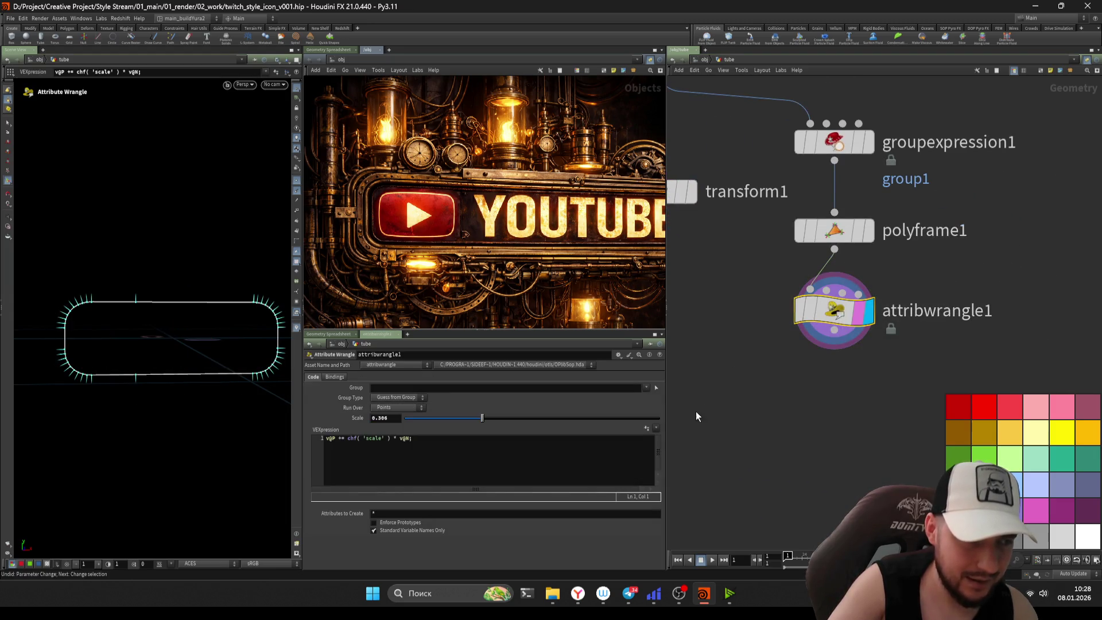
pyautogui.moveTo(482, 418)
pyautogui.mouseDown()
pyautogui.moveTo(446, 422)
pyautogui.moveTo(507, 426)
pyautogui.moveTo(442, 425)
pyautogui.moveTo(578, 426)
pyautogui.moveTo(328, 414)
pyautogui.moveTo(481, 408)
pyautogui.moveTo(425, 408)
pyautogui.moveTo(443, 411)
pyautogui.mouseUp()
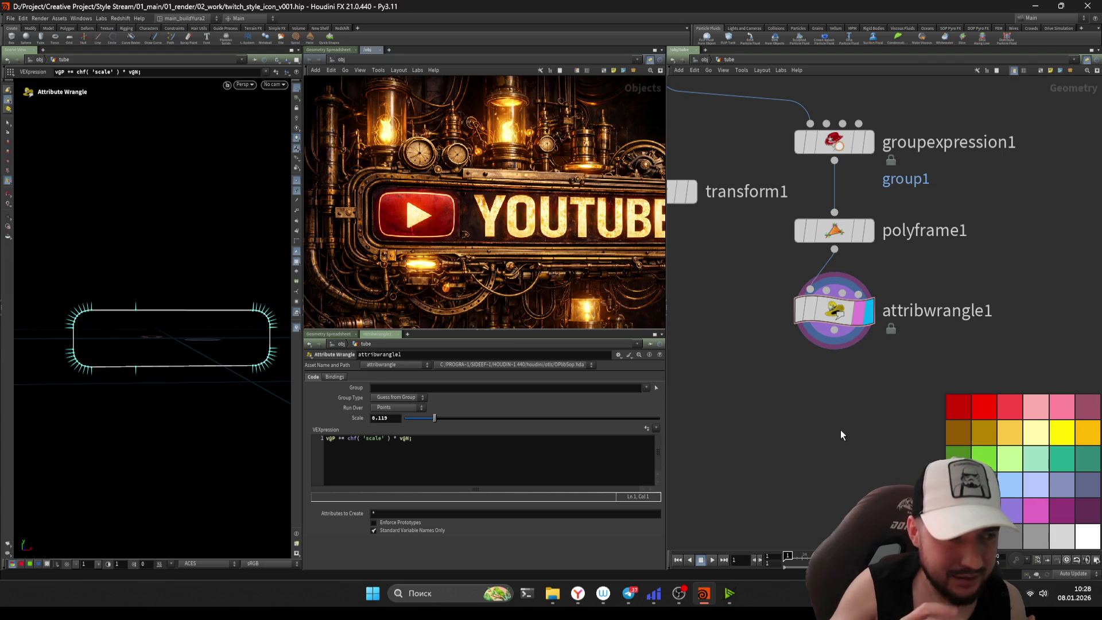
# - Go up to object level and dive into the tube object's network
pyautogui.press('u')
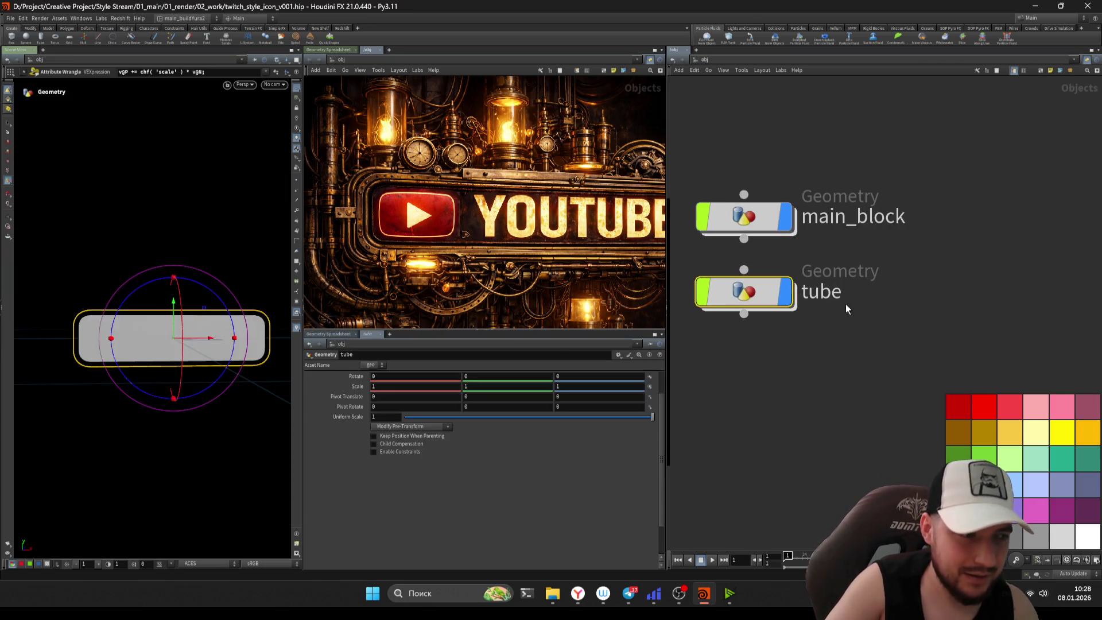
pyautogui.press('Escape')
pyautogui.moveTo(230, 328); pyautogui.dragTo(185, 330, button='middle')
pyautogui.scroll(3, 253, 325)
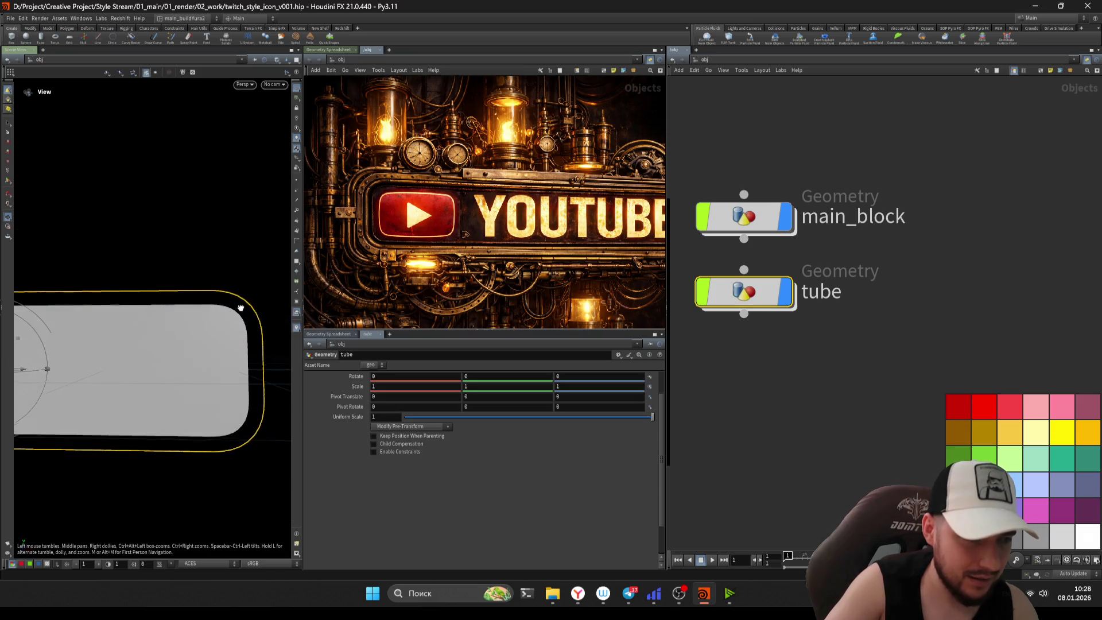
pyautogui.doubleClick(780, 302)
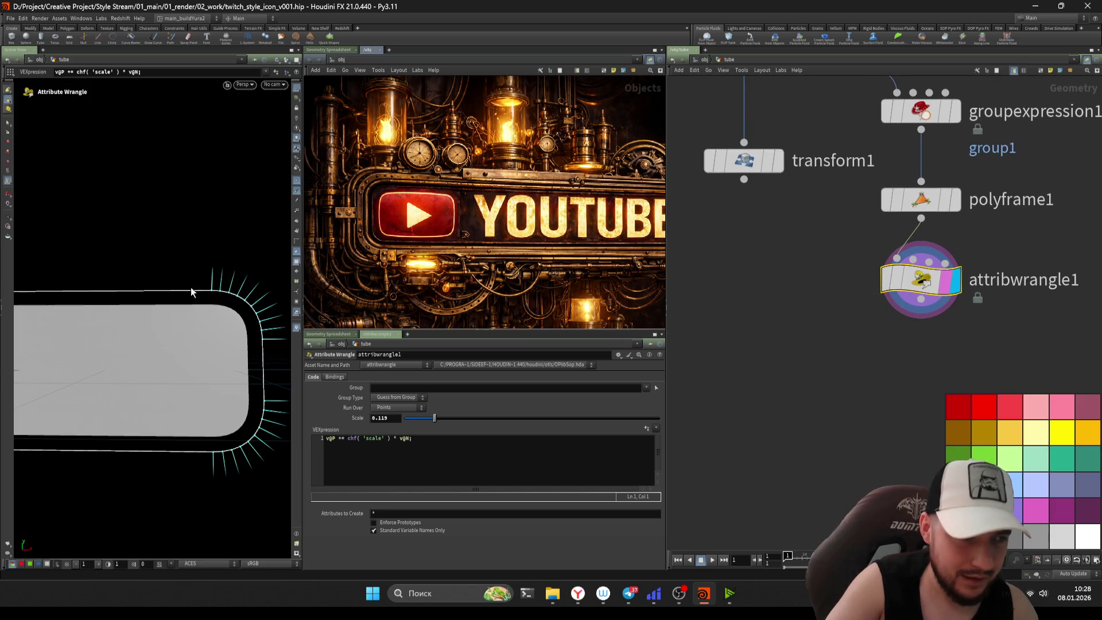
# - Trial-move the outline's right-side points inward with a point edit, then remove that edit
pyautogui.click(854, 170)
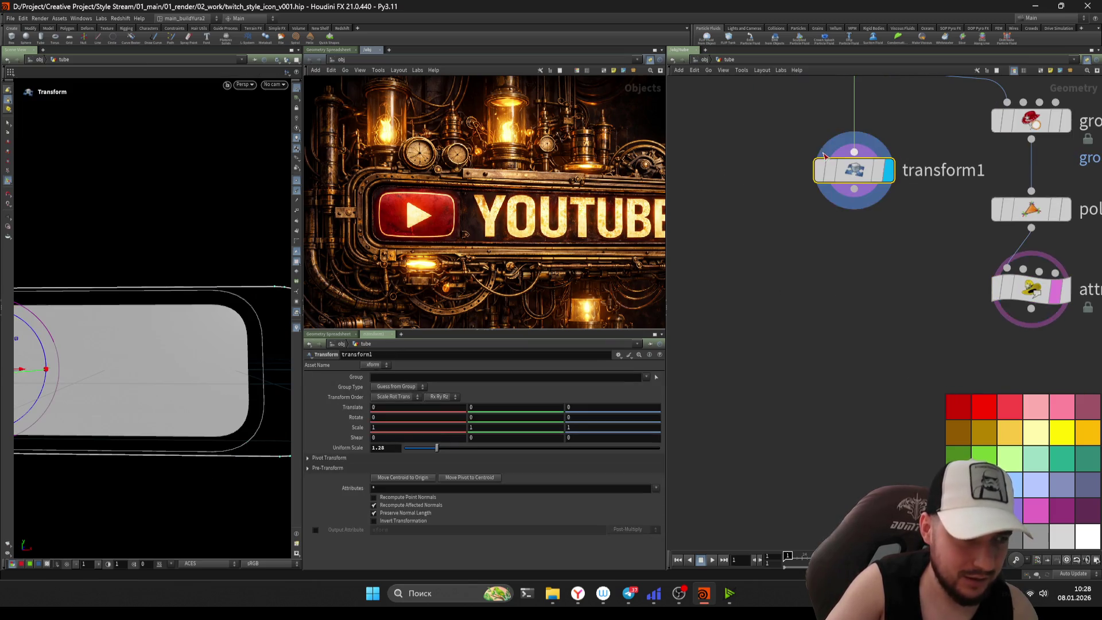
pyautogui.press('Escape')
pyautogui.moveTo(195, 326); pyautogui.dragTo(176, 326, button='middle')
pyautogui.press('Return')
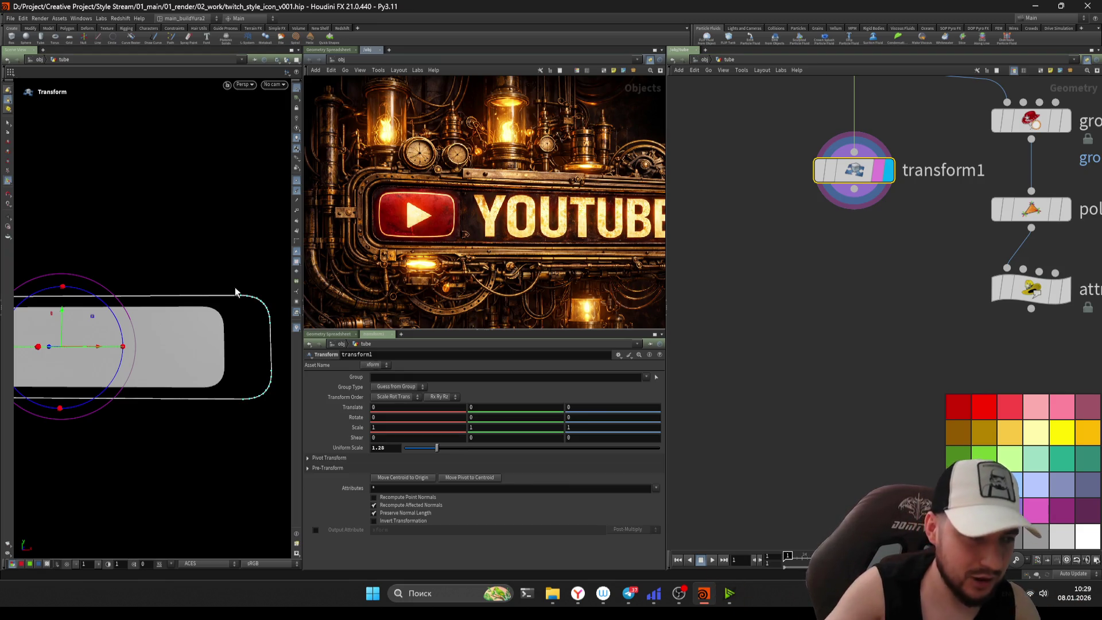
pyautogui.press('s')
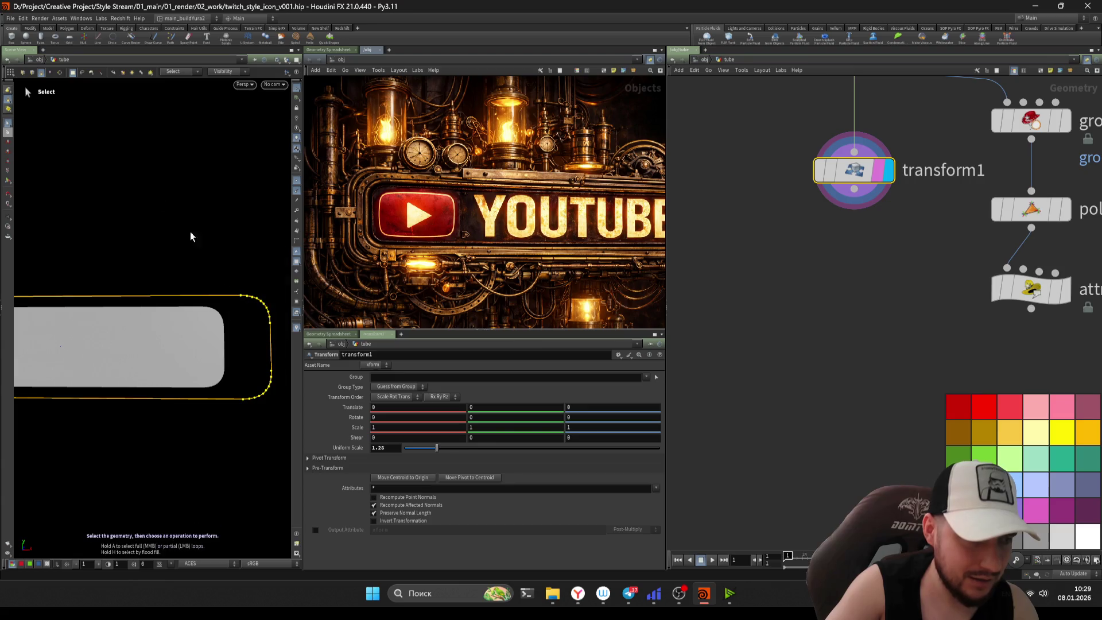
pyautogui.click(22, 72)
pyautogui.moveTo(235, 253); pyautogui.dragTo(290, 450)
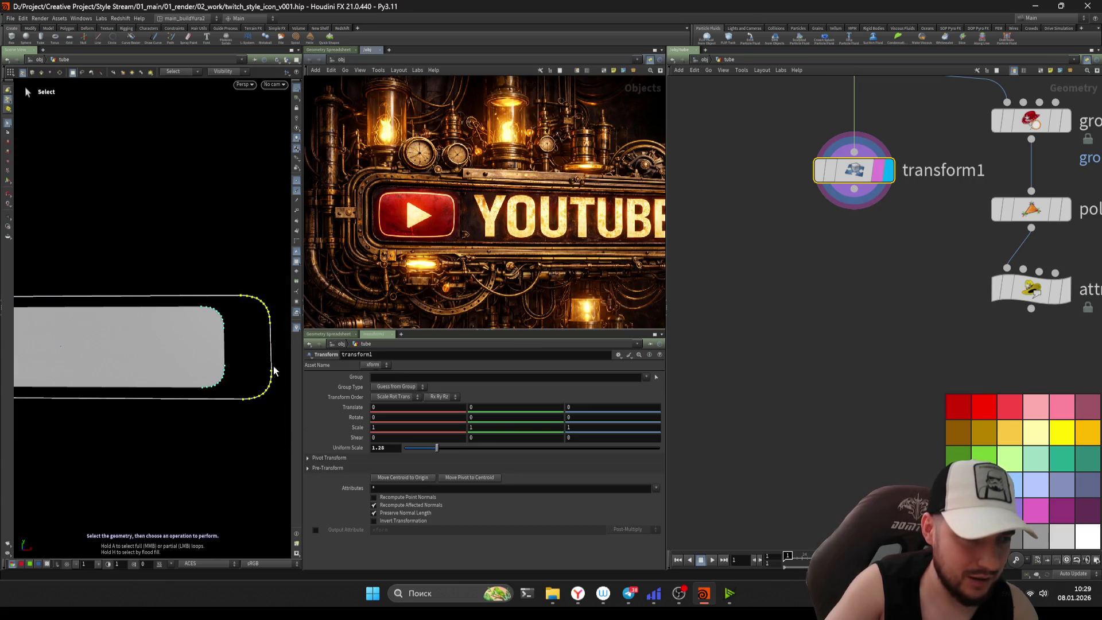
pyautogui.press('t')
pyautogui.moveTo(283, 350)
pyautogui.mouseDown()
pyautogui.moveTo(259, 343)
pyautogui.moveTo(235, 386)
pyautogui.mouseUp()
pyautogui.press('Escape')
pyautogui.press('Delete')
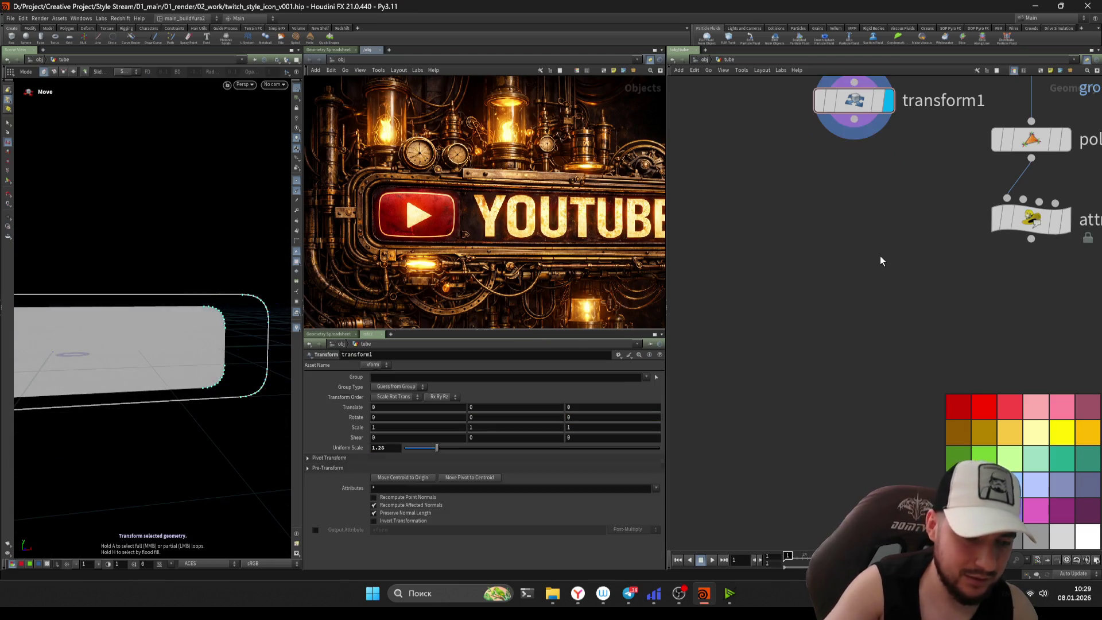
pyautogui.press('h')
# - Delete transform1, set attribwrangle1's Scale to 0.065, and return to object level
pyautogui.press('Delete')
pyautogui.click(835, 284)
pyautogui.click(873, 283)
pyautogui.scroll(5, 231, 313)
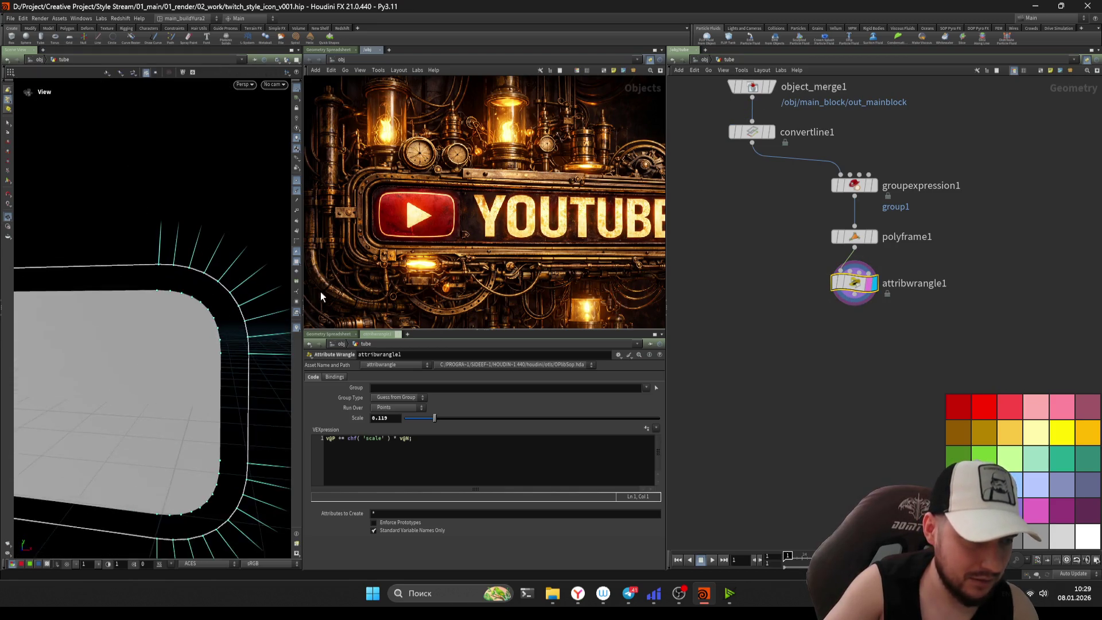
pyautogui.press('t')
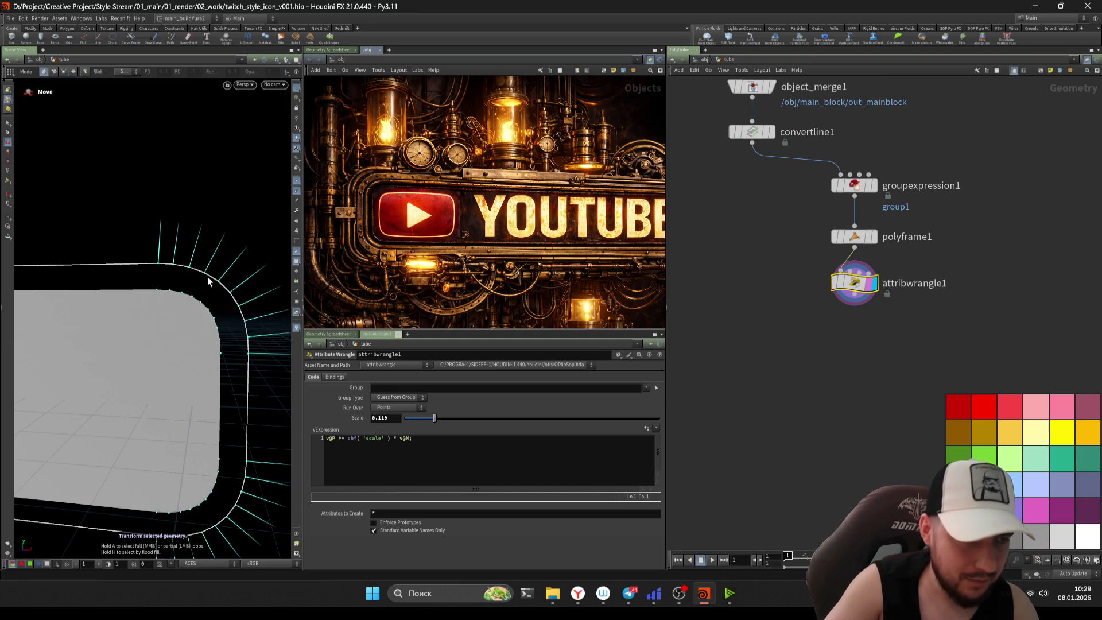
pyautogui.click(177, 271)
pyautogui.press('Escape')
pyautogui.moveTo(177, 271); pyautogui.dragTo(176, 282)
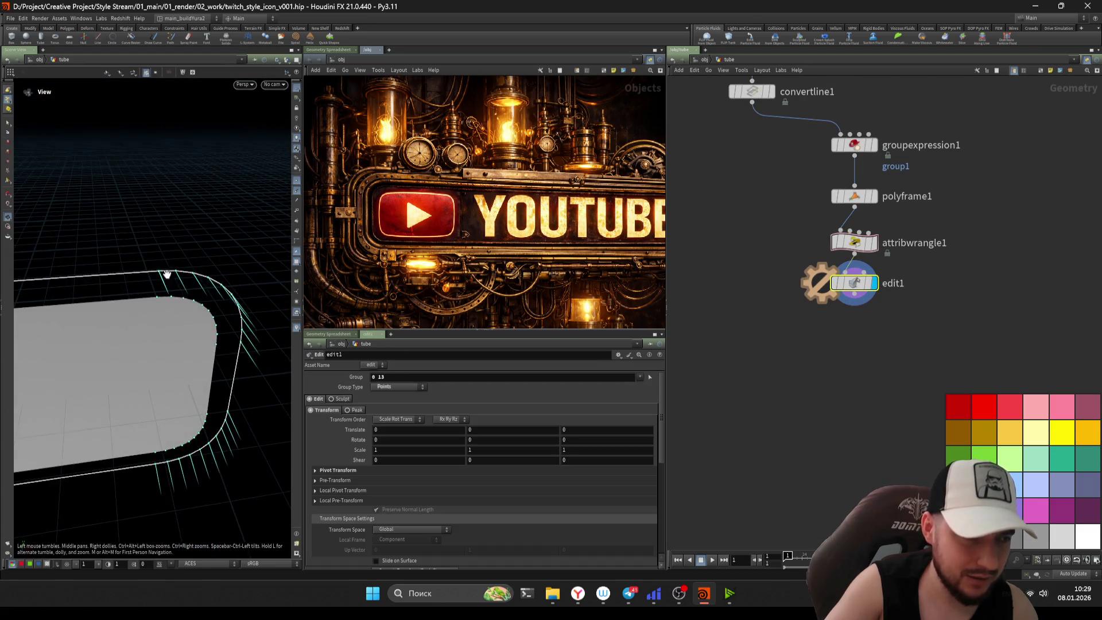
pyautogui.hotkey('ctrl', 'z')
pyautogui.hotkey('ctrl', 'z')
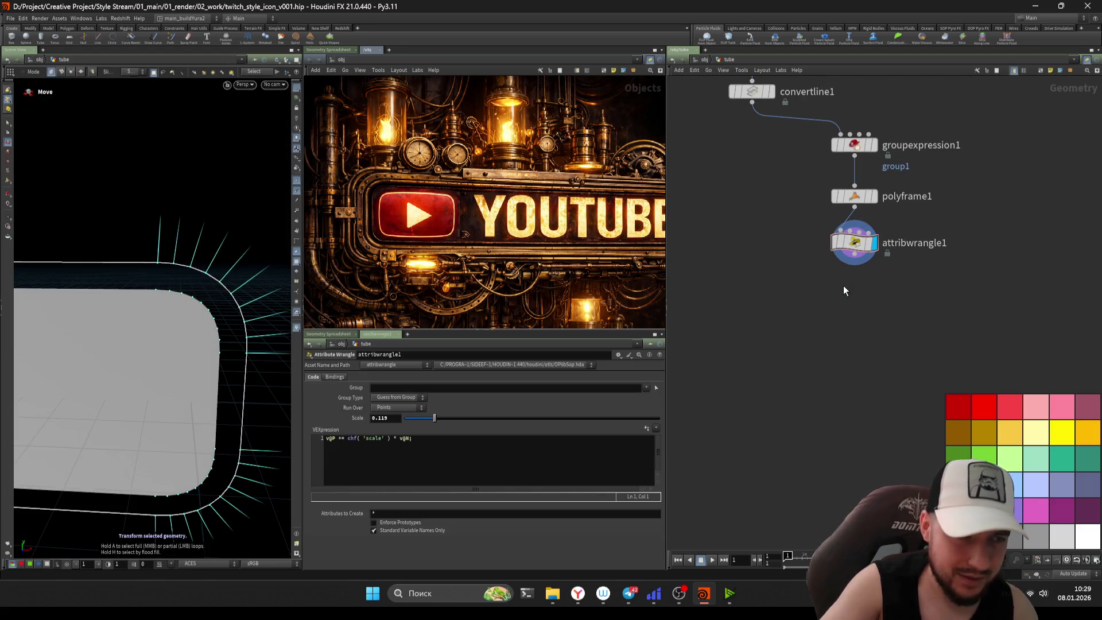
pyautogui.moveTo(431, 418); pyautogui.dragTo(421, 418)
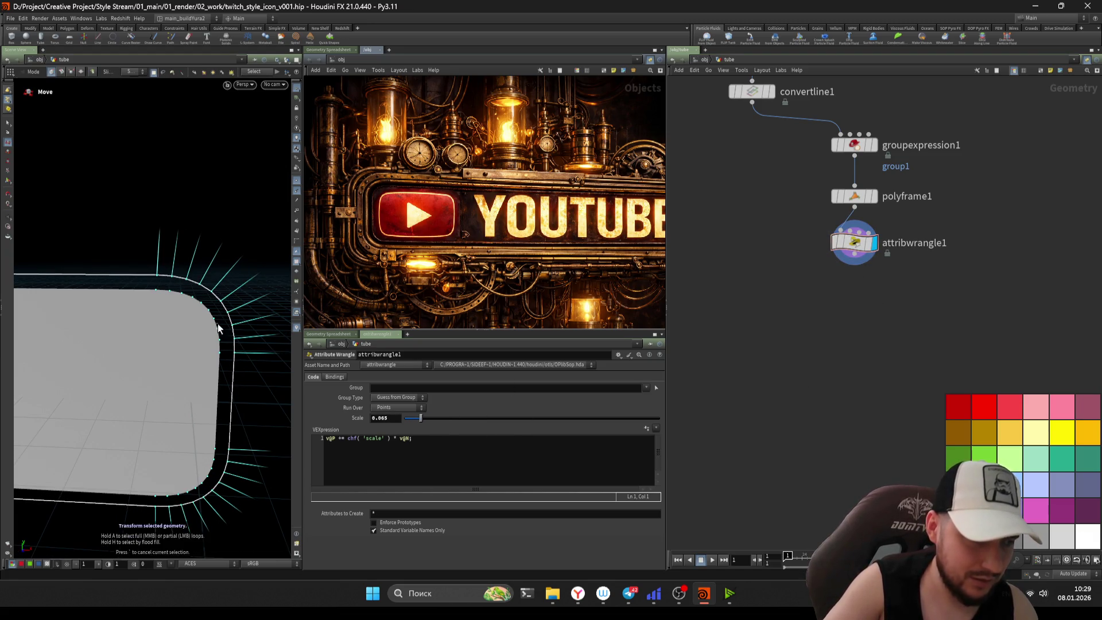
pyautogui.keyDown('alt'); pyautogui.moveTo(153, 340); pyautogui.dragTo(161, 321); pyautogui.keyUp('alt')
pyautogui.click(712, 59)
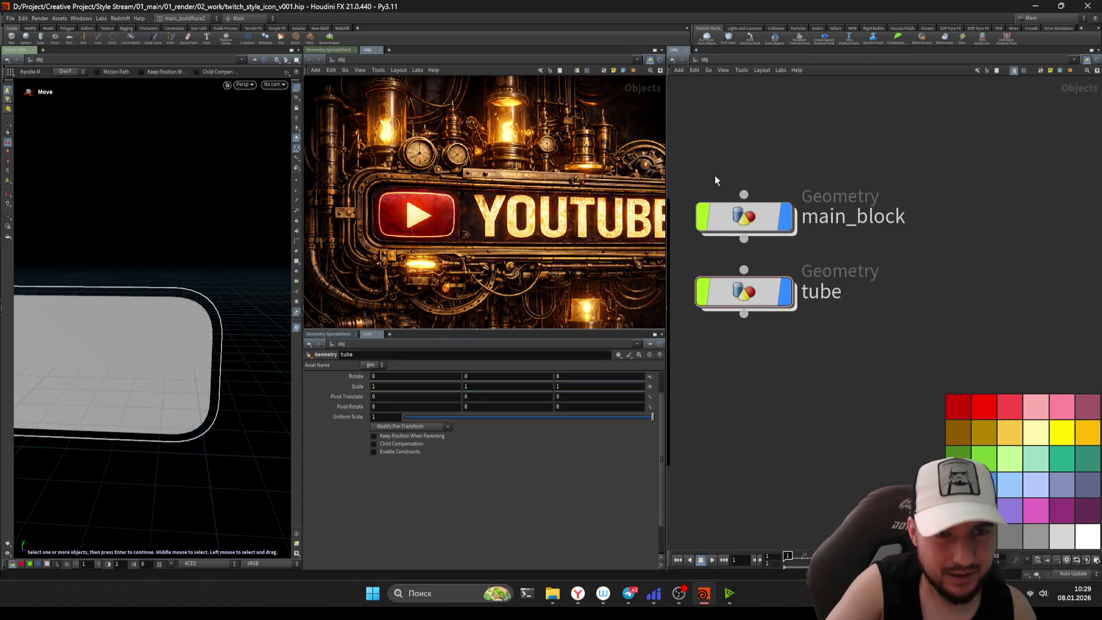
# - Try shrinking main_block's transform1 uniform scale to 0.77, then undo it
pyautogui.doubleClick(776, 226)
pyautogui.moveTo(842, 307); pyautogui.dragTo(751, 374, button='middle')
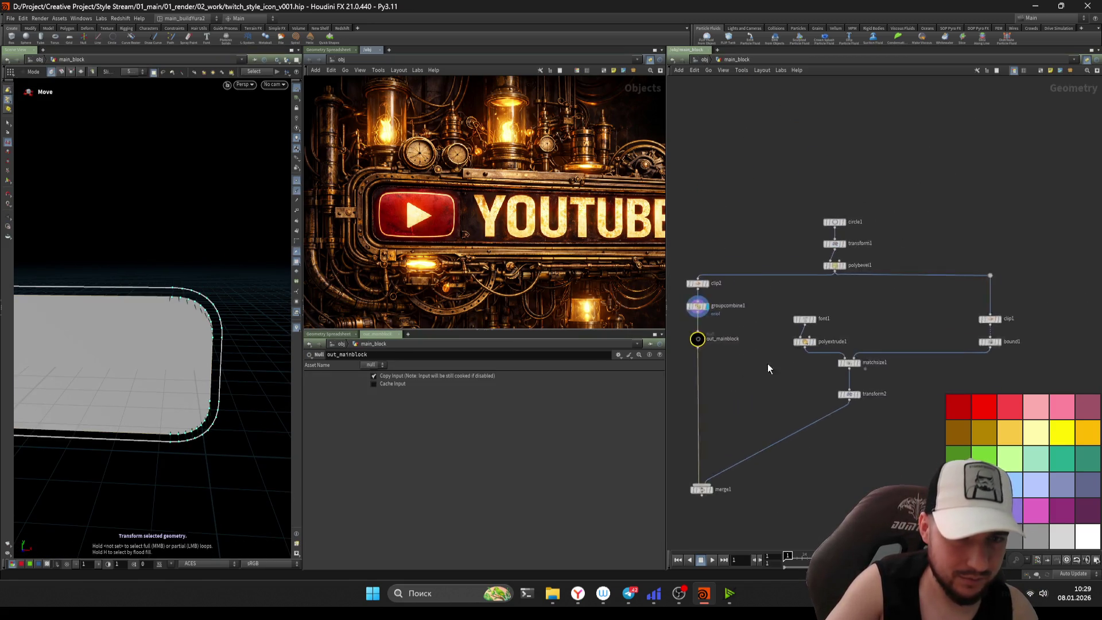
pyautogui.scroll(2, 811, 215)
pyautogui.click(827, 216)
pyautogui.moveTo(429, 448)
pyautogui.mouseDown()
pyautogui.moveTo(442, 444)
pyautogui.moveTo(422, 441)
pyautogui.moveTo(446, 448)
pyautogui.mouseUp()
pyautogui.press('Escape')
pyautogui.moveTo(80, 350)
pyautogui.mouseDown()
pyautogui.moveTo(246, 293)
pyautogui.moveTo(189, 345)
pyautogui.moveTo(182, 337)
pyautogui.moveTo(227, 325)
pyautogui.mouseUp()
pyautogui.hotkey('ctrl', 'z')
pyautogui.press('t')
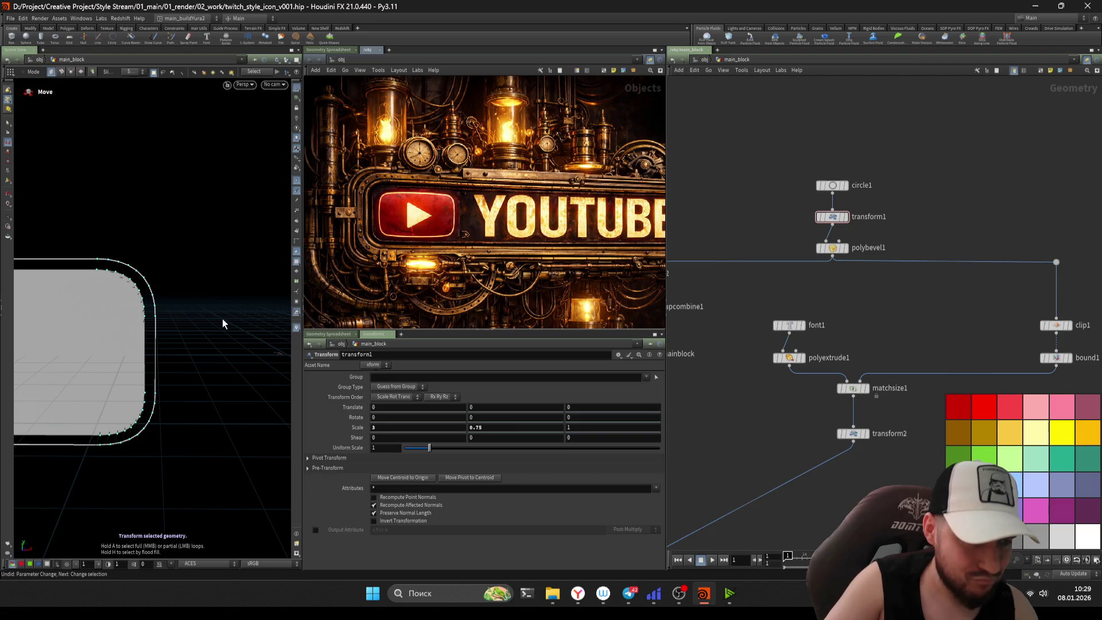
# - Back inside the tube network, raise attribwrangle1's offset Scale from 0.065 to 0.131
pyautogui.click(705, 59)
pyautogui.moveTo(789, 394); pyautogui.dragTo(780, 378, button='middle')
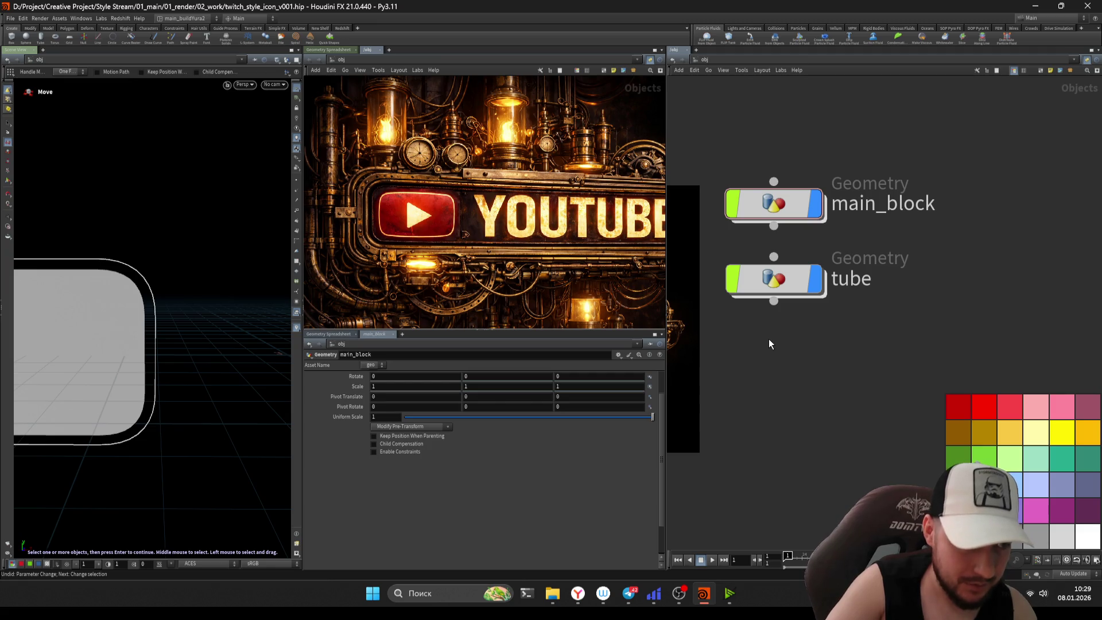
pyautogui.doubleClick(774, 280)
pyautogui.moveTo(421, 418); pyautogui.dragTo(437, 419)
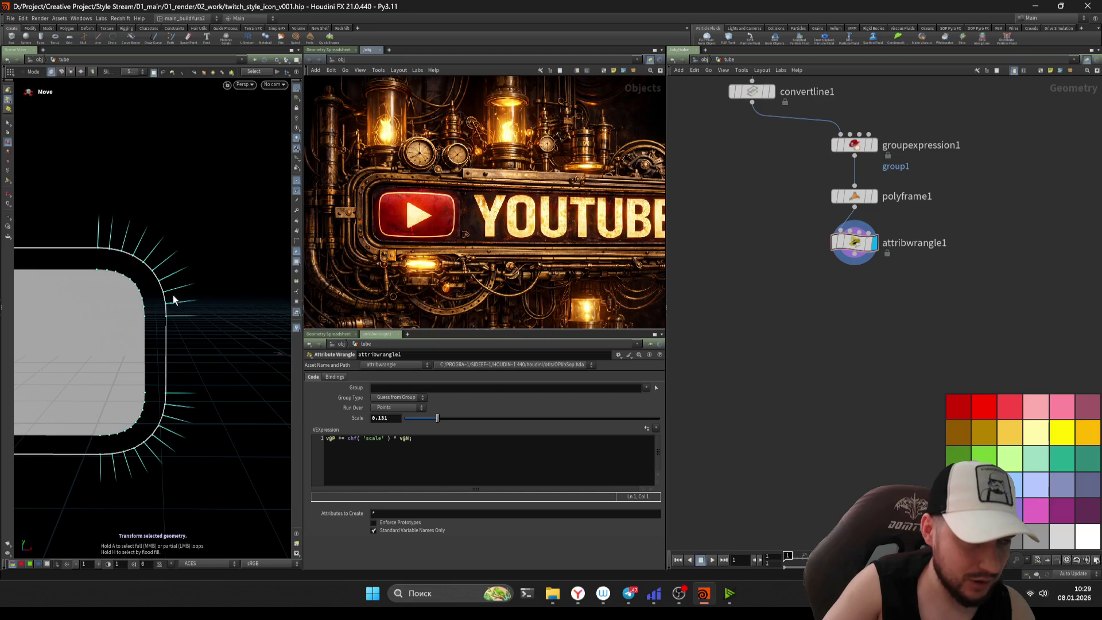
# - Undo the stray Edit node and open the node search below attribwrangle1
pyautogui.click(143, 247)
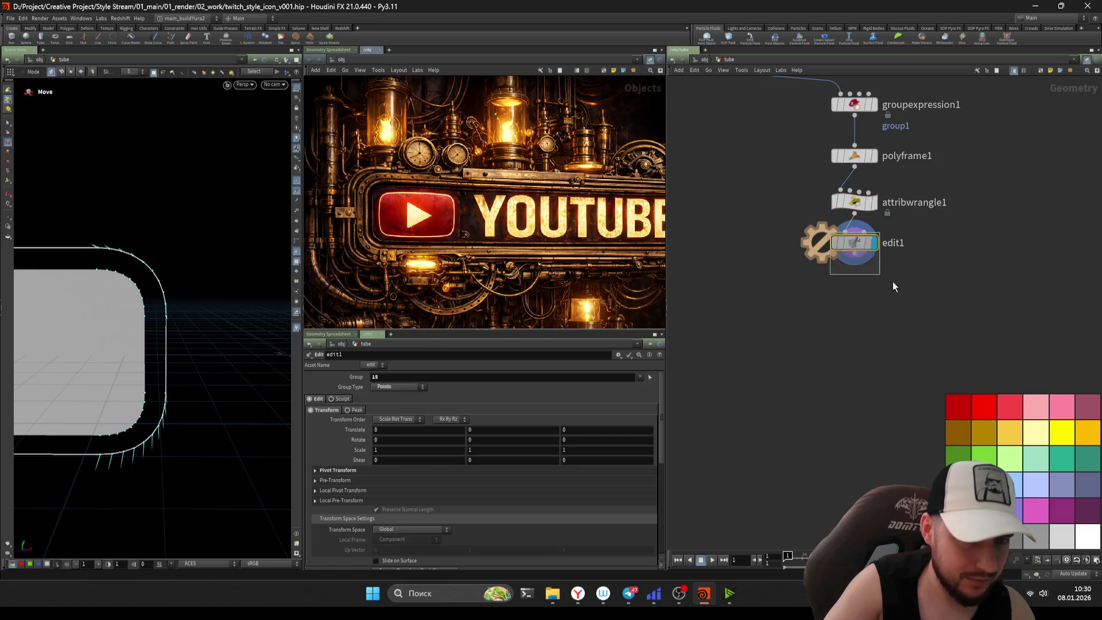
pyautogui.hotkey('ctrl', 'z')
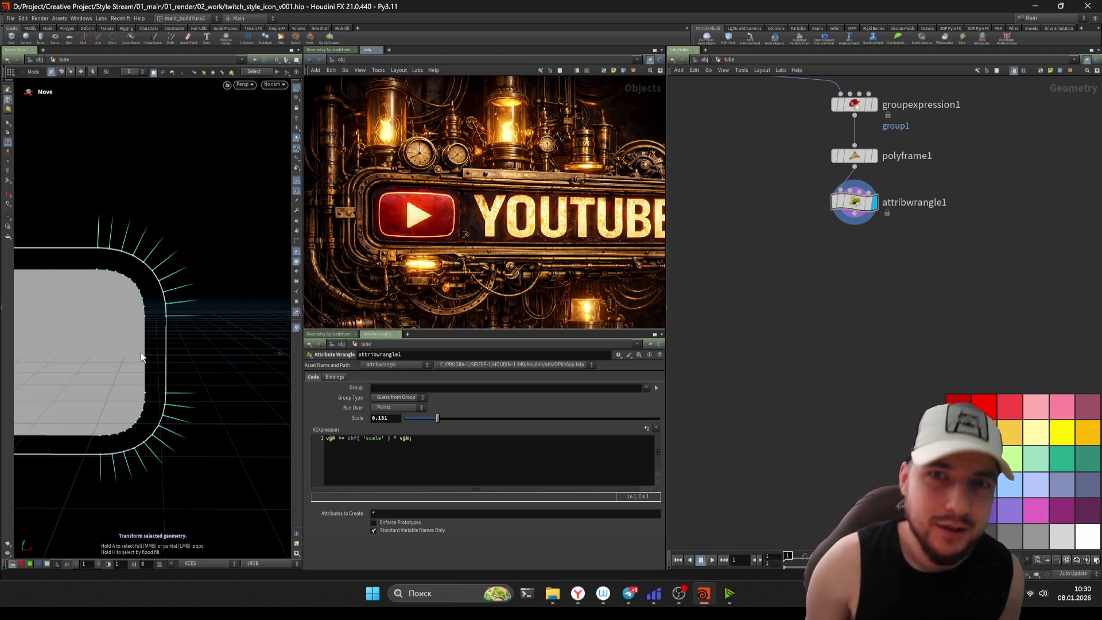
pyautogui.moveTo(873, 316); pyautogui.dragTo(856, 329, button='middle')
pyautogui.press('Tab')
# - Add a PolyWire below attribwrangle1, set its wire radius, and raise Divisions to 7
pyautogui.write('polyf')
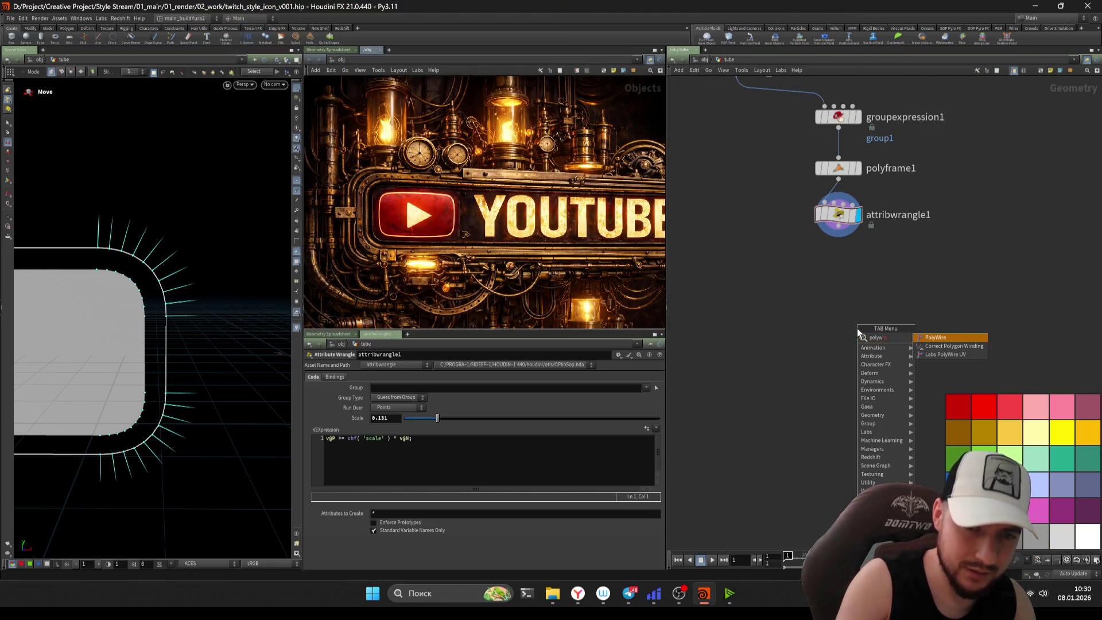
pyautogui.press('Return')
pyautogui.press('Return')
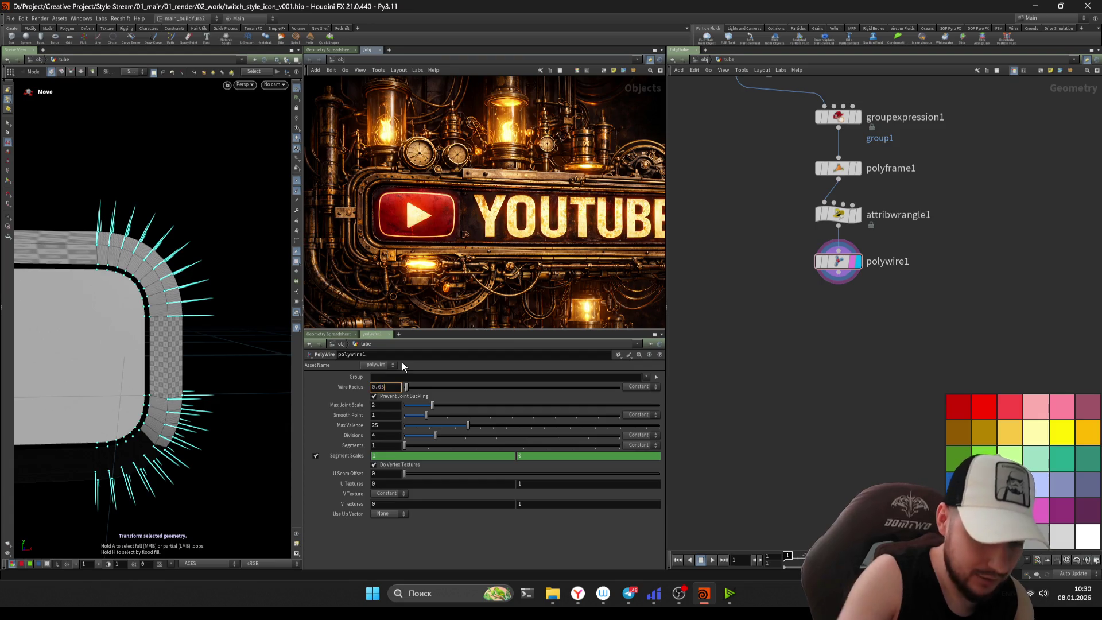
pyautogui.press('Return')
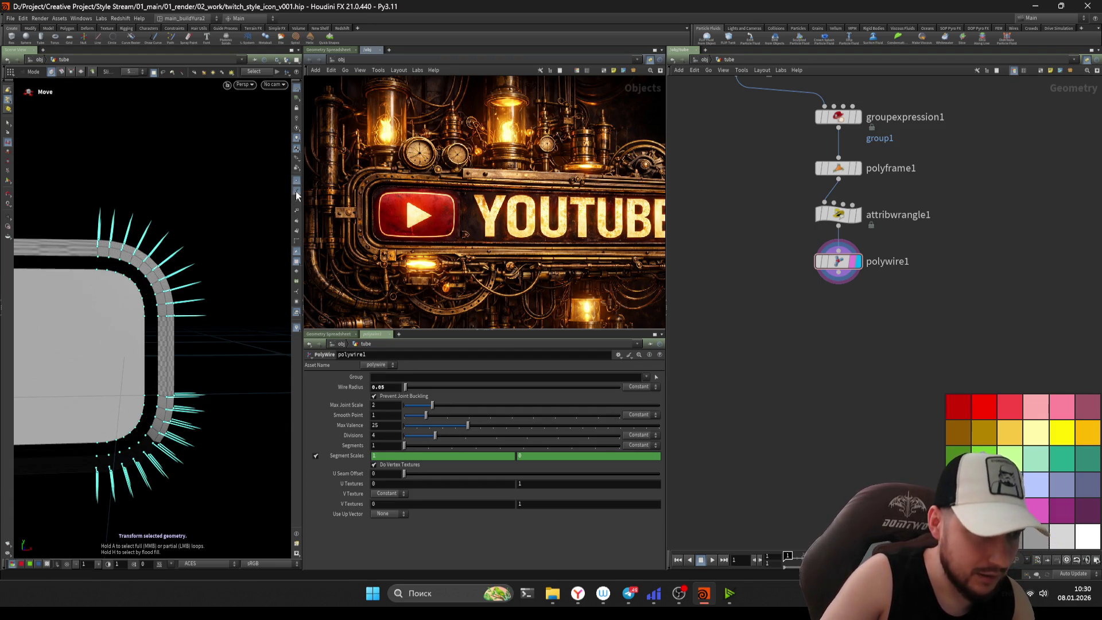
pyautogui.click(296, 193)
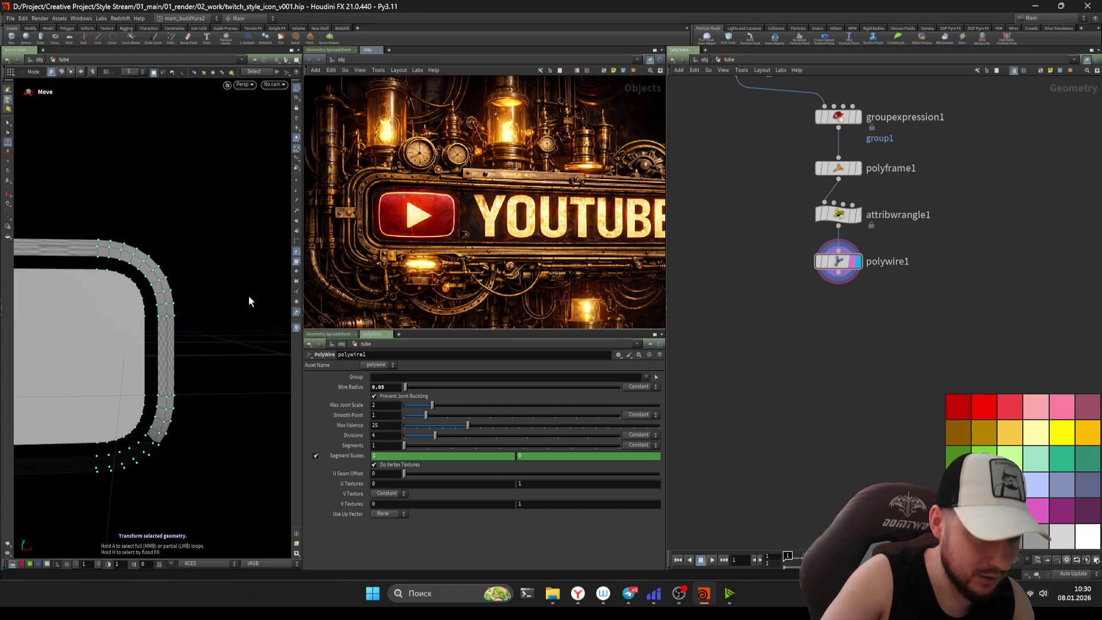
pyautogui.press('s')
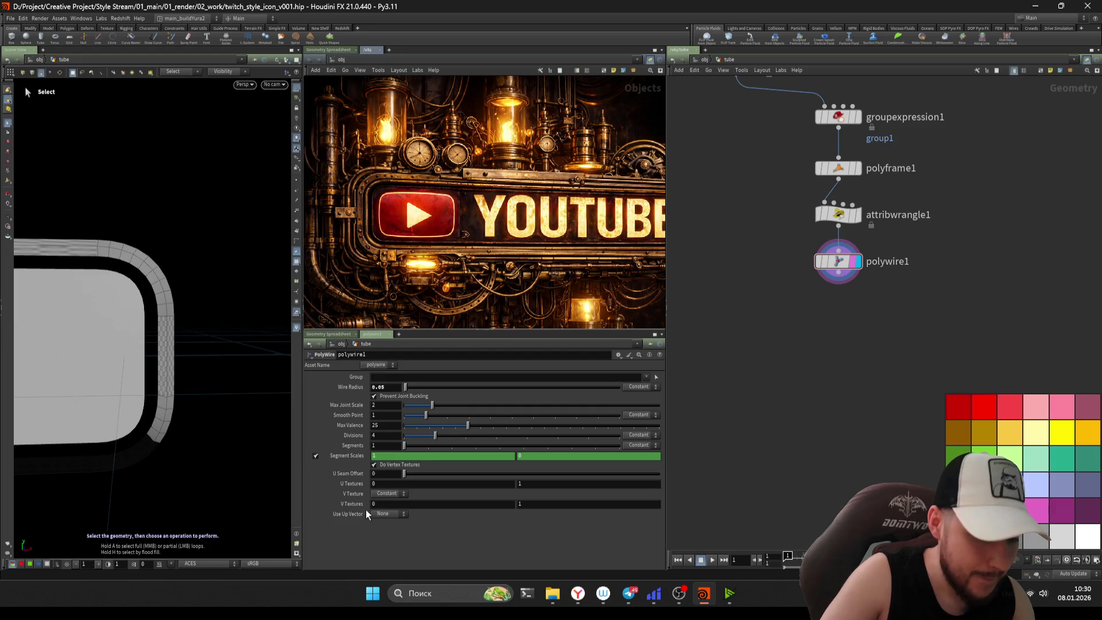
pyautogui.moveTo(437, 436); pyautogui.dragTo(554, 441)
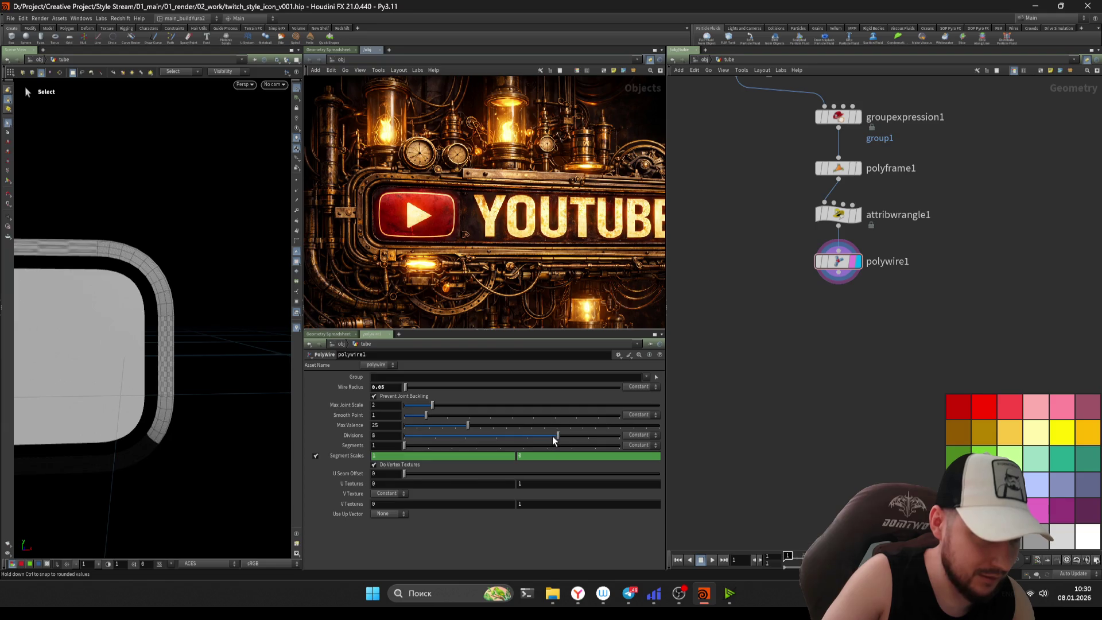
# - Delete groupexpression1 and move polyframe1 up so convertline1 feeds it directly
pyautogui.scroll(2, 836, 403)
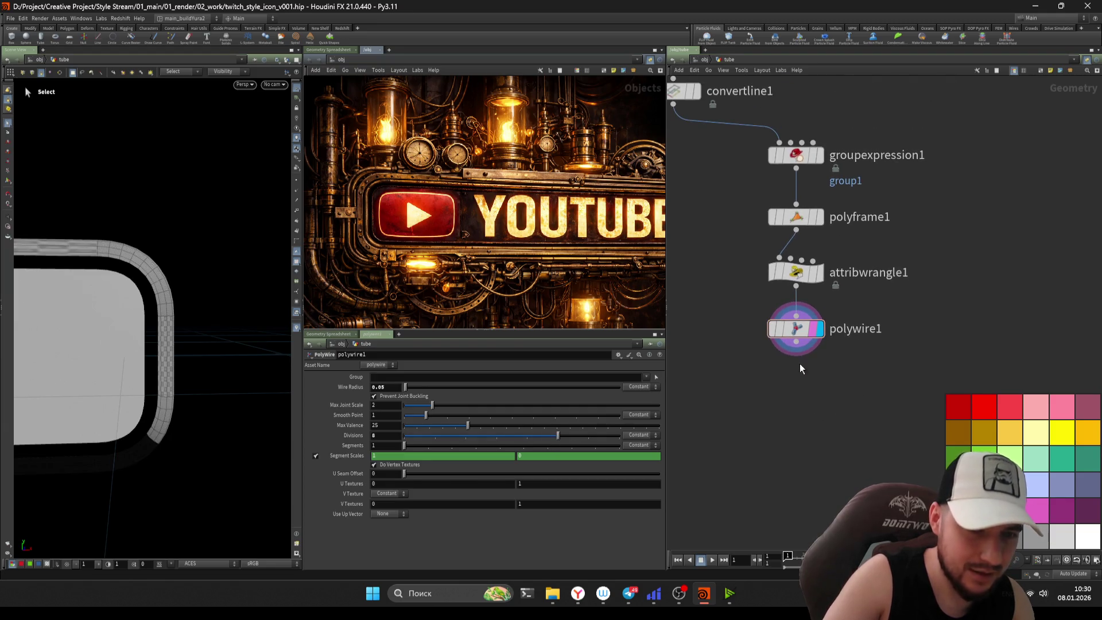
pyautogui.moveTo(801, 356); pyautogui.dragTo(782, 414, button='middle')
pyautogui.moveTo(792, 172)
pyautogui.mouseDown()
pyautogui.moveTo(793, 186)
pyautogui.moveTo(855, 152)
pyautogui.moveTo(803, 186)
pyautogui.mouseUp()
pyautogui.press('Delete')
pyautogui.click(795, 246)
pyautogui.moveTo(794, 247); pyautogui.dragTo(794, 214)
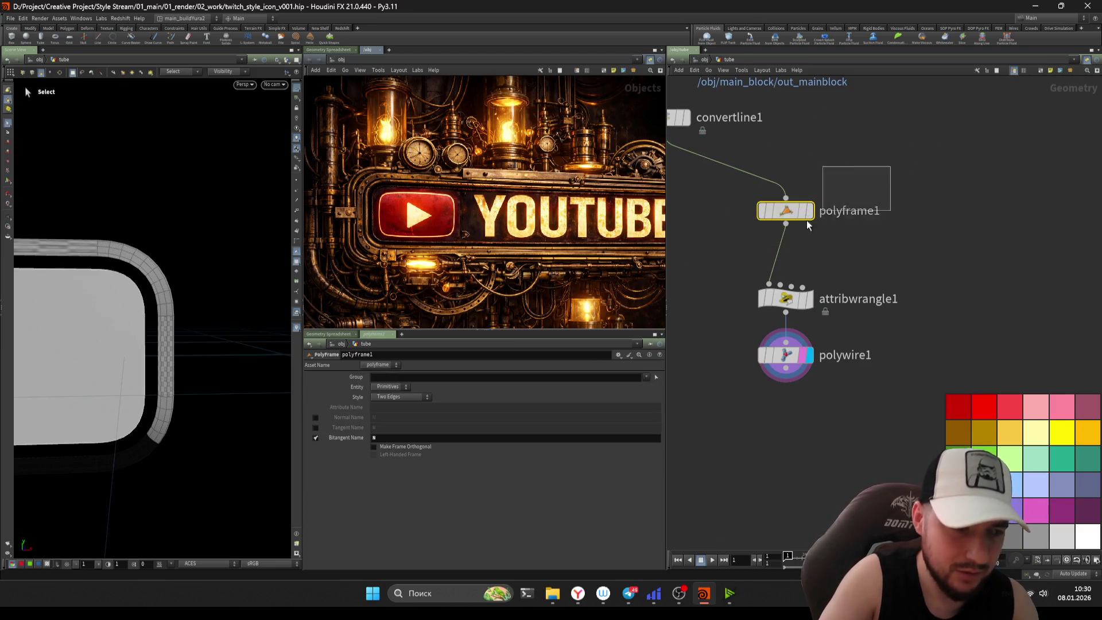
# - Set polyframe1's Bitangent Name to dir
pyautogui.doubleClick(379, 437)
pyautogui.write('dir')
pyautogui.press('Return')
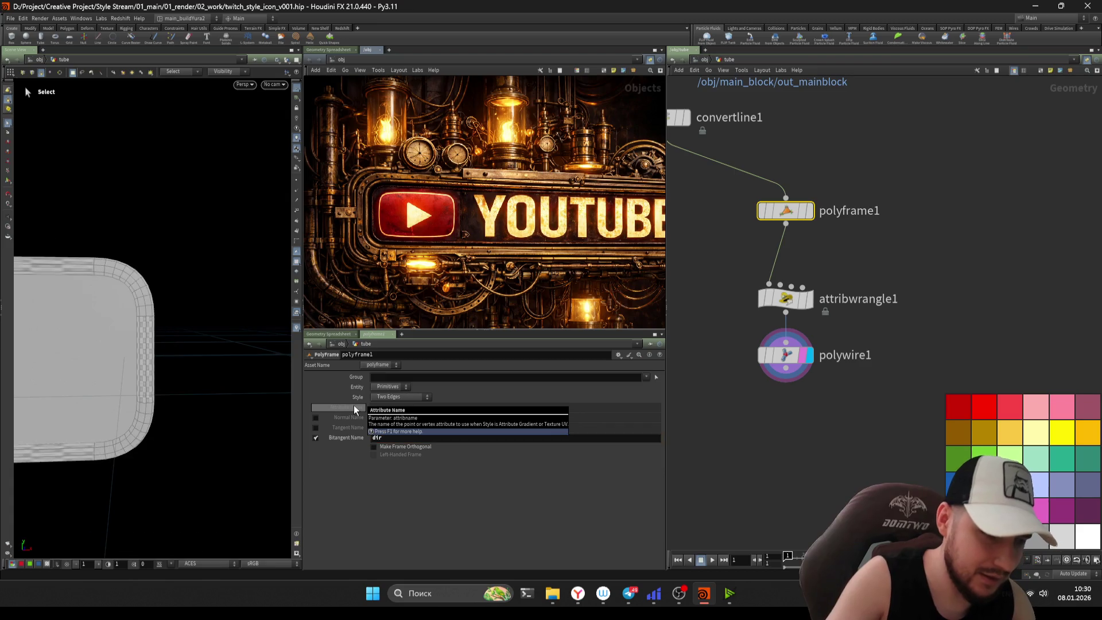
# - Edit attribwrangle1's VEX so points are offset along v@dir instead of v@N
pyautogui.moveTo(727, 276); pyautogui.dragTo(804, 313)
pyautogui.click(468, 470)
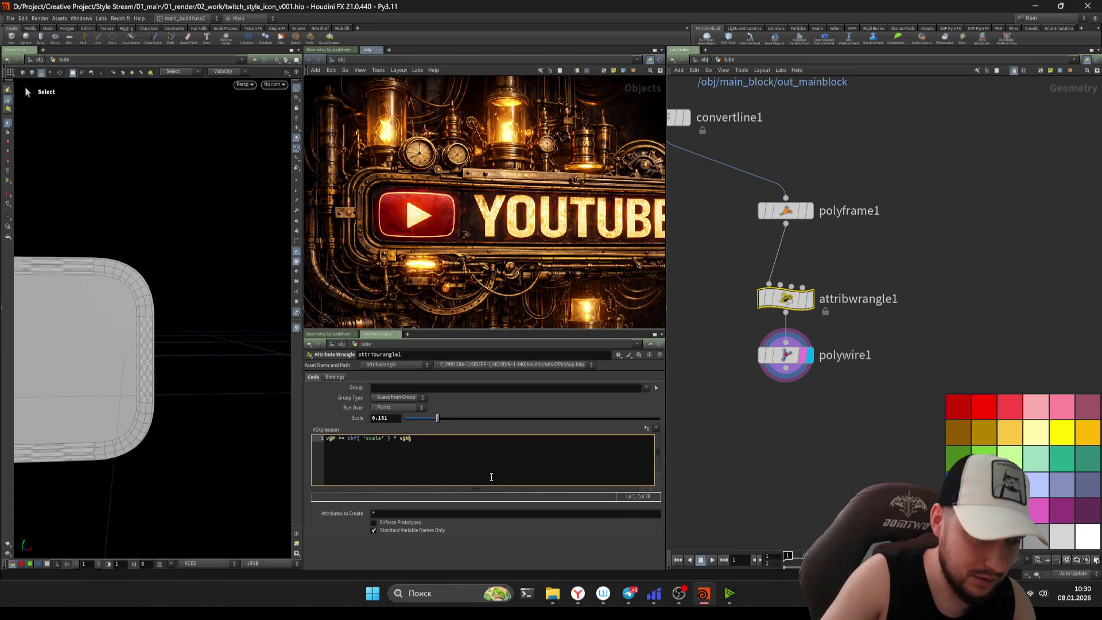
pyautogui.write('ir;')
pyautogui.click(681, 463)
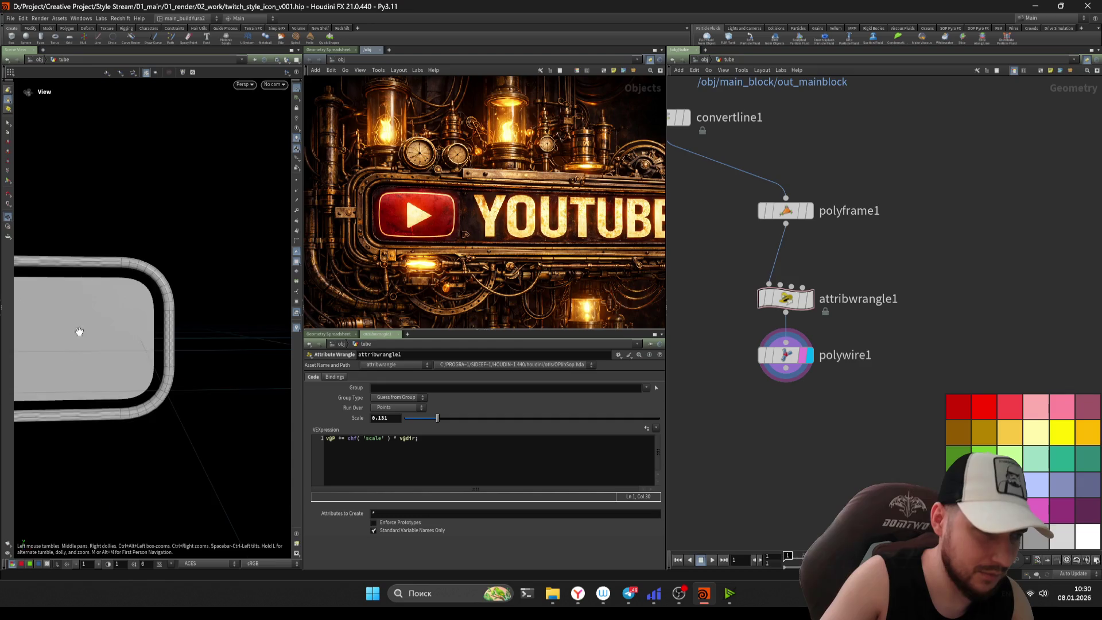
pyautogui.press('Escape')
pyautogui.moveTo(240, 344)
pyautogui.mouseDown()
pyautogui.moveTo(177, 374)
pyautogui.moveTo(240, 346)
pyautogui.moveTo(219, 343)
pyautogui.moveTo(213, 302)
pyautogui.mouseUp()
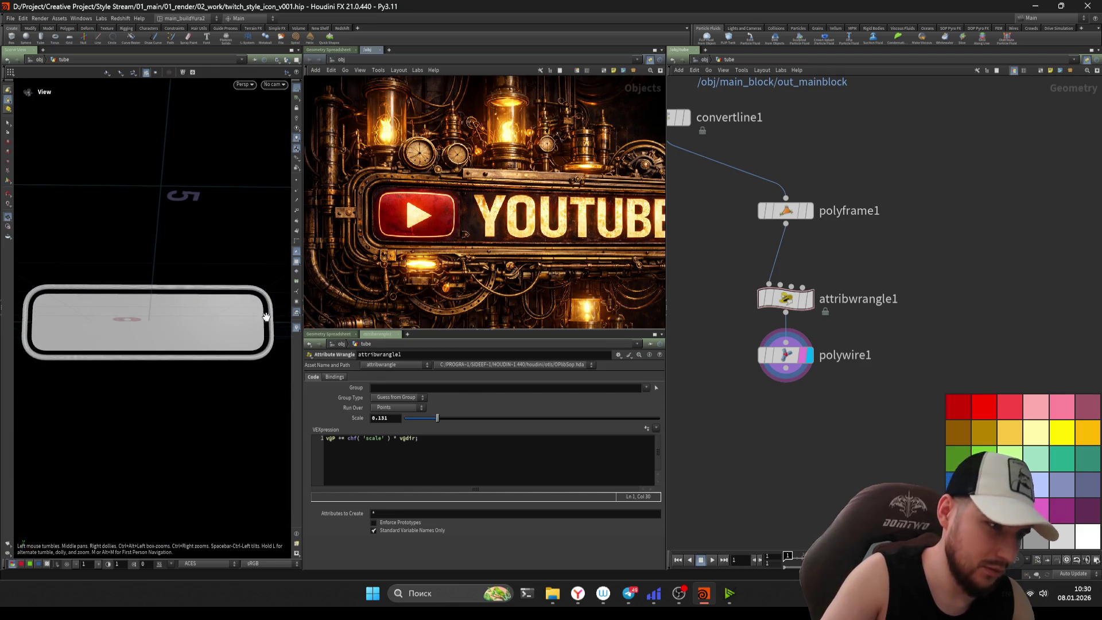
# - Set polywire1's Wire Radius to 0.02 and check the thicker tube
pyautogui.scroll(2, 827, 402)
pyautogui.click(774, 339)
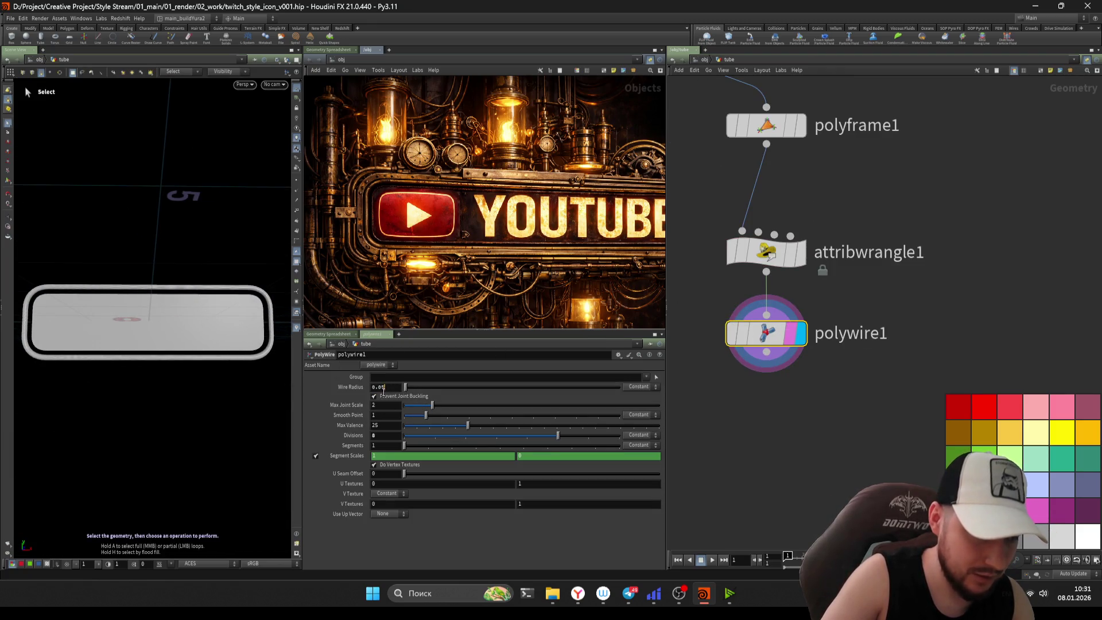
pyautogui.press('Escape')
pyautogui.moveTo(201, 322)
pyautogui.mouseDown()
pyautogui.moveTo(216, 332)
pyautogui.moveTo(253, 315)
pyautogui.mouseUp()
pyautogui.doubleClick(382, 387)
pyautogui.write('0.02')
pyautogui.press('Return')
pyautogui.moveTo(166, 367)
pyautogui.mouseDown()
pyautogui.moveTo(204, 349)
pyautogui.moveTo(184, 351)
pyautogui.moveTo(195, 346)
pyautogui.mouseUp()
pyautogui.press('s')
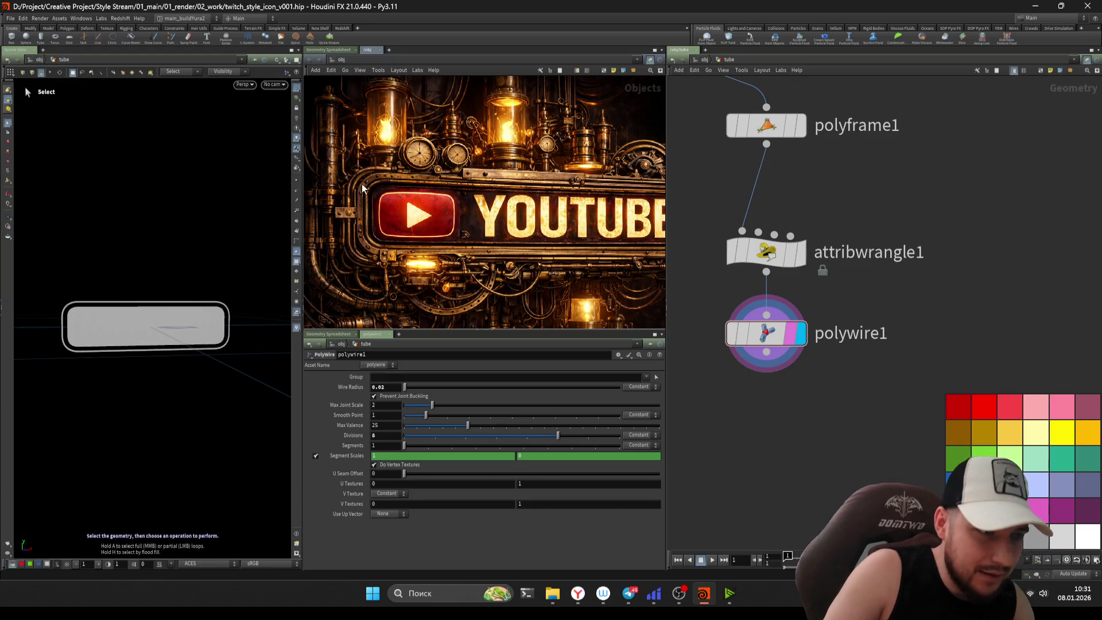
# - Pan and zoom the steampunk YOUTUBE sign reference image to compare it with the tube
pyautogui.moveTo(396, 184); pyautogui.dragTo(361, 166, button='middle')
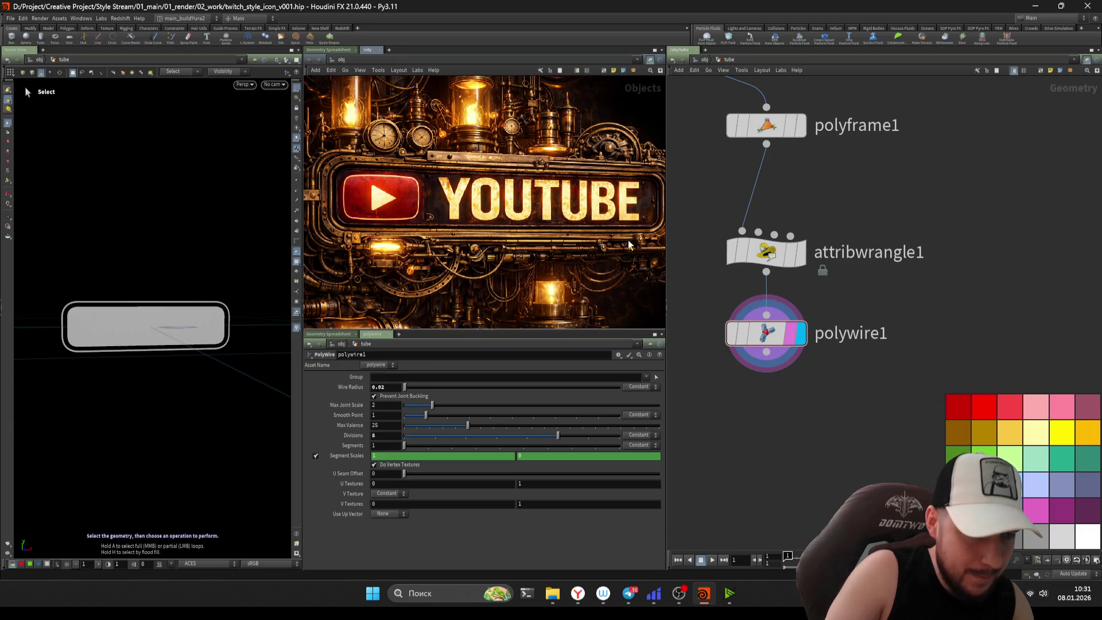
pyautogui.moveTo(626, 245); pyautogui.dragTo(591, 245, button='middle')
pyautogui.scroll(-2, 563, 251)
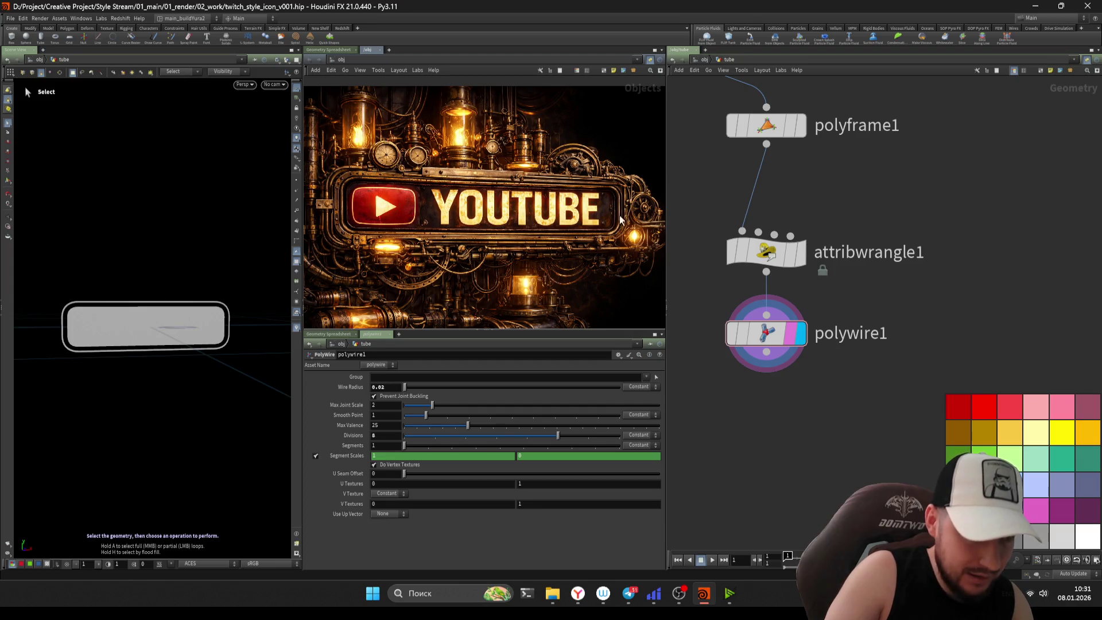
pyautogui.scroll(3, 393, 189)
pyautogui.moveTo(394, 190); pyautogui.dragTo(560, 207, button='middle')
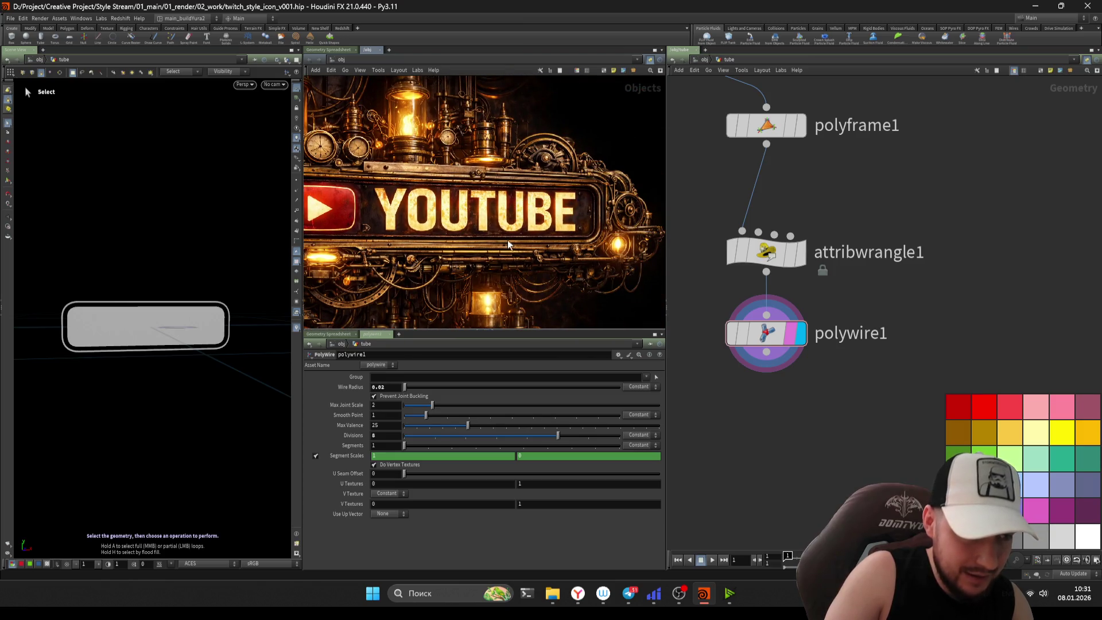
pyautogui.moveTo(421, 244); pyautogui.dragTo(498, 244, button='middle')
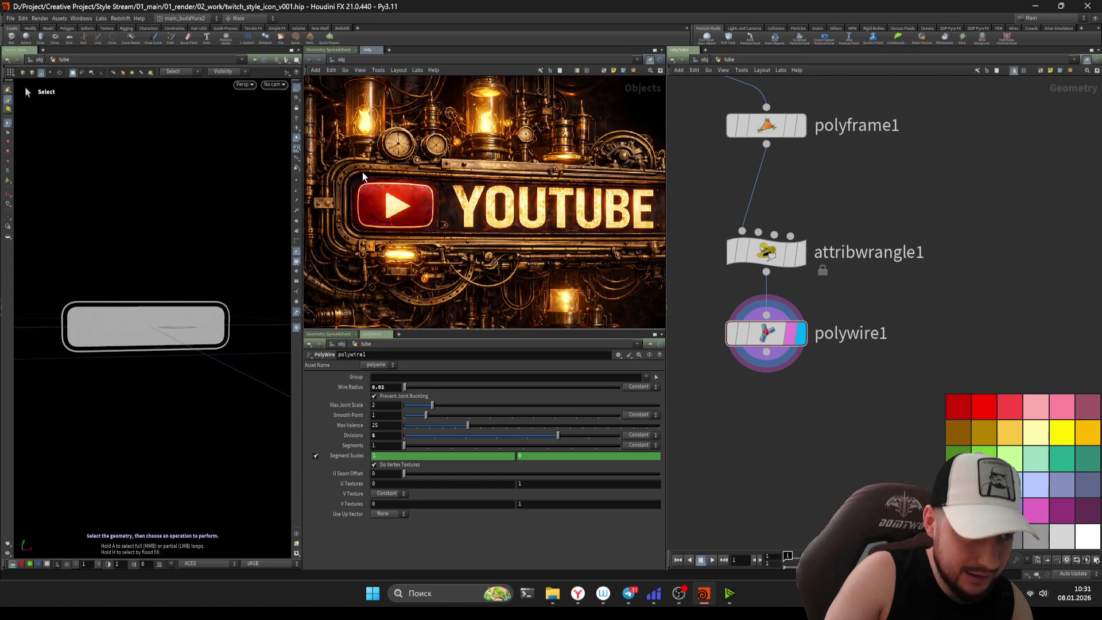
pyautogui.moveTo(589, 189); pyautogui.dragTo(498, 193, button='middle')
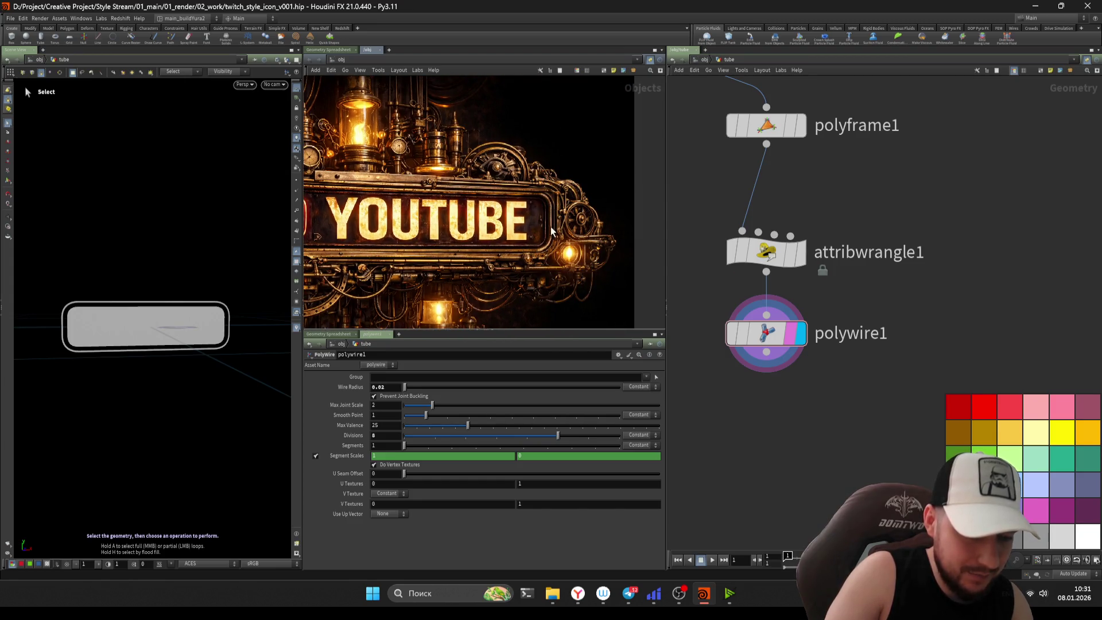
pyautogui.scroll(3, 861, 300)
pyautogui.click(738, 230)
pyautogui.press('Escape')
pyautogui.moveTo(172, 322)
pyautogui.mouseDown()
pyautogui.moveTo(241, 320)
pyautogui.moveTo(230, 322)
pyautogui.mouseUp()
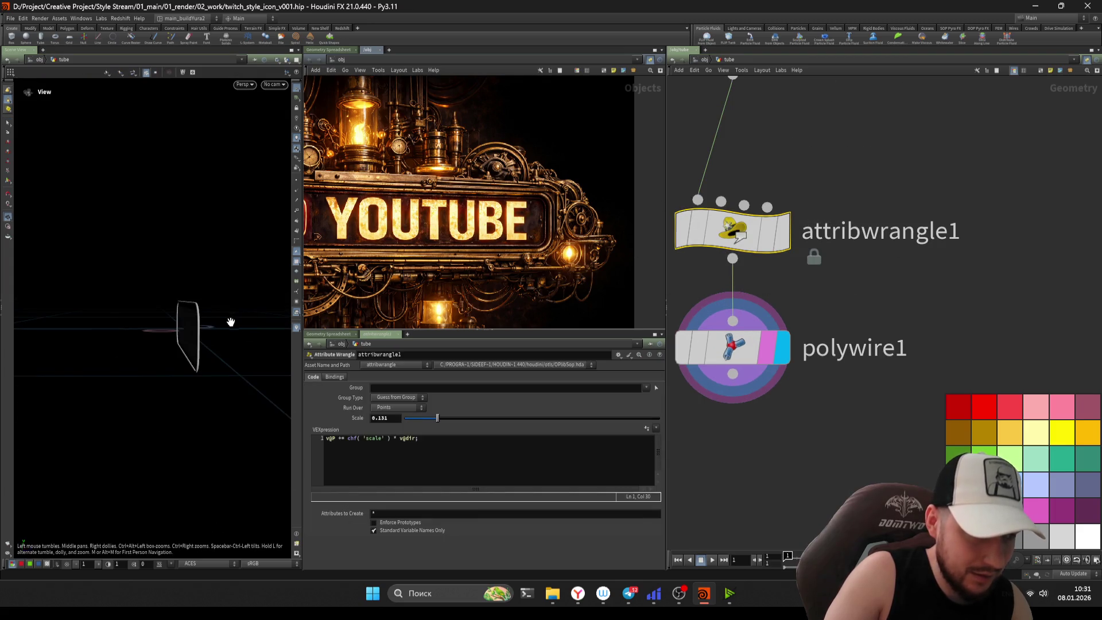
# - Add a Transform below polywire1 and stretch the tube along Z by about 8
pyautogui.press('s')
pyautogui.moveTo(755, 436); pyautogui.dragTo(745, 401, button='middle')
pyautogui.press('Tab')
pyautogui.write('tra')
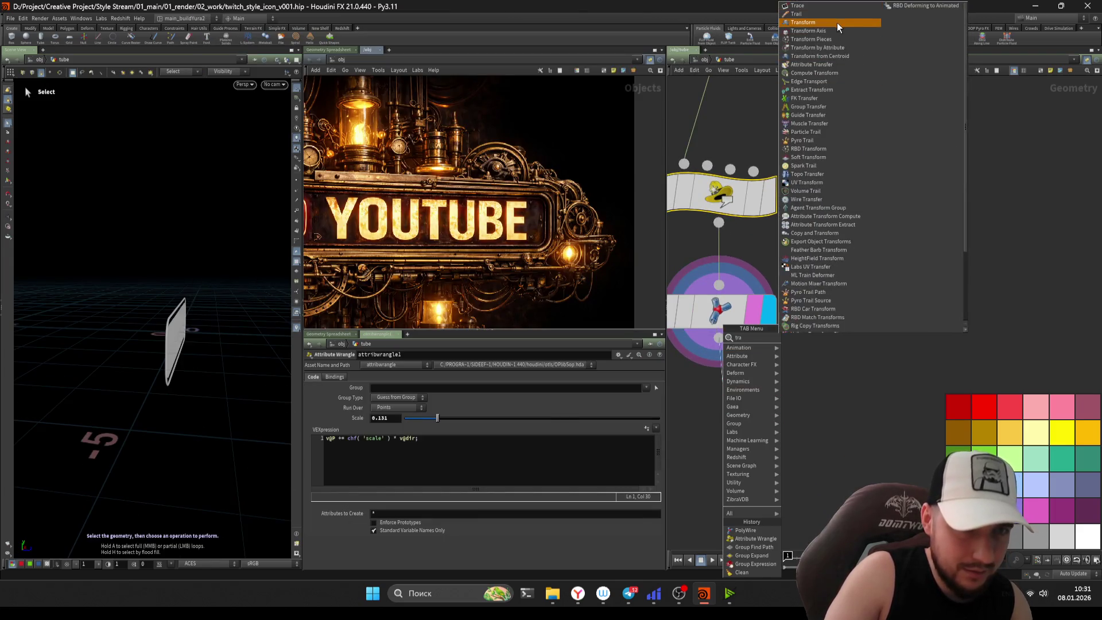
pyautogui.click(839, 25)
pyautogui.moveTo(399, 428); pyautogui.dragTo(416, 428, button='middle')
pyautogui.moveTo(593, 428); pyautogui.dragTo(830, 445, button='middle')
pyautogui.press('Escape')
pyautogui.moveTo(161, 321); pyautogui.dragTo(156, 285)
pyautogui.press('s')
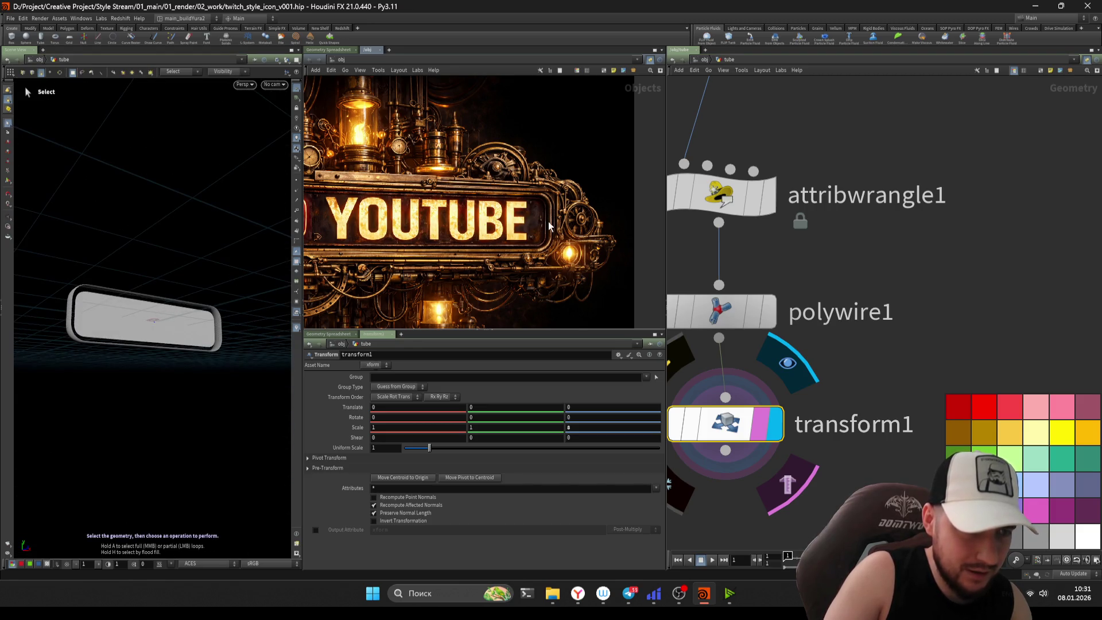
# - Inspect the stretched tube against the reference, then make polywire1 the displayed node
pyautogui.press('Escape')
pyautogui.moveTo(155, 322)
pyautogui.mouseDown()
pyautogui.moveTo(269, 320)
pyautogui.moveTo(167, 315)
pyautogui.moveTo(275, 258)
pyautogui.moveTo(256, 260)
pyautogui.mouseUp()
pyautogui.press('s')
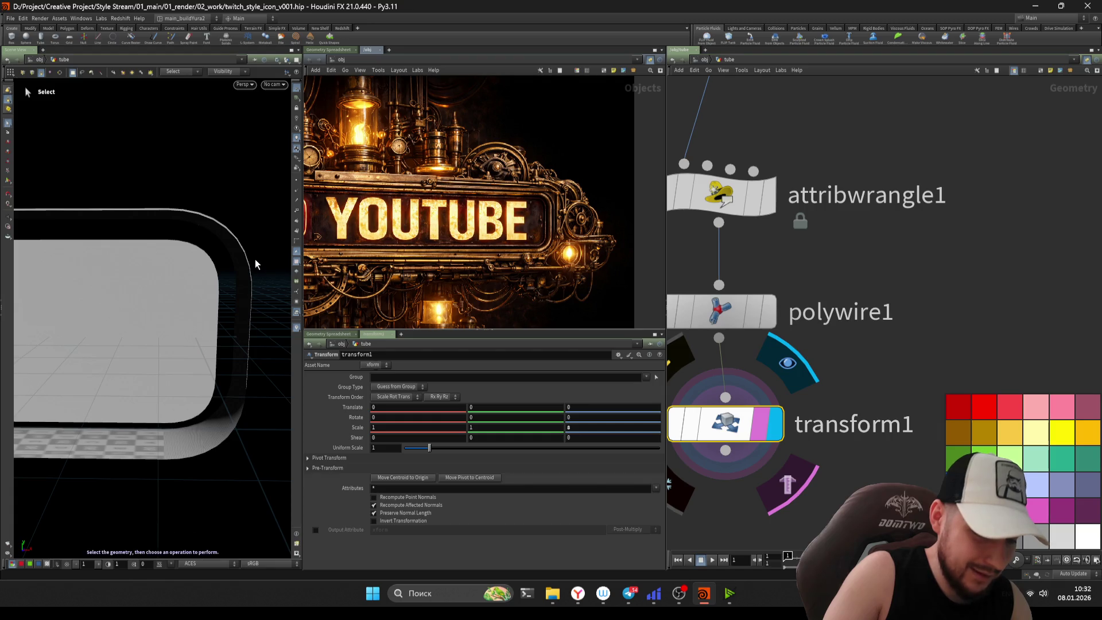
pyautogui.moveTo(397, 243); pyautogui.dragTo(466, 242, button='middle')
pyautogui.press('Escape')
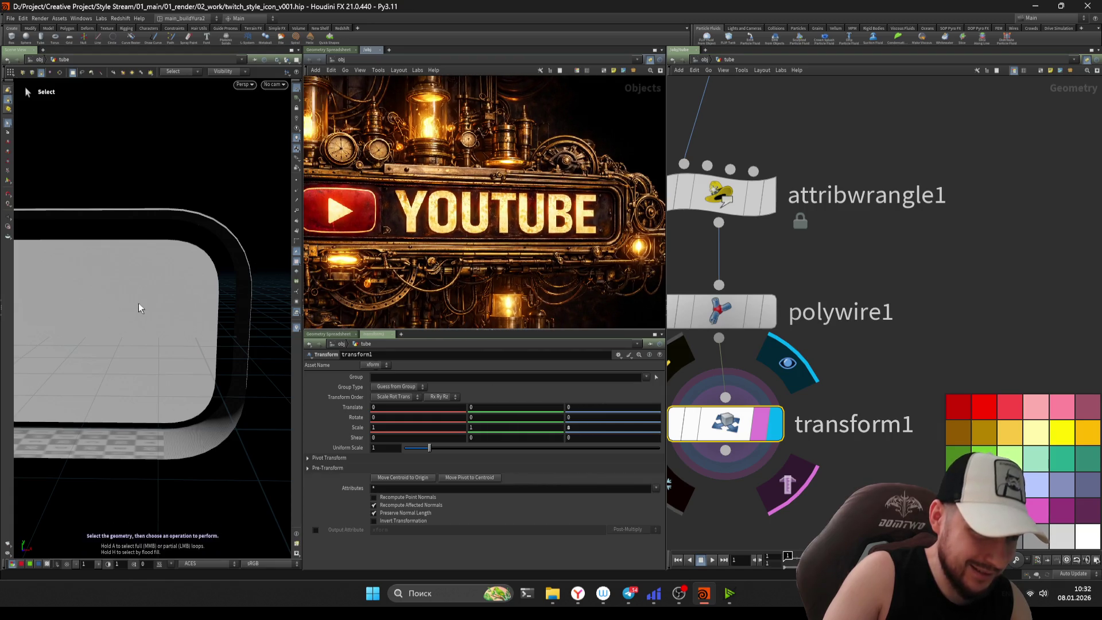
pyautogui.moveTo(167, 278)
pyautogui.mouseDown()
pyautogui.moveTo(187, 273)
pyautogui.moveTo(179, 325)
pyautogui.mouseUp()
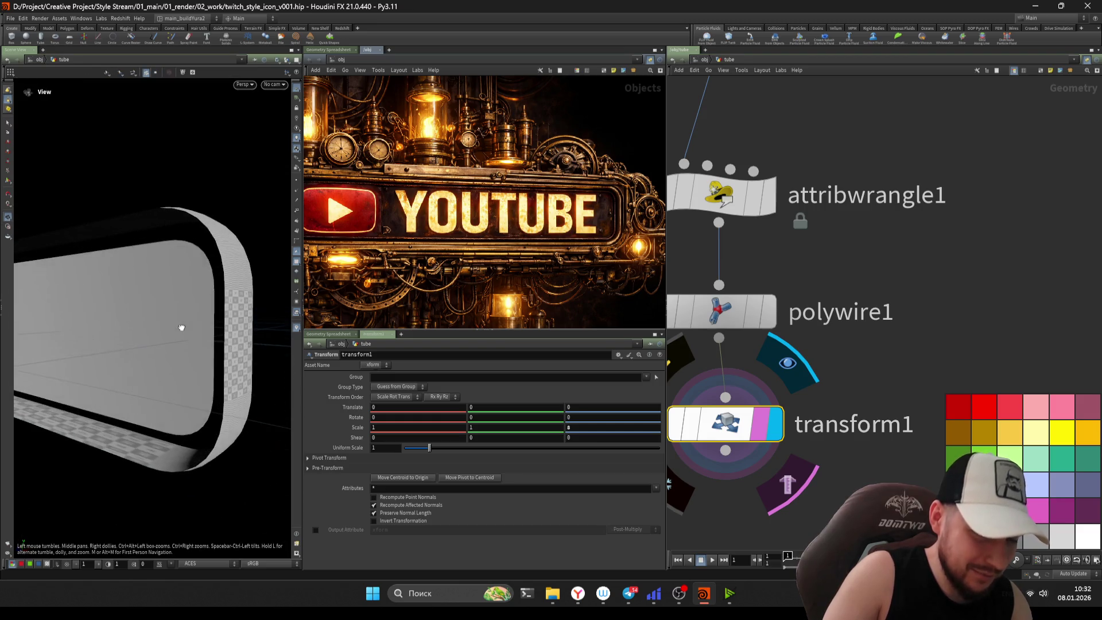
pyautogui.press('s')
pyautogui.press('l')
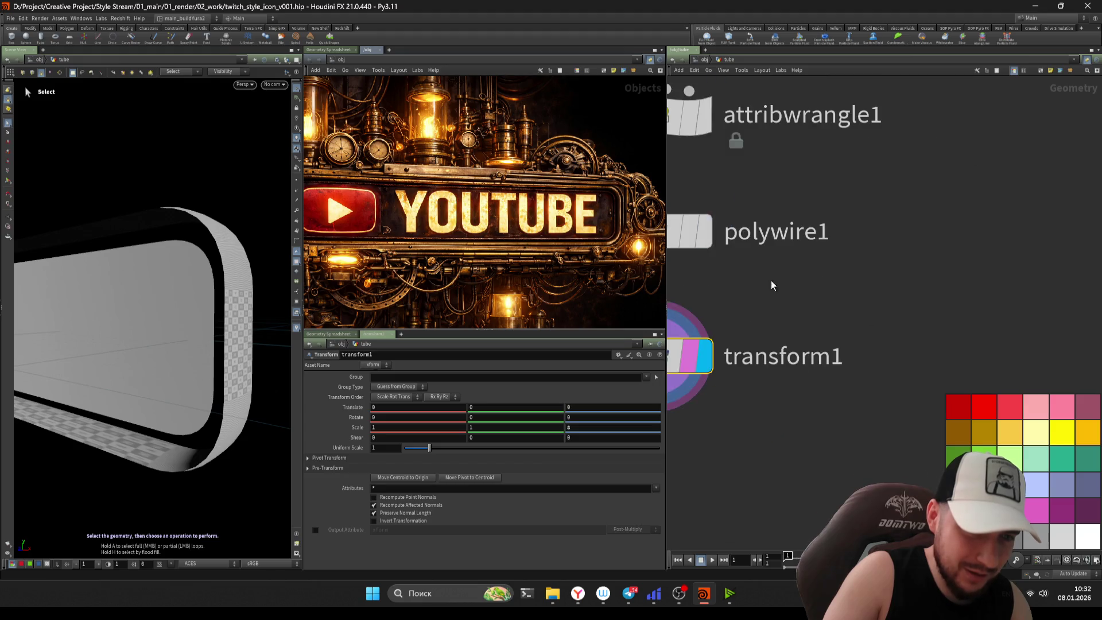
pyautogui.press('Up')
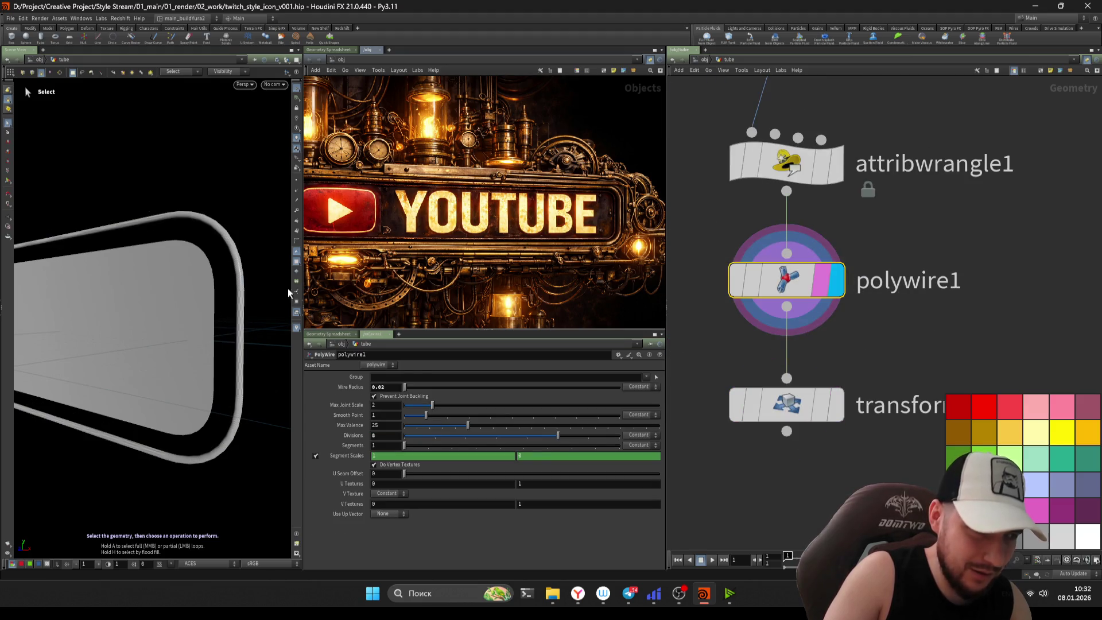
pyautogui.press('Up')
pyautogui.press('Up')
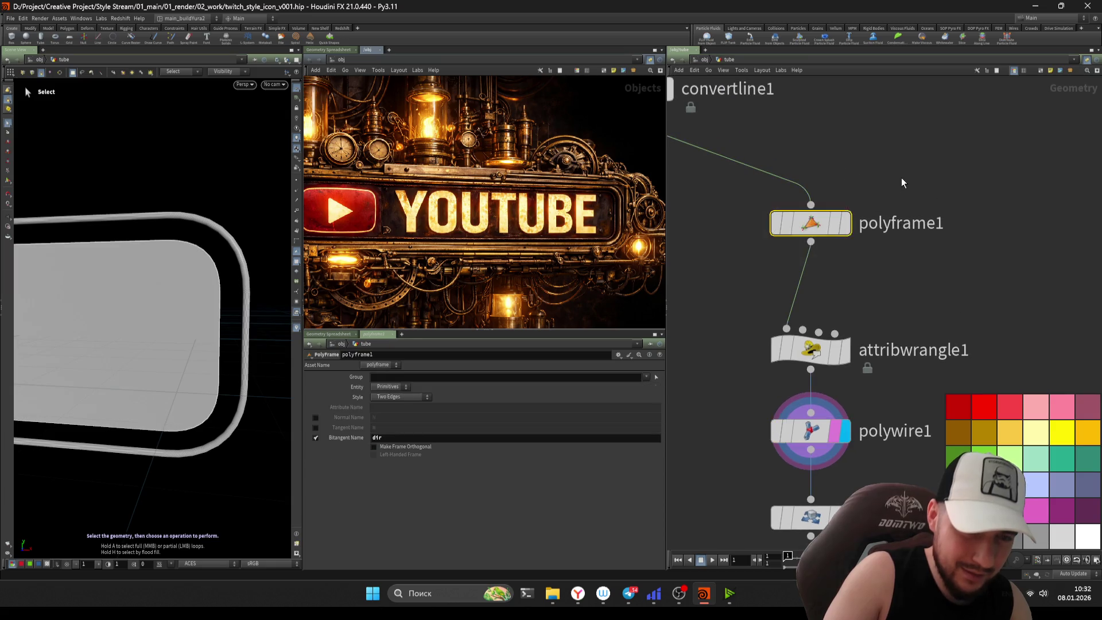
pyautogui.press('Down')
pyautogui.press('Down')
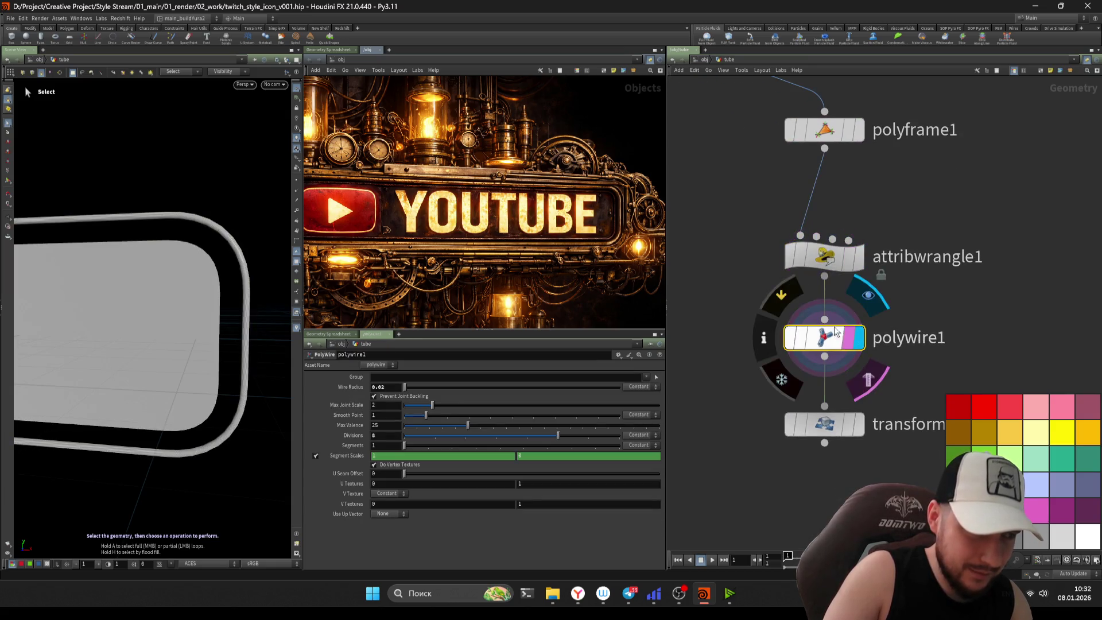
pyautogui.rightClick(756, 315)
# - Insert a Resample above polywire1 with Length 0.03, treating polygons as Subdivision Curves
pyautogui.press('Escape')
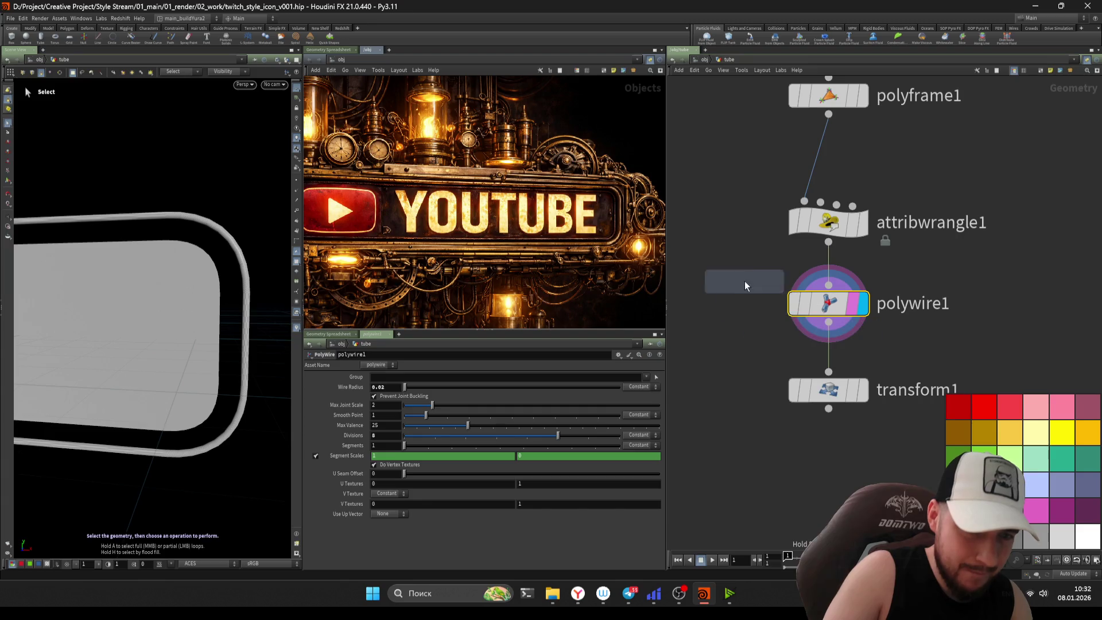
pyautogui.click(746, 287)
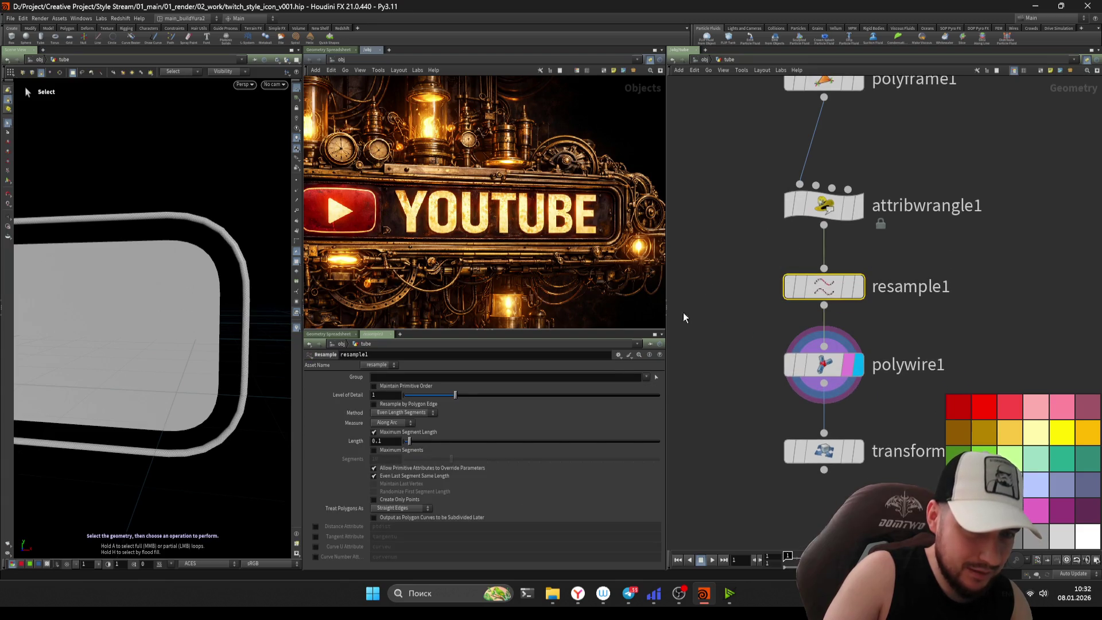
pyautogui.moveTo(409, 441); pyautogui.dragTo(405, 441)
pyautogui.click(415, 508)
pyautogui.click(406, 528)
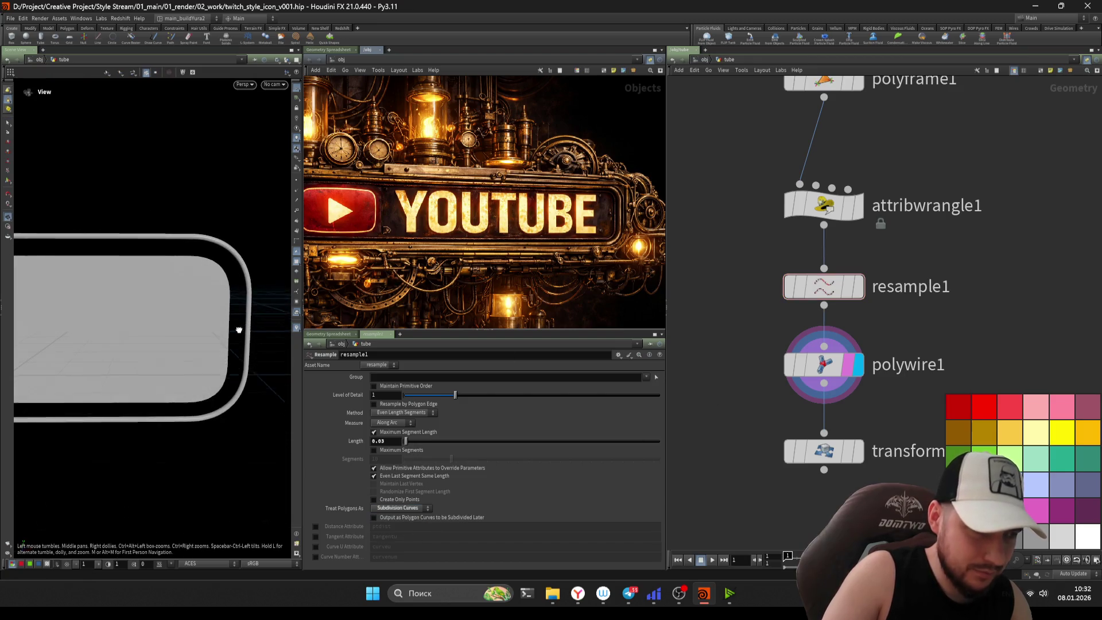
# - Pan the reference picture leftward and move up to attribwrangle1
pyautogui.scroll(2, 674, 189)
pyautogui.moveTo(612, 201); pyautogui.dragTo(593, 199, button='middle')
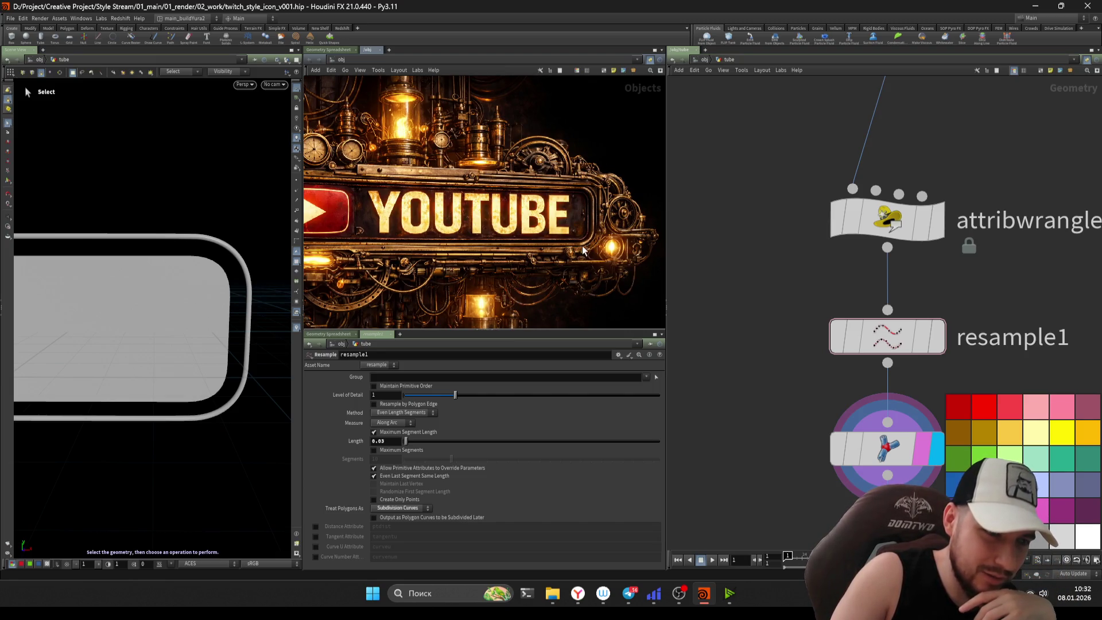
pyautogui.press('h')
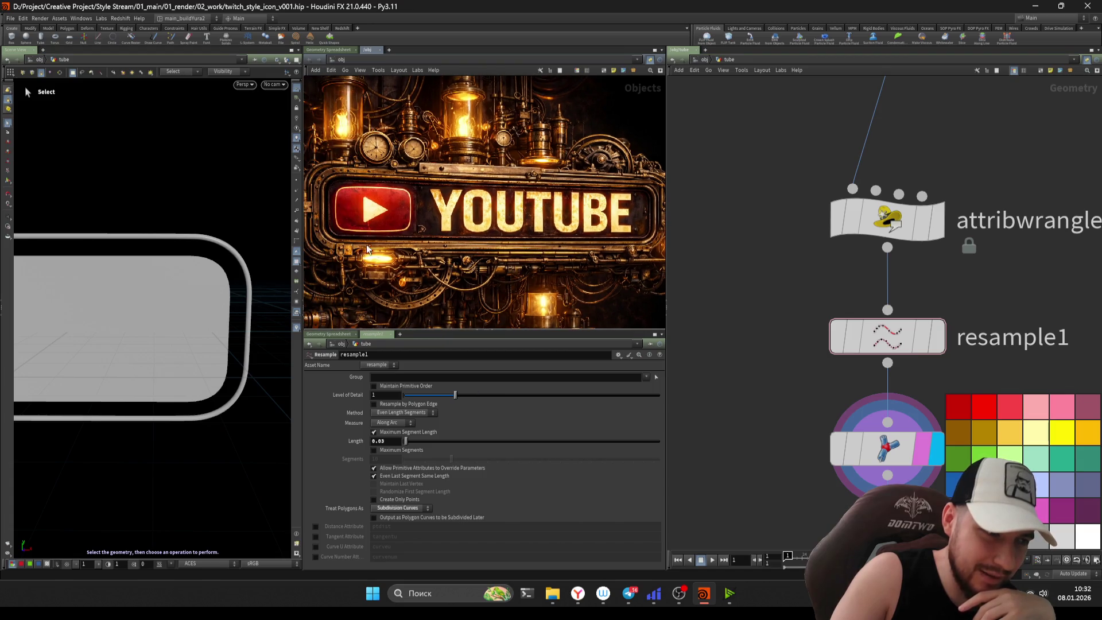
pyautogui.moveTo(653, 192); pyautogui.dragTo(623, 200, button='middle')
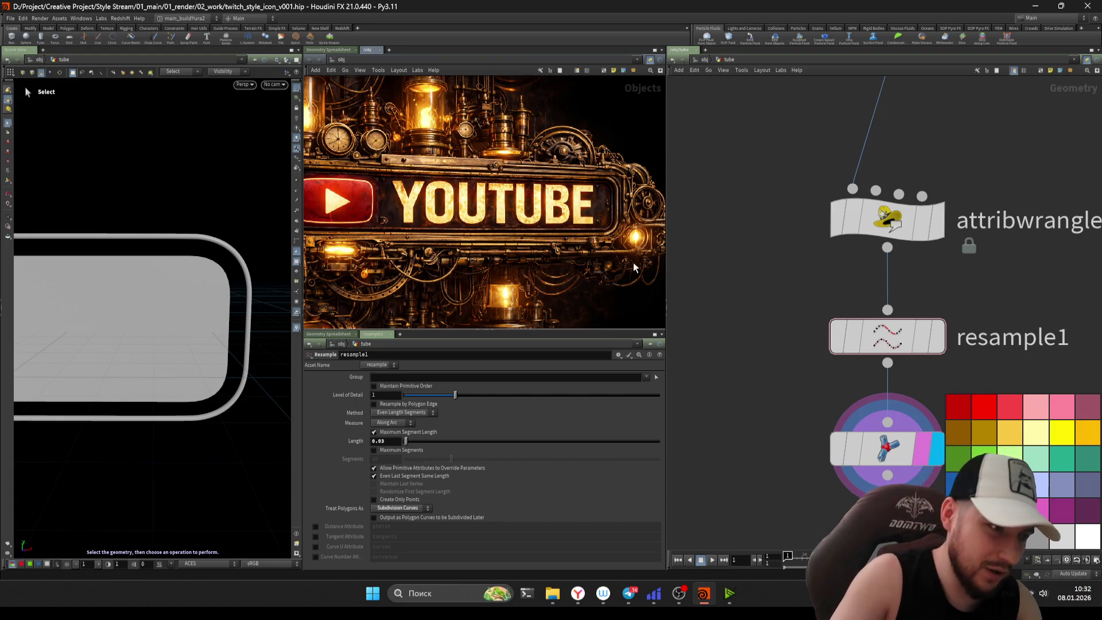
pyautogui.press('Up')
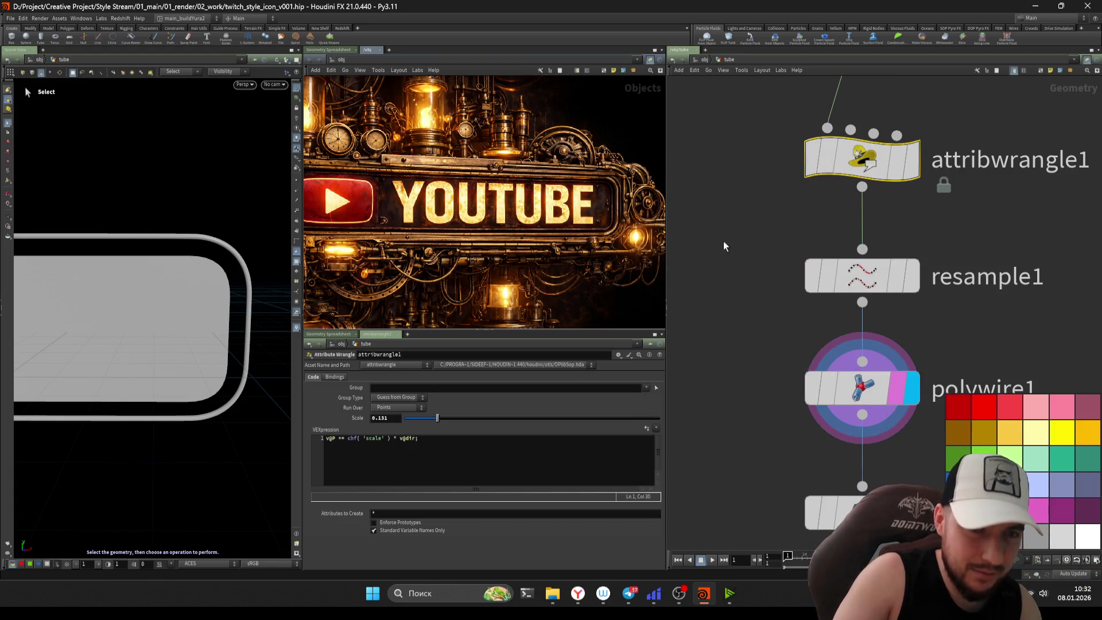
# - Lower attribwrangle1's Scale to about 0.043, then move down to transform1's output
pyautogui.moveTo(437, 418); pyautogui.dragTo(415, 421)
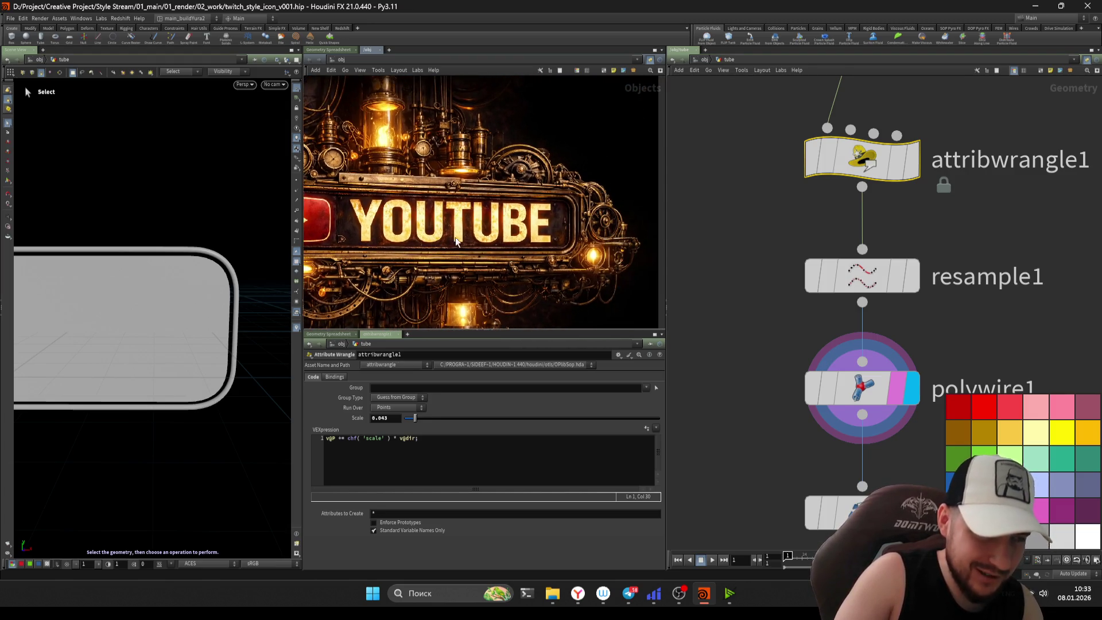
pyautogui.moveTo(760, 422); pyautogui.dragTo(762, 281, button='middle')
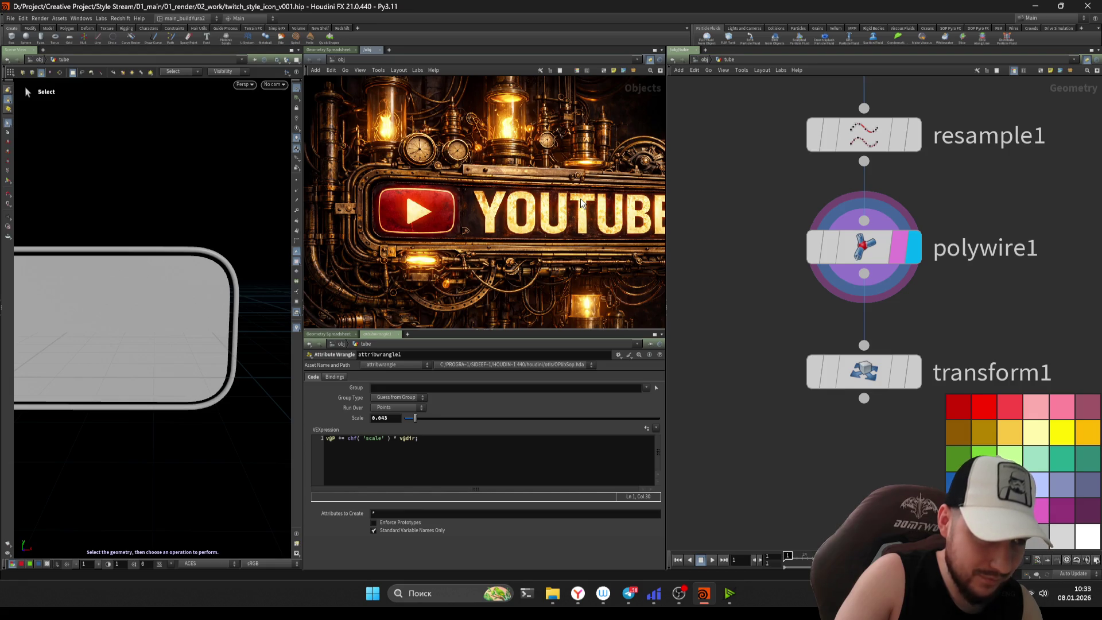
pyautogui.moveTo(737, 302); pyautogui.dragTo(704, 283, button='middle')
# - Display transform1, reset its Scale Z to 1, then stretch the tube along Z again
pyautogui.press('Down')
pyautogui.press('r')
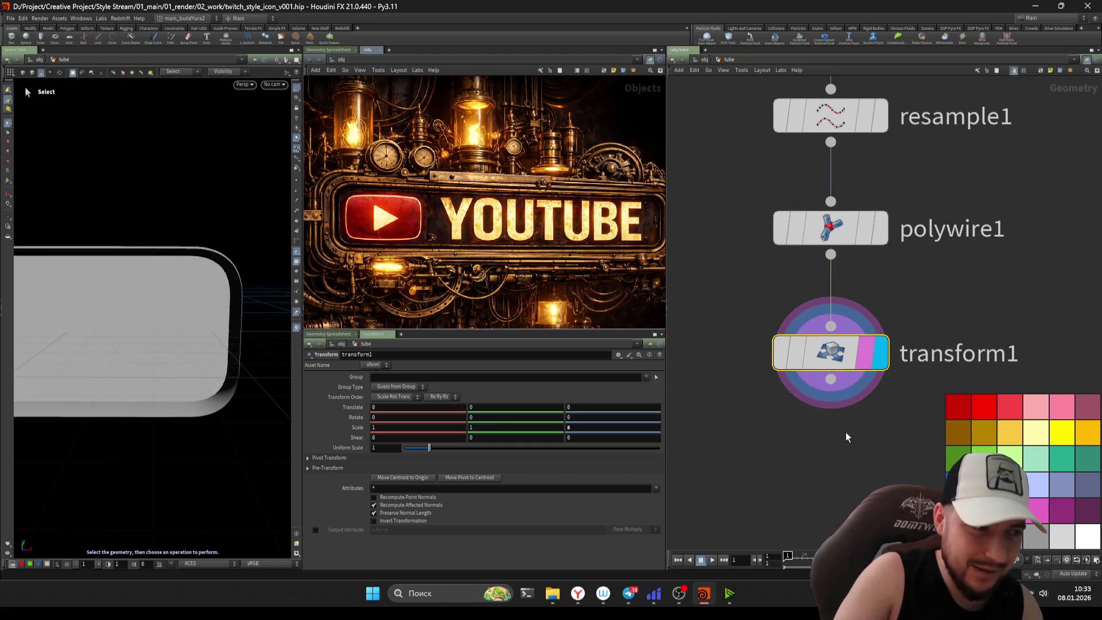
pyautogui.press('Escape')
pyautogui.moveTo(218, 276)
pyautogui.mouseDown()
pyautogui.moveTo(255, 269)
pyautogui.moveTo(252, 253)
pyautogui.mouseUp()
pyautogui.press('s')
pyautogui.hotkey('ctrl', 'z')
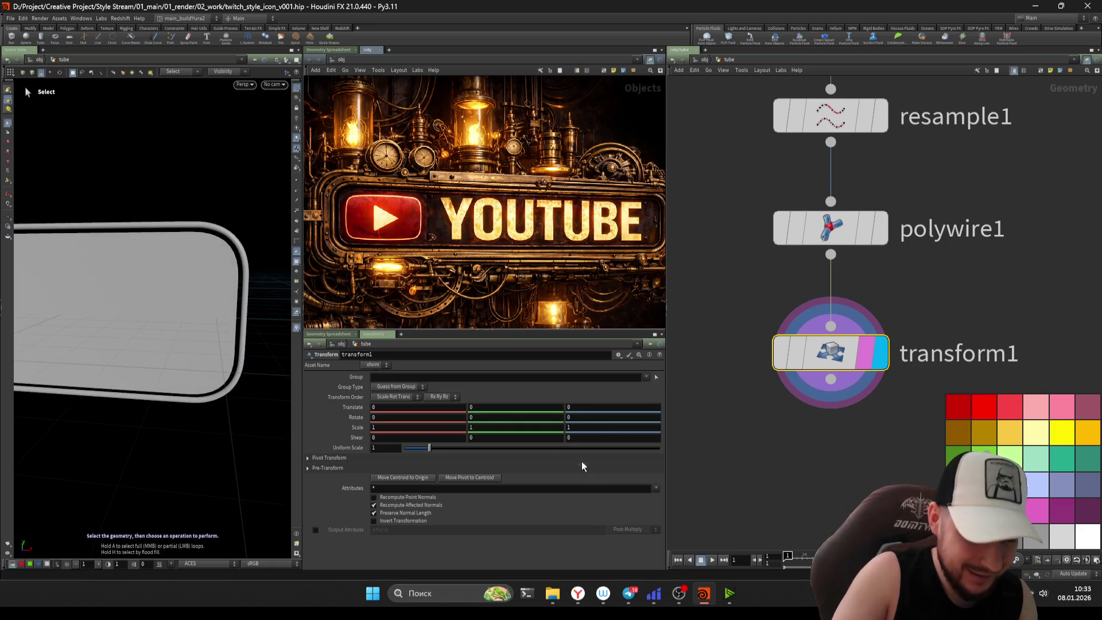
pyautogui.moveTo(571, 428); pyautogui.dragTo(632, 435, button='middle')
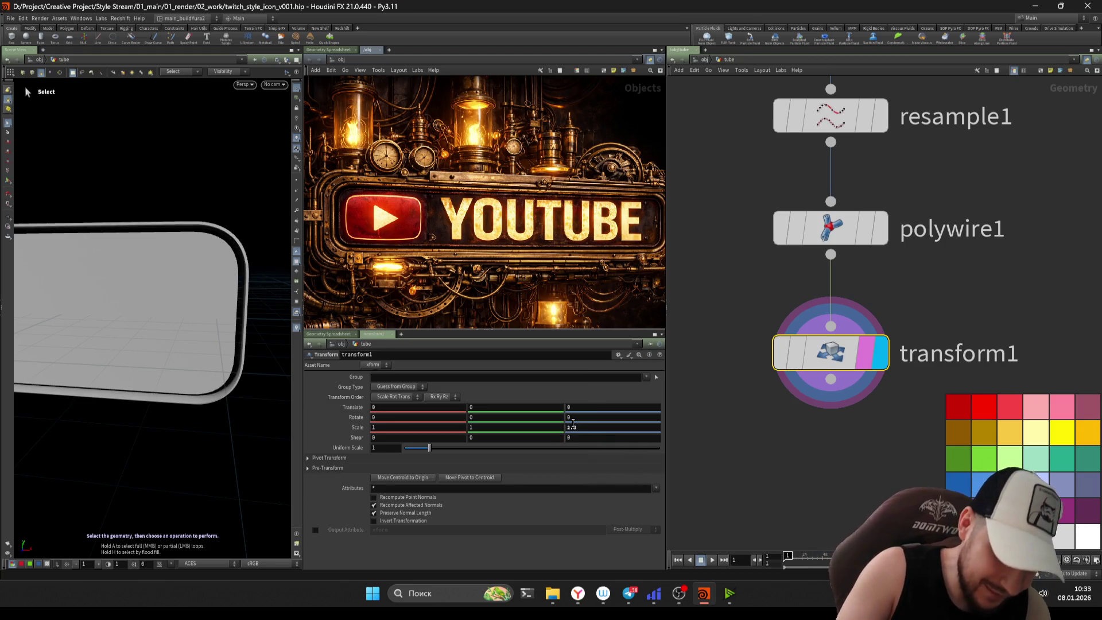
# - Switch to a different reference picture and orbit in close on the stretched tube
pyautogui.scroll(1, 373, 221)
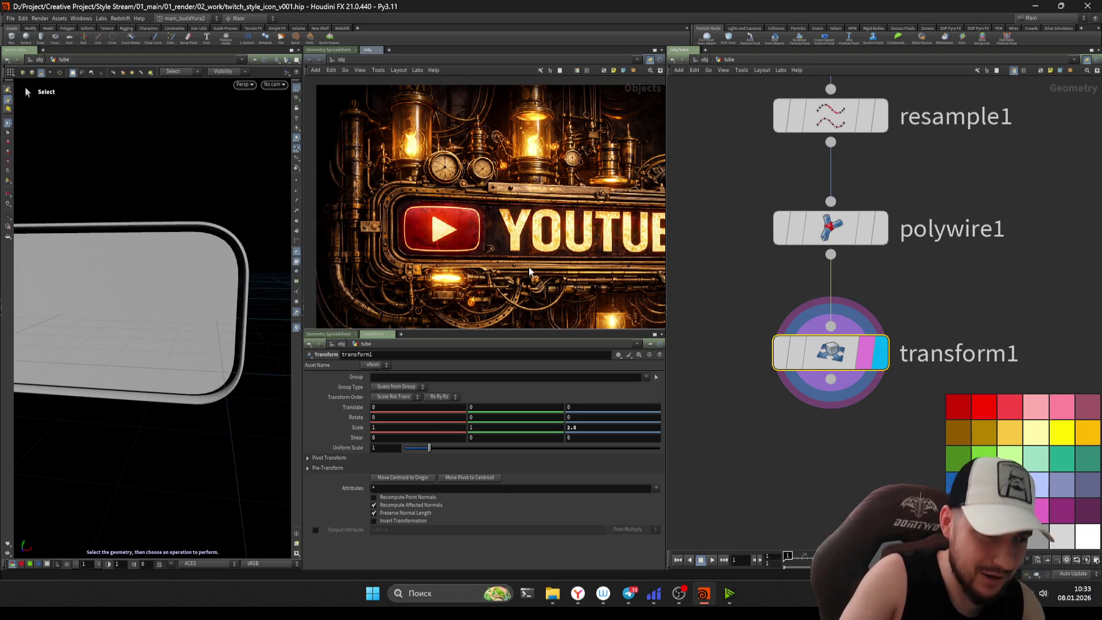
pyautogui.press('Right')
pyautogui.press('Escape')
pyautogui.moveTo(230, 287)
pyautogui.mouseDown()
pyautogui.moveTo(150, 307)
pyautogui.moveTo(246, 323)
pyautogui.mouseUp()
pyautogui.moveTo(259, 314)
pyautogui.mouseDown()
pyautogui.moveTo(197, 310)
pyautogui.moveTo(231, 308)
pyautogui.moveTo(212, 320)
pyautogui.moveTo(348, 274)
pyautogui.moveTo(207, 325)
pyautogui.moveTo(238, 290)
pyautogui.moveTo(227, 300)
pyautogui.moveTo(232, 276)
pyautogui.moveTo(207, 298)
pyautogui.moveTo(202, 267)
pyautogui.moveTo(172, 279)
pyautogui.moveTo(229, 259)
pyautogui.moveTo(212, 253)
pyautogui.mouseUp()
pyautogui.press('s')
pyautogui.press('Tab')
# - Add a Smooth node below transform1 and display its result
pyautogui.moveTo(818, 424)
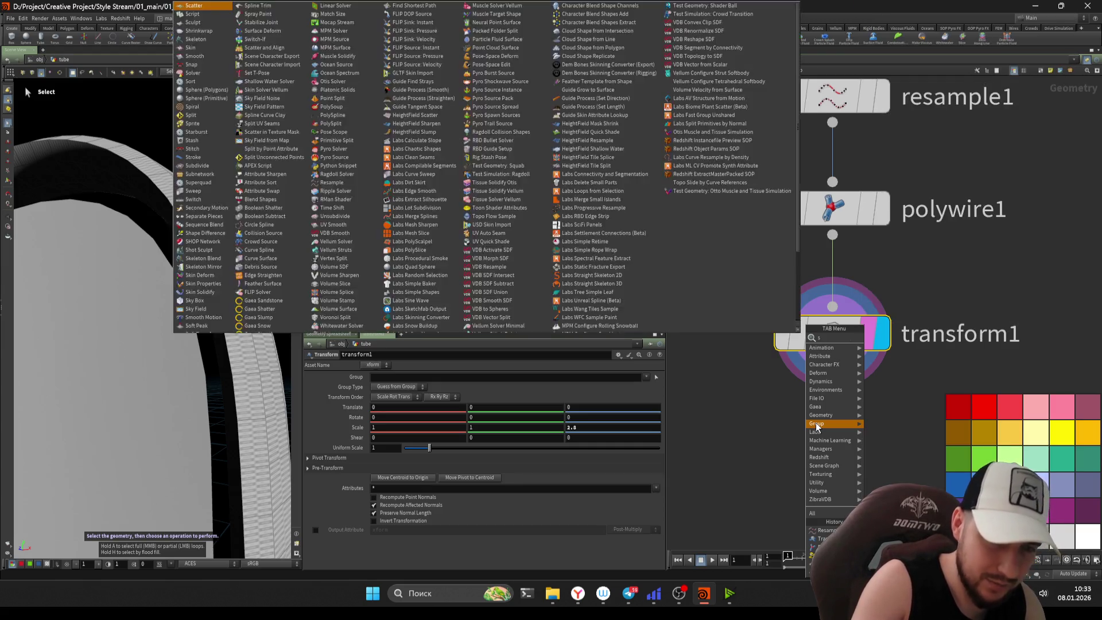
pyautogui.write('smo')
pyautogui.press('Return')
pyautogui.click(813, 441)
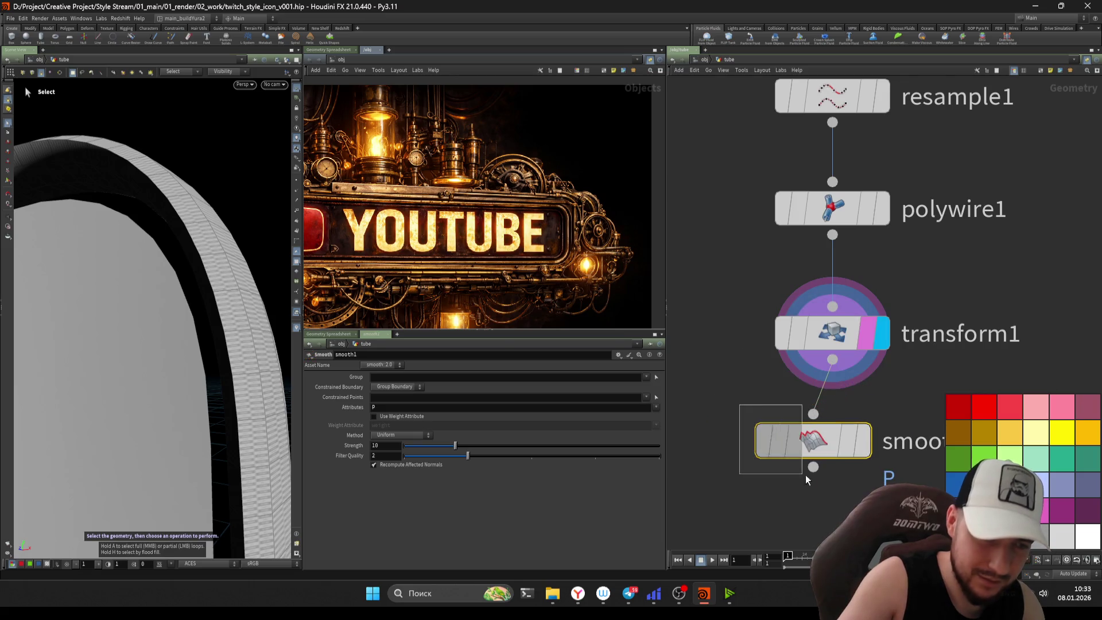
pyautogui.press('r')
pyautogui.keyDown('alt'); pyautogui.moveTo(204, 295); pyautogui.dragTo(229, 298); pyautogui.keyUp('alt')
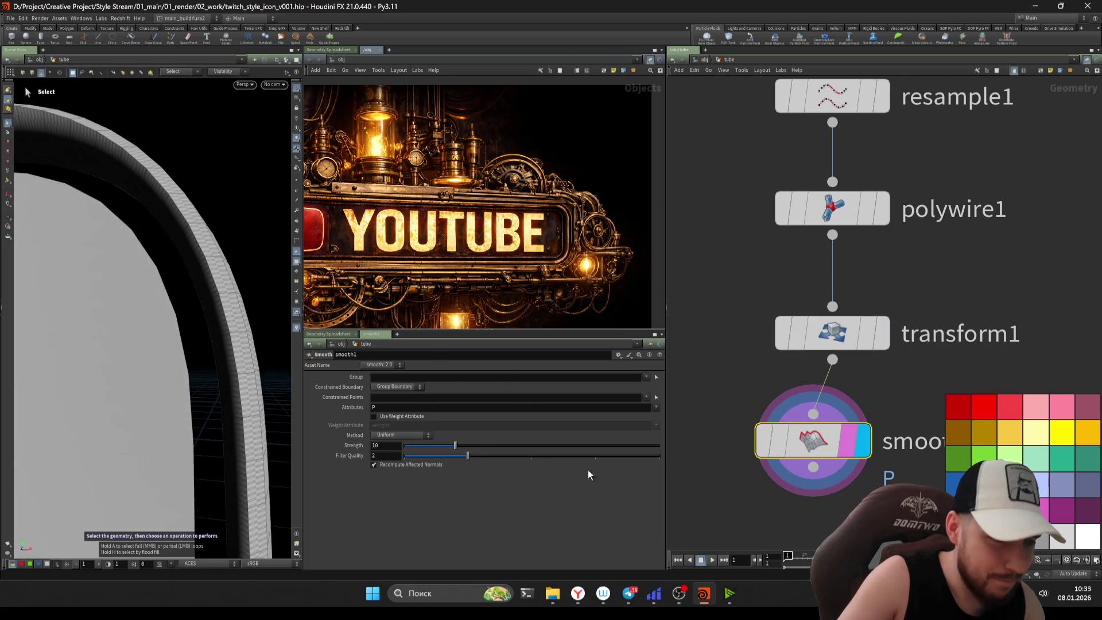
# - Insert a Subdivide node between transform1 and smooth1
pyautogui.press('Tab')
pyautogui.write('subd')
pyautogui.press('Return')
pyautogui.click(857, 428)
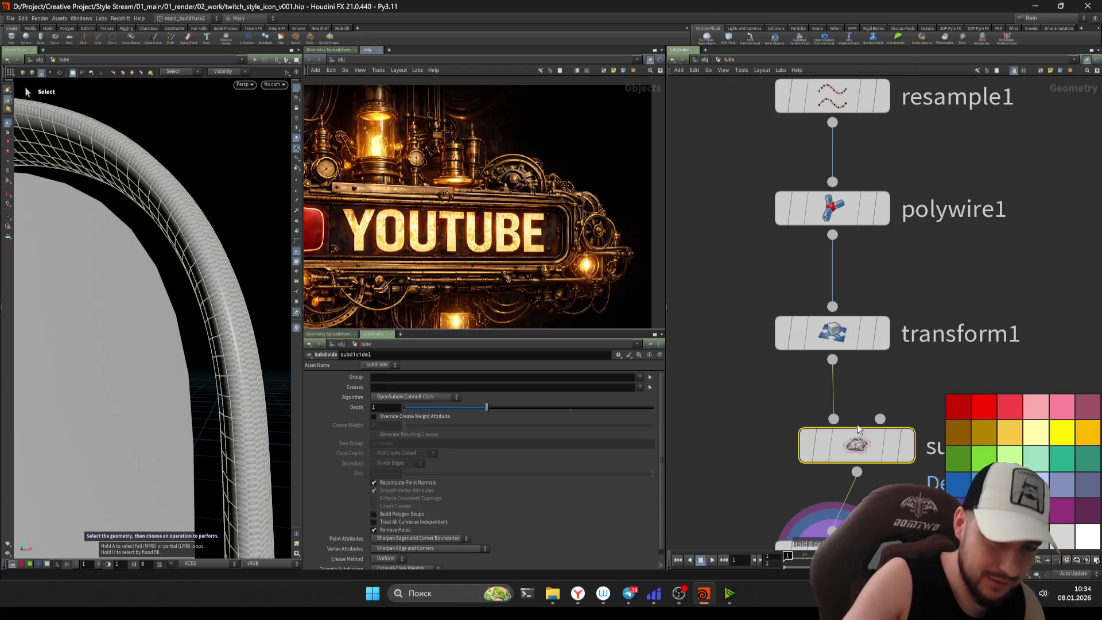
pyautogui.click(204, 259)
pyautogui.scroll(3, 228, 265)
pyautogui.scroll(-3, 228, 265)
# - Raise smooth1's strength to about 13 and set subdivide1's Depth to 2
pyautogui.moveTo(767, 479); pyautogui.dragTo(755, 369, button='middle')
pyautogui.click(821, 447)
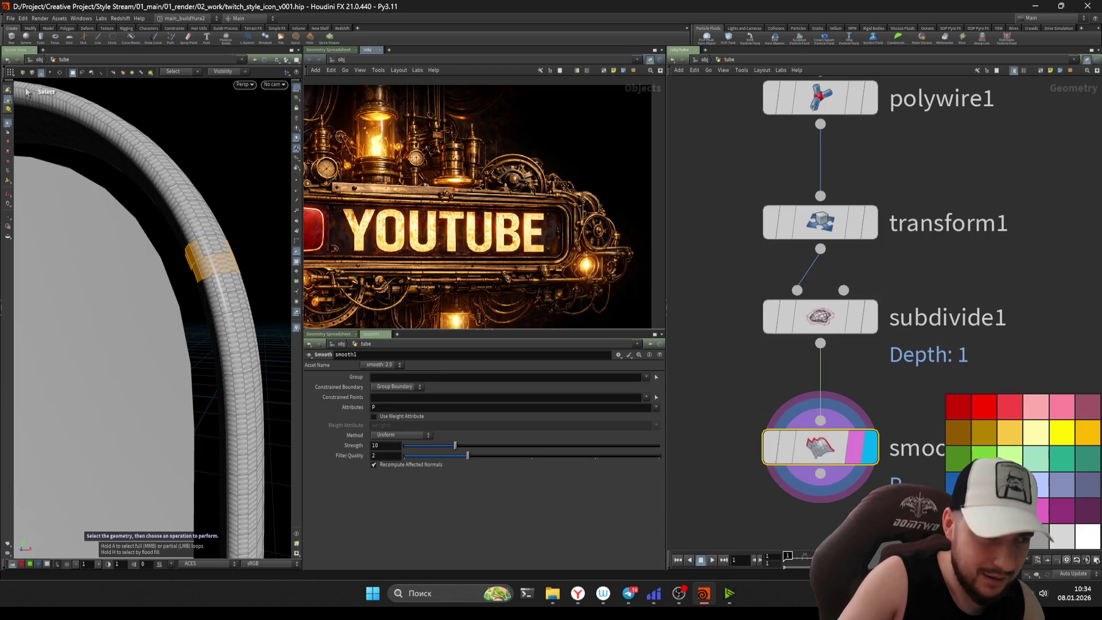
pyautogui.moveTo(716, 415); pyautogui.dragTo(821, 485)
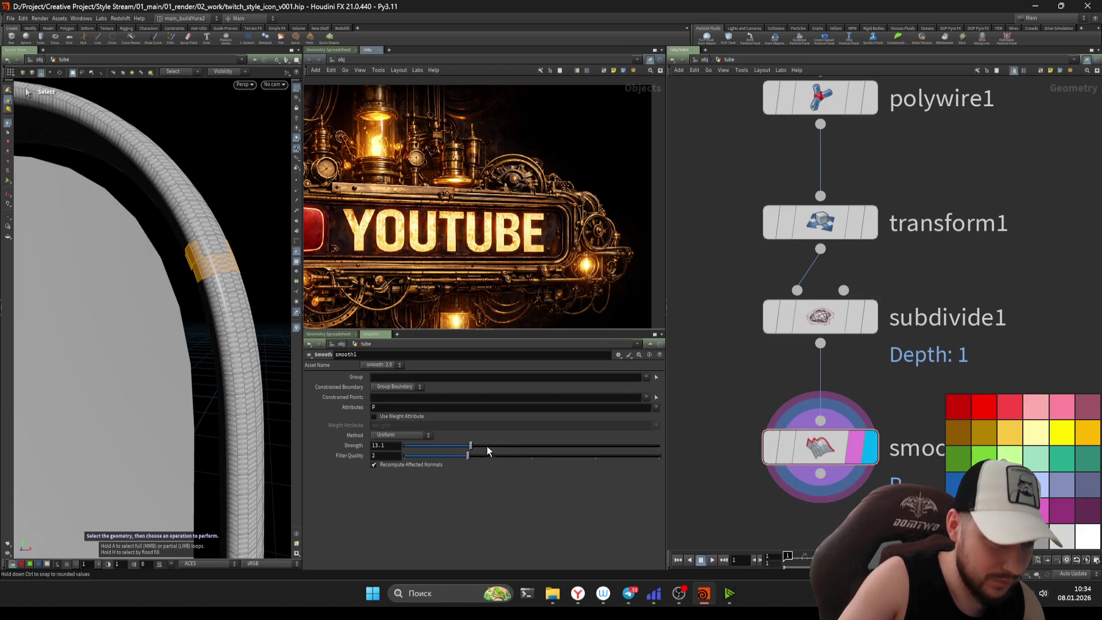
pyautogui.click(775, 316)
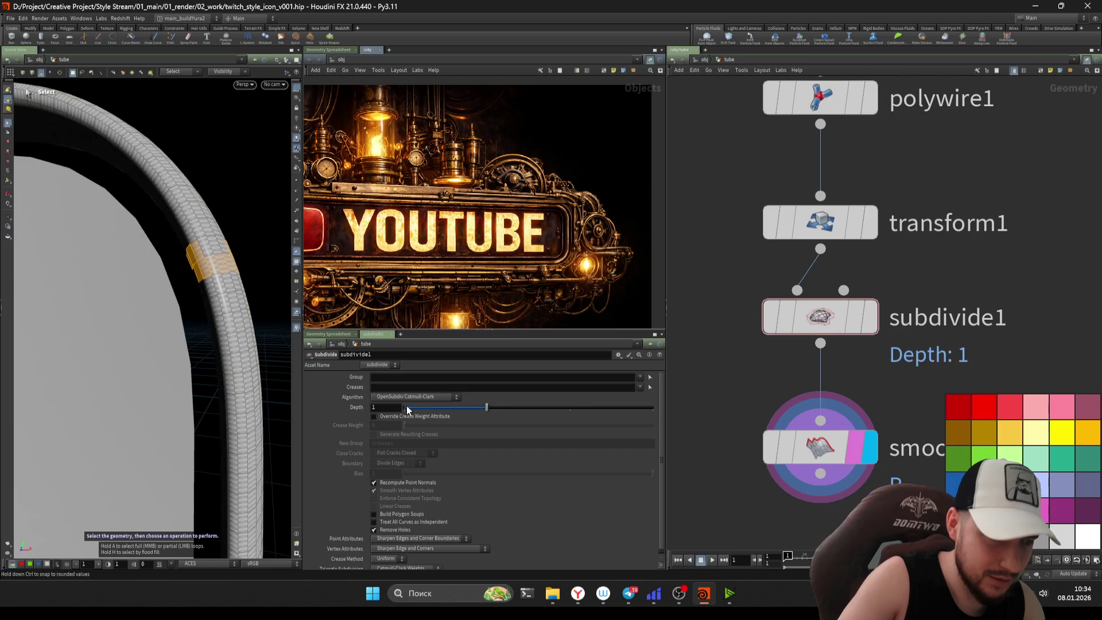
pyautogui.press('Return')
pyautogui.press('Escape')
pyautogui.moveTo(149, 310)
pyautogui.mouseDown()
pyautogui.moveTo(231, 382)
pyautogui.moveTo(207, 356)
pyautogui.mouseUp()
pyautogui.press('s')
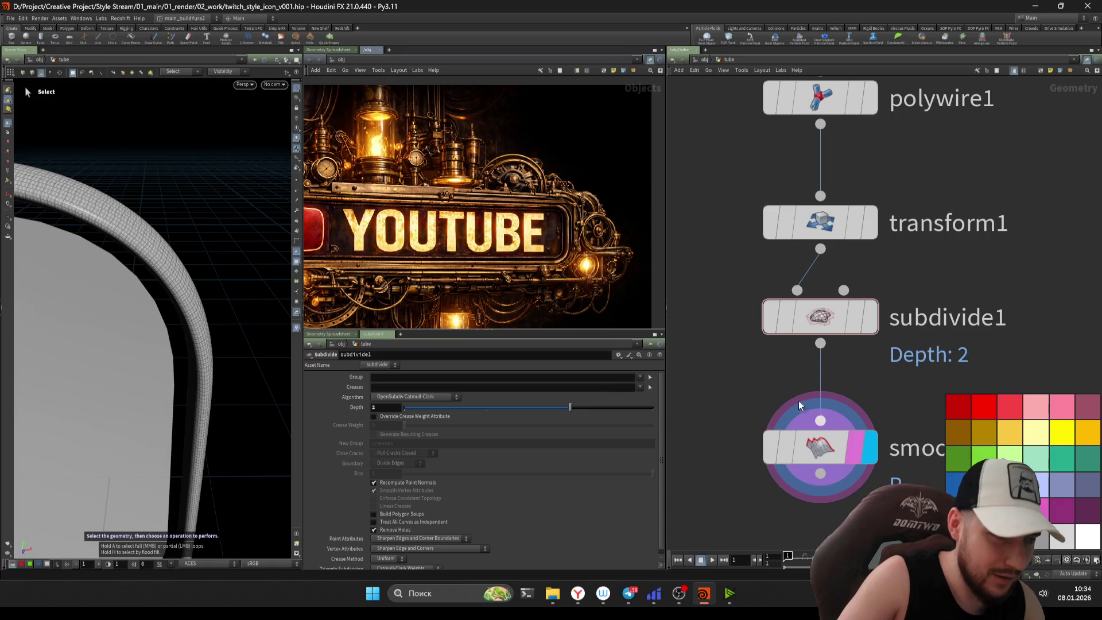
# - Display transform1's output and orbit around the tube
pyautogui.moveTo(709, 264); pyautogui.dragTo(707, 231, button='middle')
pyautogui.moveTo(841, 184); pyautogui.dragTo(842, 333, button='middle')
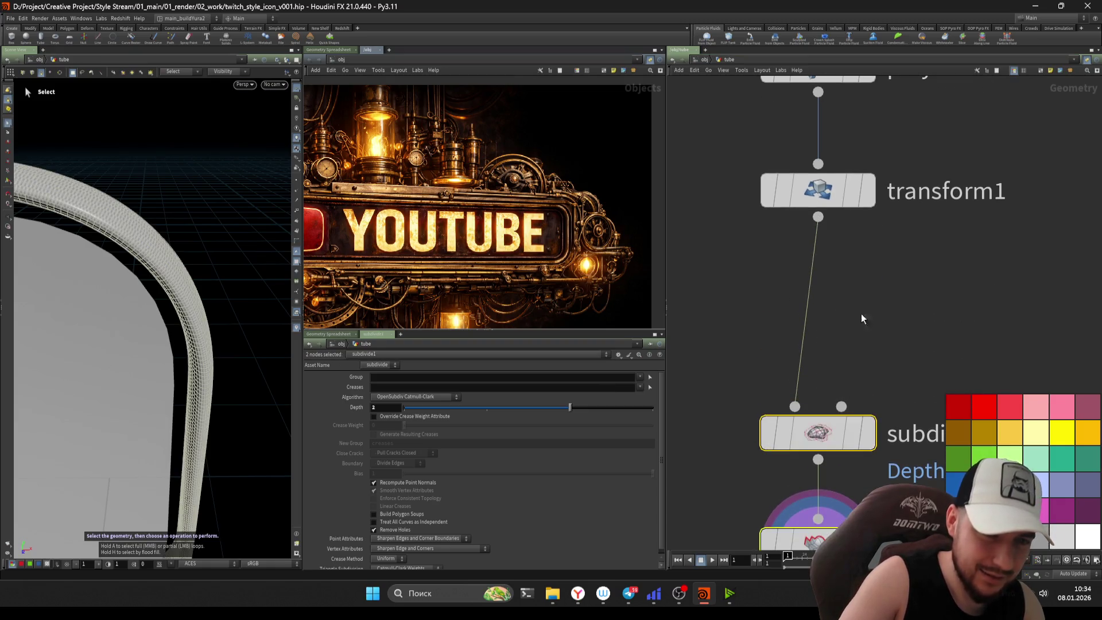
pyautogui.click(865, 189)
pyautogui.press('Escape')
pyautogui.moveTo(154, 287); pyautogui.dragTo(183, 259)
# - Insert a PolyBevel node below transform1 and expand its exclusion options
pyautogui.press('s')
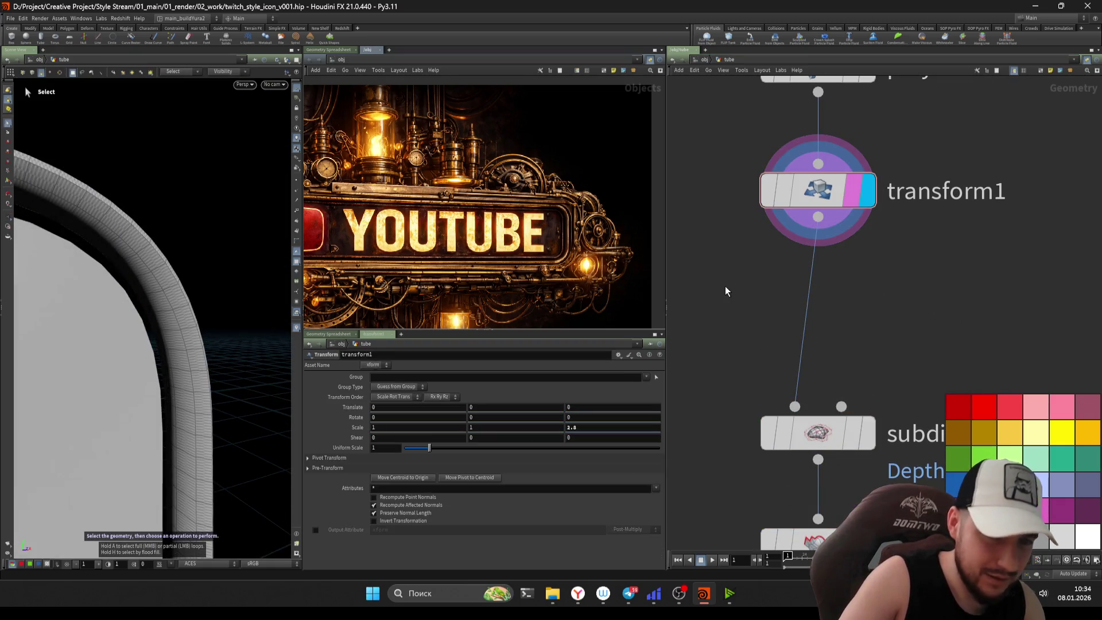
pyautogui.press('Tab')
pyautogui.write('polybevel')
pyautogui.press('Return')
pyautogui.click(801, 308)
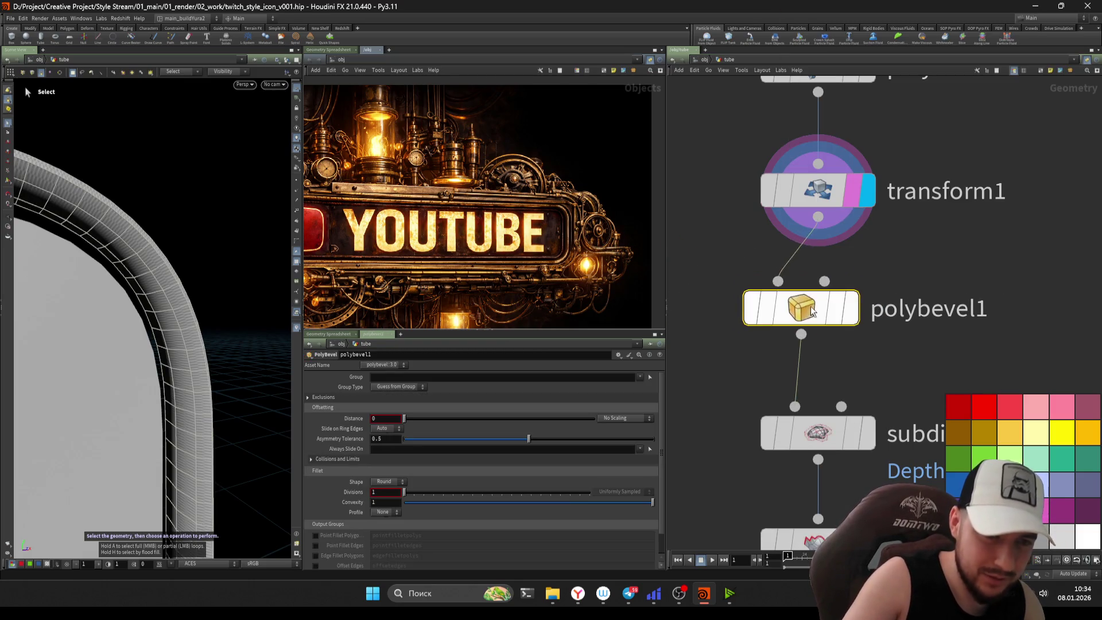
pyautogui.press('Escape')
pyautogui.moveTo(171, 265); pyautogui.dragTo(226, 249)
pyautogui.press('s')
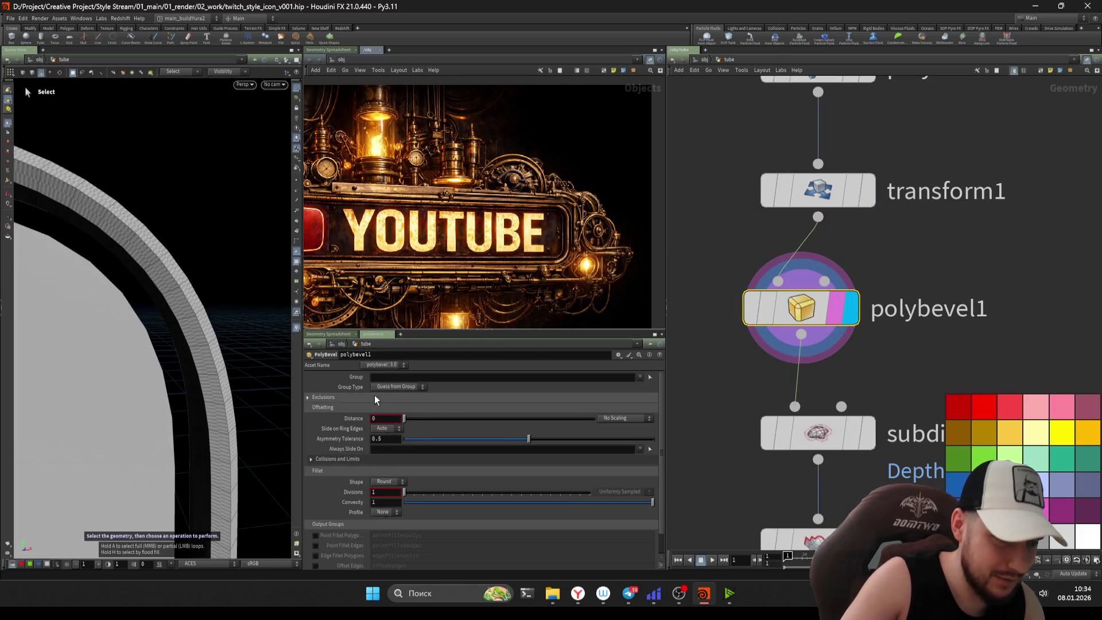
pyautogui.click(308, 398)
# - Set polybevel1's Distance to 0.115 with 5 divisions
pyautogui.moveTo(404, 440)
pyautogui.mouseDown()
pyautogui.moveTo(436, 442)
pyautogui.moveTo(404, 444)
pyautogui.moveTo(419, 417)
pyautogui.moveTo(441, 424)
pyautogui.moveTo(405, 419)
pyautogui.moveTo(425, 442)
pyautogui.moveTo(406, 442)
pyautogui.moveTo(473, 425)
pyautogui.moveTo(414, 420)
pyautogui.moveTo(429, 422)
pyautogui.mouseUp()
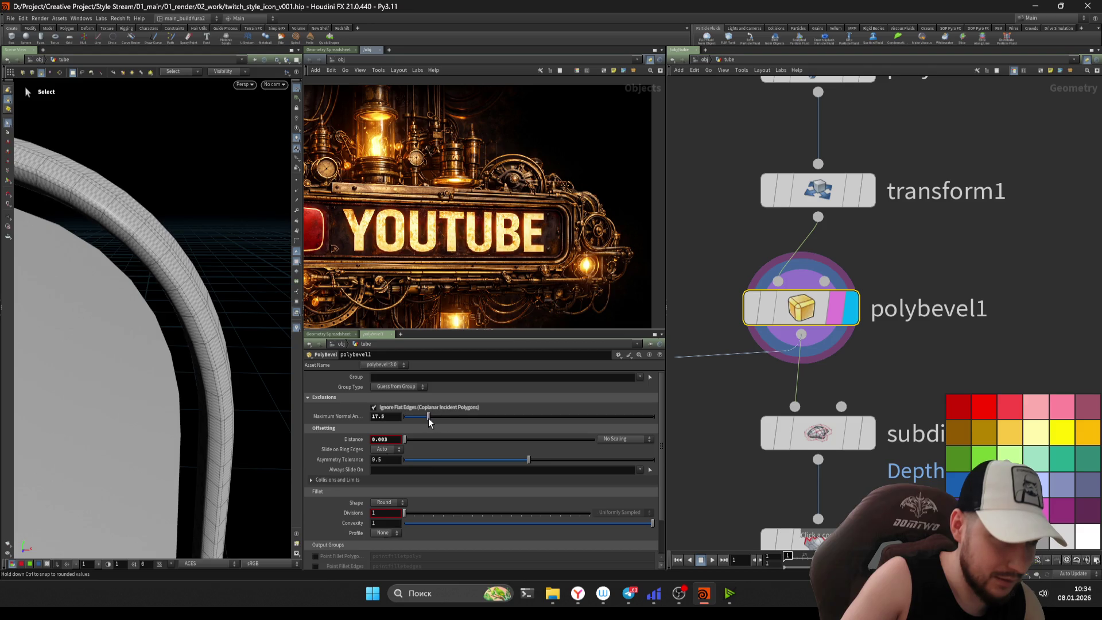
pyautogui.press('Escape')
pyautogui.moveTo(207, 298)
pyautogui.mouseDown()
pyautogui.moveTo(143, 302)
pyautogui.moveTo(221, 298)
pyautogui.moveTo(269, 483)
pyautogui.mouseUp()
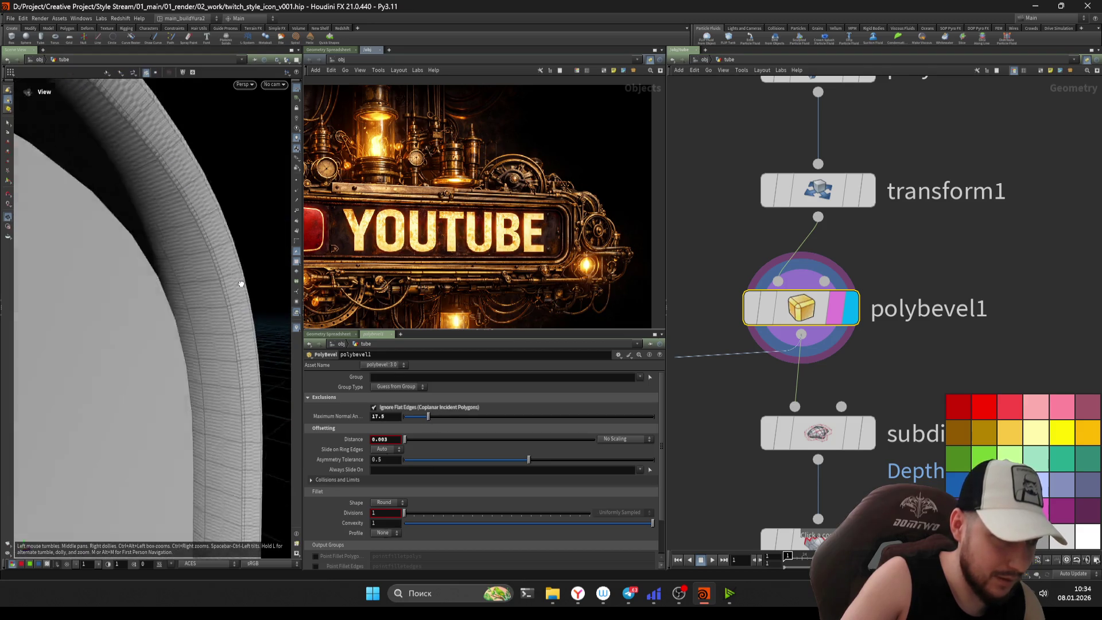
pyautogui.moveTo(405, 440)
pyautogui.mouseDown()
pyautogui.moveTo(425, 445)
pyautogui.moveTo(405, 445)
pyautogui.mouseUp()
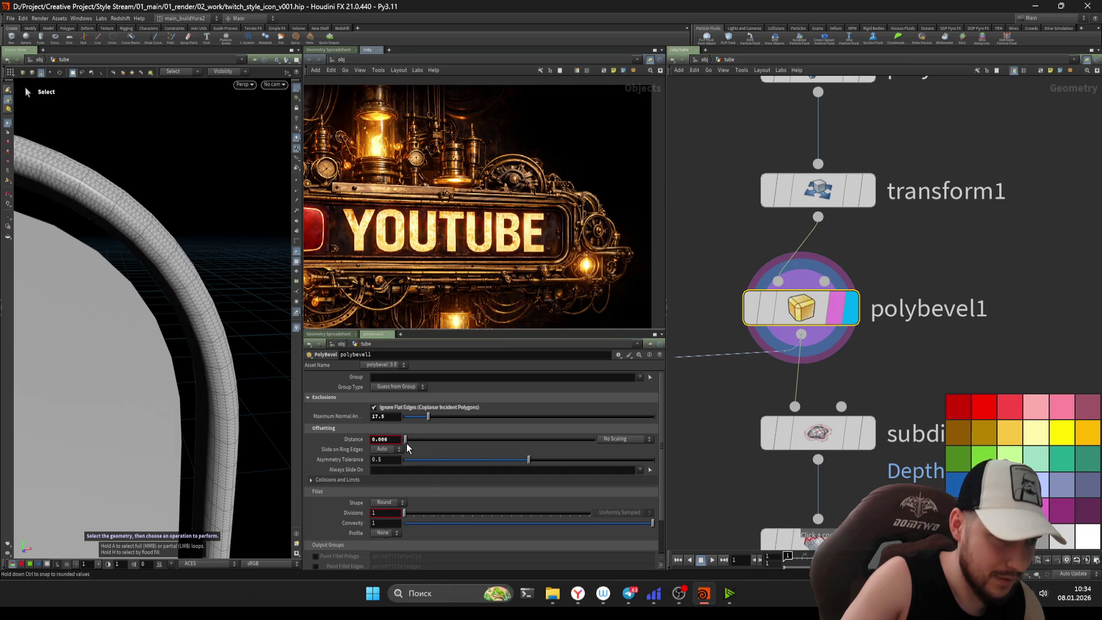
pyautogui.moveTo(406, 513); pyautogui.dragTo(448, 519)
pyautogui.moveTo(414, 444); pyautogui.dragTo(426, 445)
pyautogui.press('Escape')
pyautogui.moveTo(172, 345)
pyautogui.mouseDown()
pyautogui.moveTo(153, 320)
pyautogui.moveTo(281, 260)
pyautogui.moveTo(190, 291)
pyautogui.moveTo(291, 319)
pyautogui.mouseUp()
pyautogui.press('s')
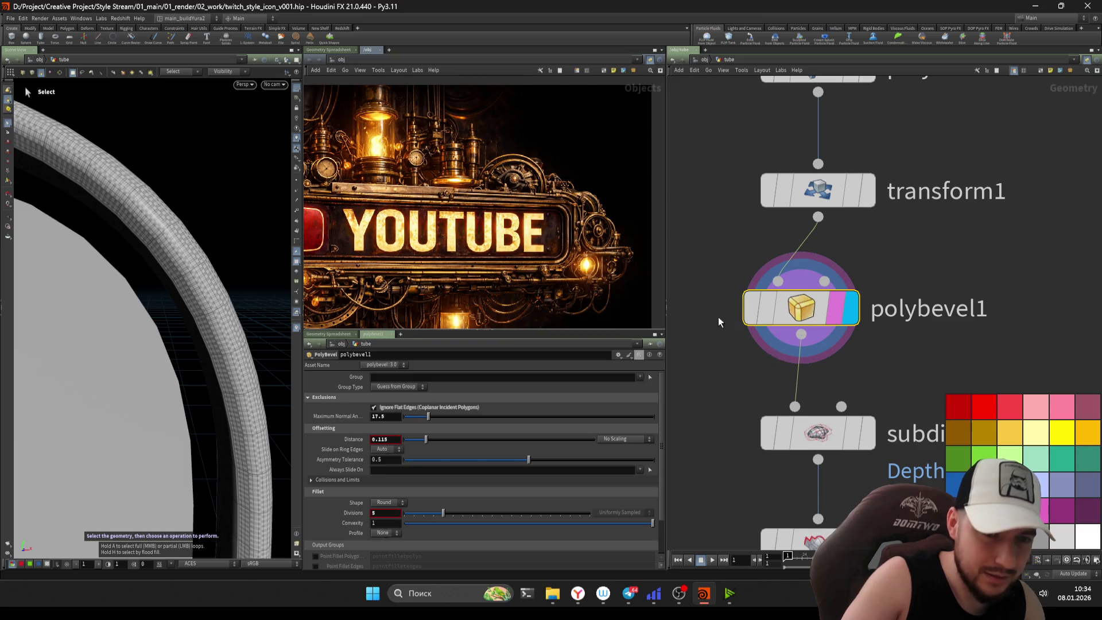
pyautogui.scroll(-3, 720, 320)
# - Set the Ignore Flat Edges maximum normal angle to 15.4°
pyautogui.moveTo(441, 423); pyautogui.dragTo(425, 423)
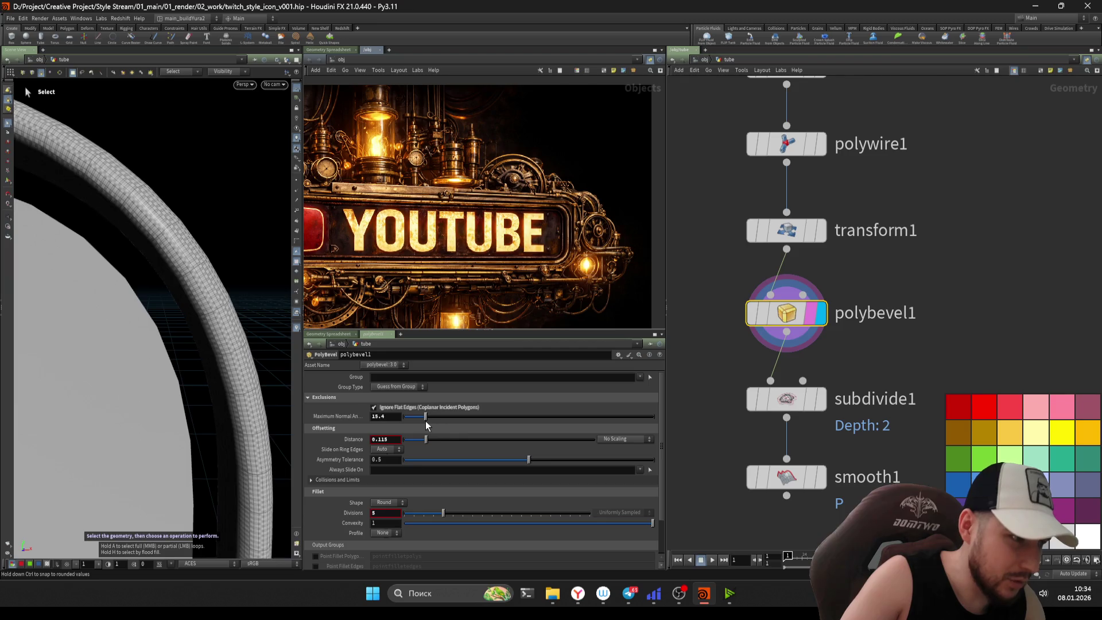
pyautogui.press('Escape')
pyautogui.moveTo(212, 249); pyautogui.dragTo(178, 286)
# - Display resample1's curve output and orbit to inspect it
pyautogui.press('s')
pyautogui.scroll(3, 687, 130)
pyautogui.click(781, 206)
pyautogui.click(815, 208)
pyautogui.keyDown('alt'); pyautogui.moveTo(218, 222); pyautogui.dragTo(302, 174); pyautogui.keyUp('alt')
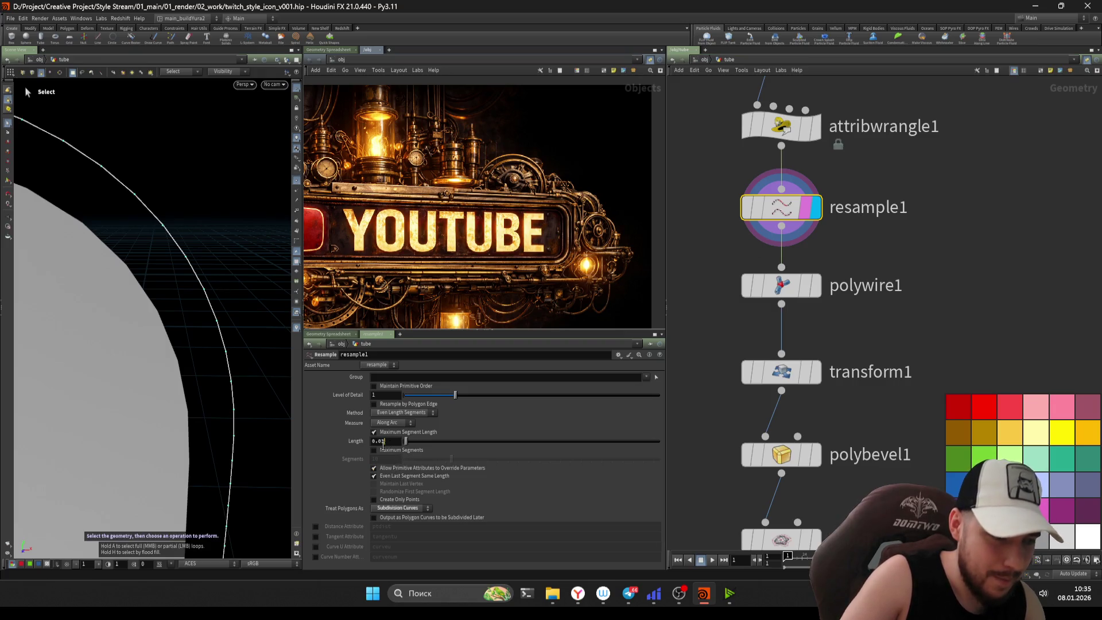
# - Delete the subdivide and smooth nodes and save the scene
pyautogui.moveTo(700, 312); pyautogui.dragTo(700, 251, button='middle')
pyautogui.click(816, 394)
pyautogui.moveTo(723, 445); pyautogui.dragTo(738, 348, button='middle')
pyautogui.moveTo(701, 370); pyautogui.dragTo(846, 498)
pyautogui.press('Delete')
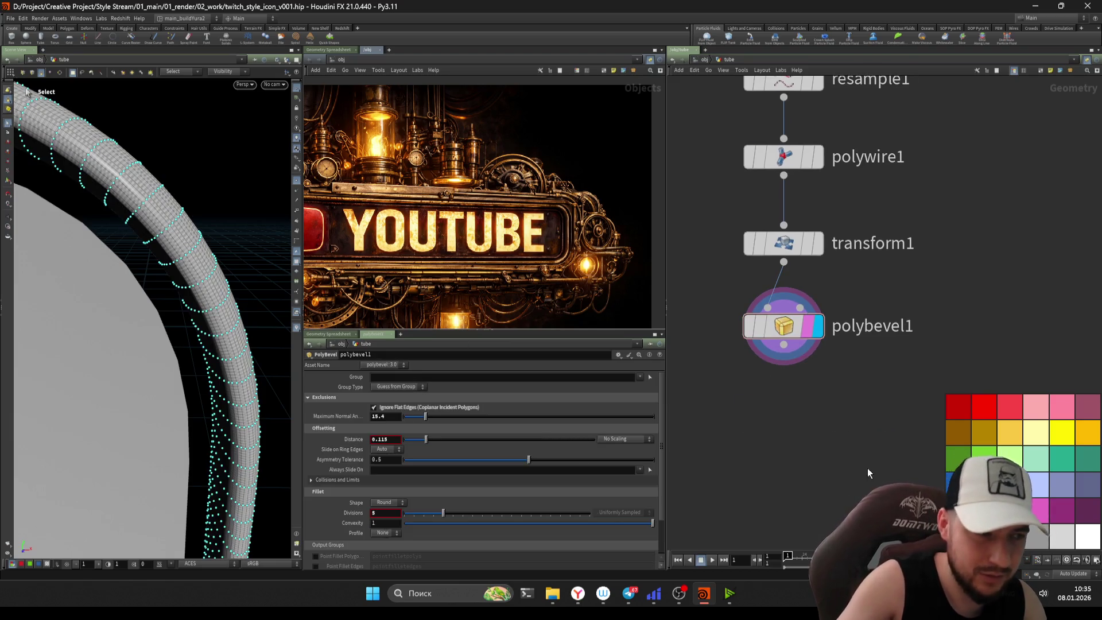
pyautogui.scroll(-3, 804, 439)
pyautogui.hotkey('ctrl', 's')
# - Review the resampled curve, scaled outline, polywire, transformed and bevelled tube in turn
pyautogui.press('Escape')
pyautogui.moveTo(177, 251)
pyautogui.mouseDown()
pyautogui.moveTo(60, 308)
pyautogui.moveTo(136, 275)
pyautogui.moveTo(159, 278)
pyautogui.moveTo(146, 305)
pyautogui.moveTo(153, 322)
pyautogui.moveTo(268, 278)
pyautogui.moveTo(274, 261)
pyautogui.moveTo(172, 255)
pyautogui.mouseUp()
pyautogui.press('s')
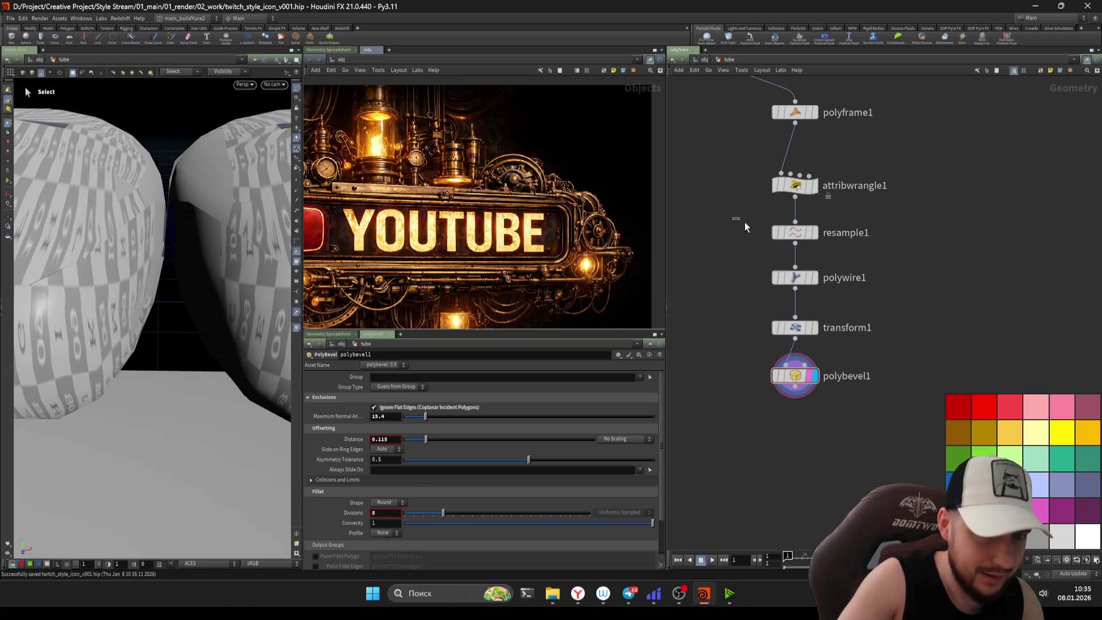
pyautogui.click(812, 232)
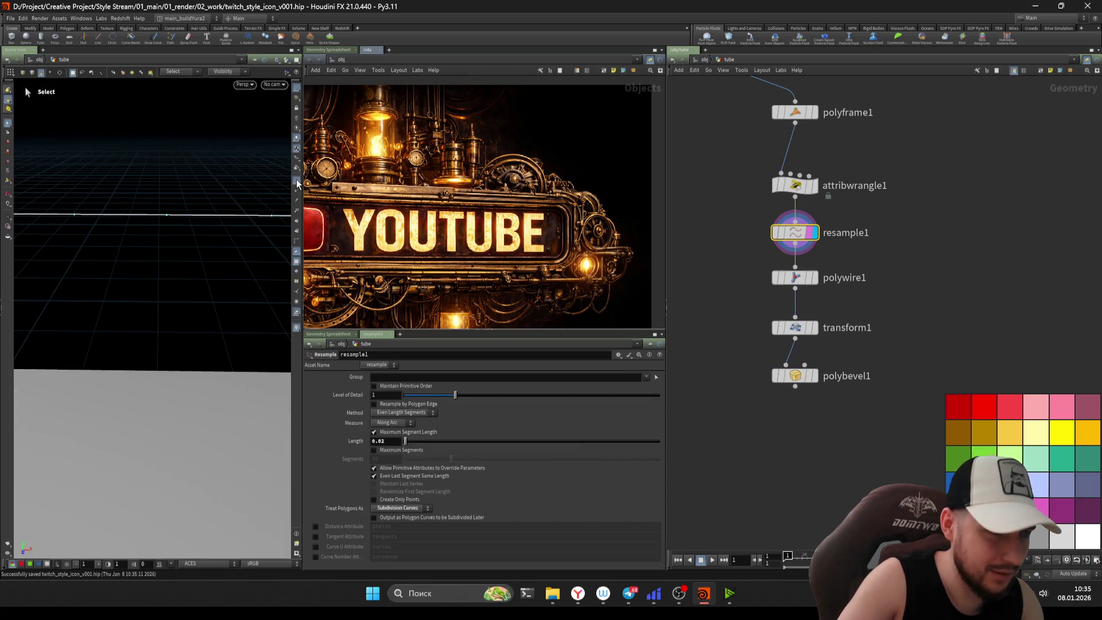
pyautogui.click(815, 185)
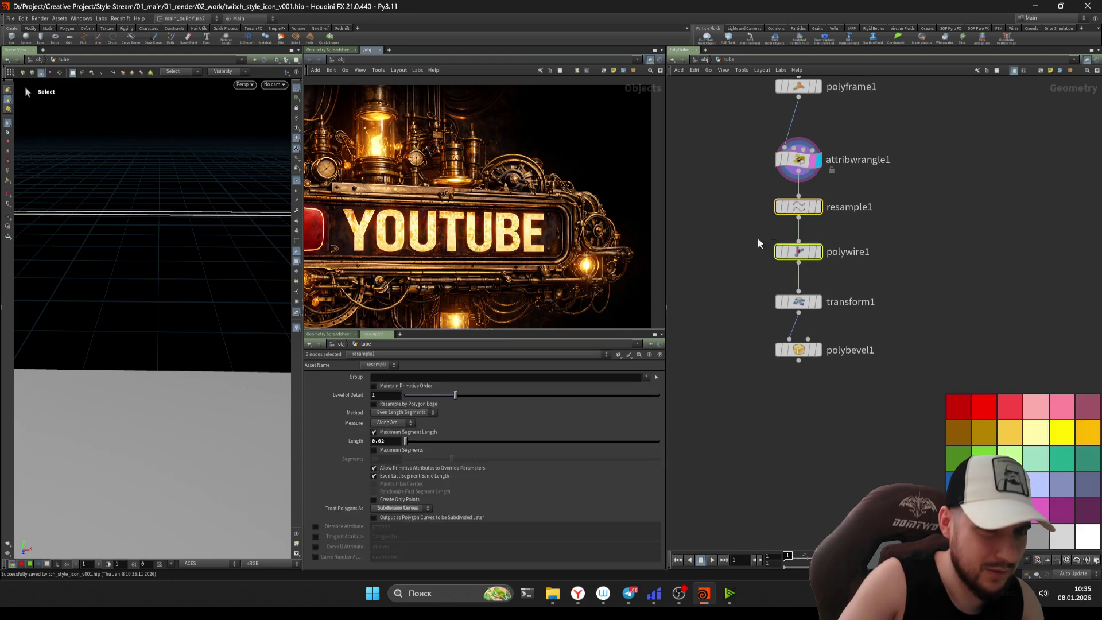
pyautogui.click(818, 252)
pyautogui.click(814, 302)
pyautogui.scroll(-1, 753, 297)
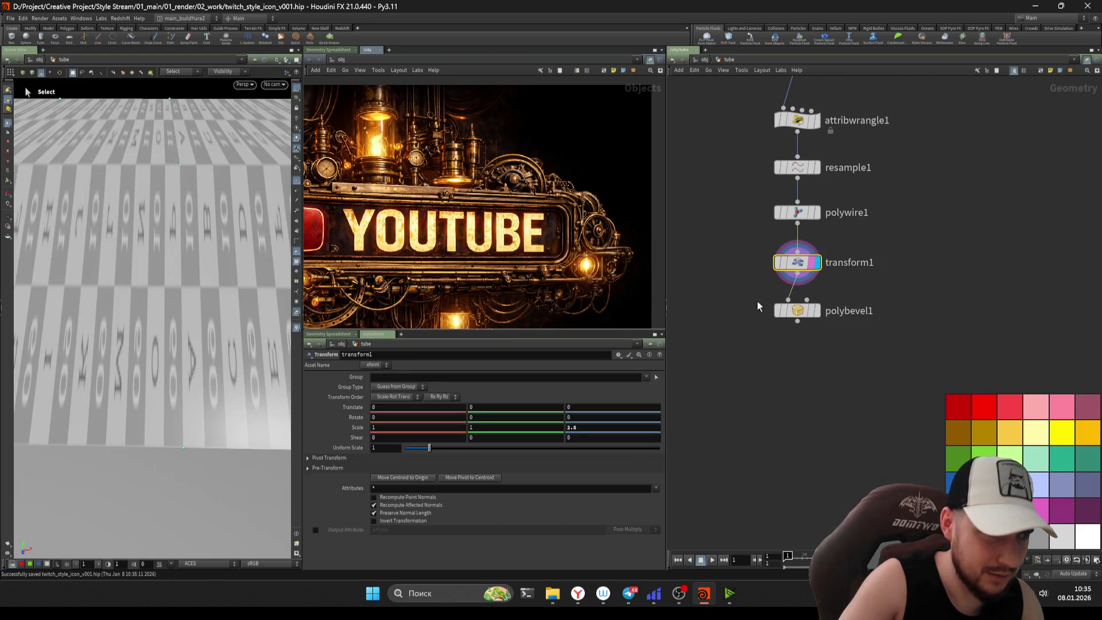
pyautogui.click(814, 311)
pyautogui.scroll(1, 760, 349)
# - Create a Fuse node from the 'fuse' node search
pyautogui.press('Tab')
pyautogui.write('fuse')
pyautogui.press('Return')
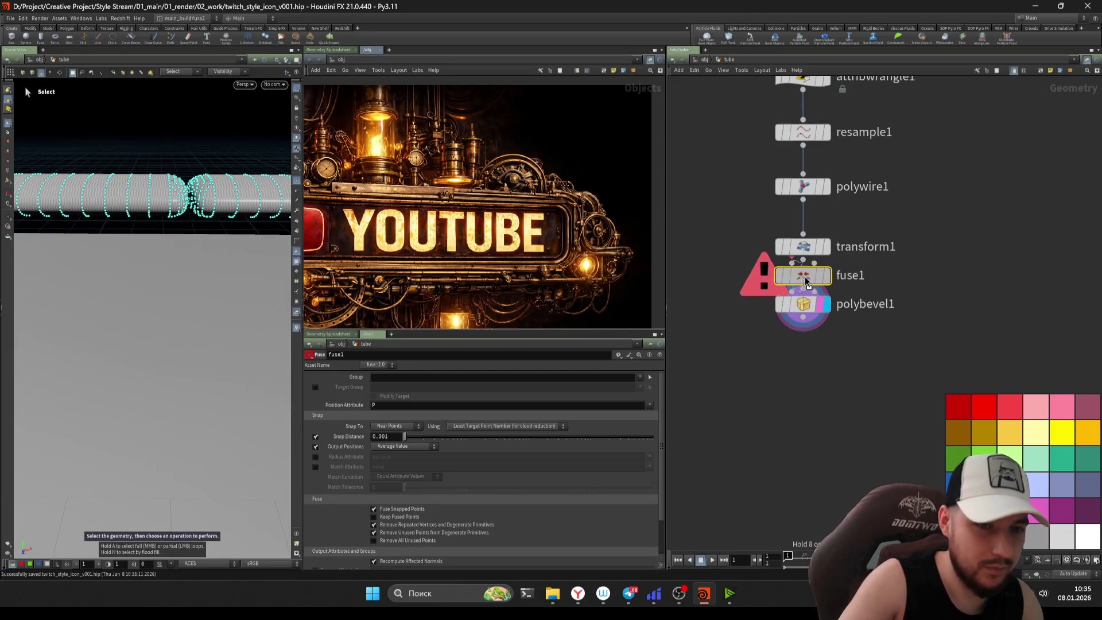
# - Place fuse1 and move it up between resample1 and polywire1
pyautogui.click(781, 285)
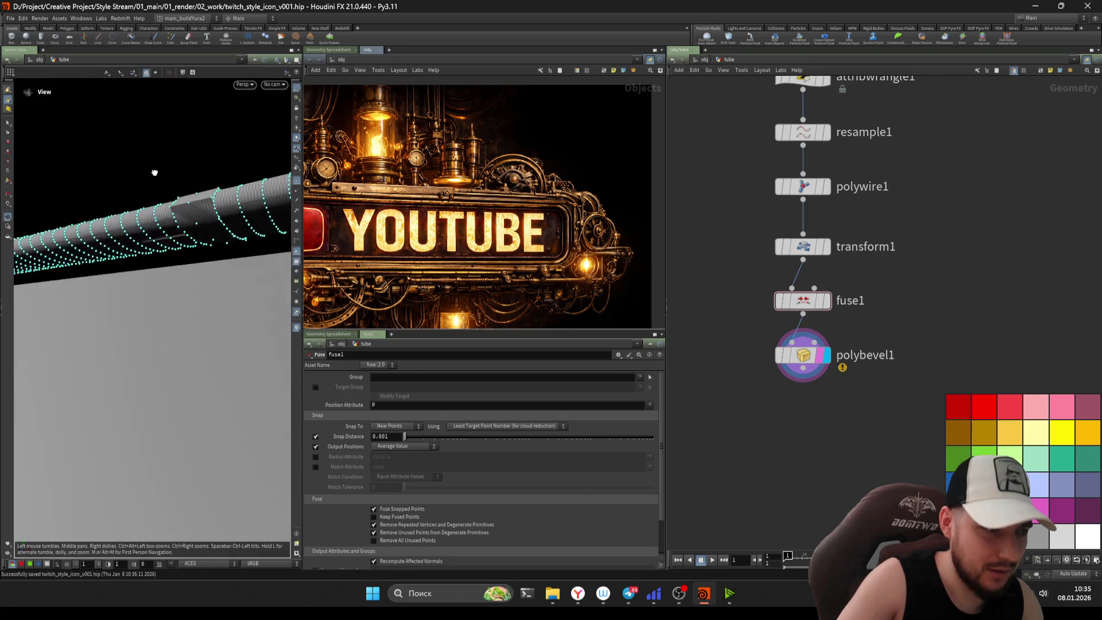
pyautogui.scroll(2, 844, 298)
pyautogui.moveTo(850, 298)
pyautogui.mouseDown()
pyautogui.moveTo(979, 220)
pyautogui.moveTo(977, 344)
pyautogui.moveTo(845, 232)
pyautogui.moveTo(855, 335)
pyautogui.mouseUp()
pyautogui.scroll(-2, 978, 220)
# - Tidy the node layout with L so the chain is evenly spaced
pyautogui.press('l')
pyautogui.scroll(2, 839, 251)
pyautogui.press('l')
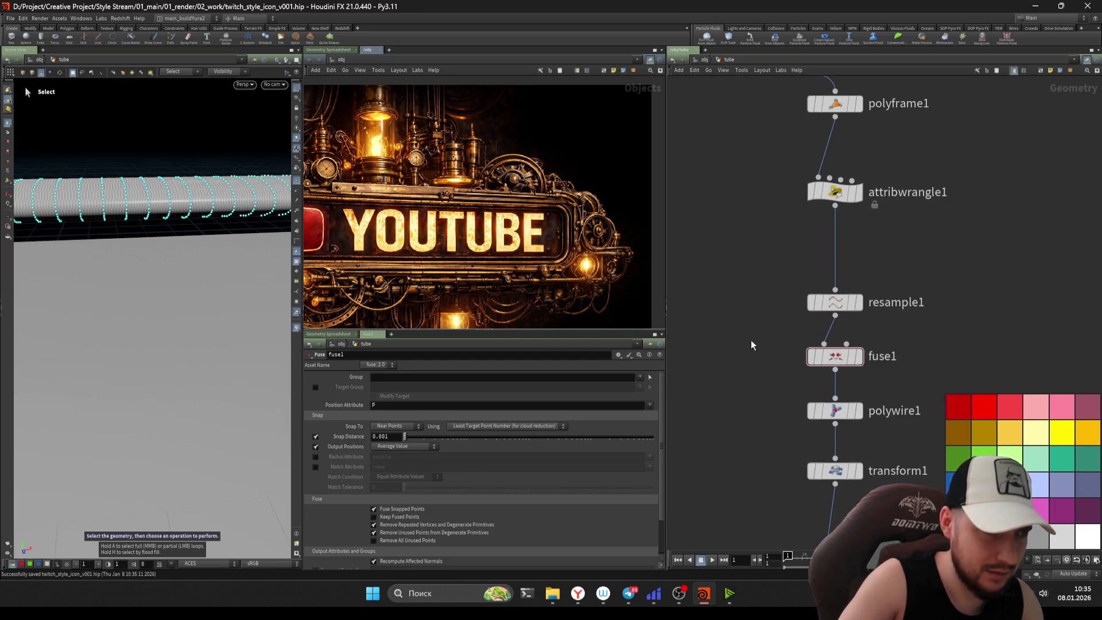
pyautogui.scroll(-3, 815, 287)
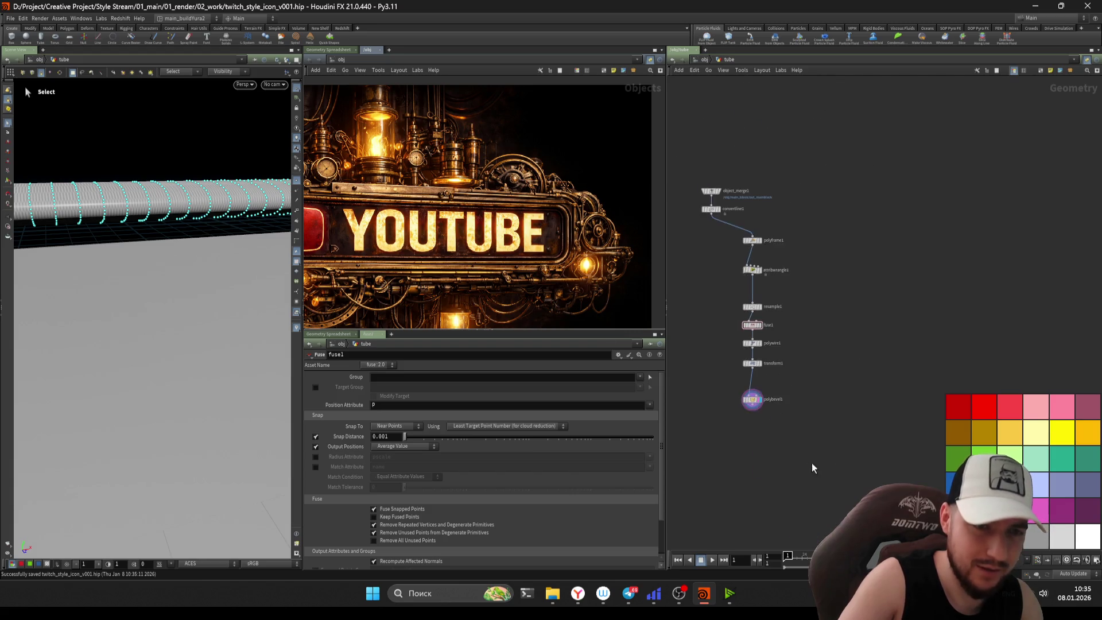
pyautogui.moveTo(732, 233); pyautogui.dragTo(765, 370)
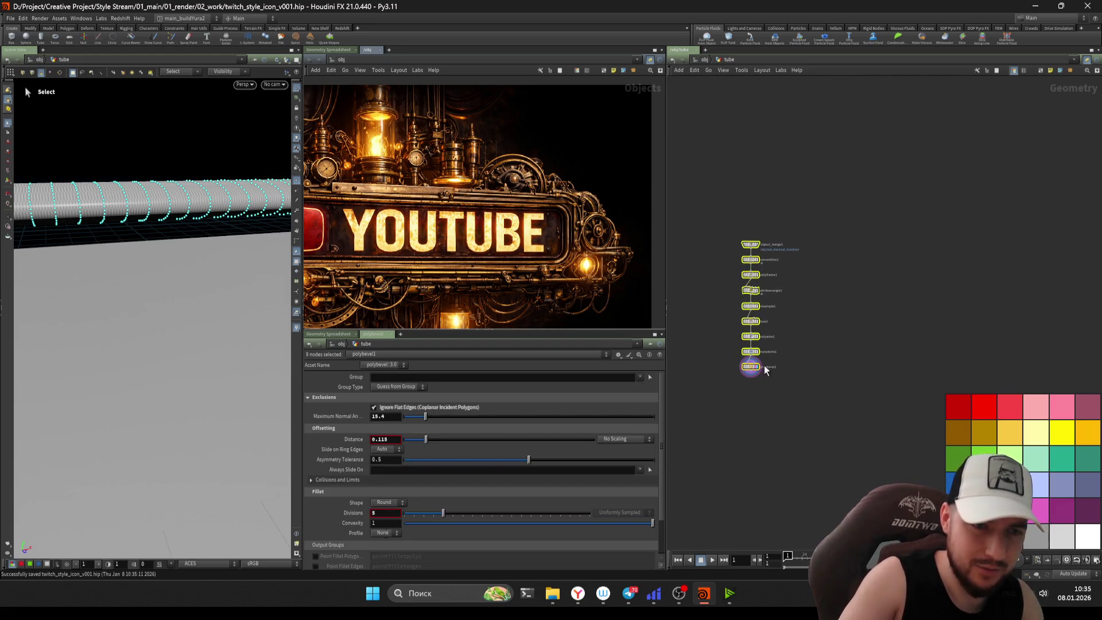
pyautogui.click(798, 460)
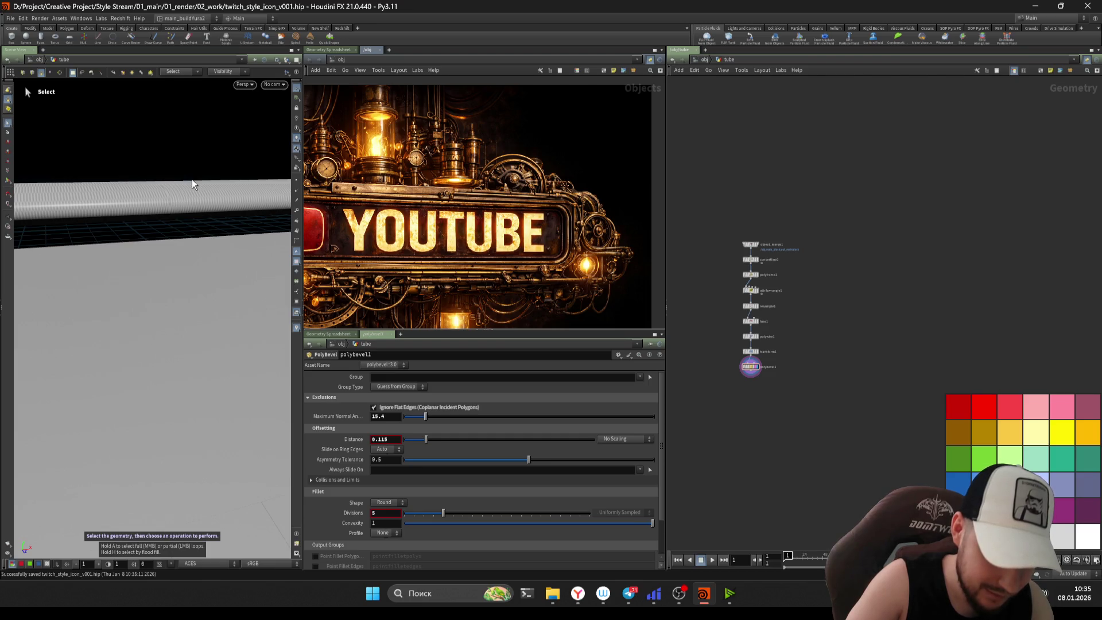
pyautogui.scroll(4, 770, 231)
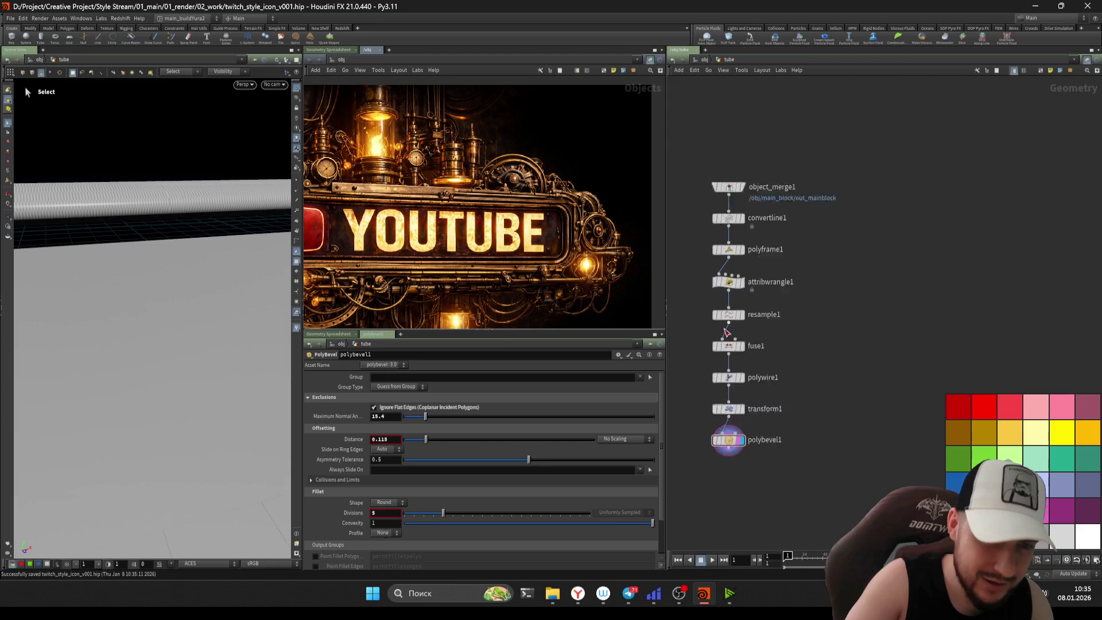
# - Shift the lower node chain right and display the wrangle's scaled outline
pyautogui.moveTo(884, 445); pyautogui.dragTo(749, 220)
pyautogui.moveTo(778, 262); pyautogui.dragTo(852, 263)
pyautogui.click(800, 232)
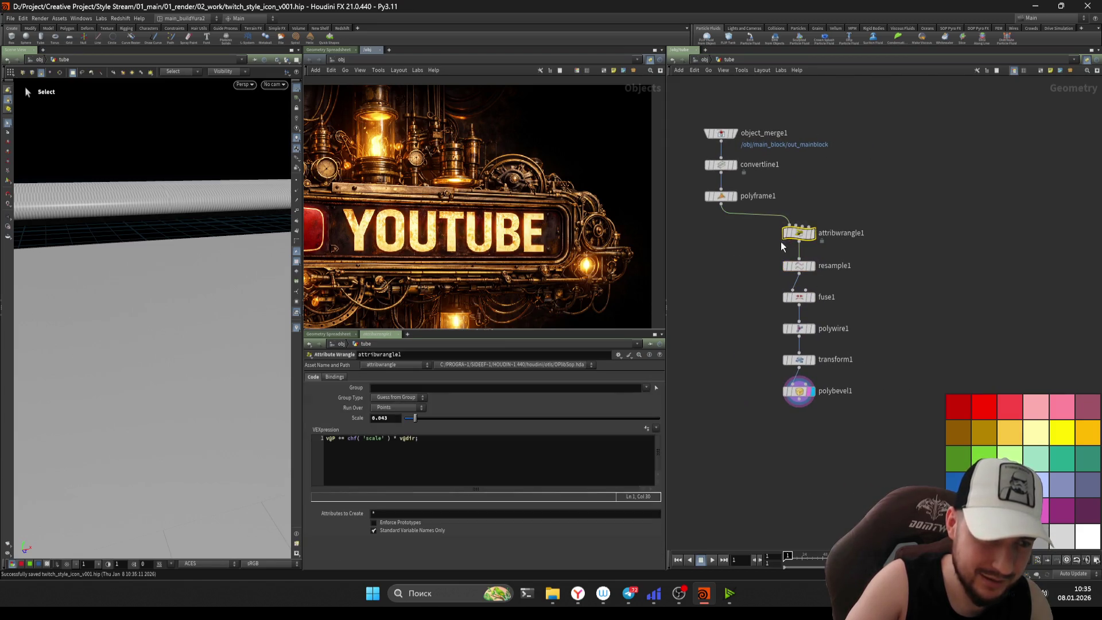
pyautogui.press('r')
pyautogui.moveTo(716, 258); pyautogui.dragTo(787, 241, button='middle')
pyautogui.moveTo(128, 260); pyautogui.dragTo(190, 281)
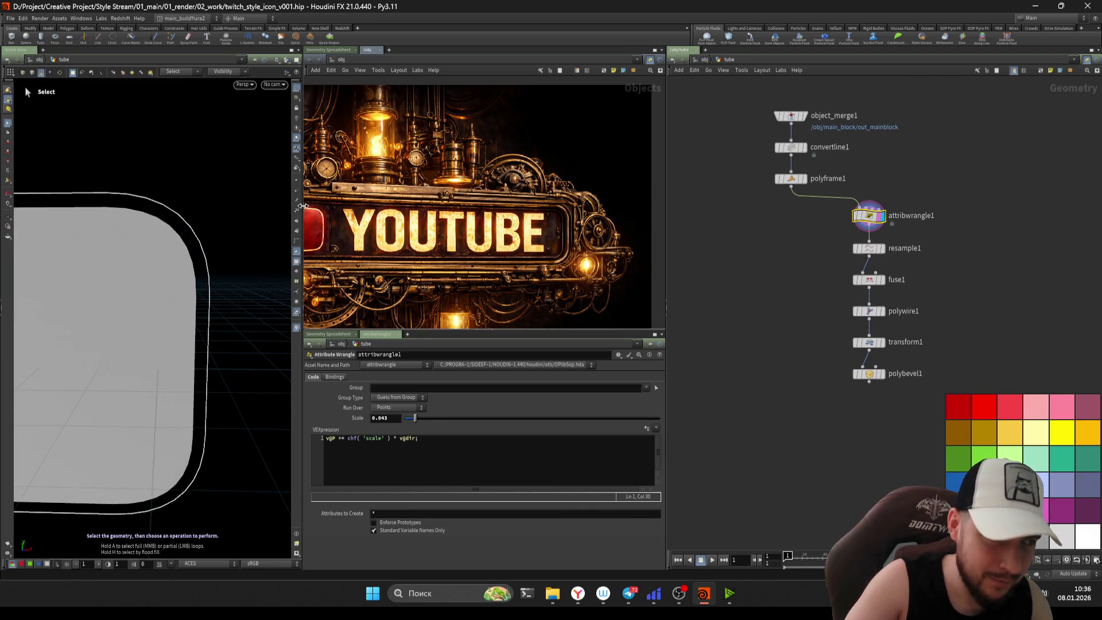
pyautogui.click(800, 182)
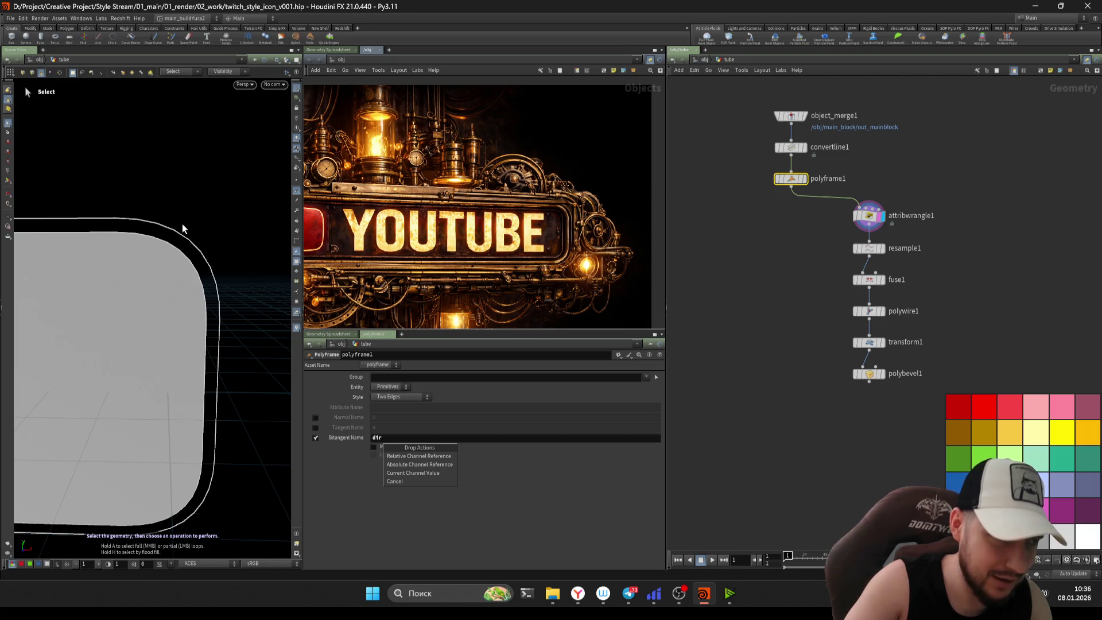
pyautogui.click(872, 259)
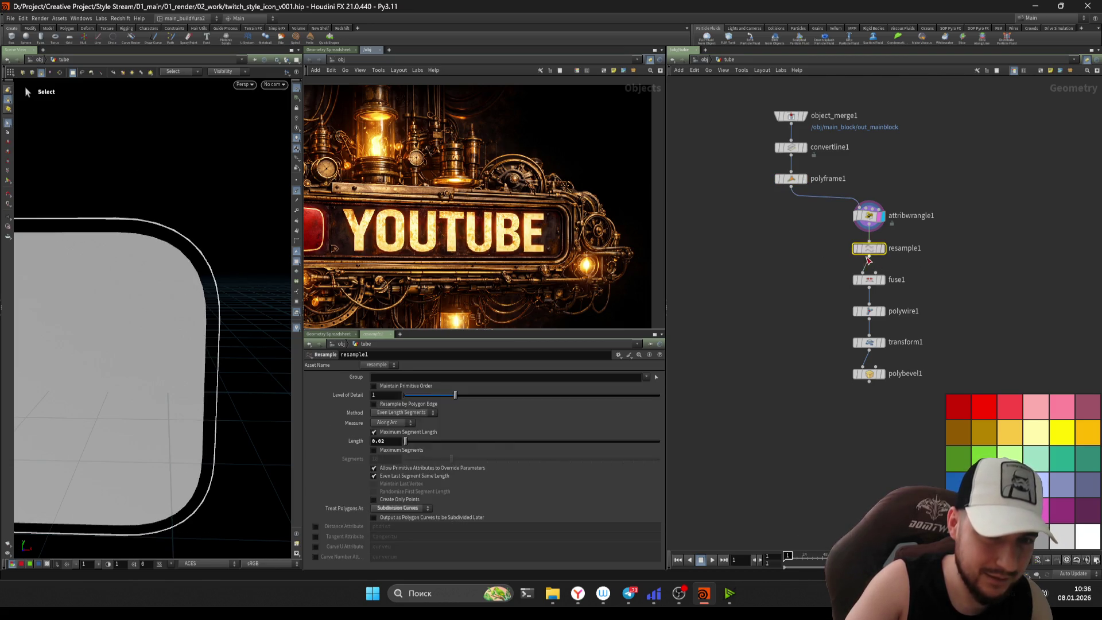
# - Raise attribwrangle1's Scale from 0.043 to about 0.07
pyautogui.click(869, 216)
pyautogui.moveTo(413, 418)
pyautogui.mouseDown()
pyautogui.moveTo(445, 423)
pyautogui.moveTo(427, 420)
pyautogui.mouseUp()
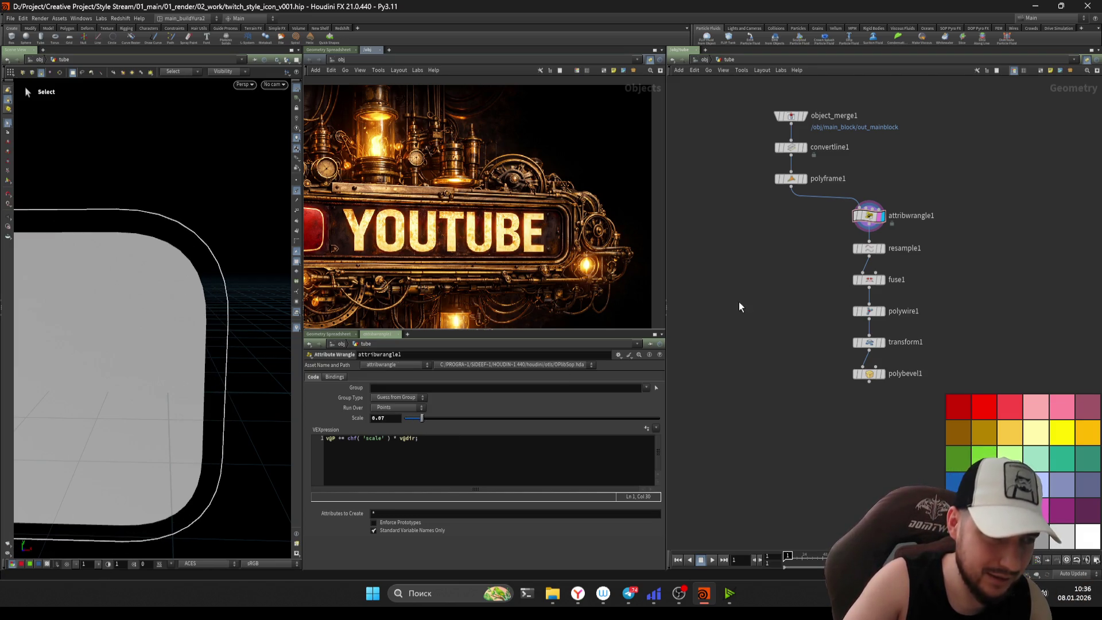
pyautogui.press('h')
pyautogui.click(818, 189)
# - Add a plain Transform node below polyframe1 with Uniform Scale 1.08, replacing a mistaken Transform Axis
pyautogui.write('transform')
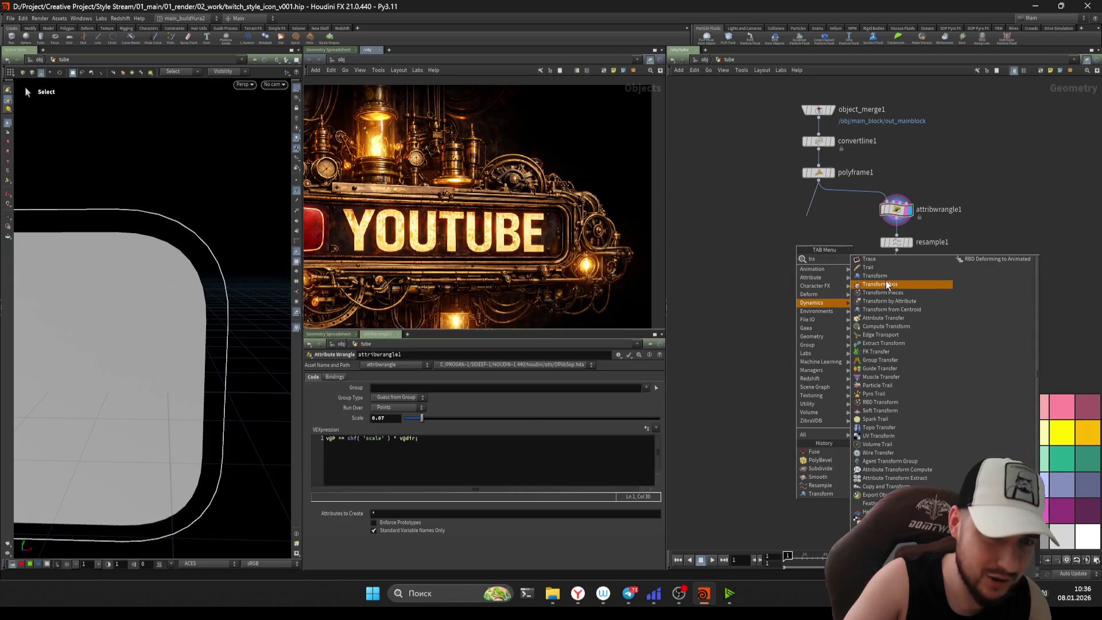
pyautogui.press('Return')
pyautogui.press('Delete')
pyautogui.press('Tab')
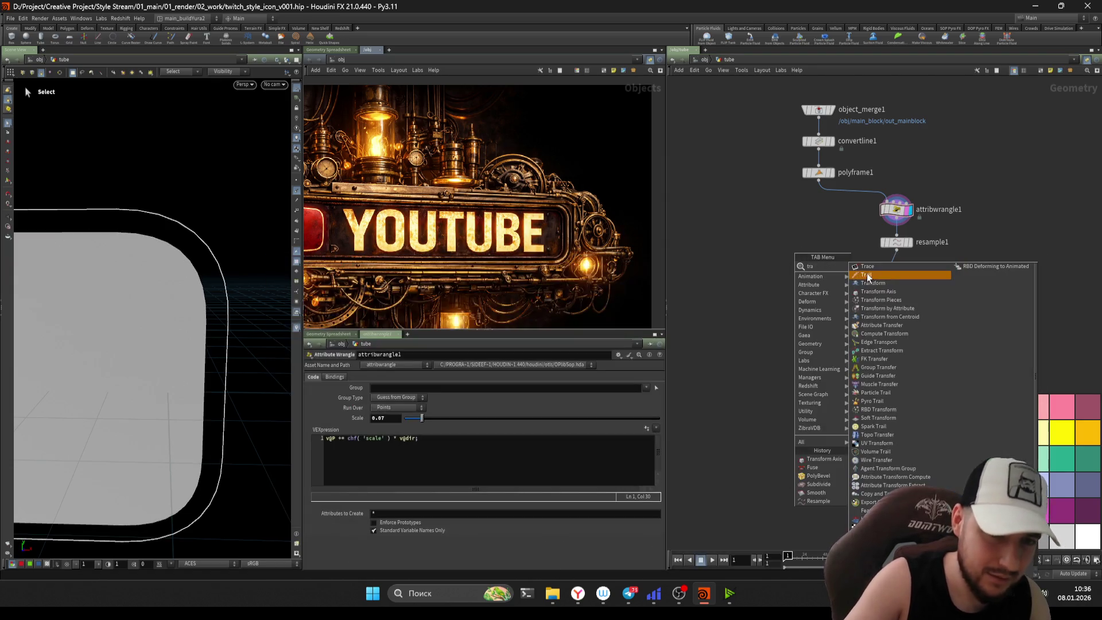
pyautogui.write('transform')
pyautogui.press('Return')
pyautogui.click(827, 235)
pyautogui.press('r')
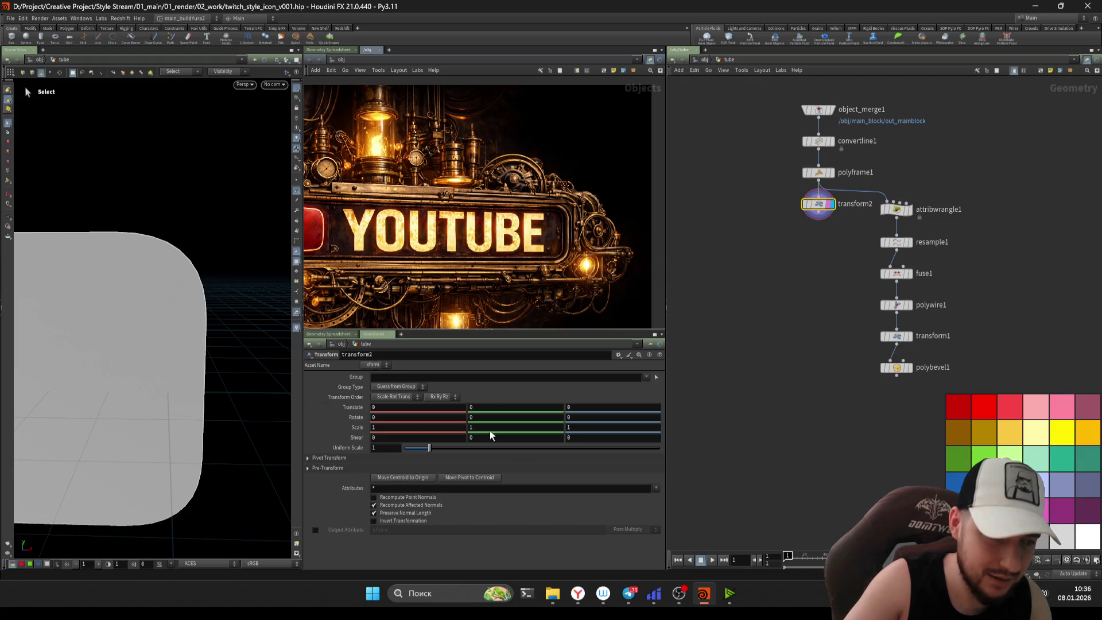
pyautogui.moveTo(434, 453); pyautogui.dragTo(432, 448)
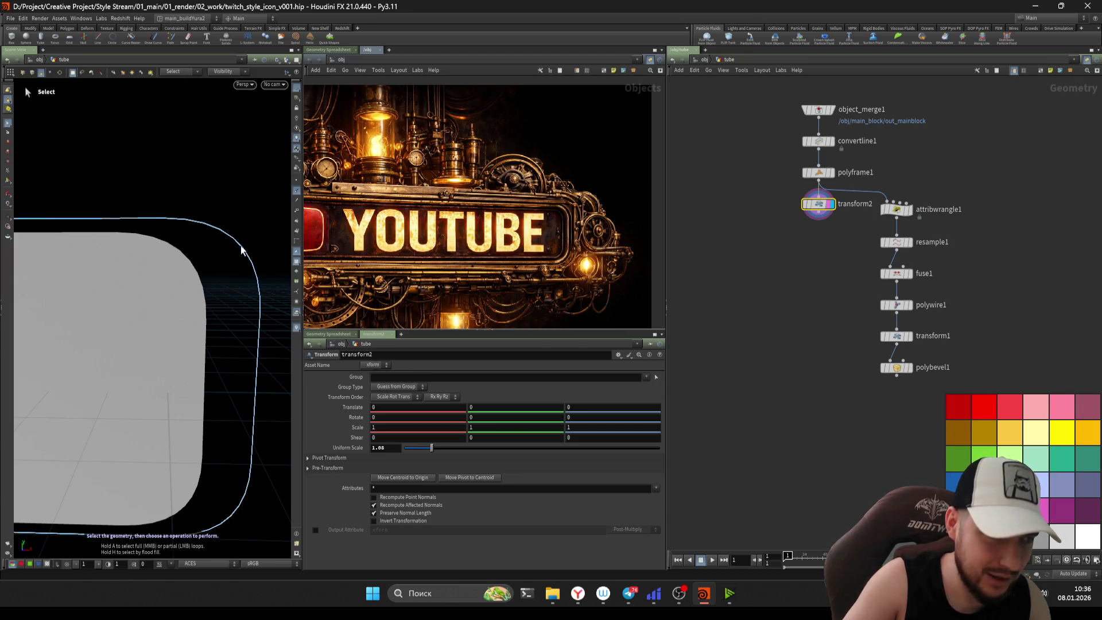
# - Display the wrangle's outline again, then the bevelled tube
pyautogui.scroll(2, 832, 247)
pyautogui.click(832, 244)
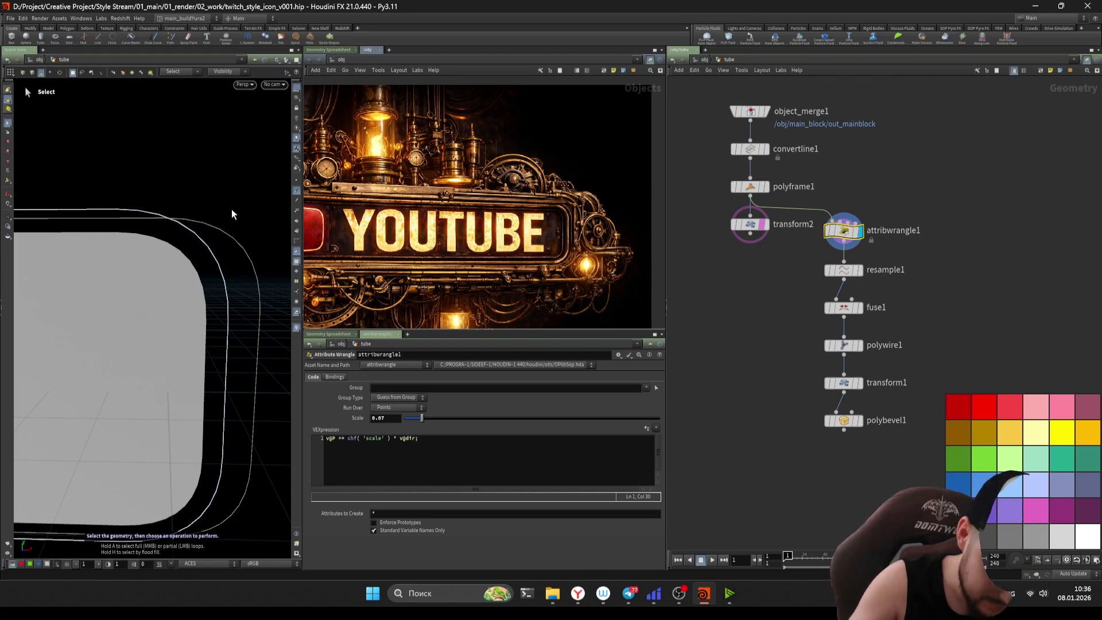
pyautogui.scroll(1, 762, 366)
pyautogui.click(801, 364)
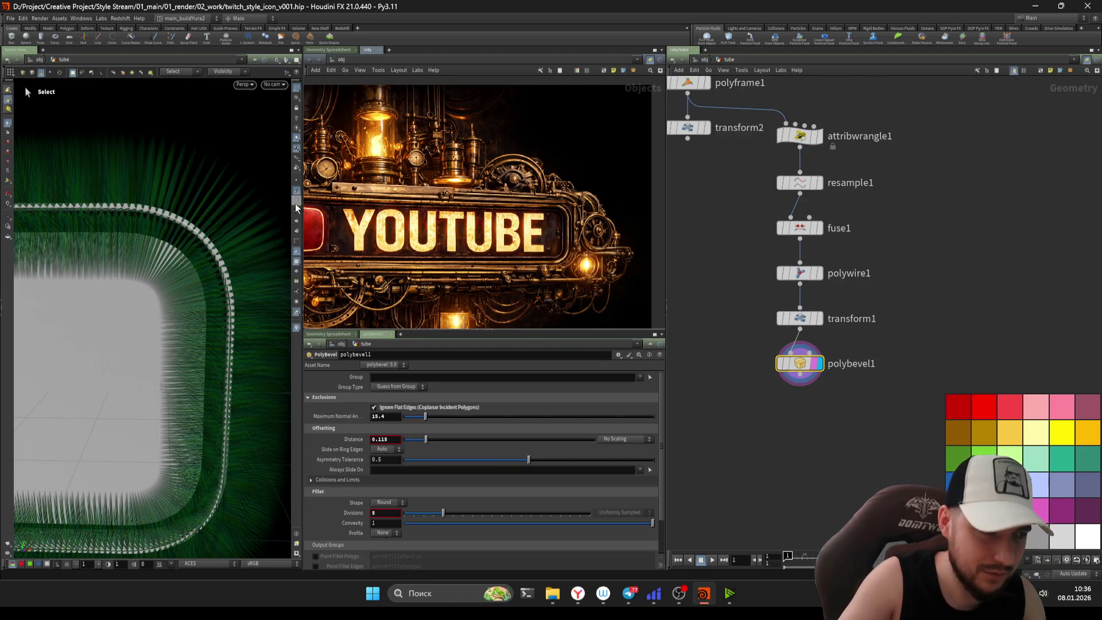
# - Show wireframe over the shaded tube and inspect transform1's settings
pyautogui.press('Escape')
pyautogui.moveTo(214, 241)
pyautogui.mouseDown()
pyautogui.moveTo(266, 246)
pyautogui.moveTo(433, 312)
pyautogui.moveTo(220, 312)
pyautogui.mouseUp()
pyautogui.press('s')
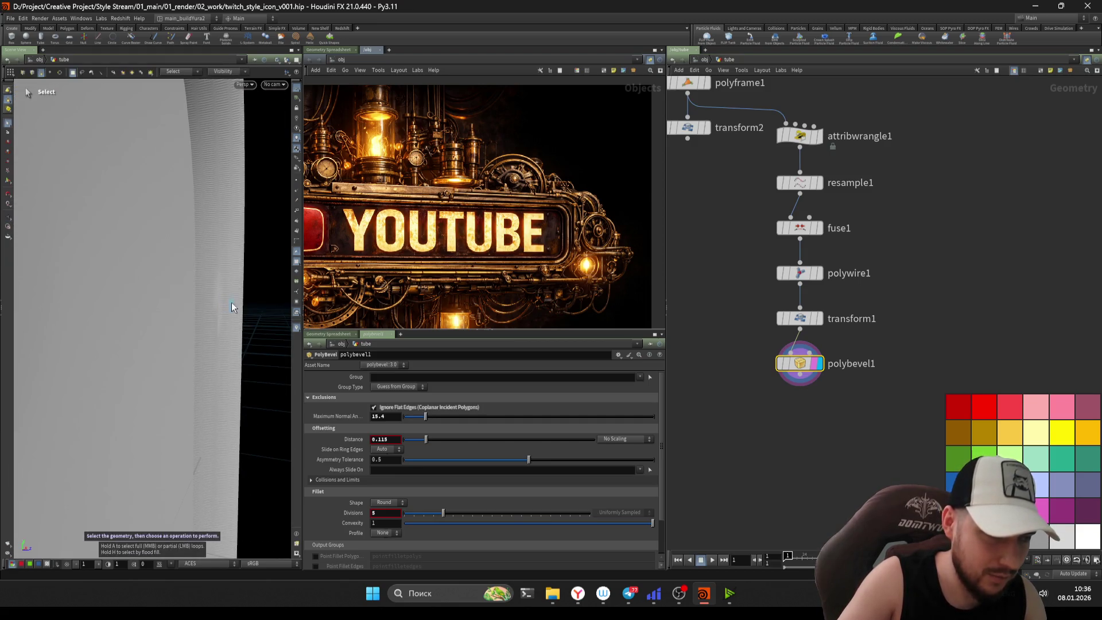
pyautogui.scroll(-3, 232, 301)
pyautogui.hotkey('shift', 'w')
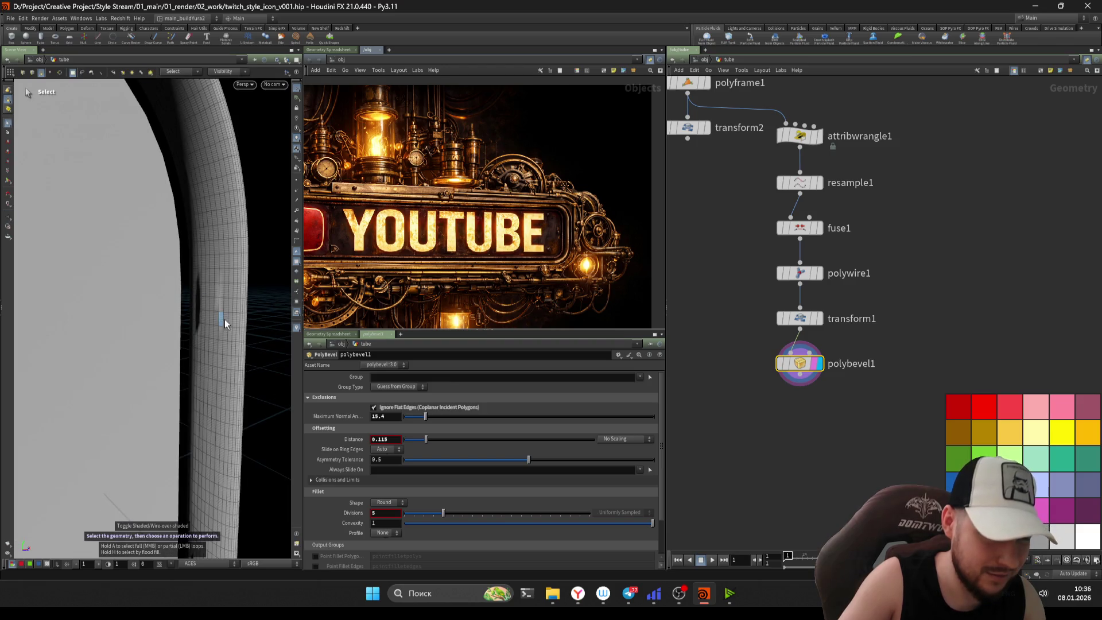
pyautogui.scroll(2, 758, 361)
pyautogui.click(807, 308)
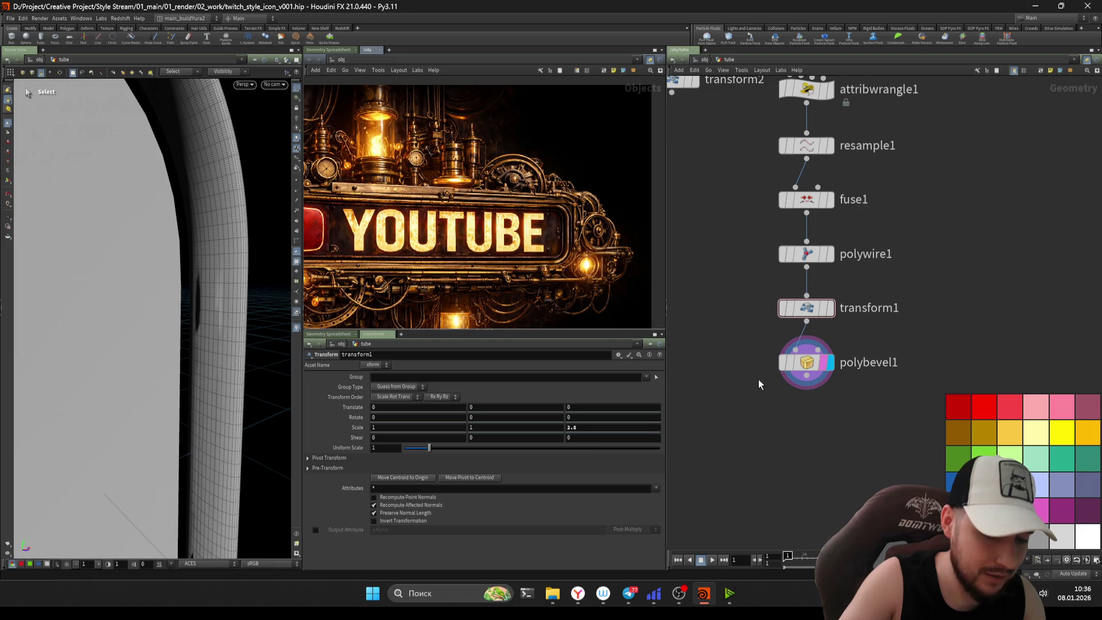
pyautogui.moveTo(759, 380); pyautogui.dragTo(741, 390, button='middle')
# - Add a Normal node wired below polybevel1 to compute the tube's normals
pyautogui.press('Tab')
pyautogui.write('normal')
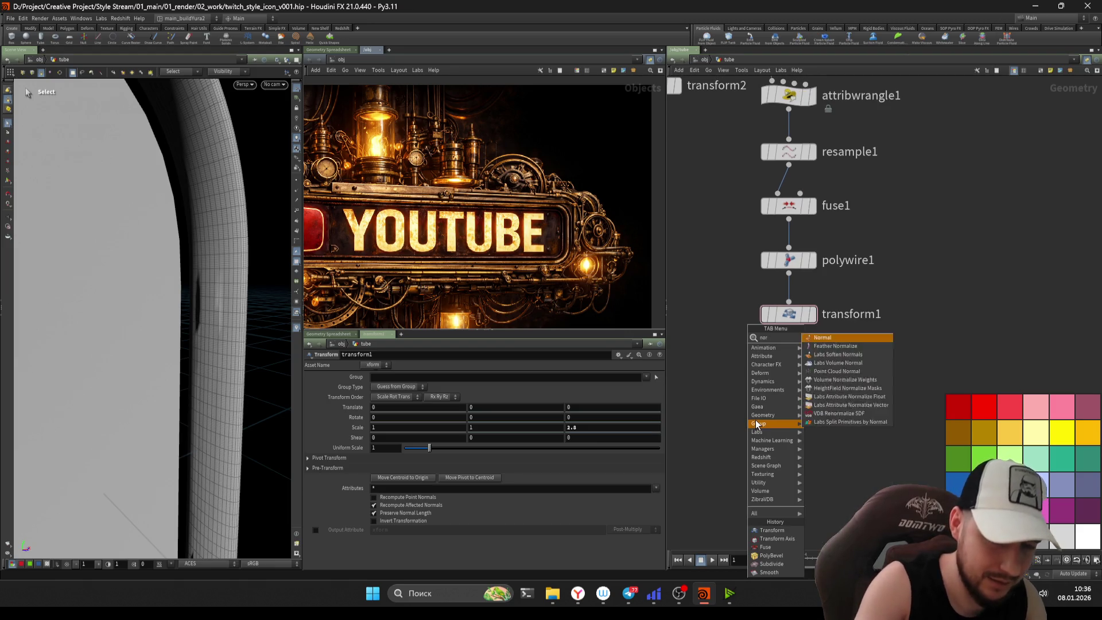
pyautogui.press('Return')
pyautogui.click(756, 419)
pyautogui.moveTo(756, 419); pyautogui.dragTo(790, 422)
pyautogui.moveTo(832, 480); pyautogui.dragTo(742, 413)
pyautogui.press('Escape')
pyautogui.moveTo(182, 287)
pyautogui.mouseDown(button='right')
pyautogui.moveTo(158, 305)
pyautogui.moveTo(197, 305)
pyautogui.moveTo(137, 301)
pyautogui.moveTo(159, 344)
pyautogui.moveTo(150, 344)
pyautogui.mouseUp(button='right')
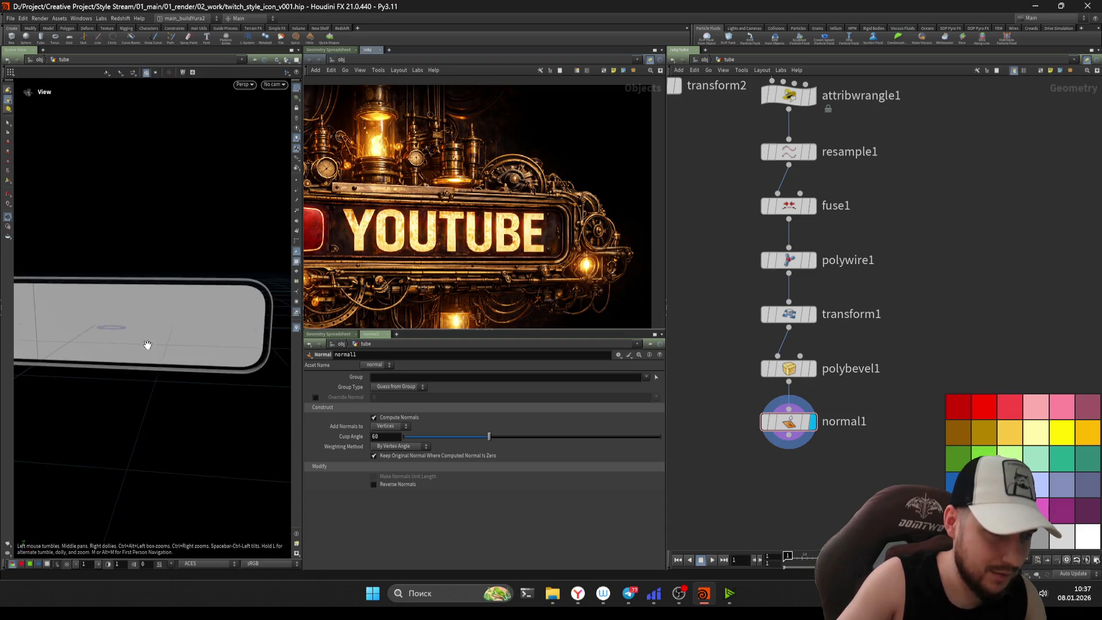
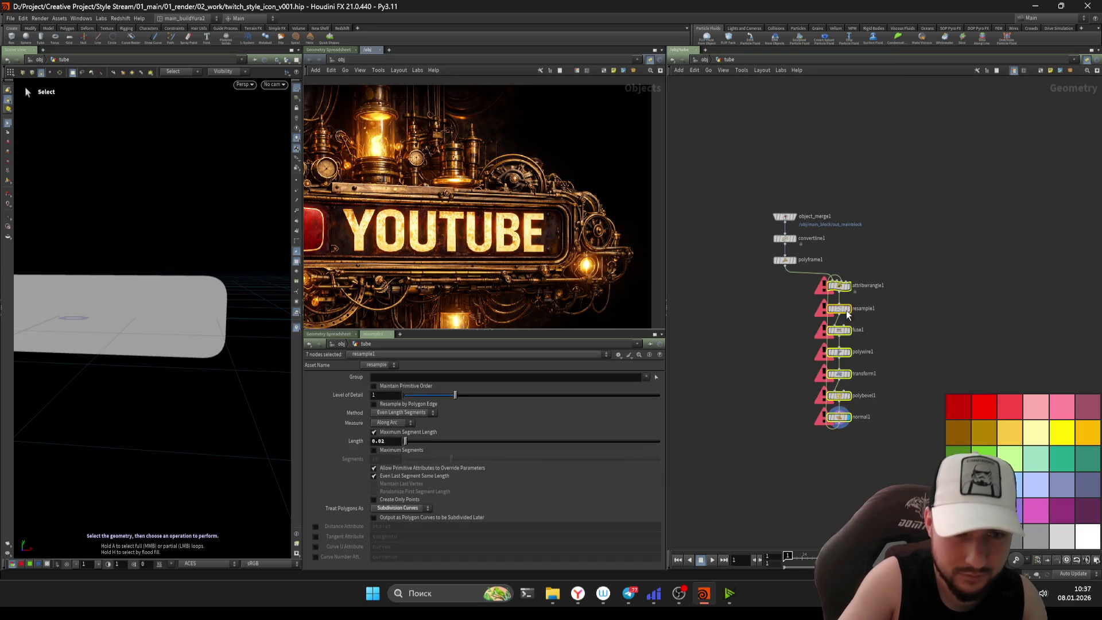
# - Undo the faulty connection, lay out the tube's node chain in a column, and save
pyautogui.hotkey('ctrl', 'z')
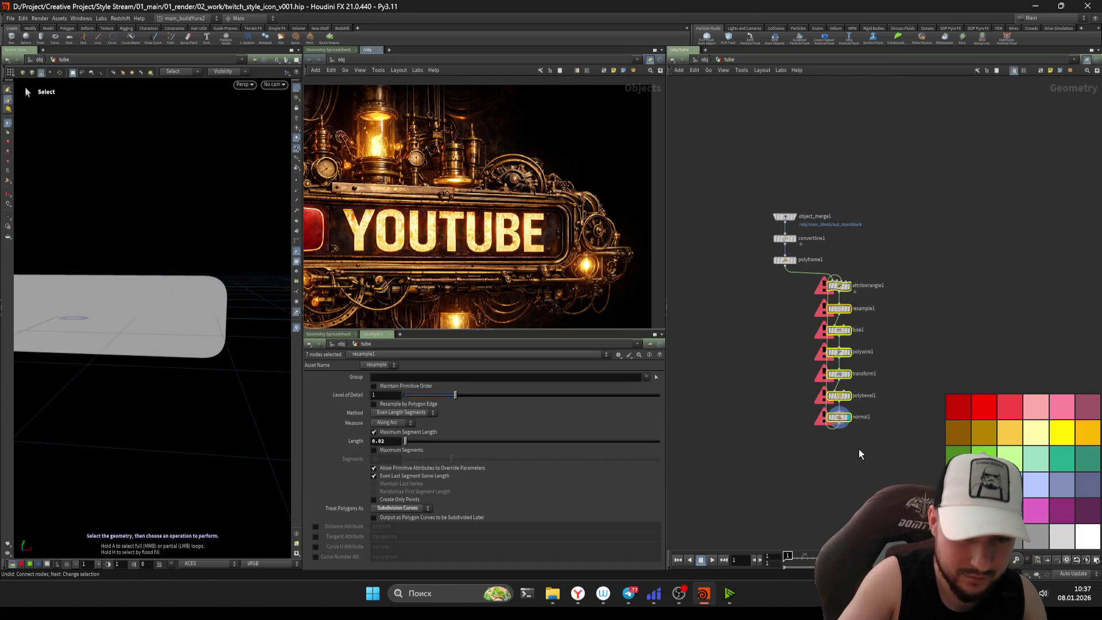
pyautogui.press('l')
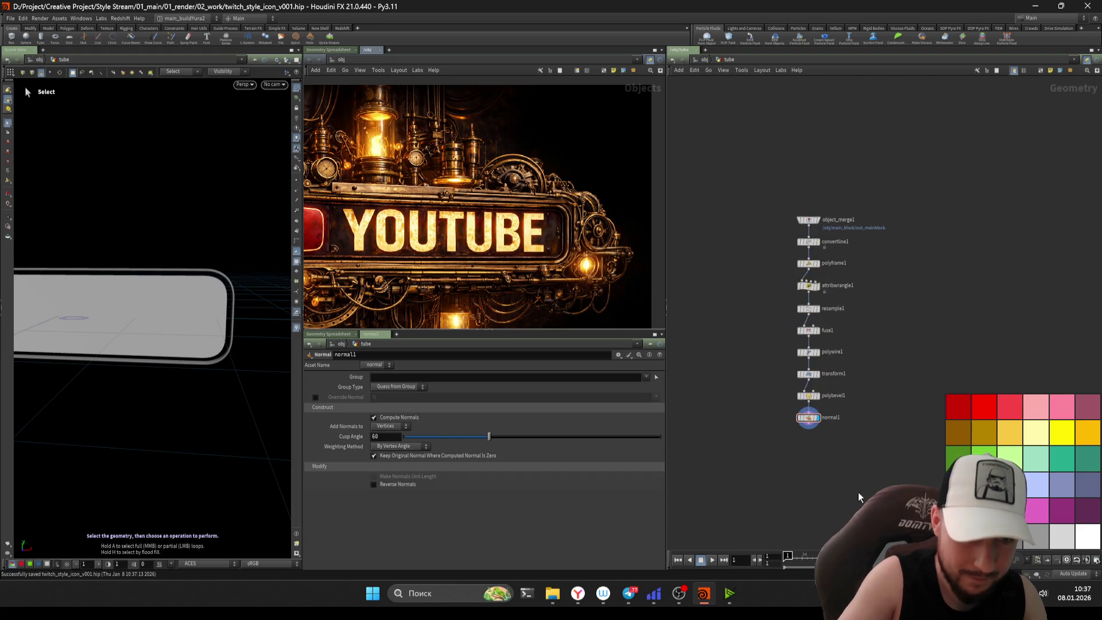
pyautogui.hotkey('ctrl', 's')
pyautogui.press('h')
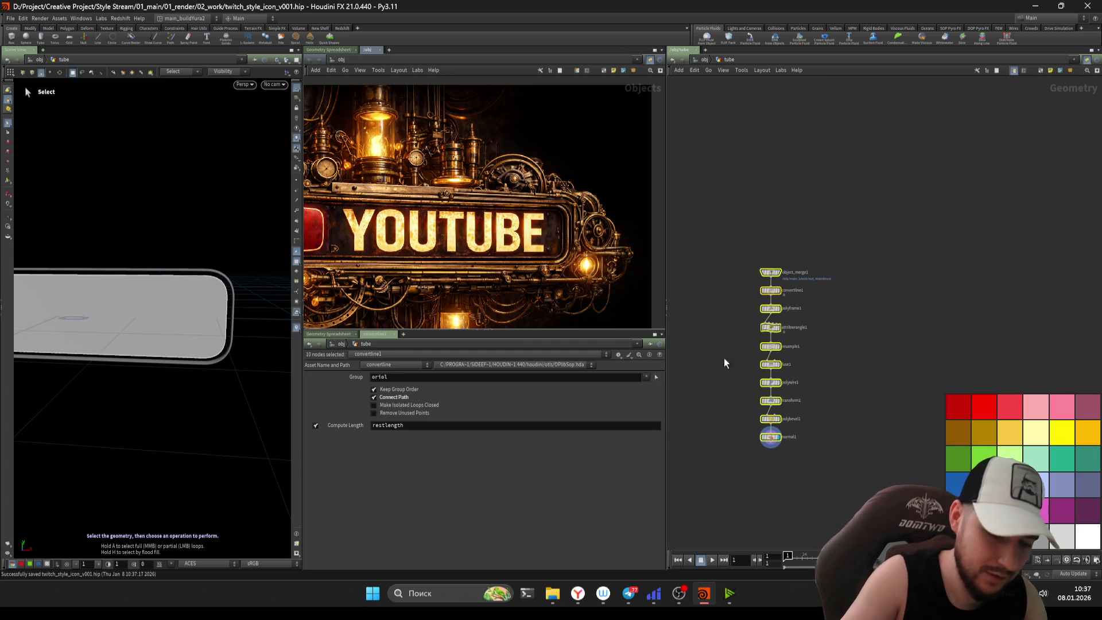
# - Go up to /obj, deselect tube, and orbit the viewport to see the plate from above
pyautogui.press('u')
pyautogui.moveTo(819, 338)
pyautogui.mouseDown(button='middle')
pyautogui.moveTo(871, 347)
pyautogui.moveTo(835, 358)
pyautogui.moveTo(810, 338)
pyautogui.mouseUp(button='middle')
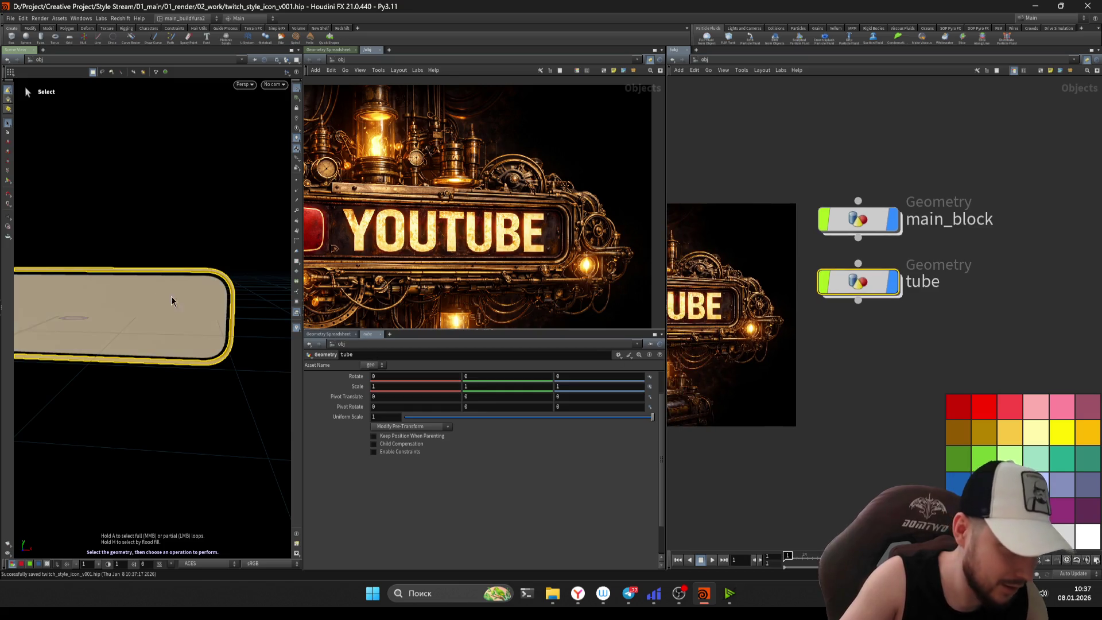
pyautogui.click(804, 345)
pyautogui.scroll(2, 804, 344)
pyautogui.press('Escape')
pyautogui.moveTo(140, 300); pyautogui.dragTo(339, 260)
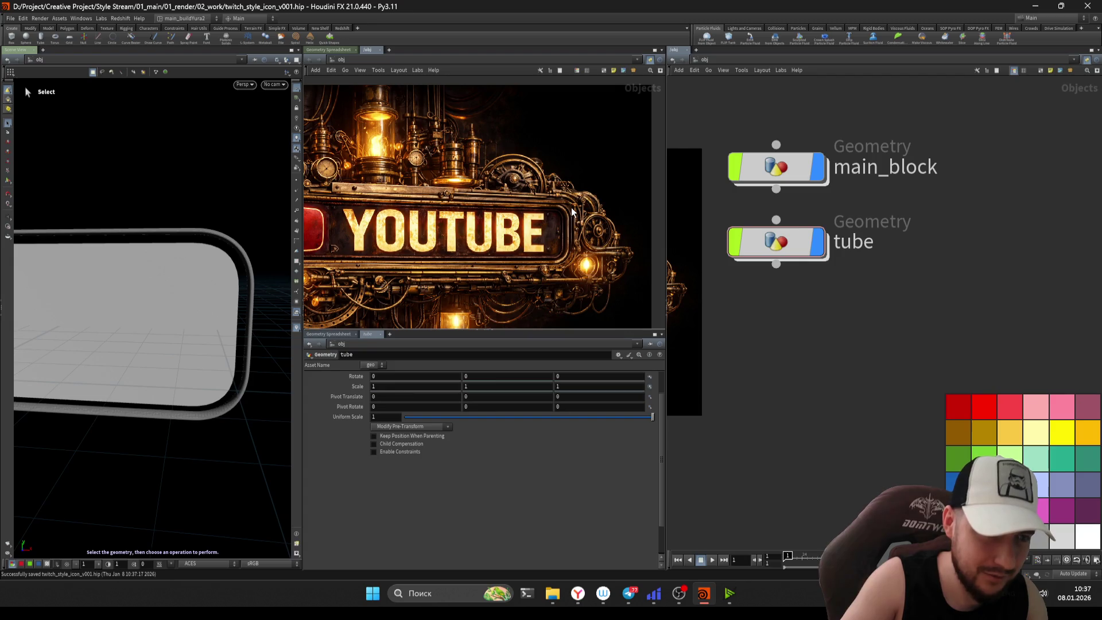
# - Zoom and pan to the background reference image and select it for editing
pyautogui.scroll(1, 465, 217)
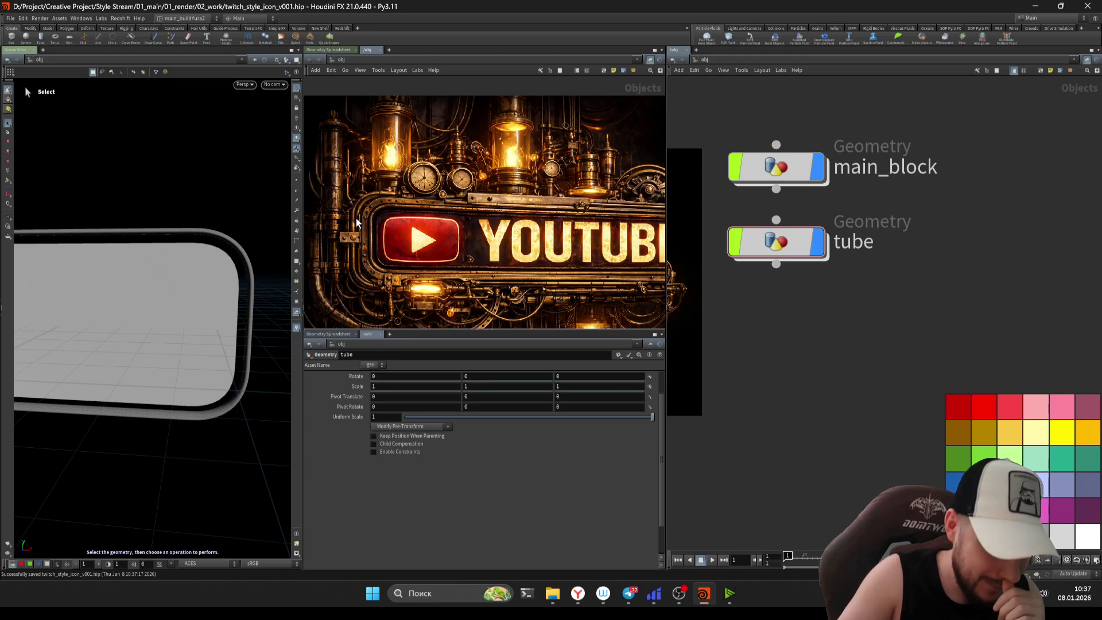
pyautogui.scroll(-5, 441, 254)
pyautogui.scroll(6, 488, 257)
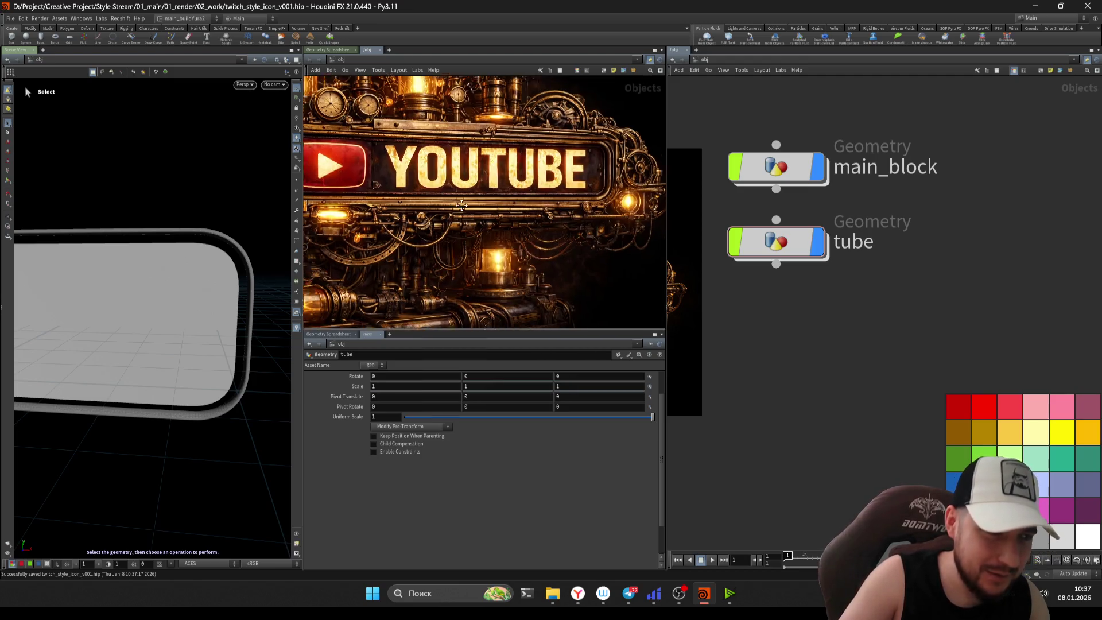
pyautogui.moveTo(507, 246); pyautogui.dragTo(483, 218, button='middle')
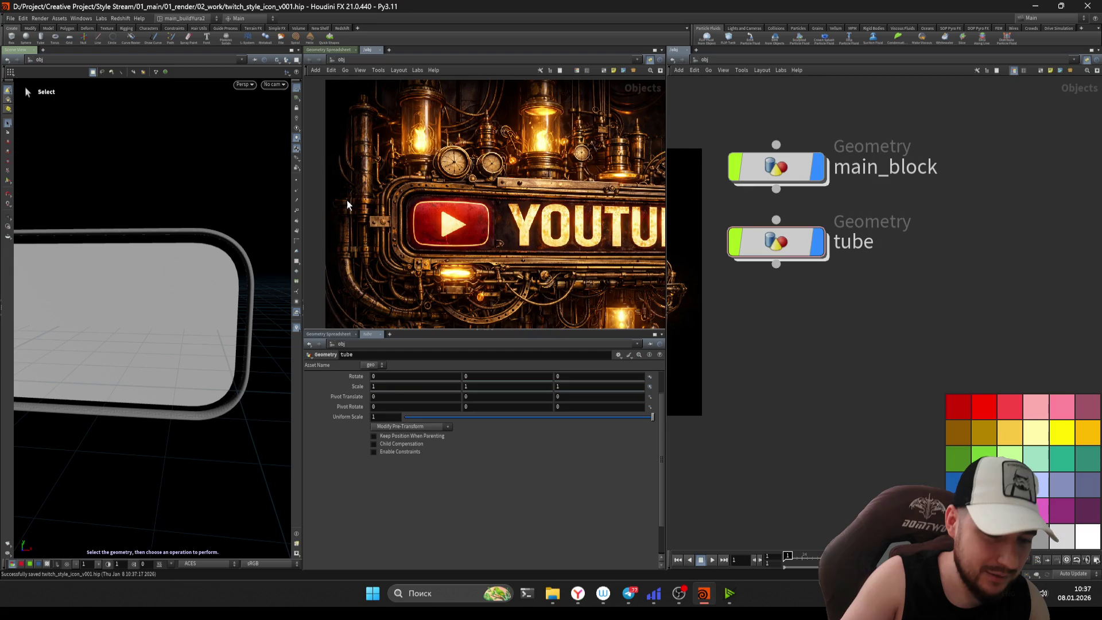
pyautogui.scroll(-5, 472, 227)
pyautogui.doubleClick(460, 226)
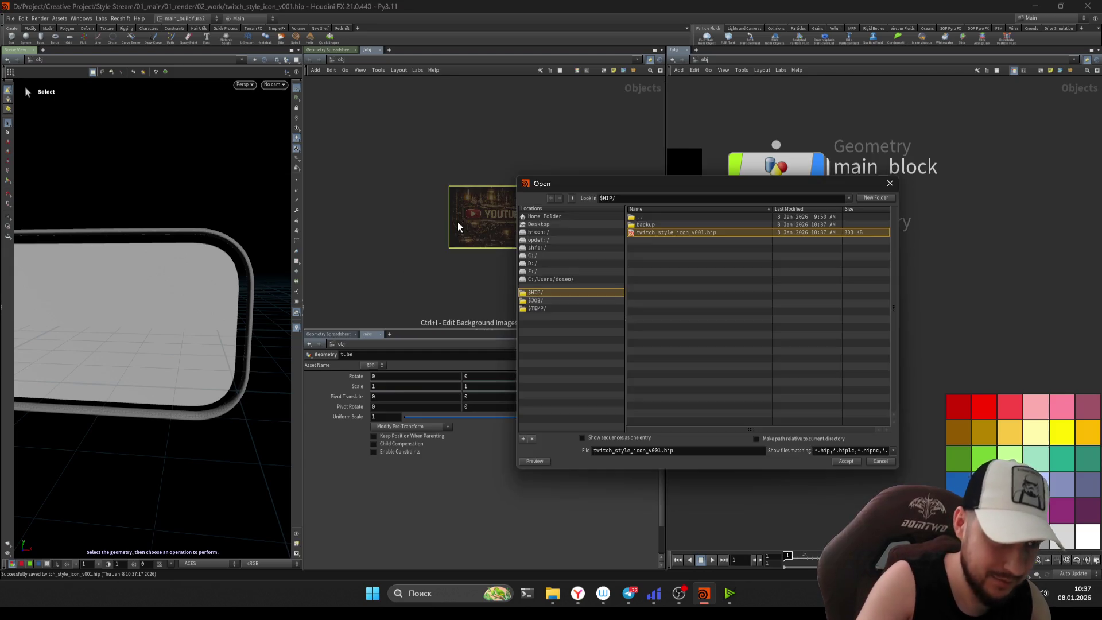
# - Dismiss the file chooser and scale the background reference image up several times
pyautogui.press('Escape')
pyautogui.scroll(2, 547, 259)
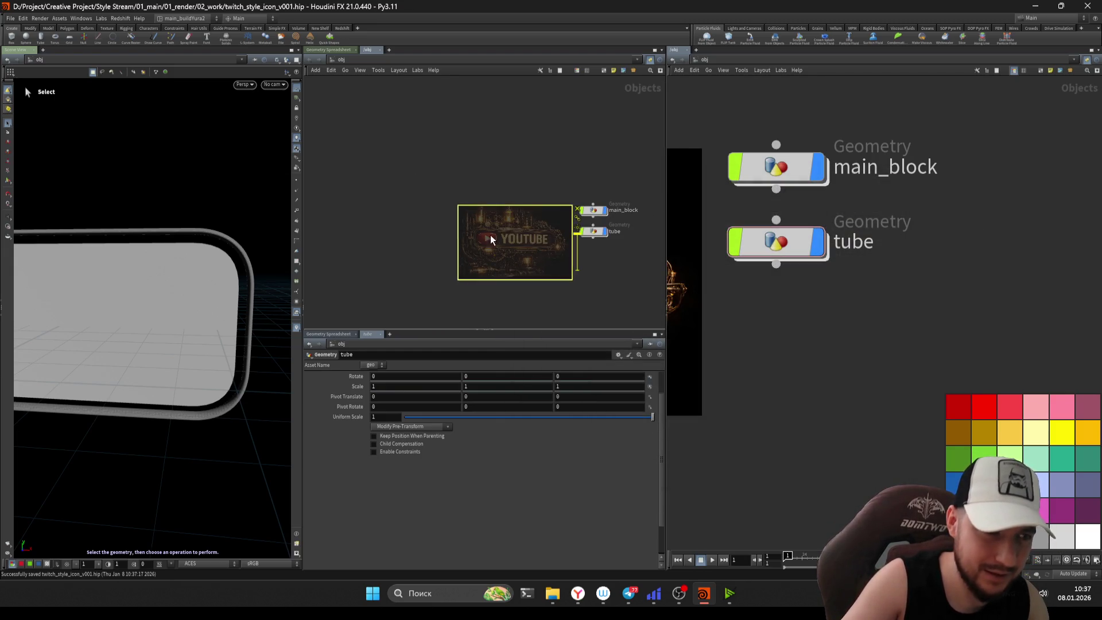
pyautogui.scroll(-1, 490, 236)
pyautogui.moveTo(462, 212)
pyautogui.mouseDown()
pyautogui.moveTo(313, 80)
pyautogui.moveTo(344, 109)
pyautogui.mouseUp()
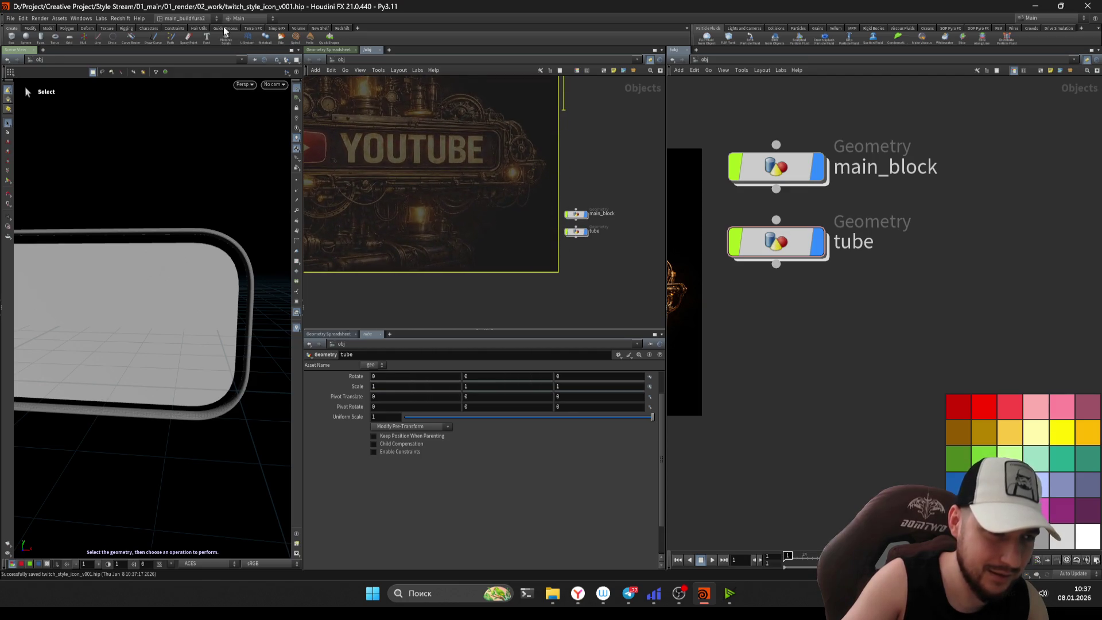
pyautogui.scroll(5, 472, 208)
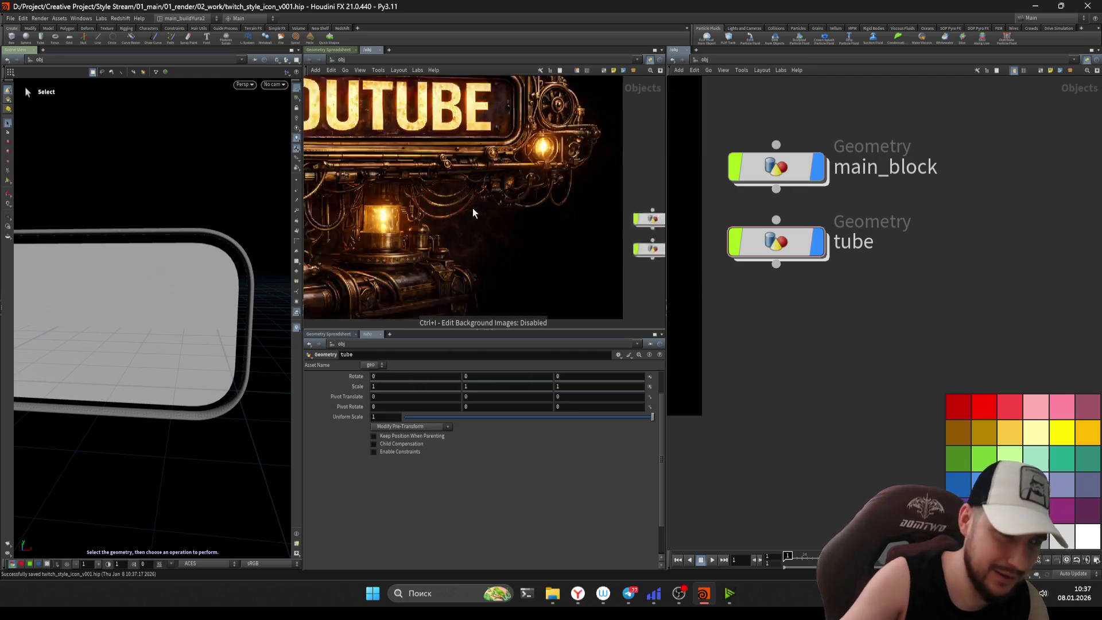
pyautogui.scroll(-2, 498, 228)
pyautogui.scroll(5, 472, 188)
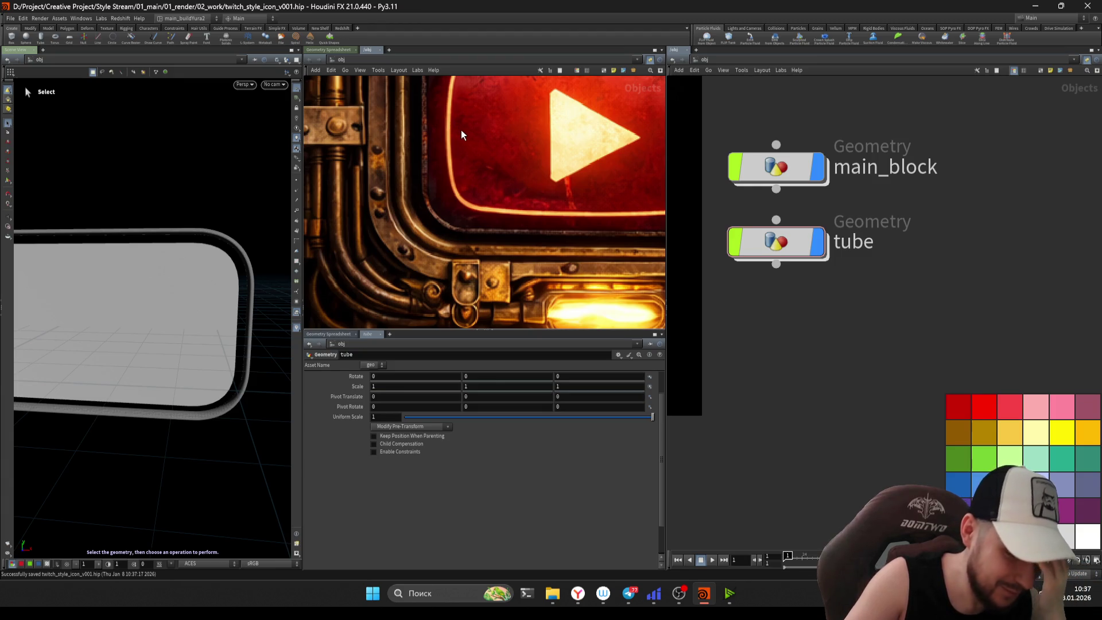
pyautogui.scroll(-3, 467, 193)
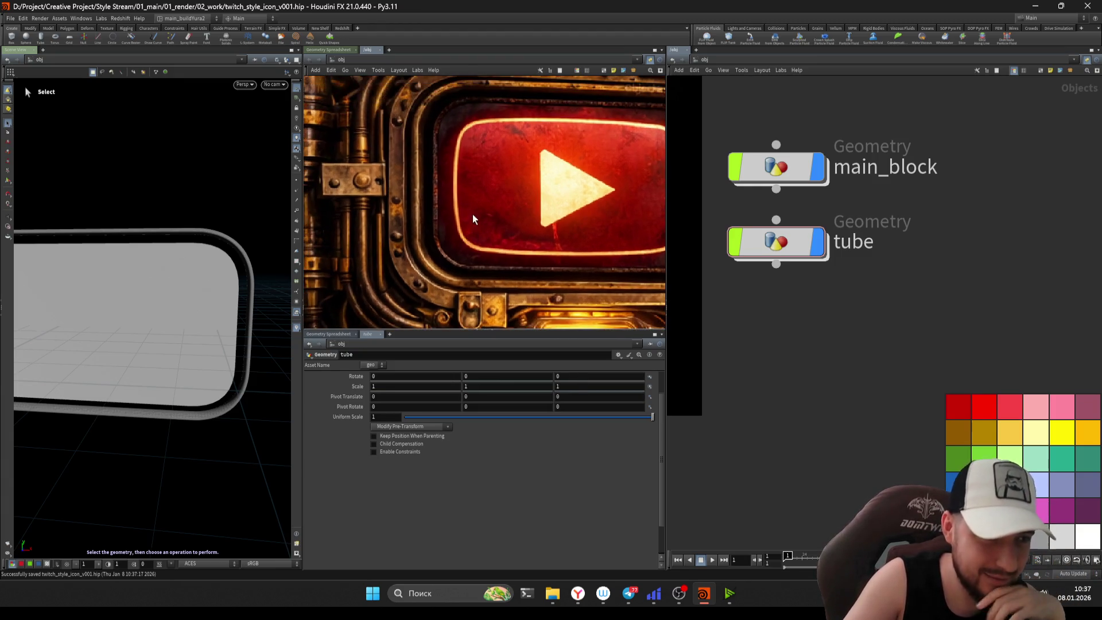
pyautogui.scroll(-3, 436, 207)
pyautogui.scroll(4, 511, 213)
# - Pan and zoom around the reference to study the red play logo and lamp
pyautogui.moveTo(518, 230); pyautogui.dragTo(475, 276, button='middle')
pyautogui.hscroll(10, 475, 276)
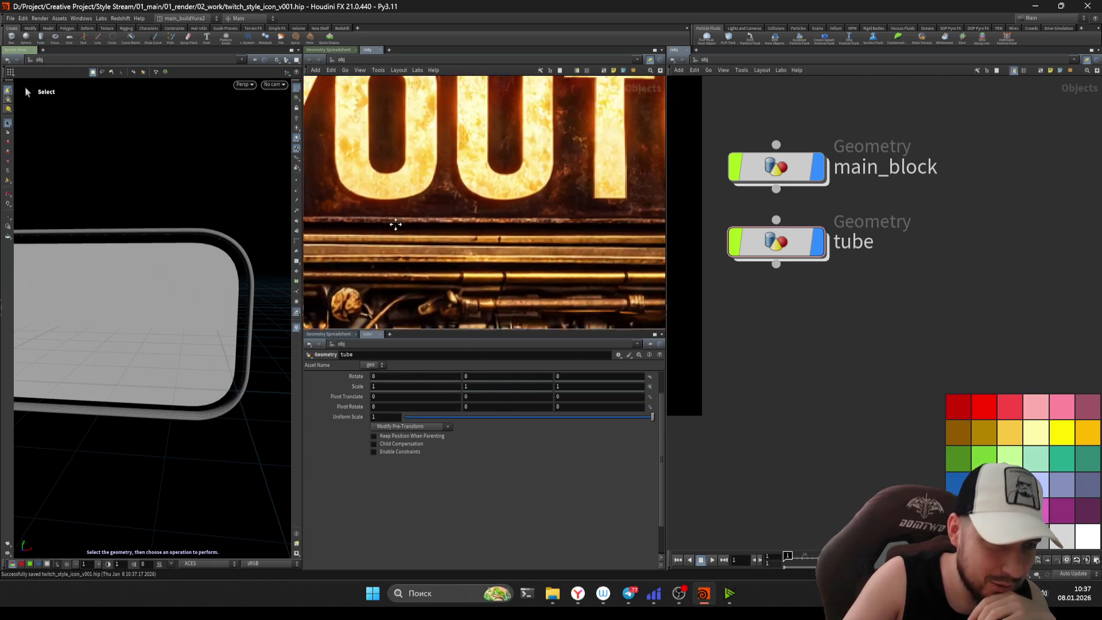
pyautogui.hscroll(5, 546, 255)
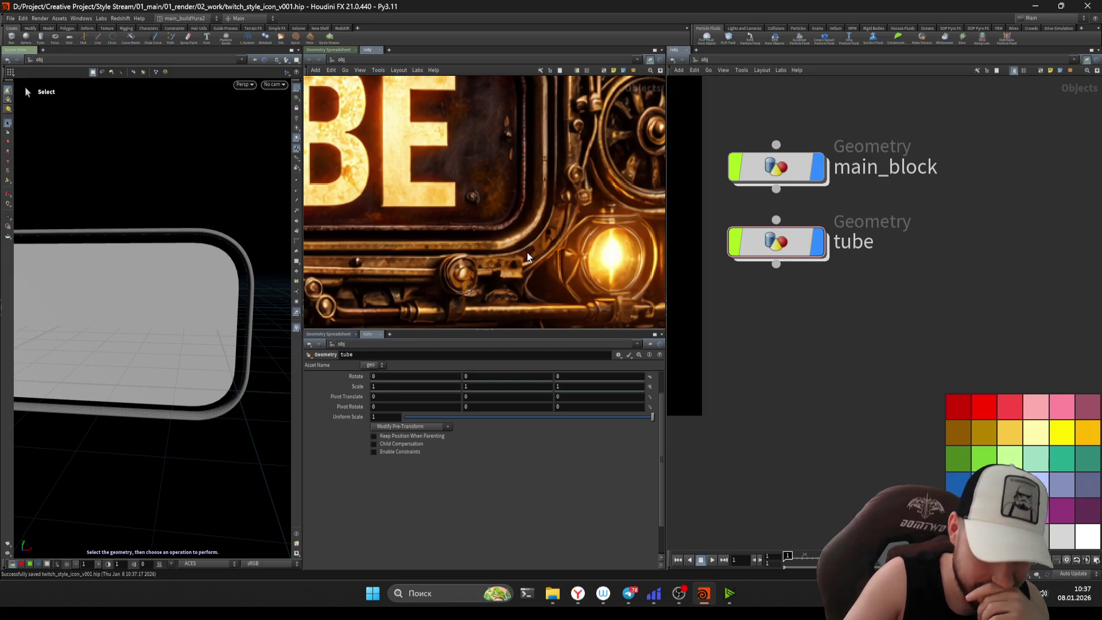
pyautogui.scroll(3, 531, 230)
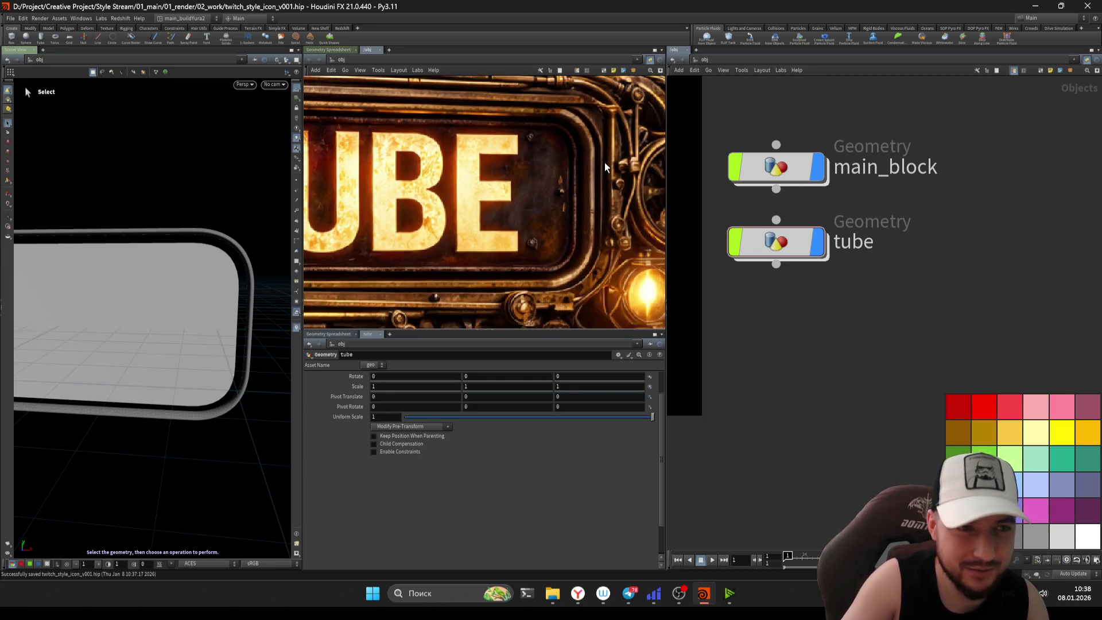
pyautogui.scroll(-3, 605, 163)
pyautogui.scroll(2, 596, 145)
pyautogui.scroll(2, 585, 143)
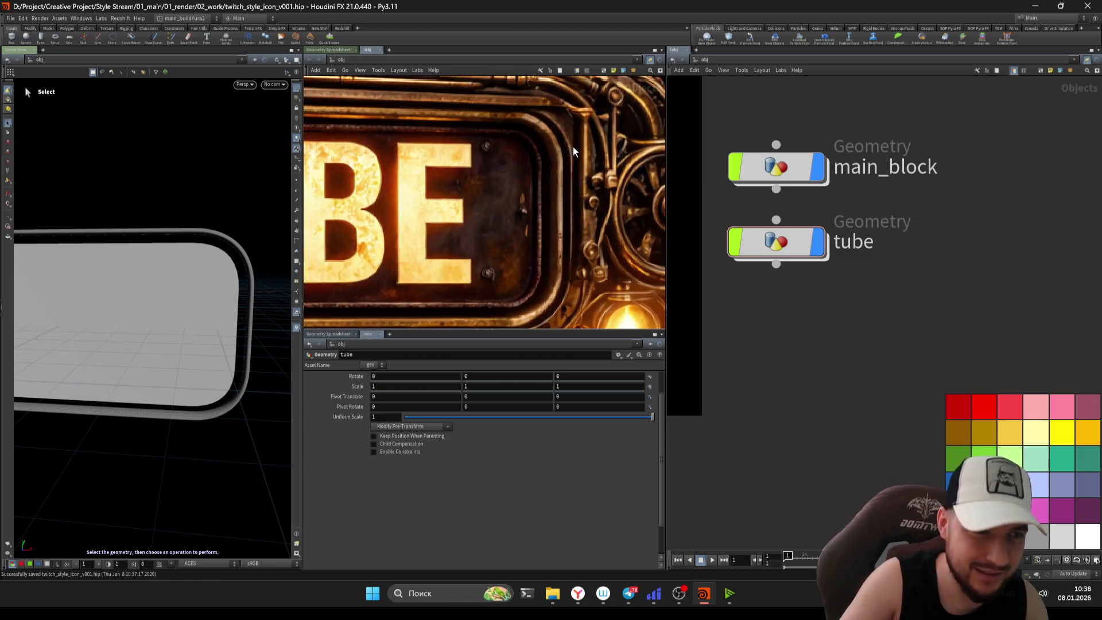
pyautogui.moveTo(562, 161); pyautogui.dragTo(572, 192, button='middle')
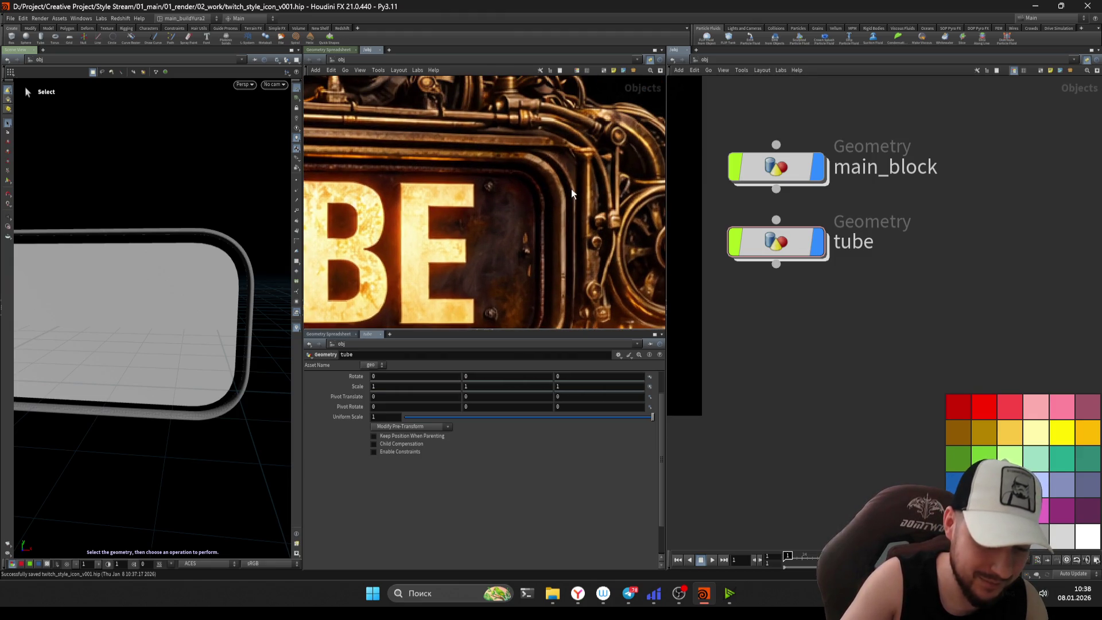
pyautogui.scroll(-4, 577, 177)
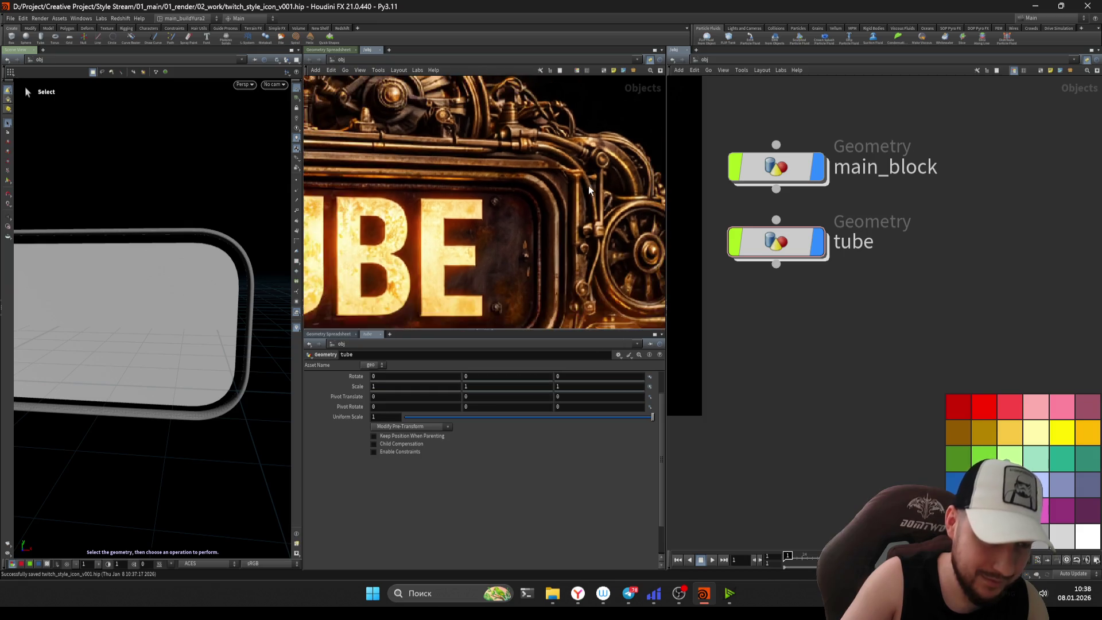
pyautogui.moveTo(546, 199); pyautogui.dragTo(463, 122, button='middle')
pyautogui.scroll(5, 463, 122)
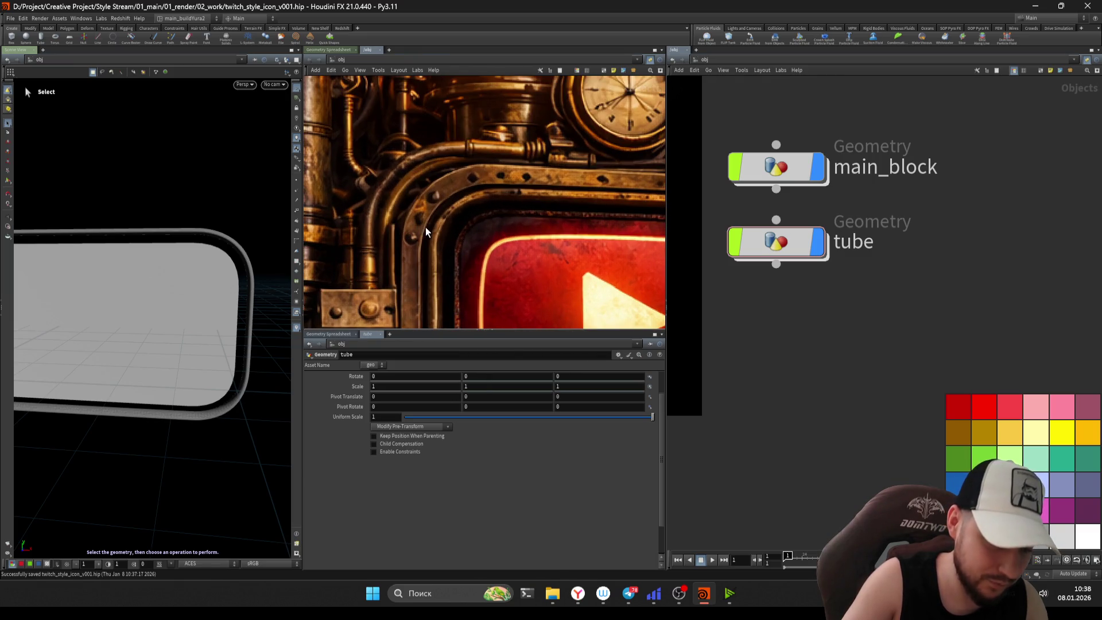
pyautogui.moveTo(427, 226); pyautogui.dragTo(377, 126, button='middle')
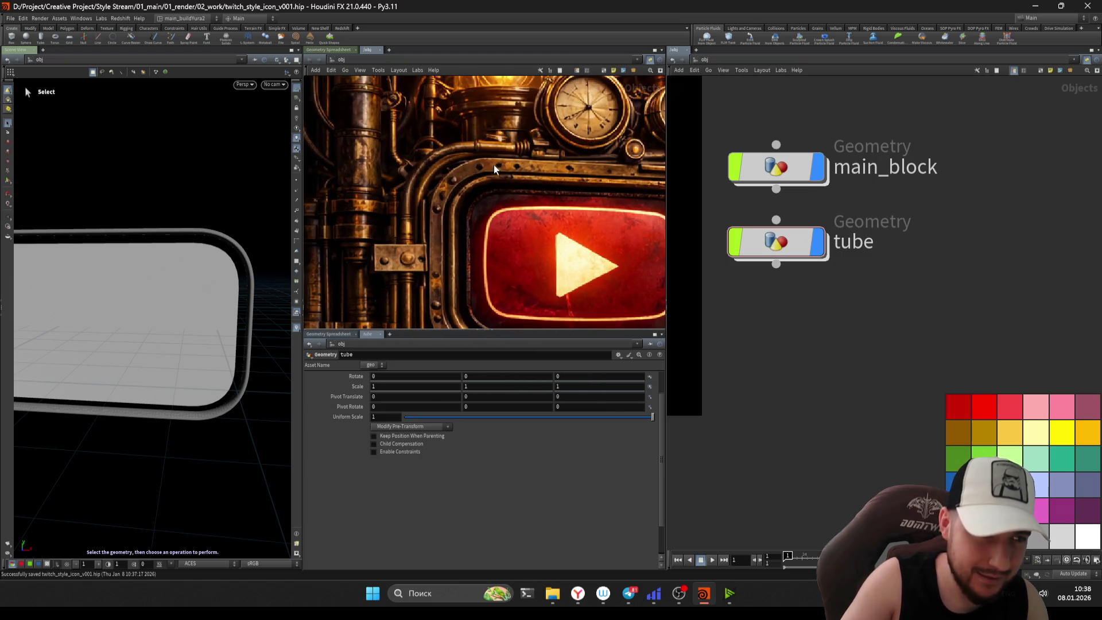
# - Orbit the viewport around the tube and return to selection mode
pyautogui.press('Escape')
pyautogui.moveTo(202, 246)
pyautogui.mouseDown()
pyautogui.moveTo(185, 258)
pyautogui.moveTo(234, 257)
pyautogui.moveTo(199, 239)
pyautogui.moveTo(234, 239)
pyautogui.moveTo(199, 236)
pyautogui.moveTo(240, 252)
pyautogui.mouseUp()
pyautogui.press('s')
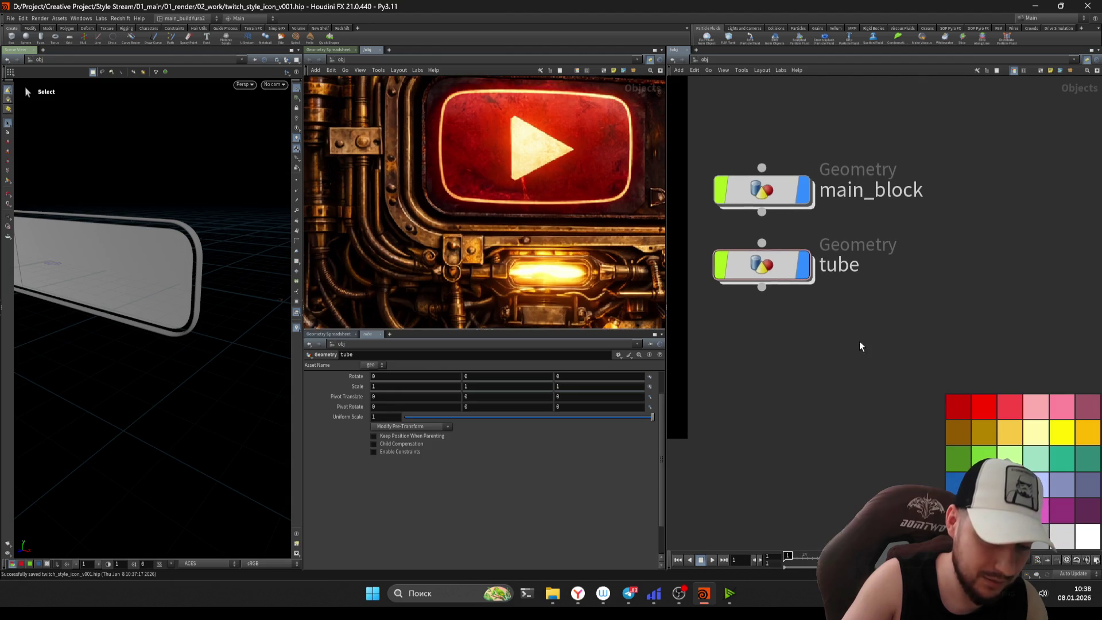
pyautogui.scroll(-2, 859, 333)
# - Box-select main_block and tube and move them up together in the network
pyautogui.scroll(-2, 852, 456)
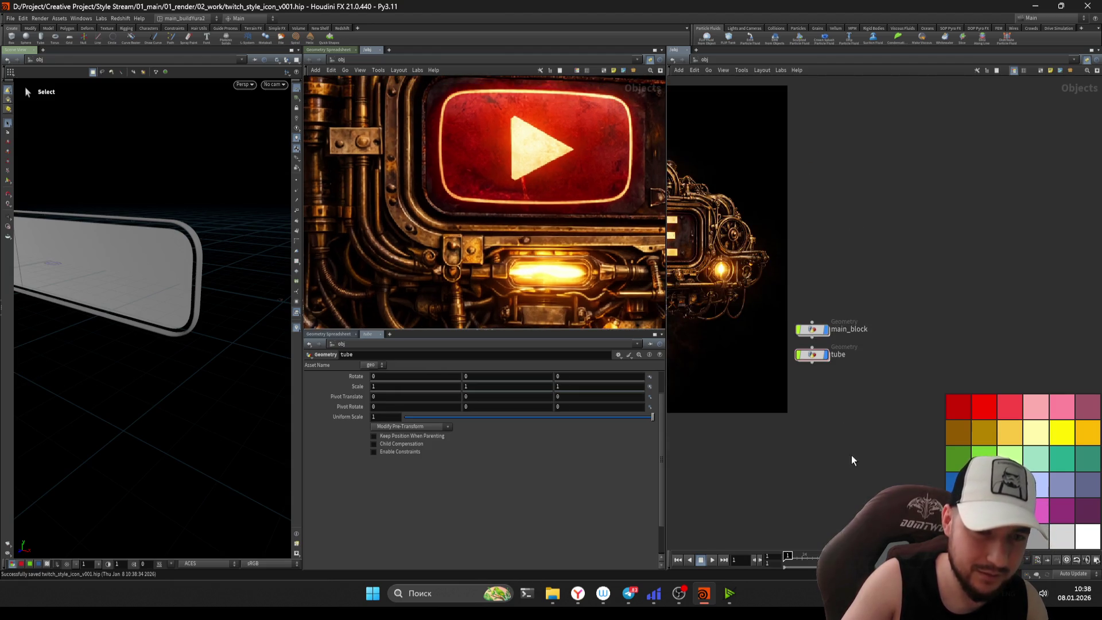
pyautogui.moveTo(852, 456); pyautogui.dragTo(790, 284)
pyautogui.moveTo(790, 285); pyautogui.dragTo(816, 333, button='middle')
pyautogui.moveTo(819, 388); pyautogui.dragTo(825, 189)
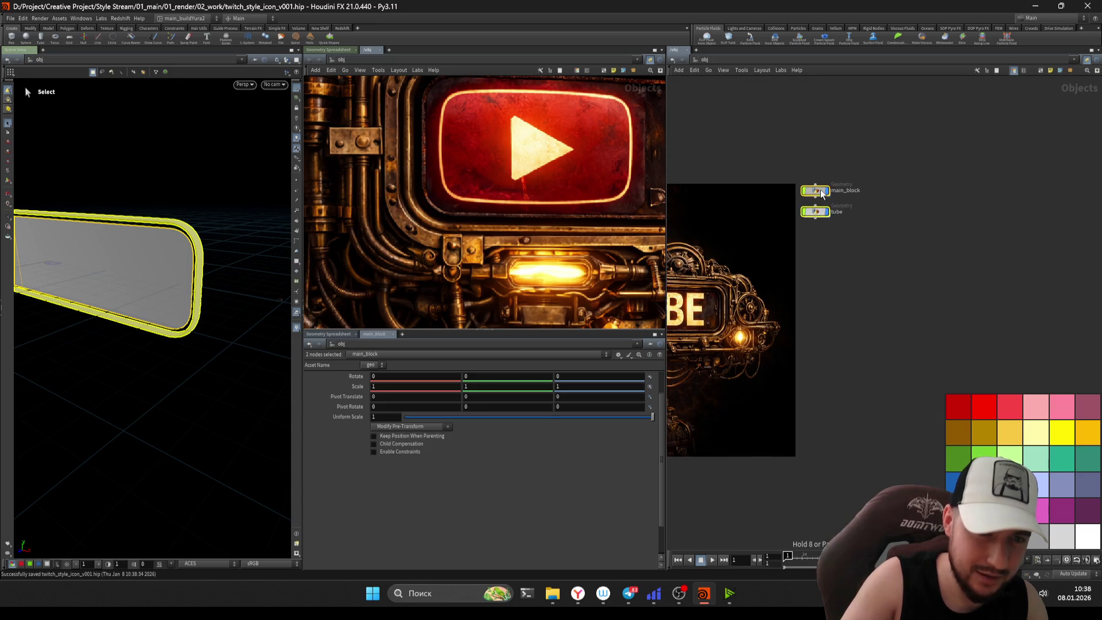
pyautogui.click(832, 346)
pyautogui.scroll(1, 832, 347)
pyautogui.moveTo(832, 346); pyautogui.dragTo(834, 389, button='middle')
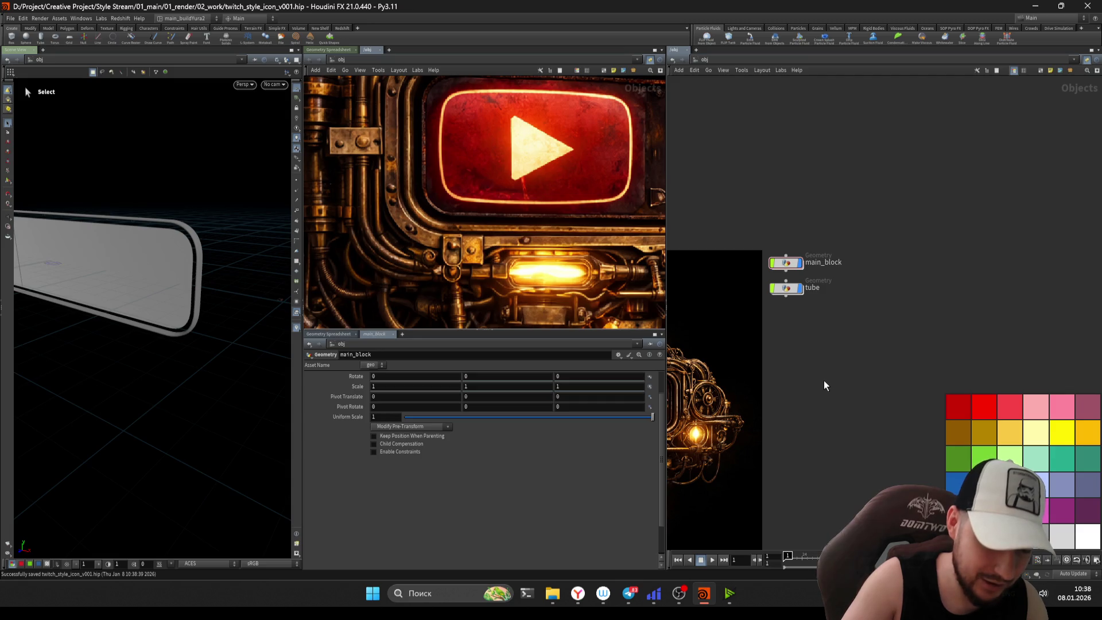
pyautogui.scroll(2, 822, 383)
pyautogui.scroll(1, 833, 391)
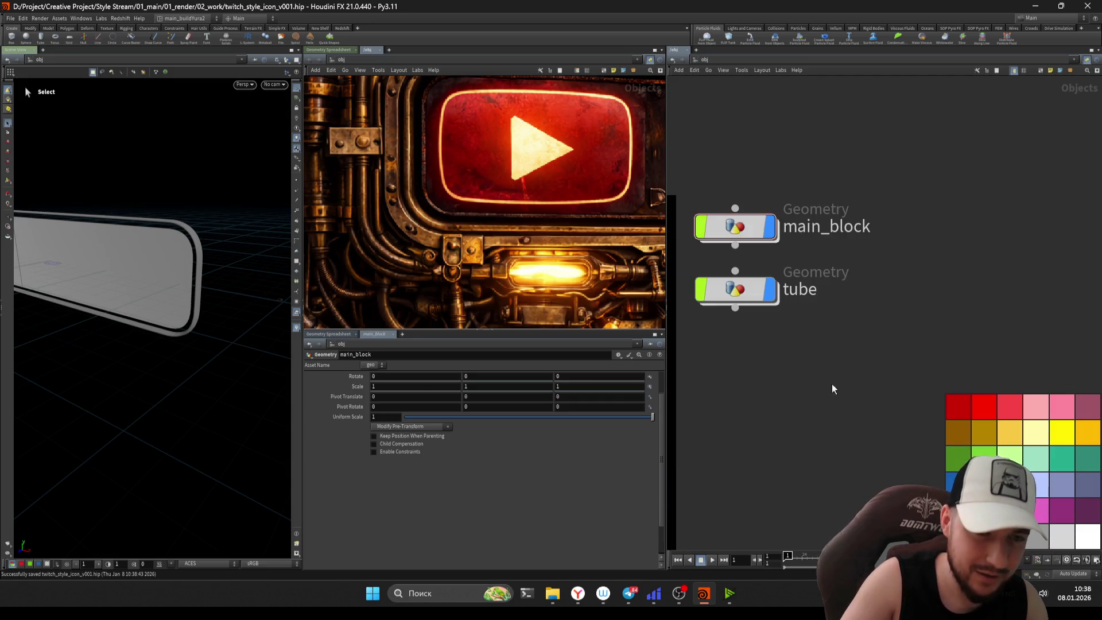
pyautogui.hotkey('ctrl', 'a')
pyautogui.scroll(2, 799, 253)
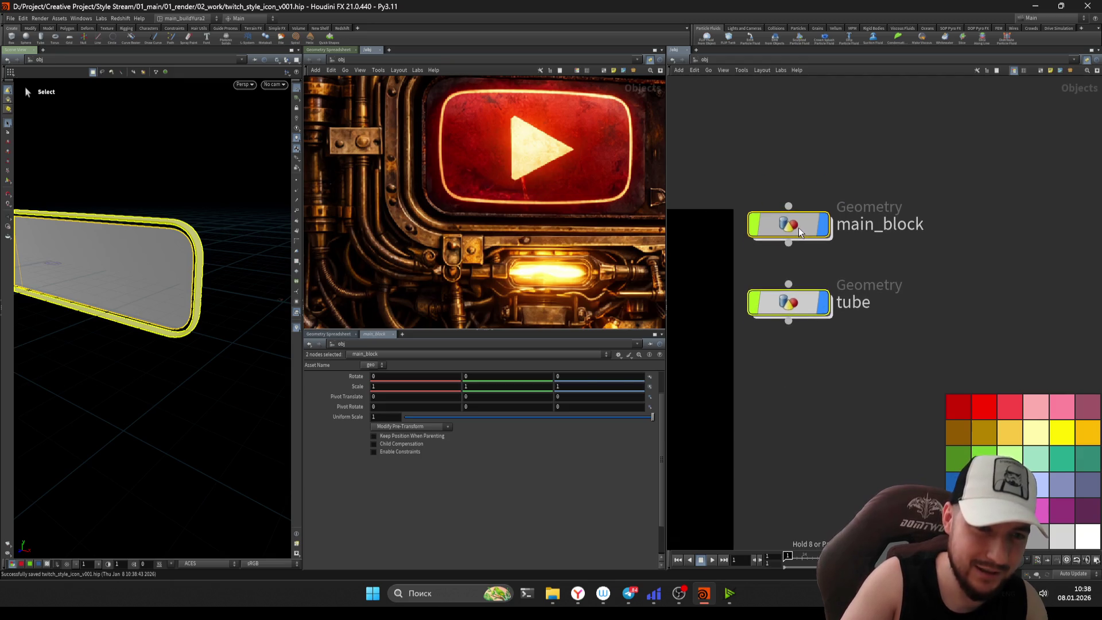
pyautogui.click(795, 392)
# - Add a geo1 Geometry object below tube and rename tube to tube_main_block
pyautogui.press('Tab')
pyautogui.write('geo')
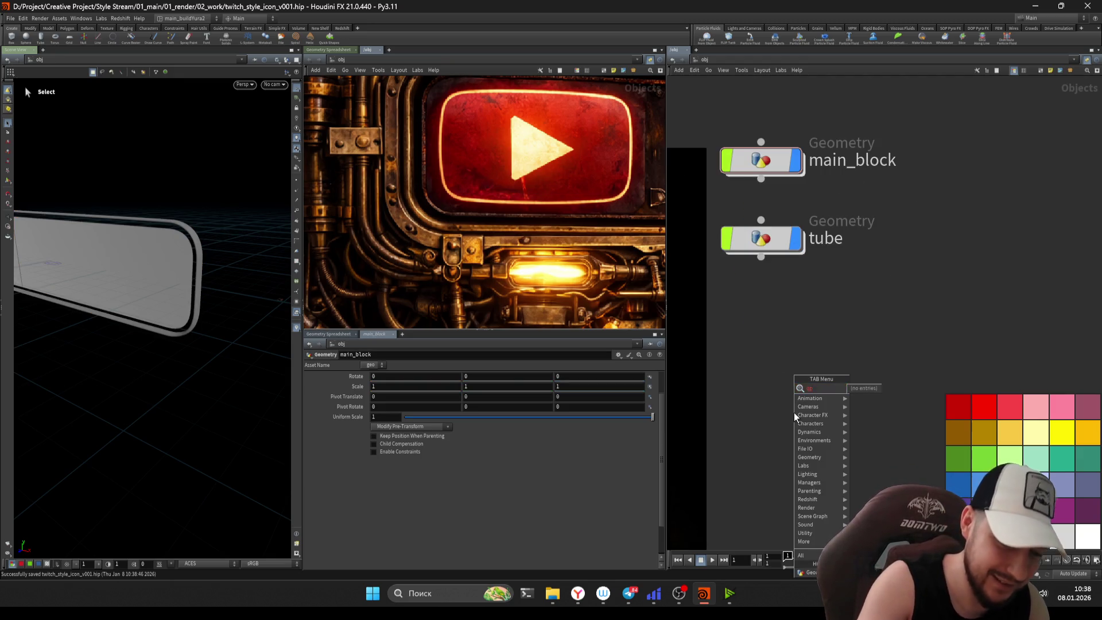
pyautogui.press('Return')
pyautogui.click(769, 348)
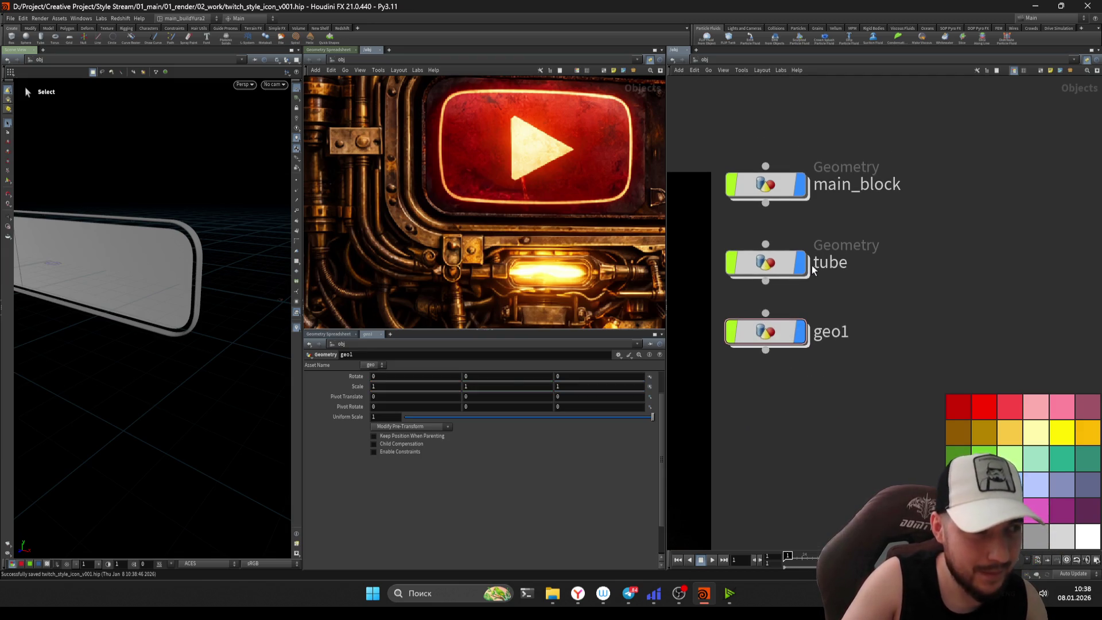
pyautogui.doubleClick(833, 262)
pyautogui.write('_main_block')
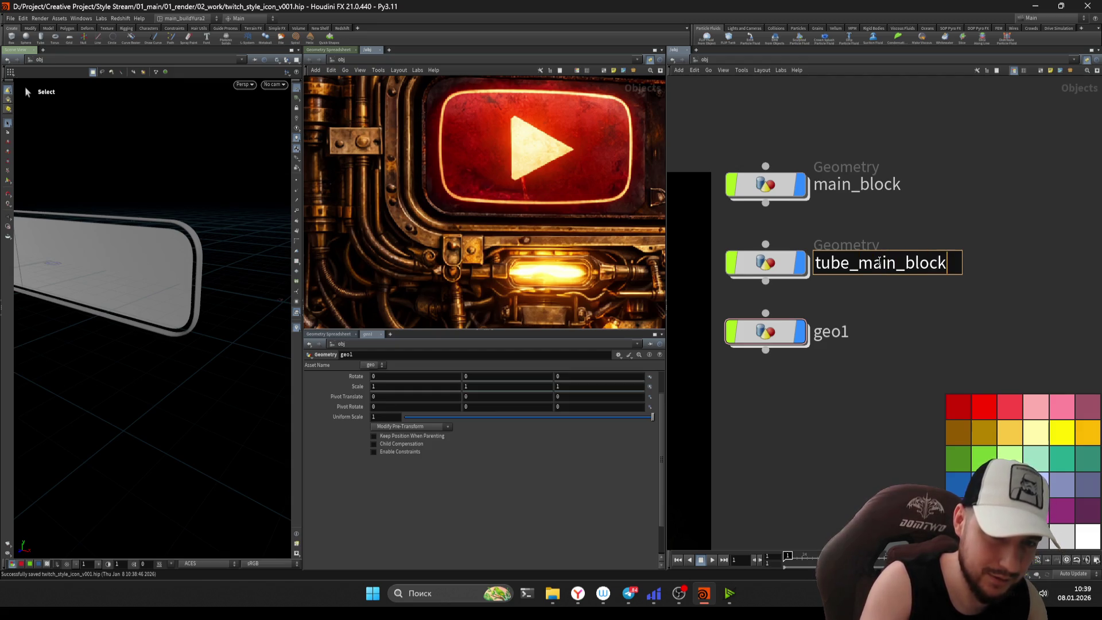
pyautogui.press('Return')
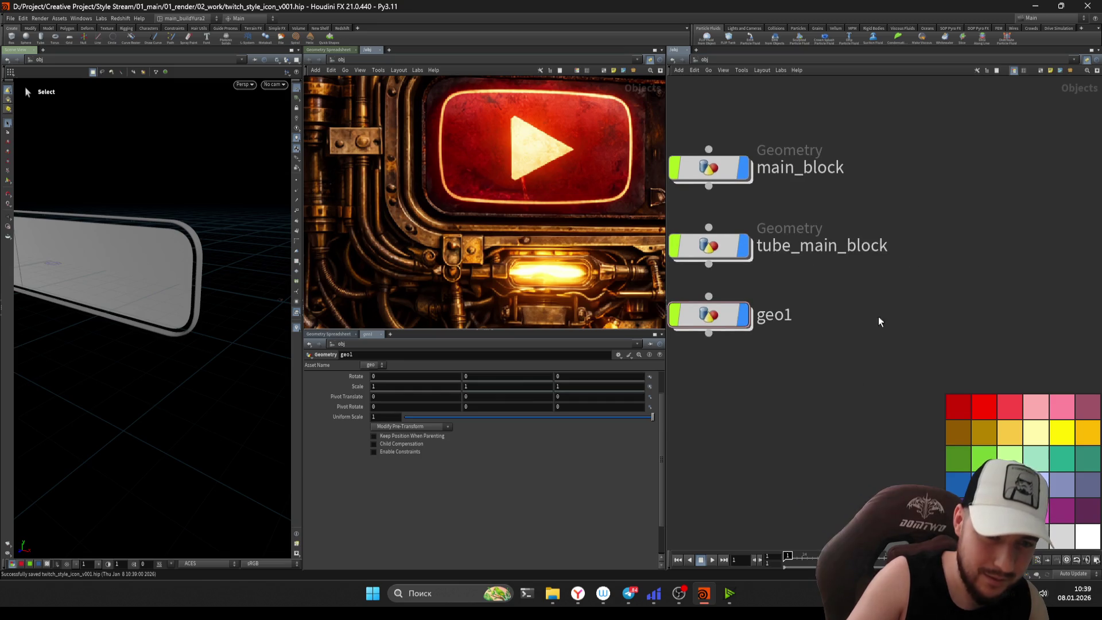
# - Lay out the three objects evenly in a column and colour them pink
pyautogui.hotkey('ctrl', 'a')
pyautogui.press('z')
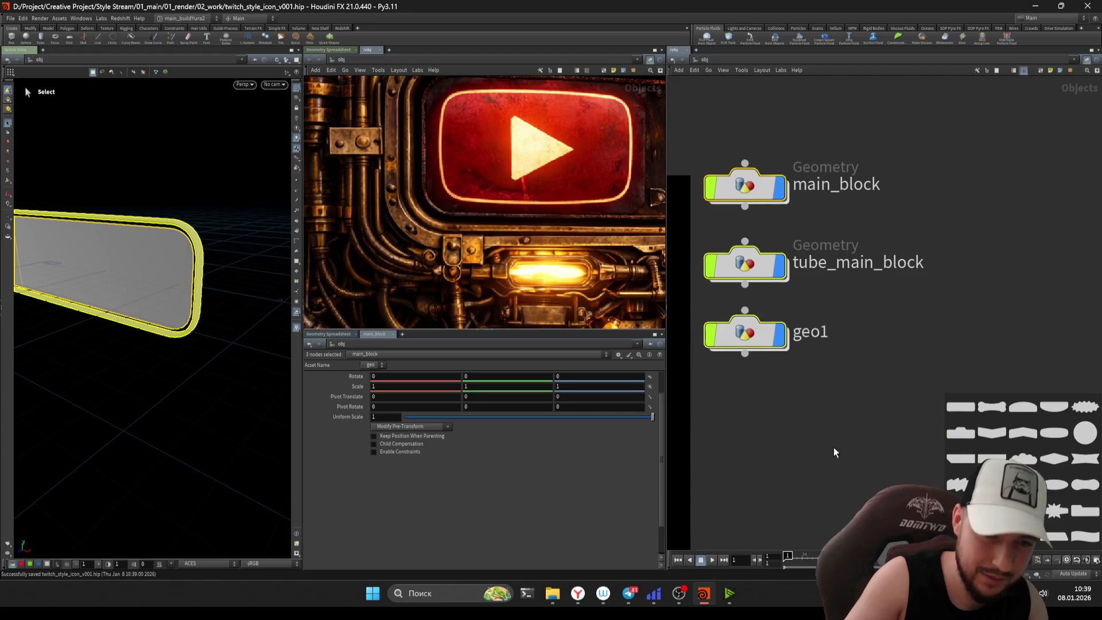
pyautogui.press('c')
pyautogui.click(988, 445)
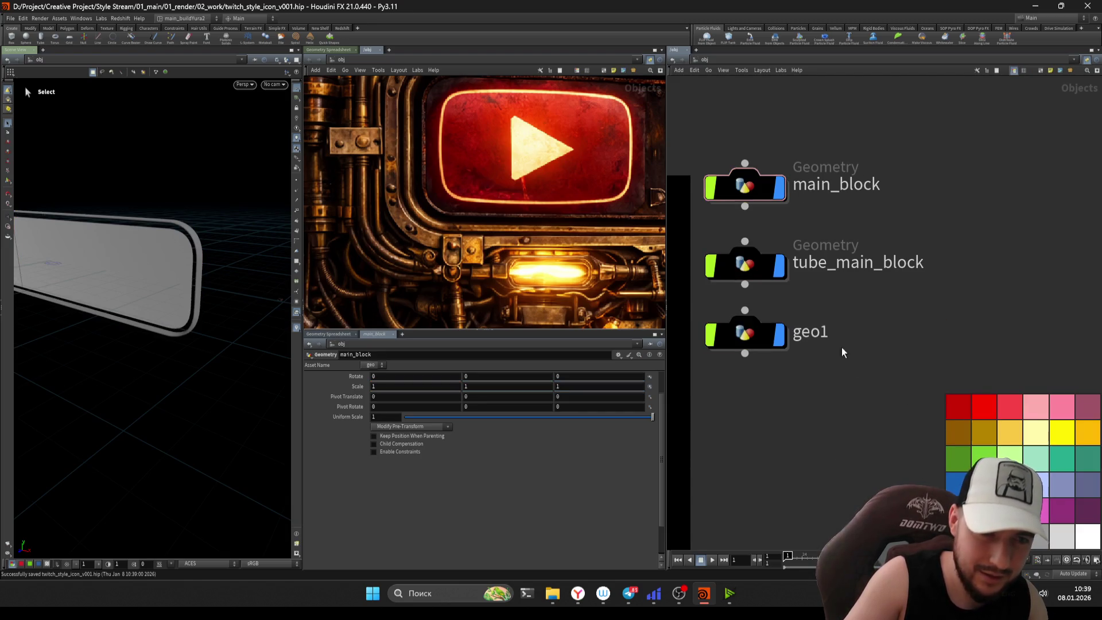
pyautogui.press('l')
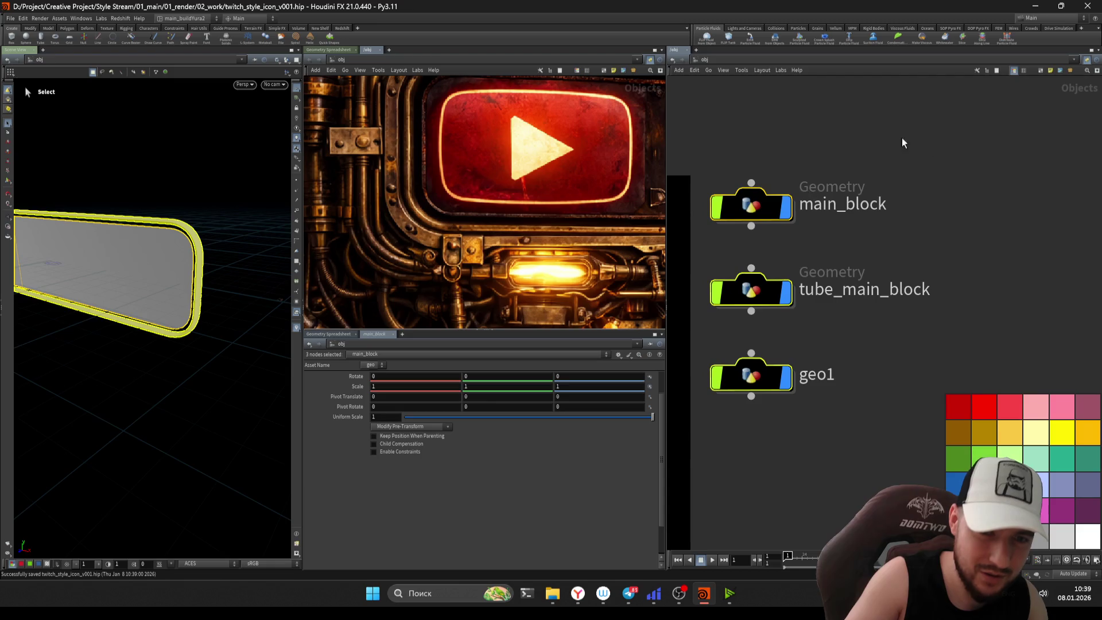
pyautogui.click(1053, 406)
pyautogui.click(877, 479)
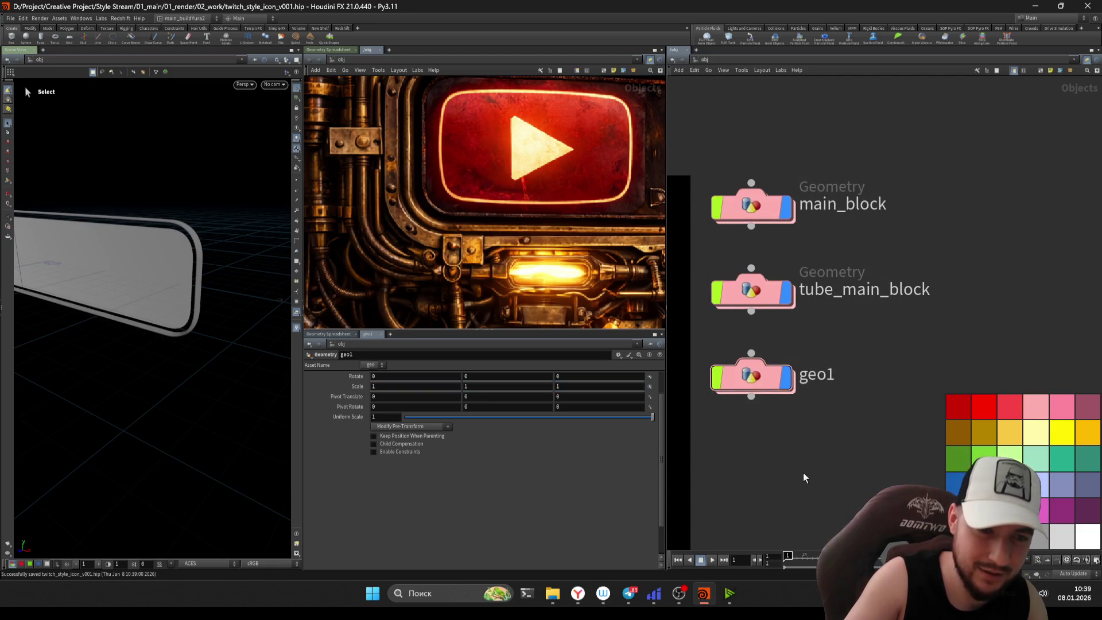
pyautogui.scroll(1, 804, 473)
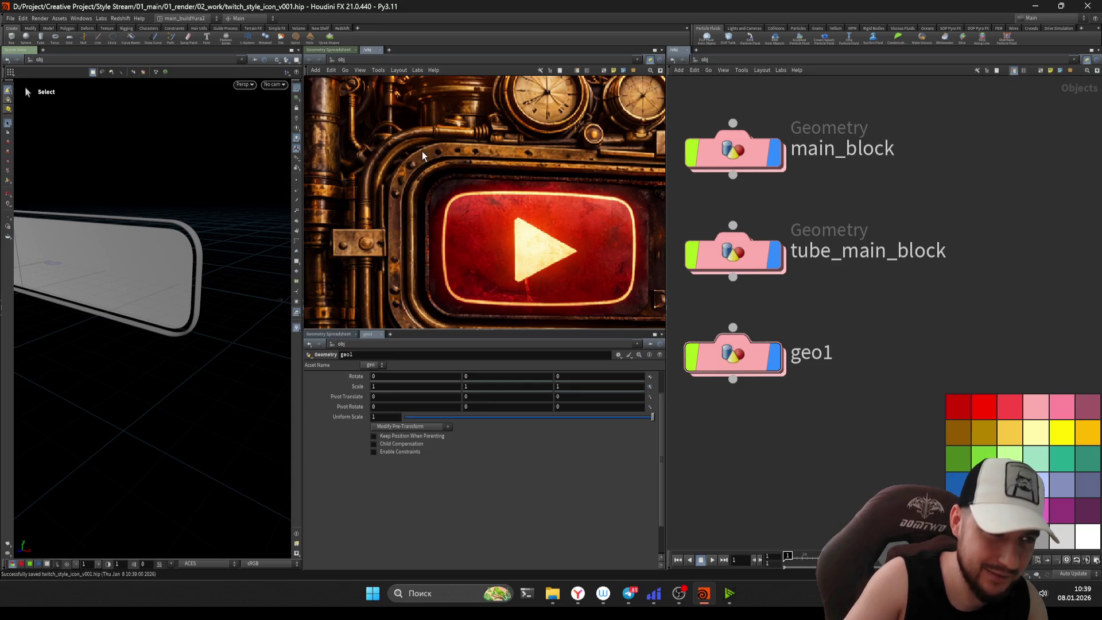
# - Rename tube_main_block to main_tube_block
pyautogui.press('F2')
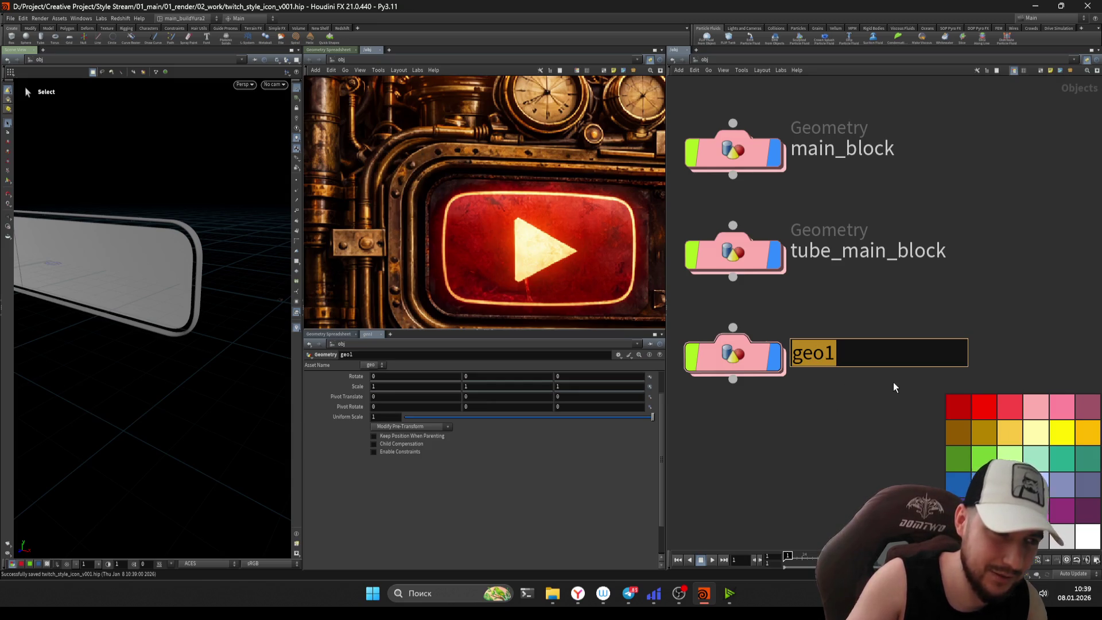
pyautogui.write('main_')
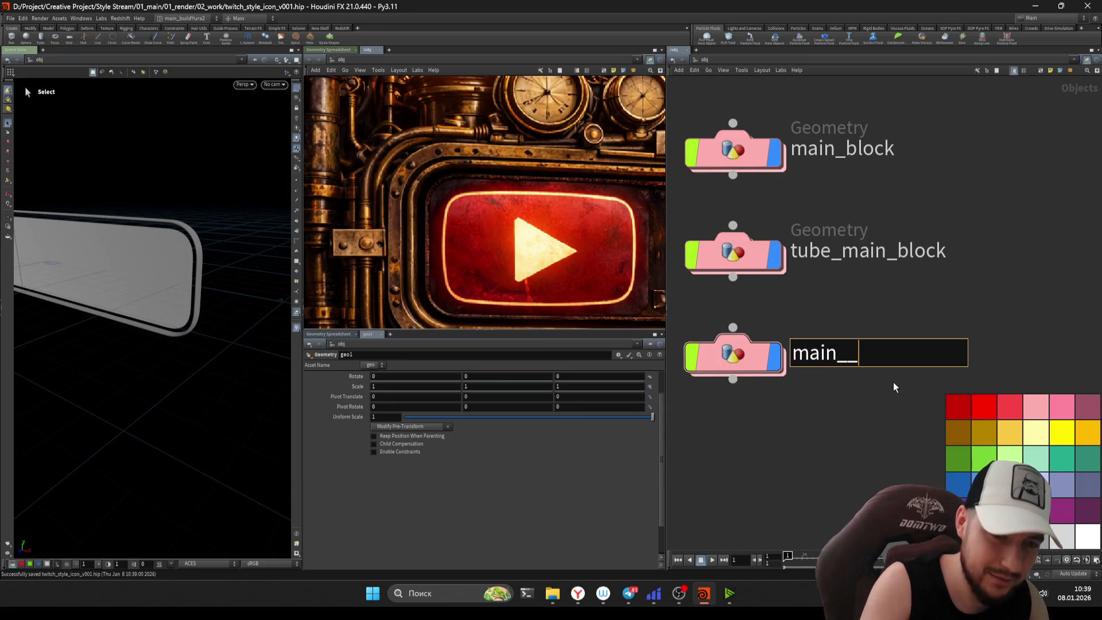
pyautogui.press('BackSpace')
pyautogui.press('BackSpace')
pyautogui.press('BackSpace')
pyautogui.press('Return')
pyautogui.doubleClick(930, 251)
pyautogui.doubleClick(930, 247)
pyautogui.write('main_tube')
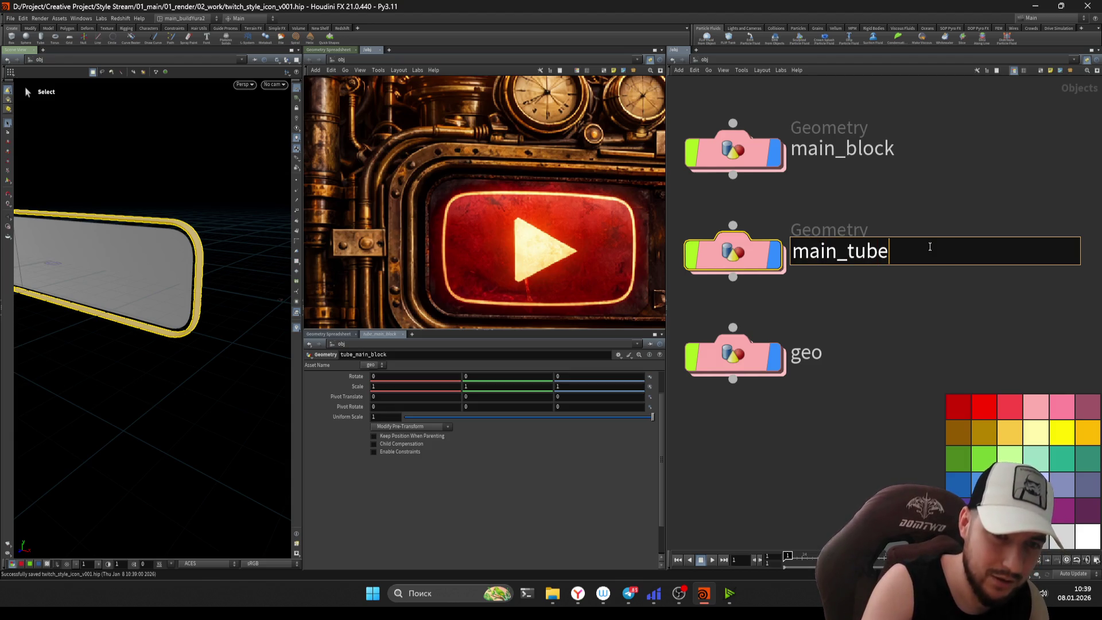
pyautogui.press('Return')
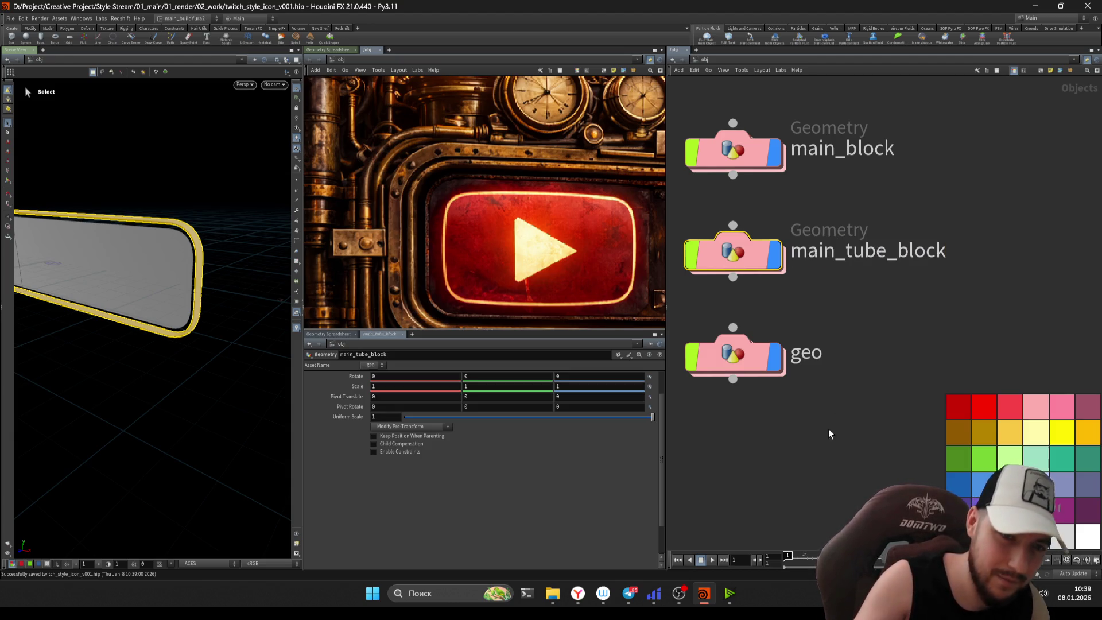
# - Rename geo1 to main_metal_block and frame all three object nodes
pyautogui.doubleClick(822, 350)
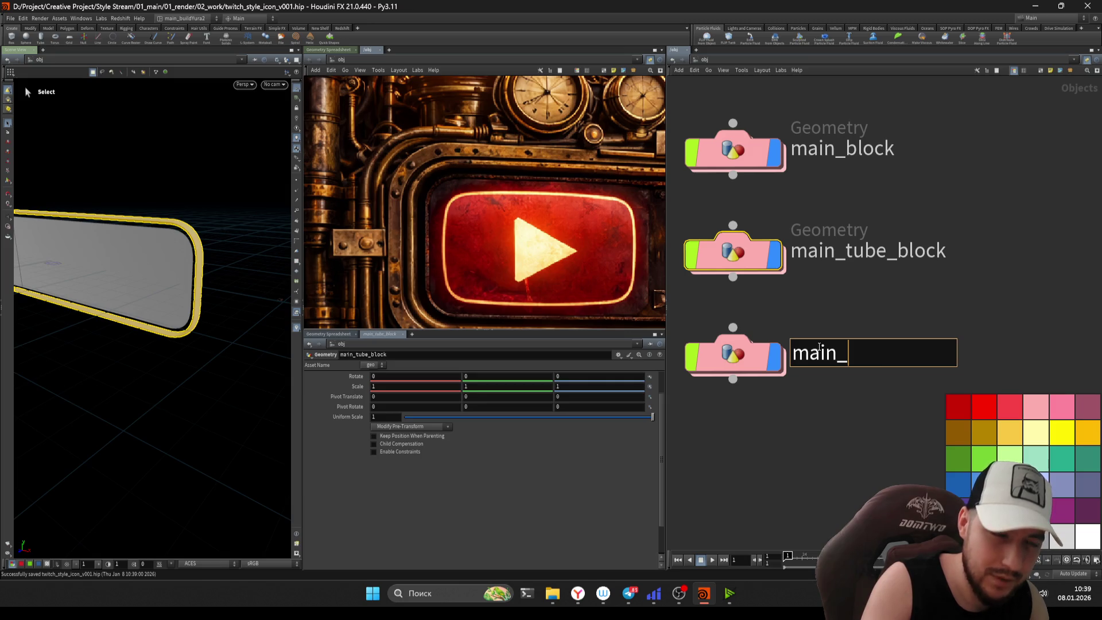
pyautogui.write('main_metal_bl')
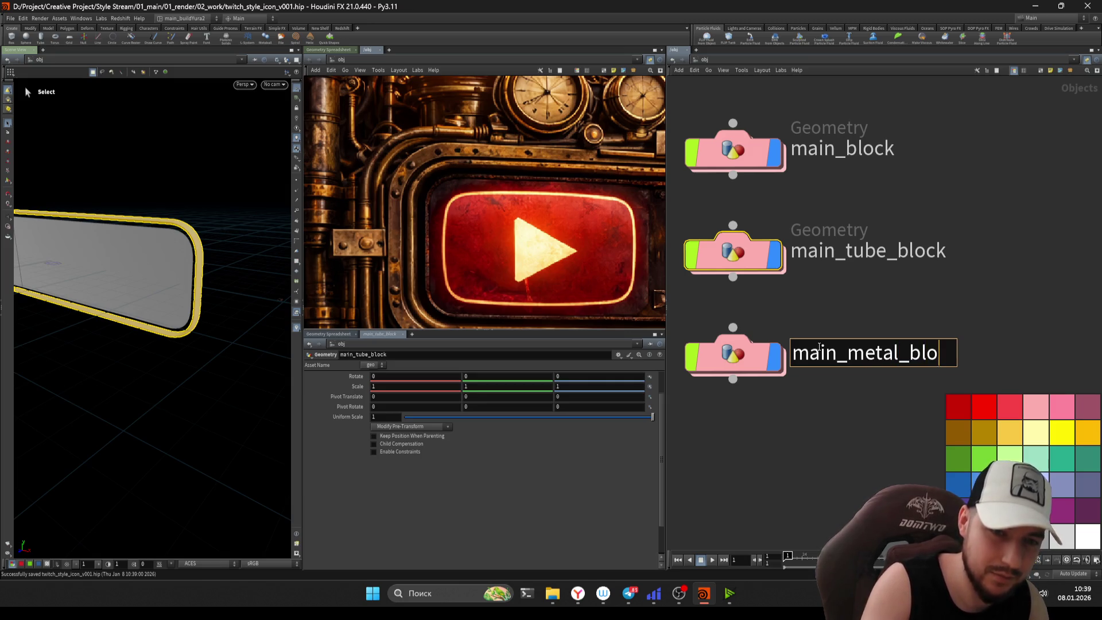
pyautogui.write('ck')
pyautogui.press('Return')
pyautogui.press('h')
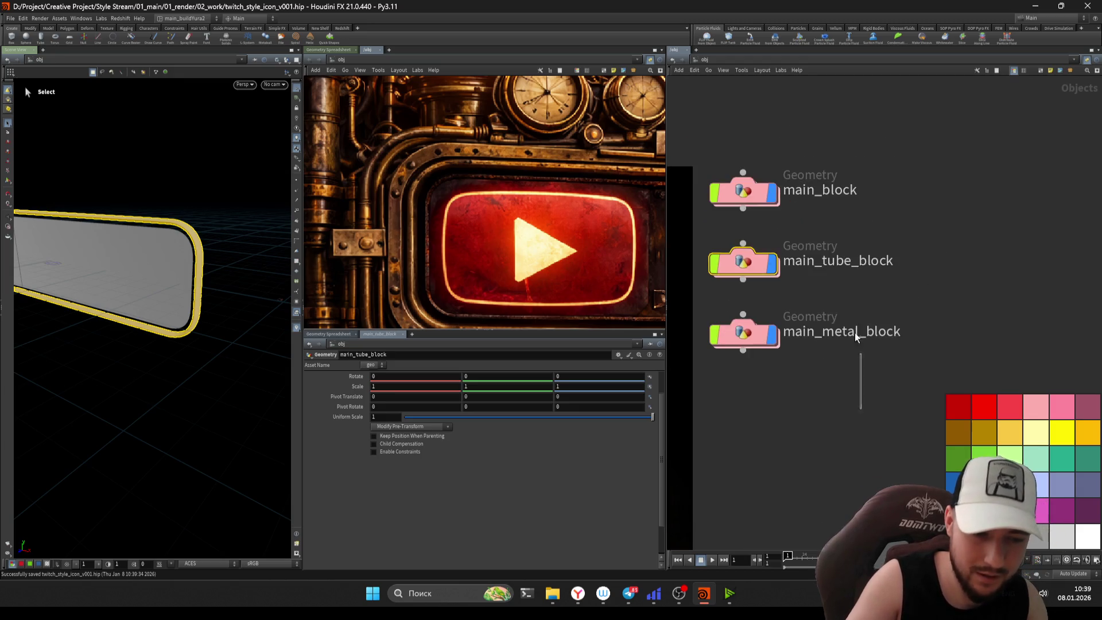
pyautogui.hotkey('ctrl', 'a')
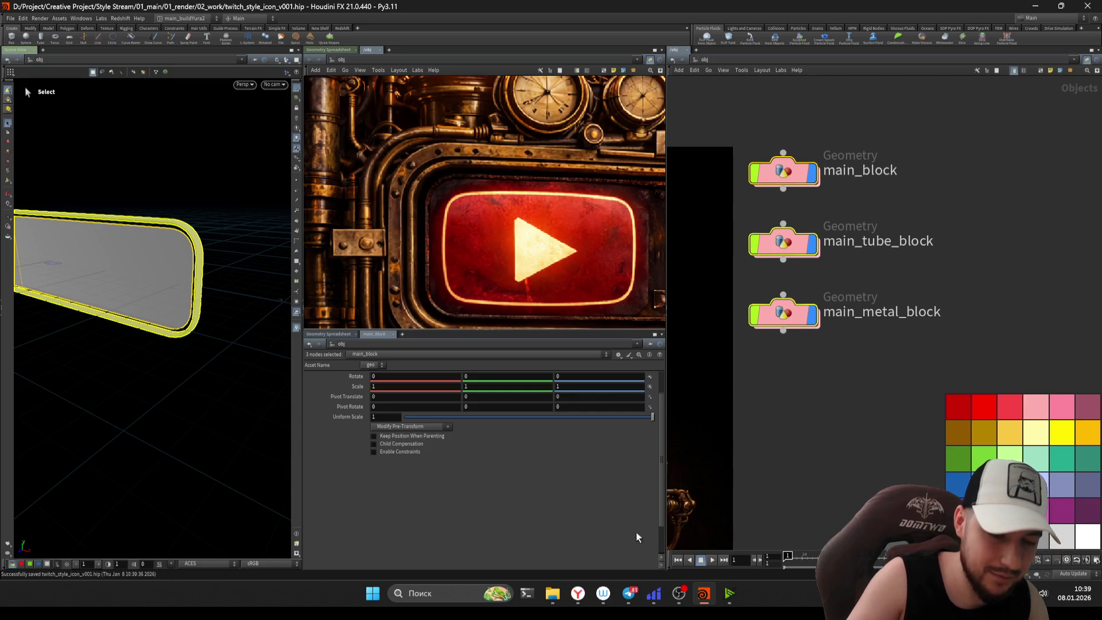
pyautogui.click(581, 596)
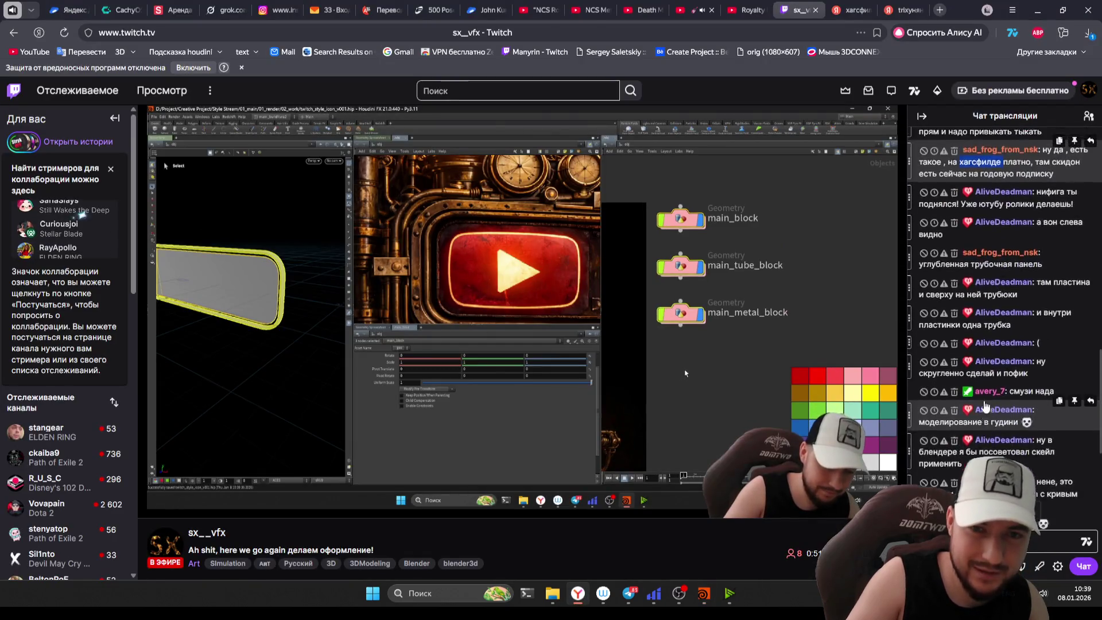
# - Open the ibb.co image link from the Twitch chat at full resolution
pyautogui.scroll(10, 1016, 415)
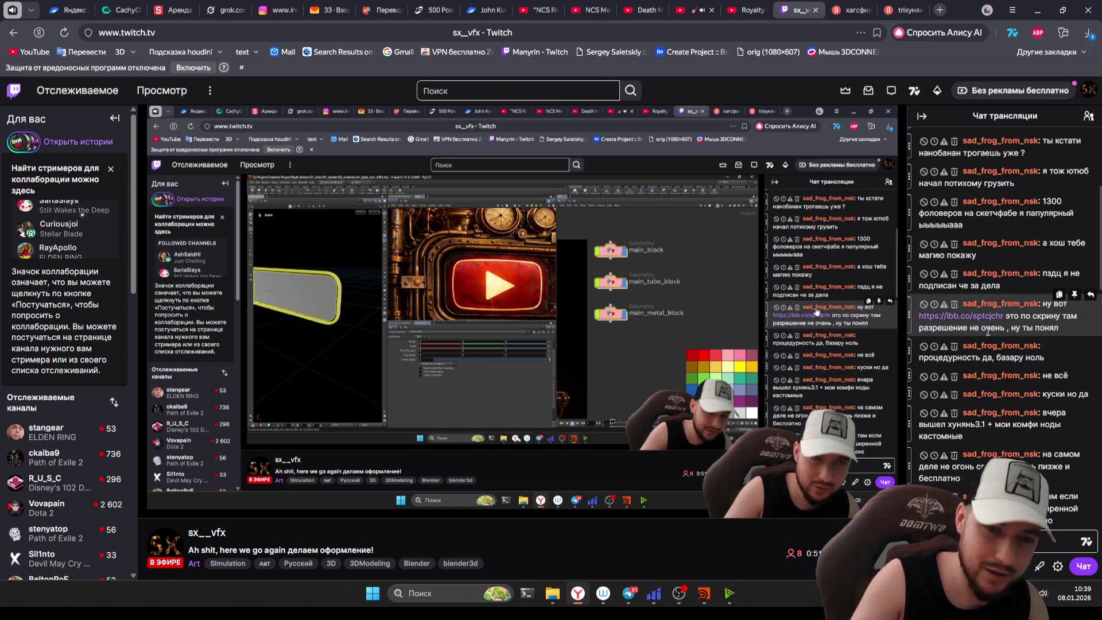
pyautogui.click(971, 316)
pyautogui.scroll(-2, 712, 317)
pyautogui.click(667, 296)
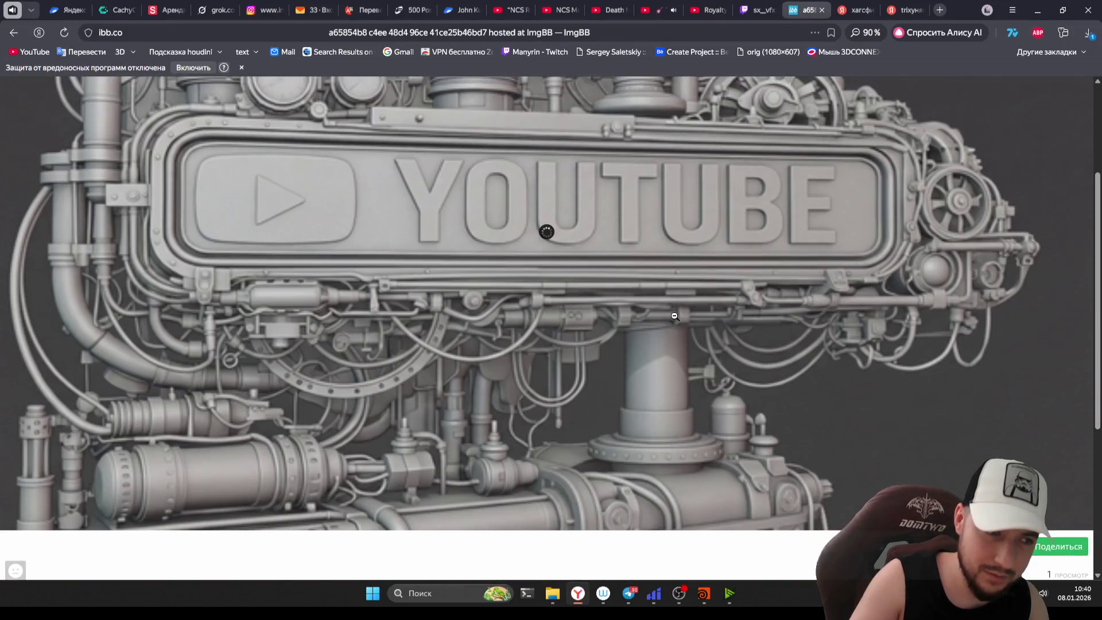
# - Inspect the full-size YOUTUBE sign image, close the Twitch user card, and return to Houdini
pyautogui.scroll(3, 672, 323)
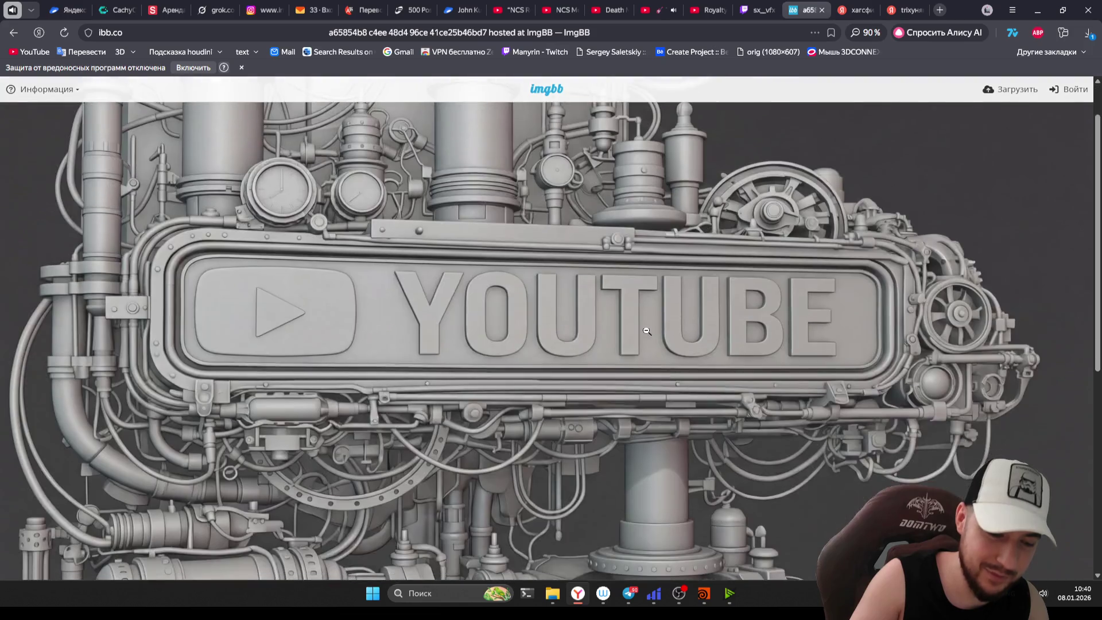
pyautogui.scroll(-4, 497, 423)
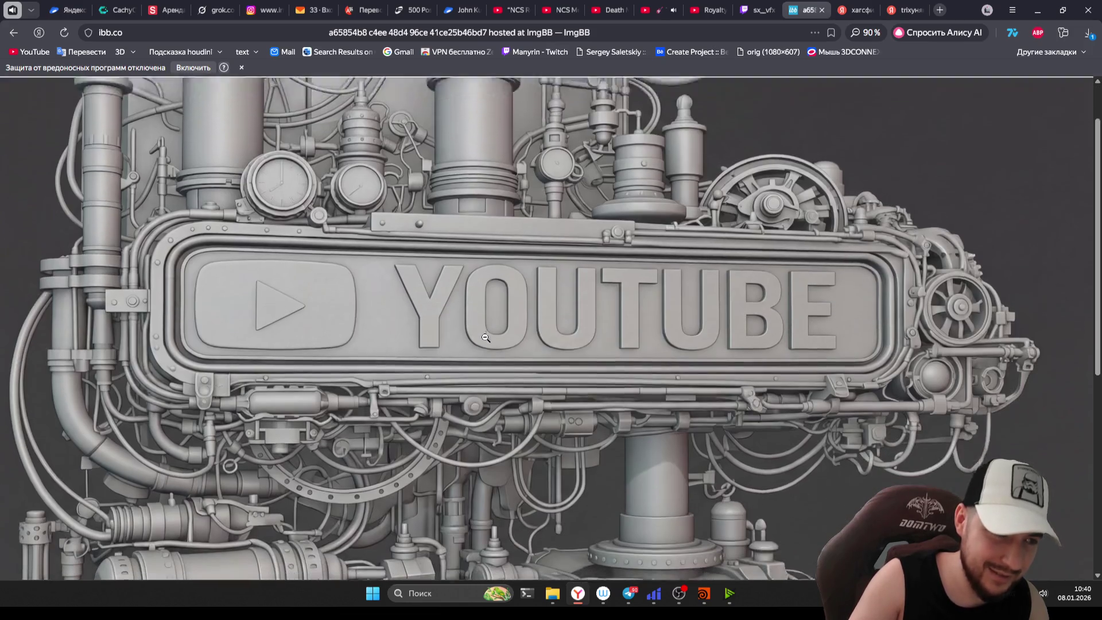
pyautogui.scroll(4, 487, 358)
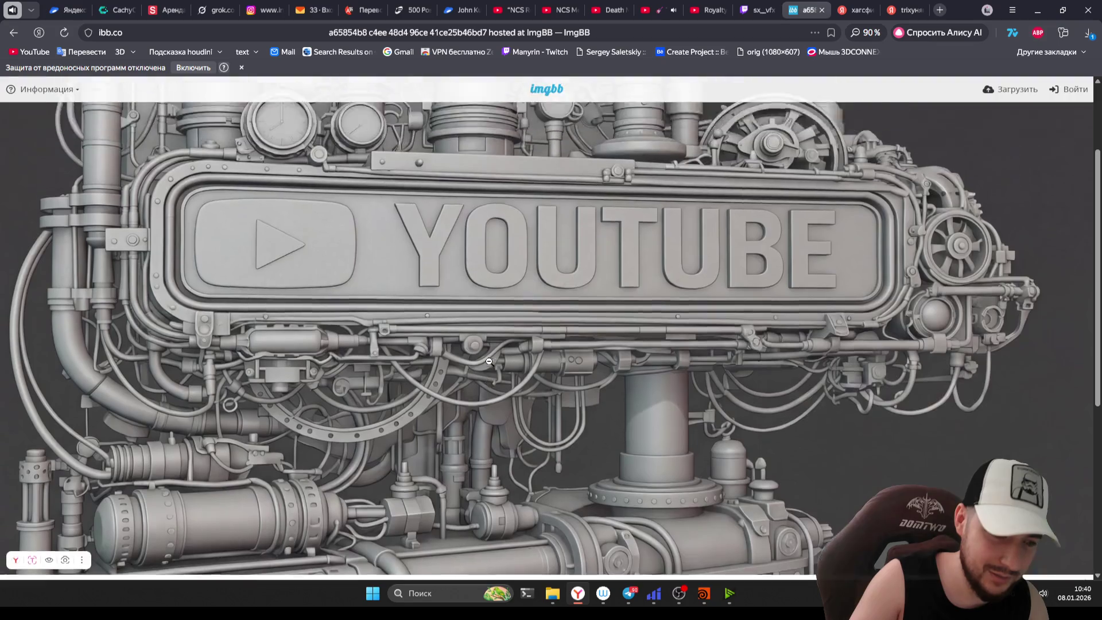
pyautogui.click(760, 10)
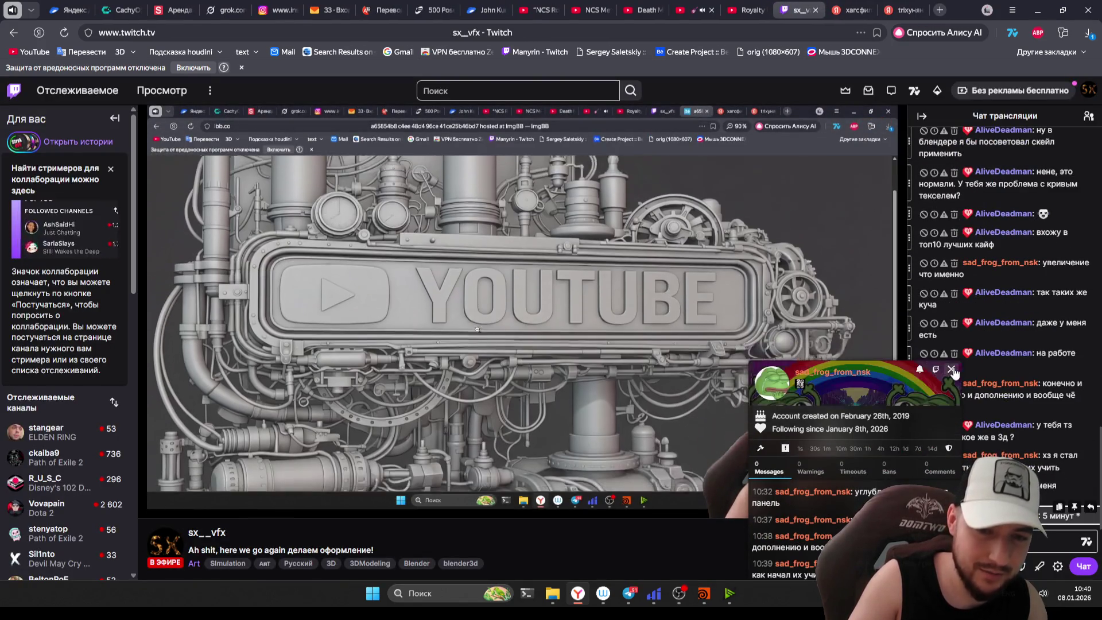
pyautogui.click(951, 369)
pyautogui.hotkey('alt', 'Tab')
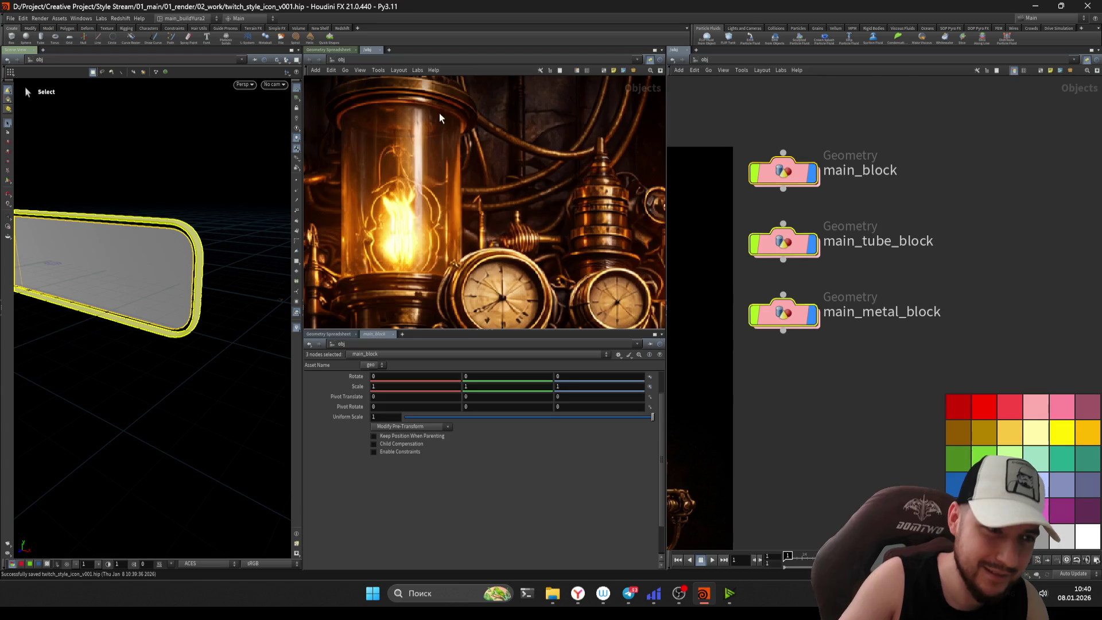
# - Zoom the network background until the whole steampunk YOUTUBE sign fits in view
pyautogui.scroll(-5, 440, 187)
pyautogui.scroll(5, 457, 173)
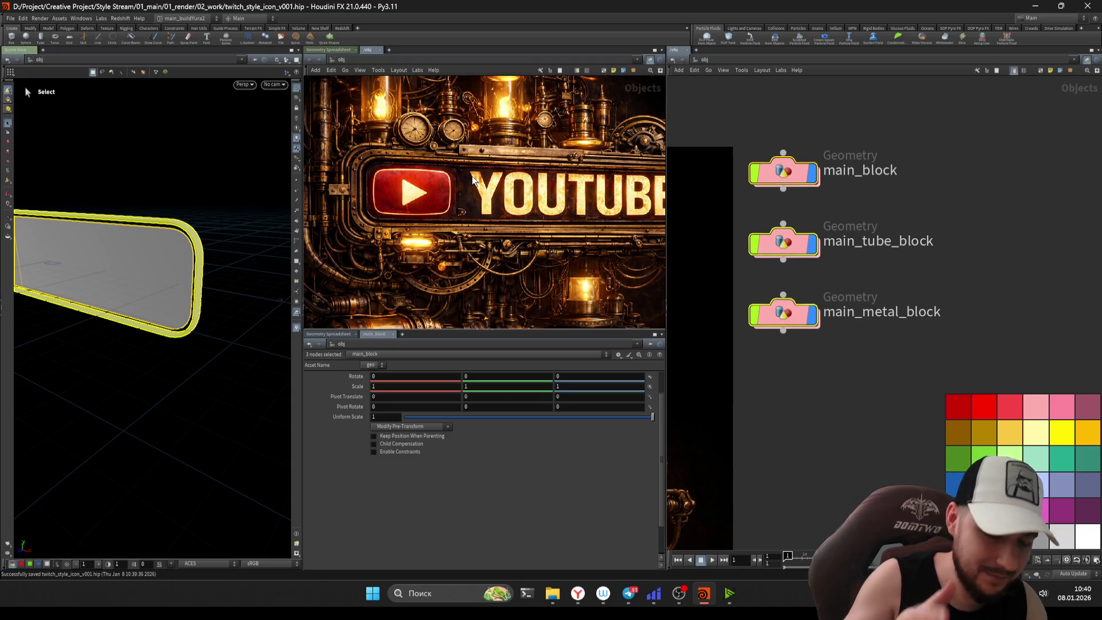
pyautogui.scroll(-3, 473, 180)
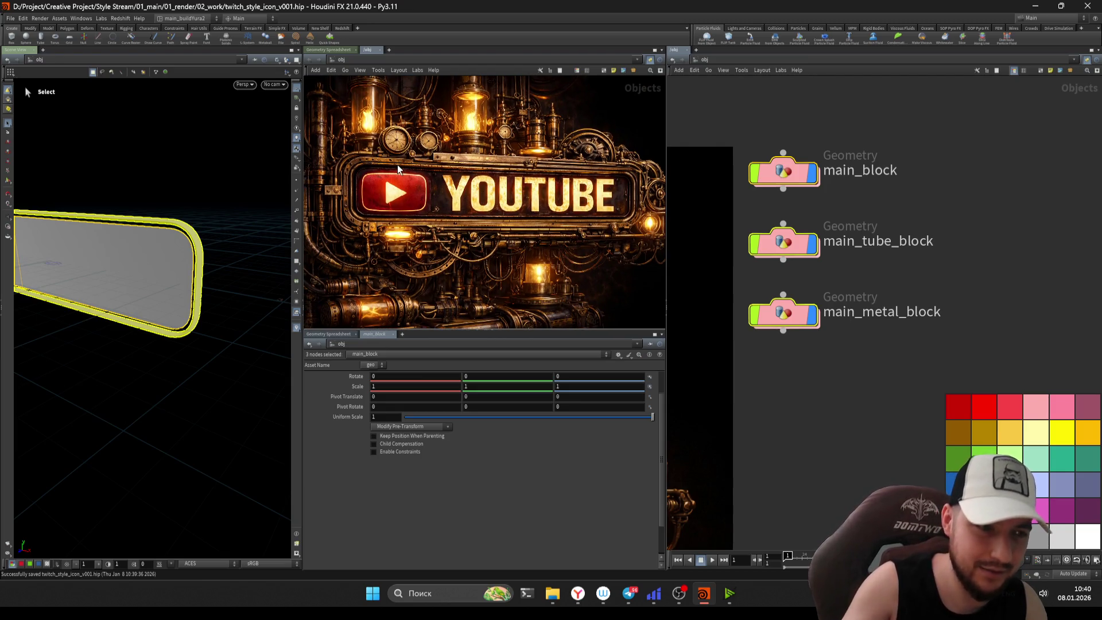
pyautogui.scroll(2, 395, 170)
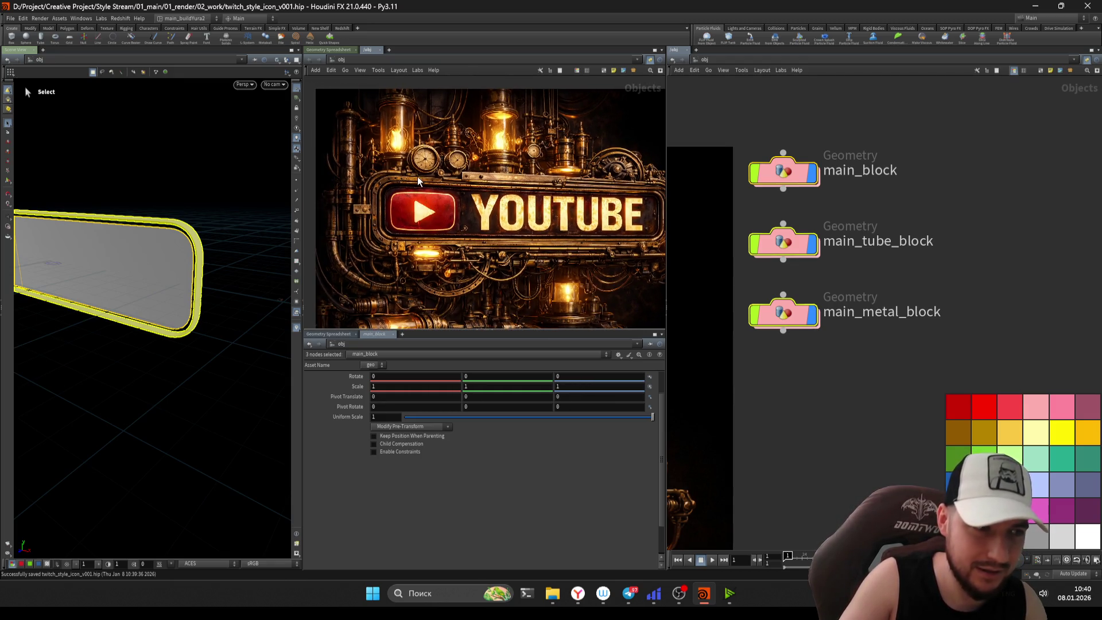
# - Inside main_block, set font1's text to ALAD and view the plate head-on
pyautogui.doubleClick(758, 173)
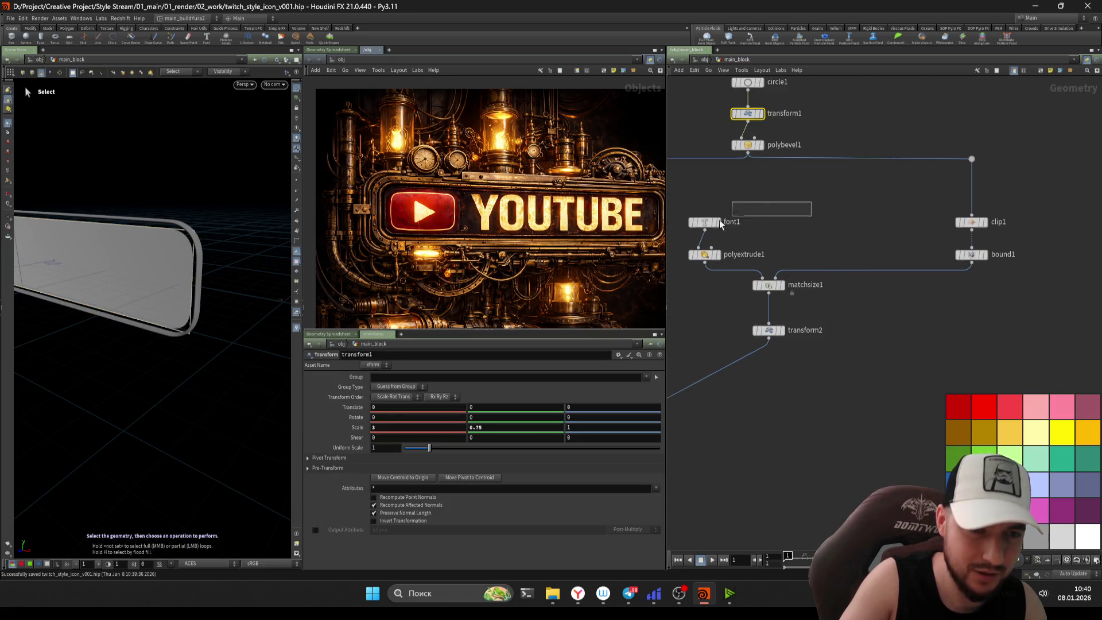
pyautogui.click(706, 221)
pyautogui.click(498, 413)
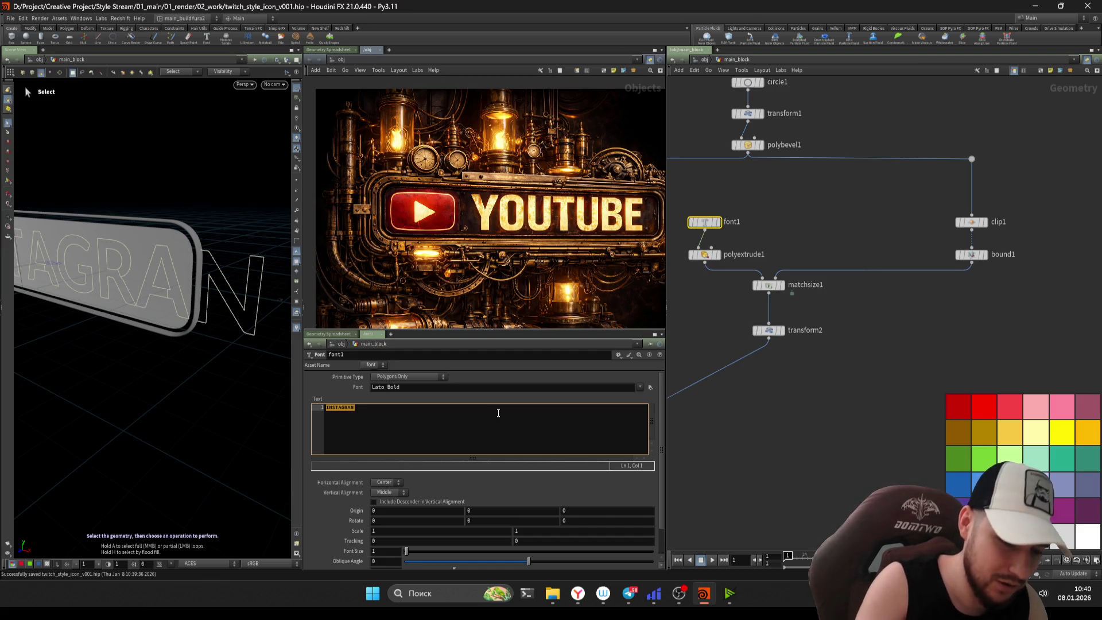
pyautogui.write('ALIVE')
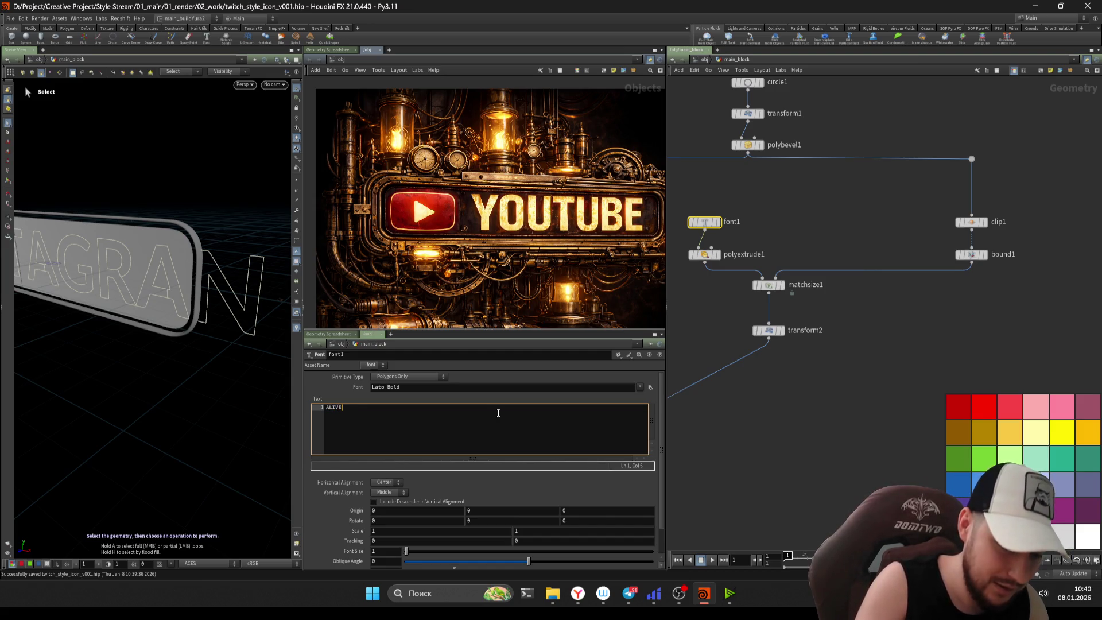
pyautogui.write('DEADMAN')
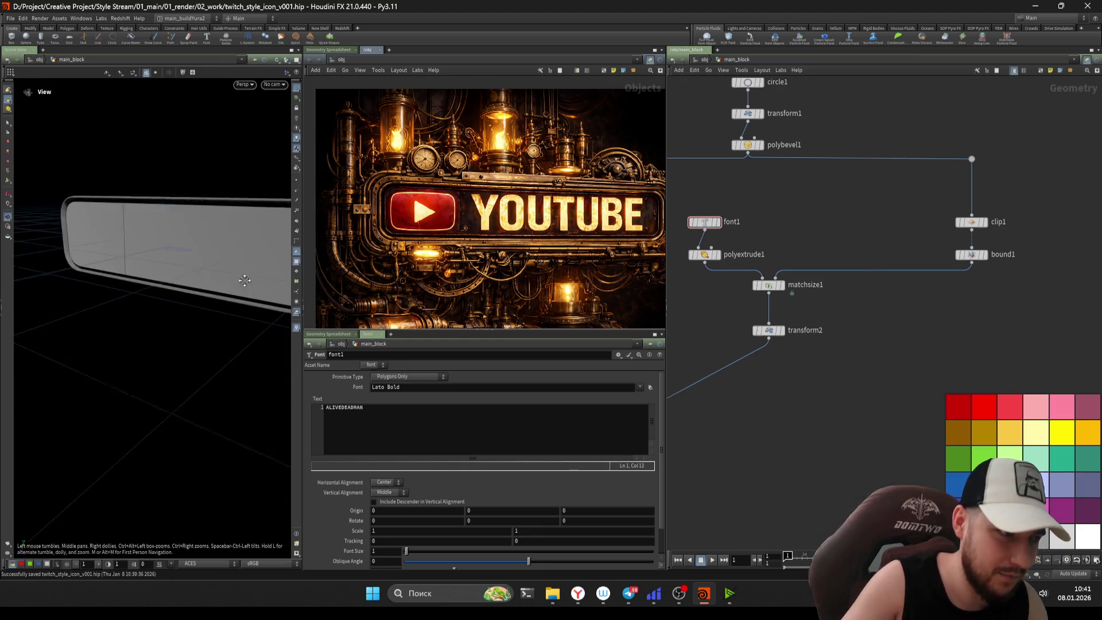
pyautogui.scroll(-1, 746, 373)
pyautogui.moveTo(776, 371); pyautogui.dragTo(712, 416)
pyautogui.moveTo(198, 270)
pyautogui.mouseDown()
pyautogui.moveTo(146, 257)
pyautogui.moveTo(187, 246)
pyautogui.moveTo(178, 252)
pyautogui.mouseUp()
pyautogui.press('s')
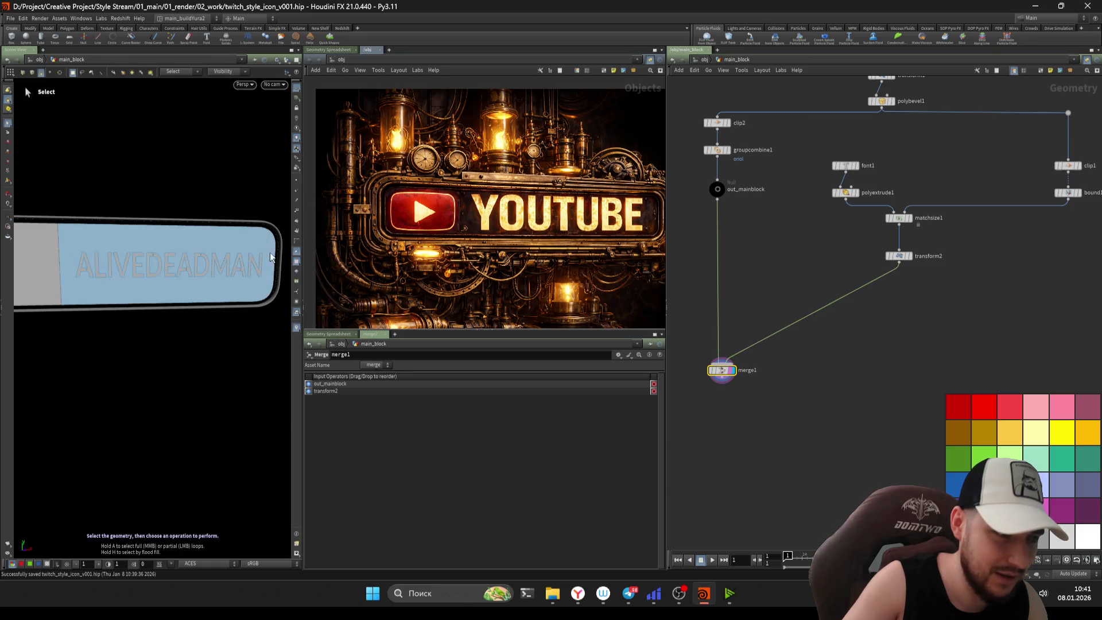
pyautogui.scroll(2, 805, 227)
# - Try font1's sign text as FROG, then as JENA
pyautogui.click(806, 164)
pyautogui.hotkey('ctrl', 'a')
pyautogui.write('FROG')
pyautogui.click(151, 289)
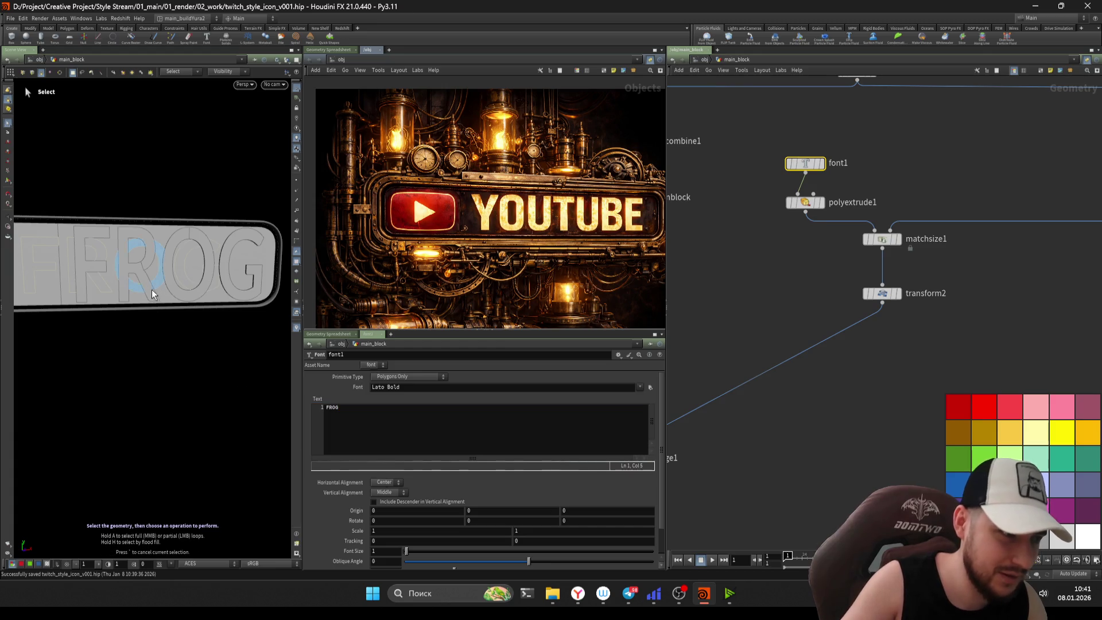
pyautogui.click(485, 405)
pyautogui.hotkey('ctrl', 'a')
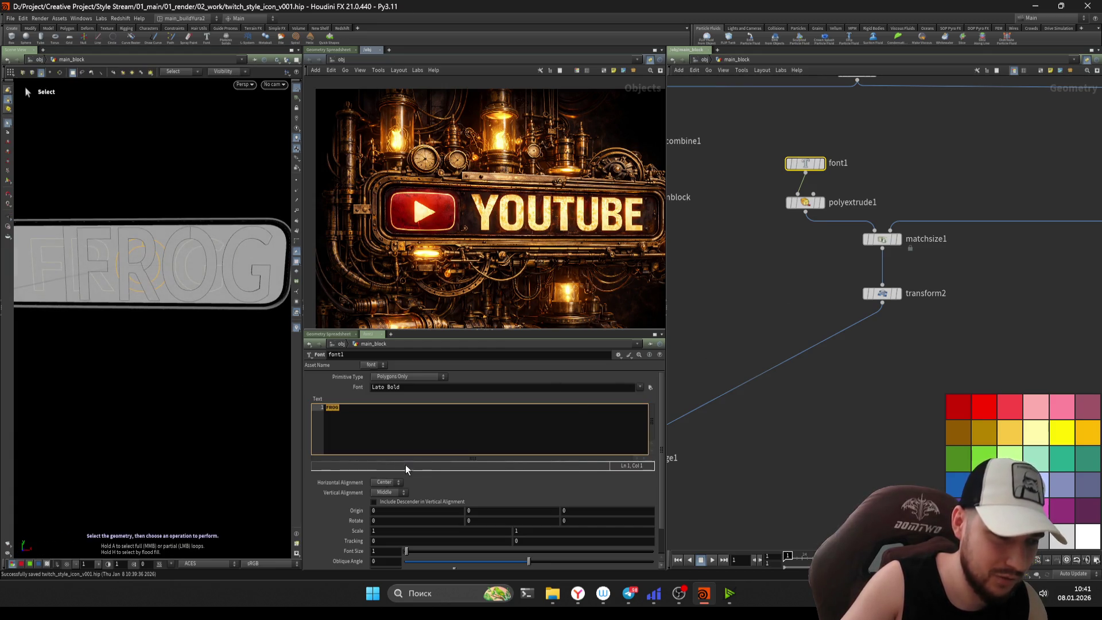
pyautogui.write('JENA')
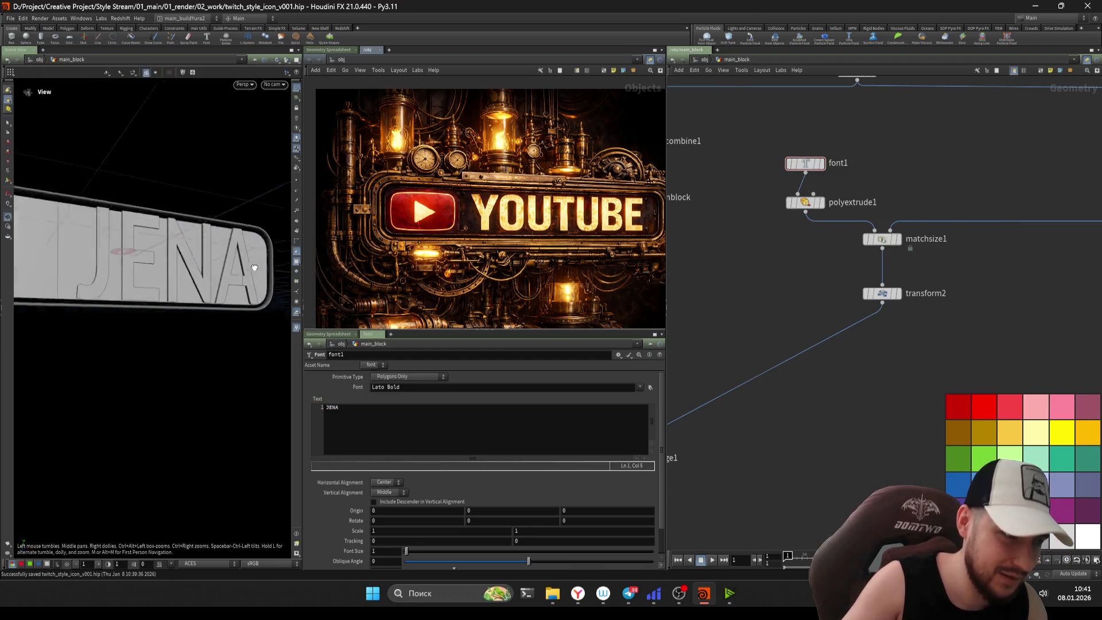
pyautogui.doubleClick(333, 408)
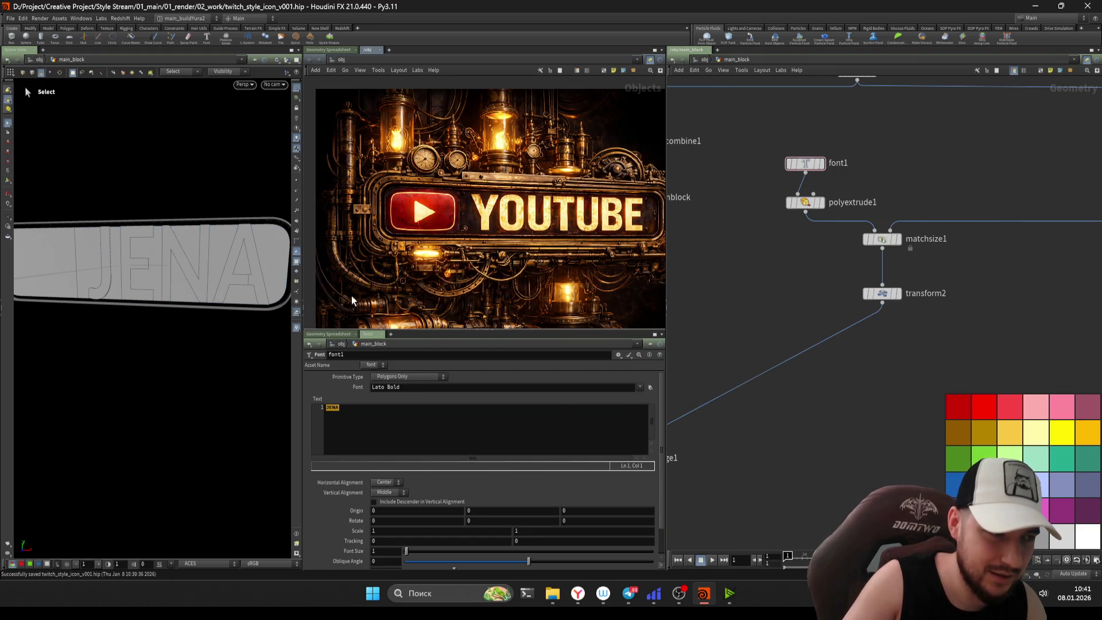
# - Replace JENA with DONATE in font1's text and go back up to /obj
pyautogui.moveTo(796, 306); pyautogui.dragTo(790, 319, button='middle')
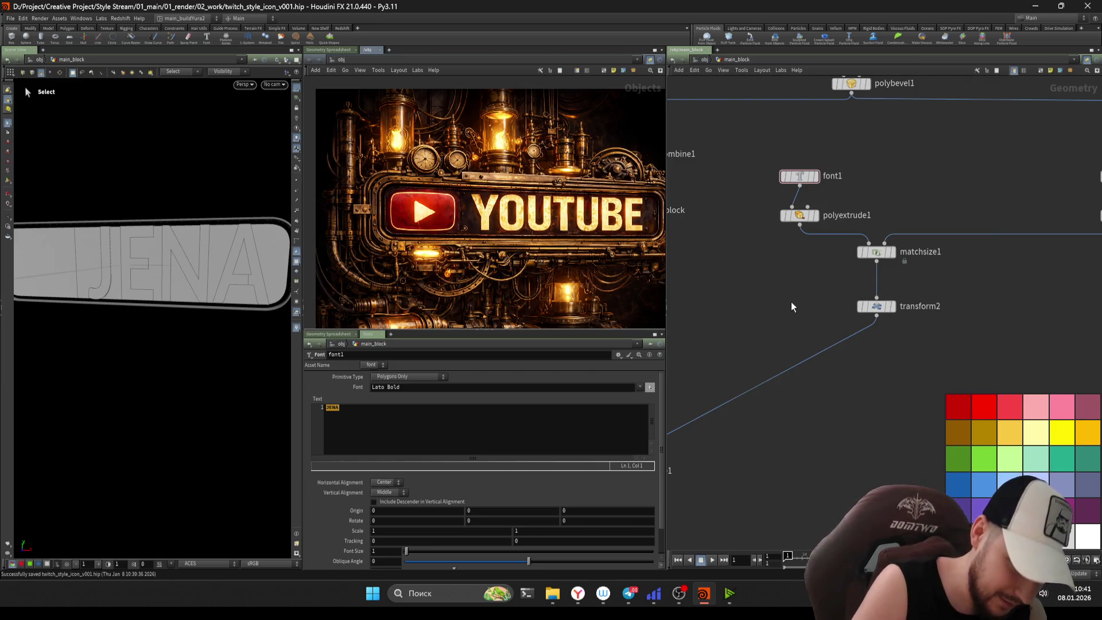
pyautogui.click(413, 417)
pyautogui.click(519, 422)
pyautogui.hotkey('ctrl', 'a')
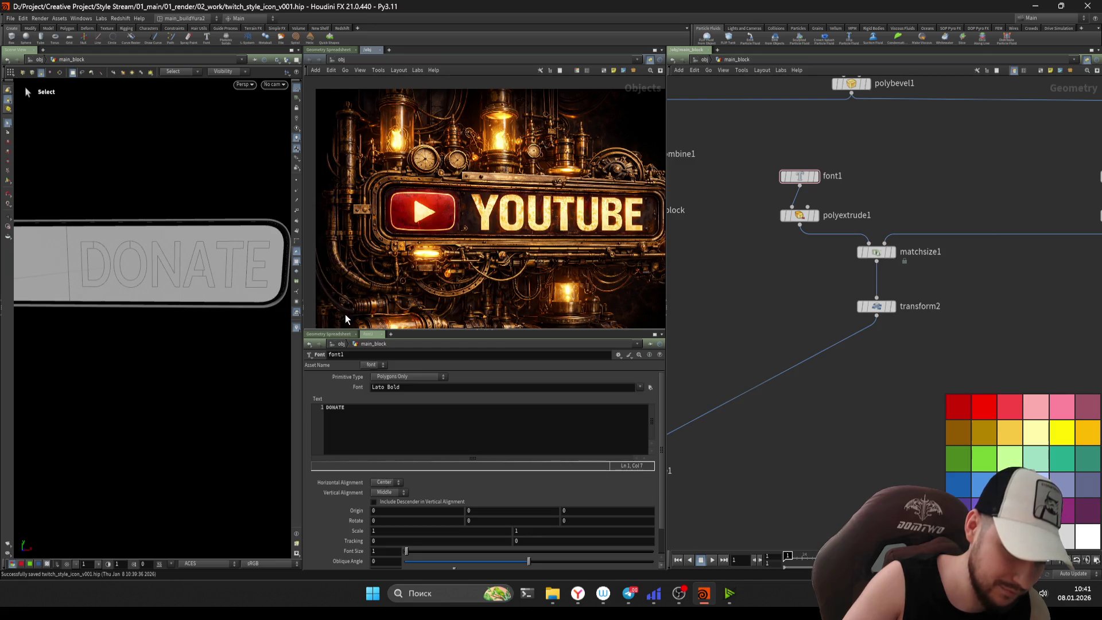
pyautogui.click(487, 426)
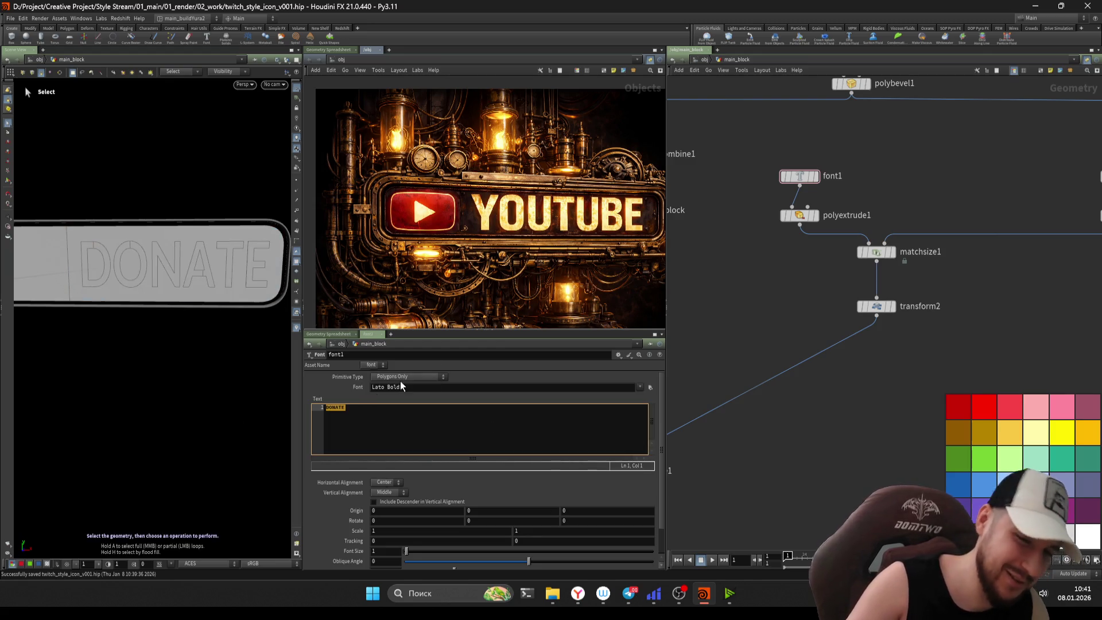
pyautogui.click(702, 59)
pyautogui.scroll(-2, 697, 282)
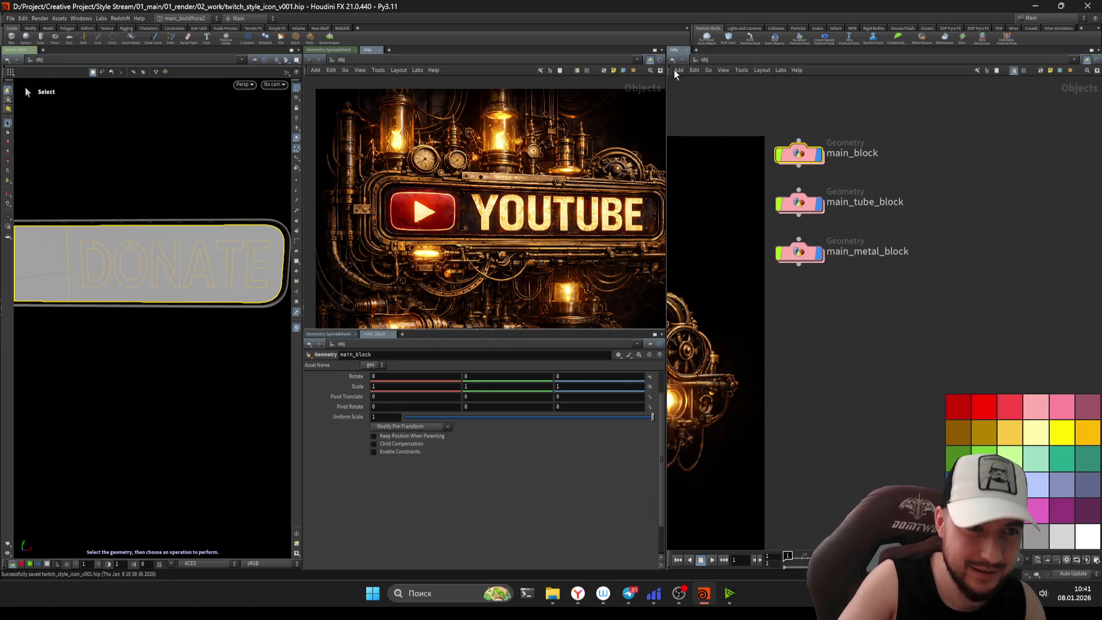
# - Enter main_metal_block and shrink the node colour palette
pyautogui.moveTo(556, 234); pyautogui.dragTo(539, 224)
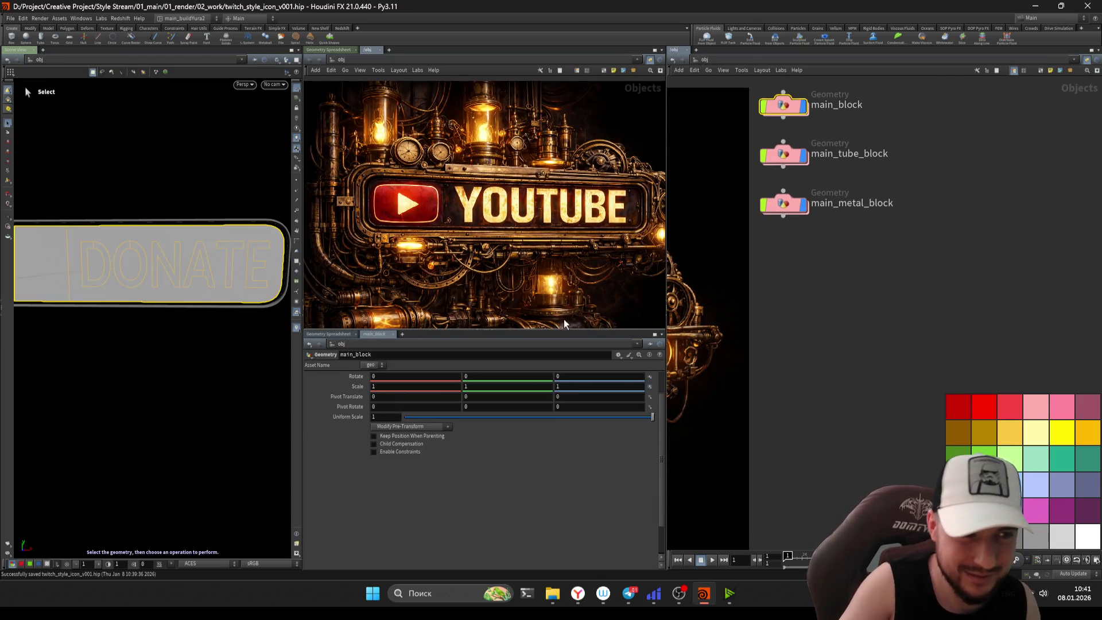
pyautogui.doubleClick(769, 195)
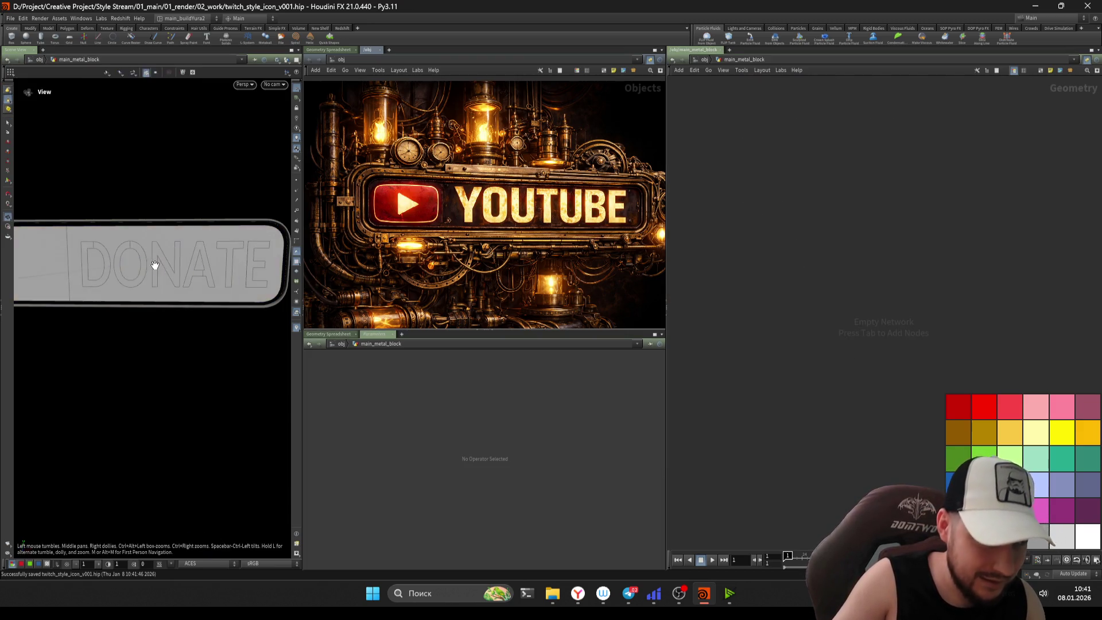
pyautogui.scroll(3, 153, 263)
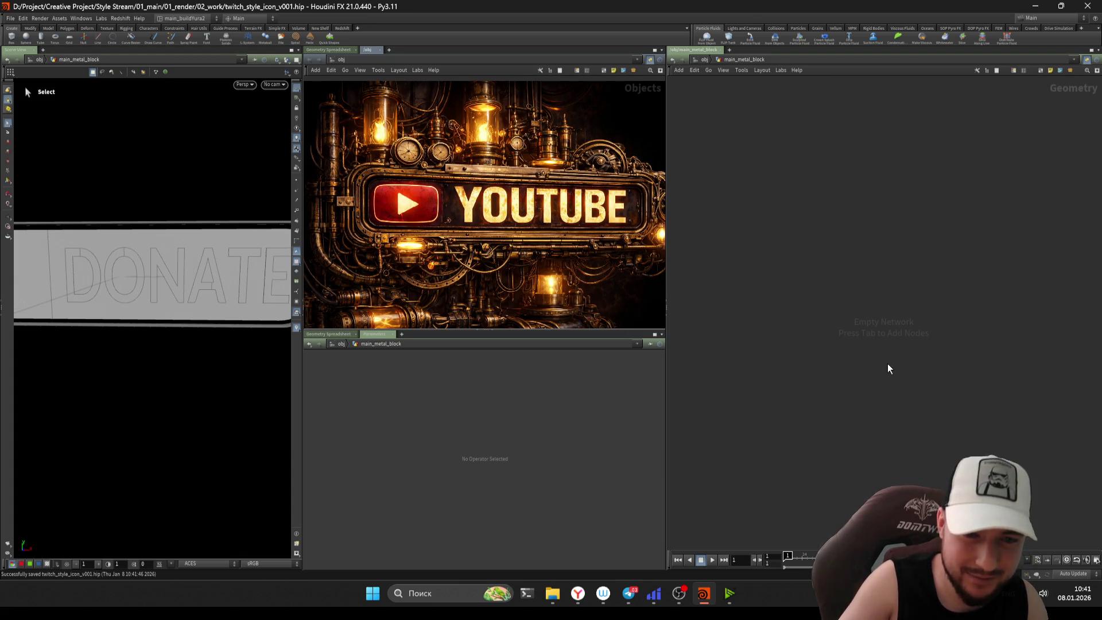
pyautogui.press('c')
pyautogui.moveTo(955, 403)
pyautogui.mouseDown()
pyautogui.moveTo(1014, 439)
pyautogui.moveTo(985, 434)
pyautogui.moveTo(977, 413)
pyautogui.moveTo(1023, 494)
pyautogui.mouseUp()
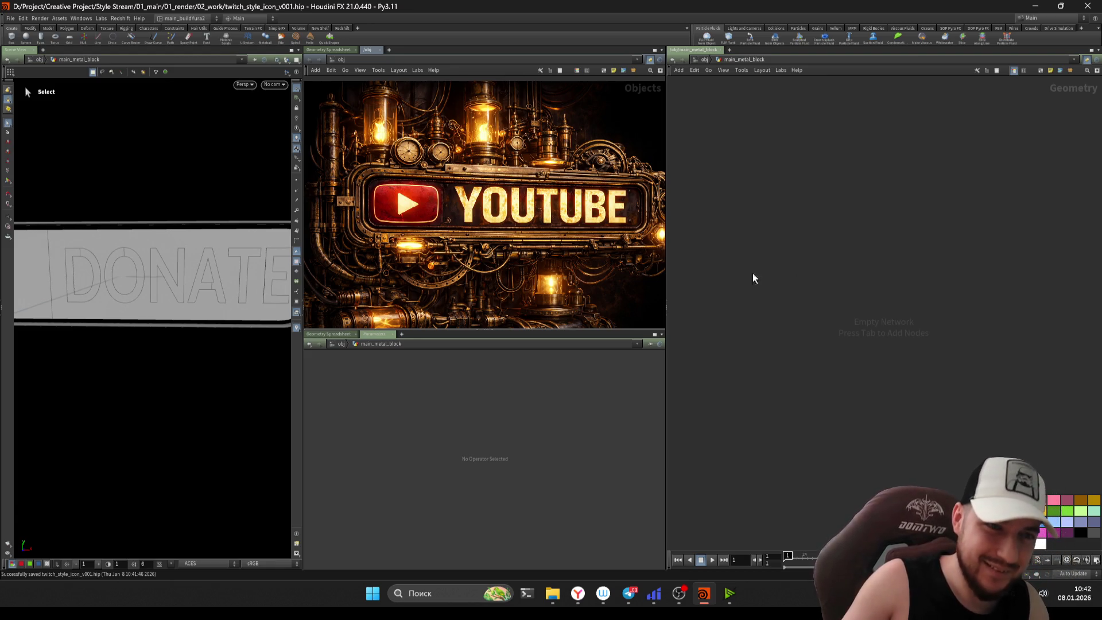
# - Zoom and reposition the reference image behind the empty main_metal_block network
pyautogui.scroll(-2, 568, 233)
pyautogui.scroll(5, 505, 201)
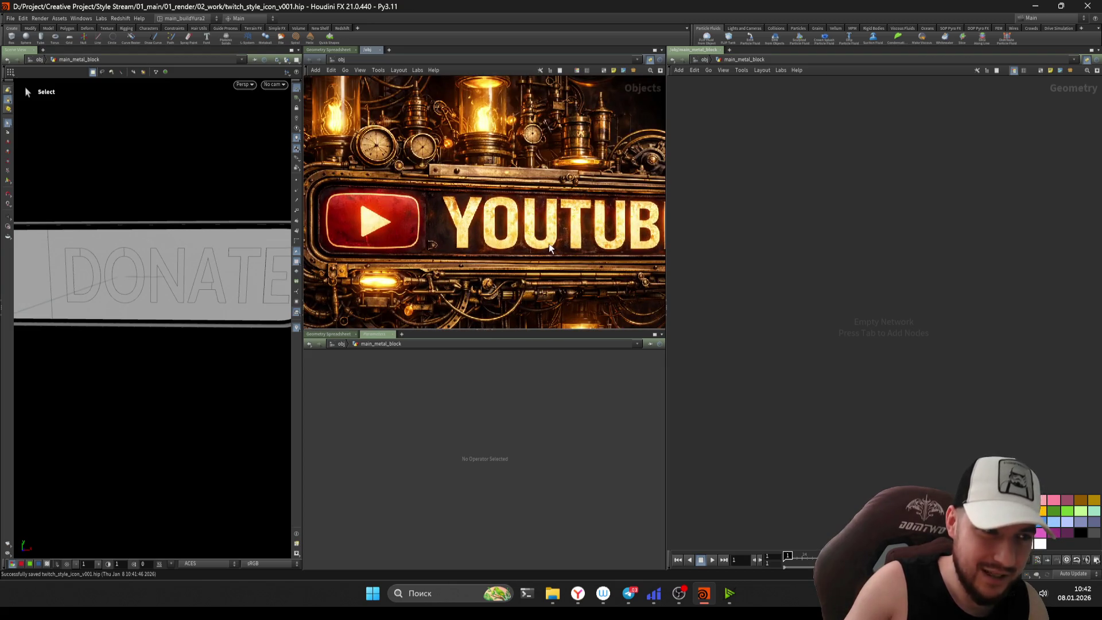
pyautogui.scroll(-2, 550, 243)
pyautogui.scroll(3, 502, 223)
pyautogui.scroll(1, 569, 188)
pyautogui.moveTo(569, 188); pyautogui.dragTo(553, 203)
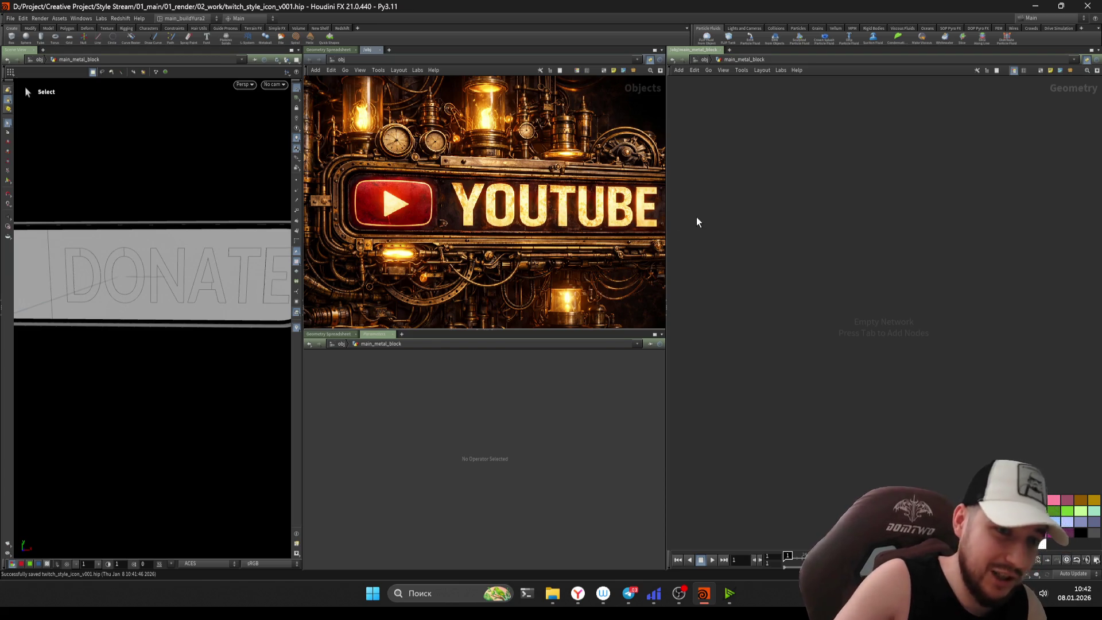
pyautogui.moveTo(554, 226); pyautogui.dragTo(552, 223)
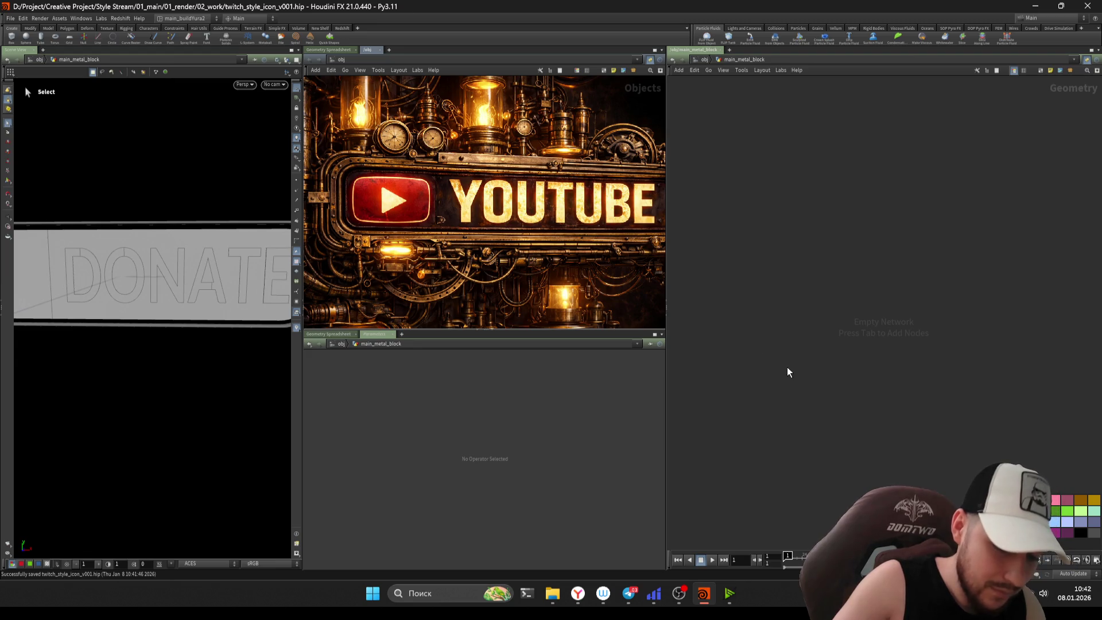
pyautogui.press('Tab')
# - Return to the object level and step inside main_metal_block
pyautogui.press('Escape')
pyautogui.press('Tab')
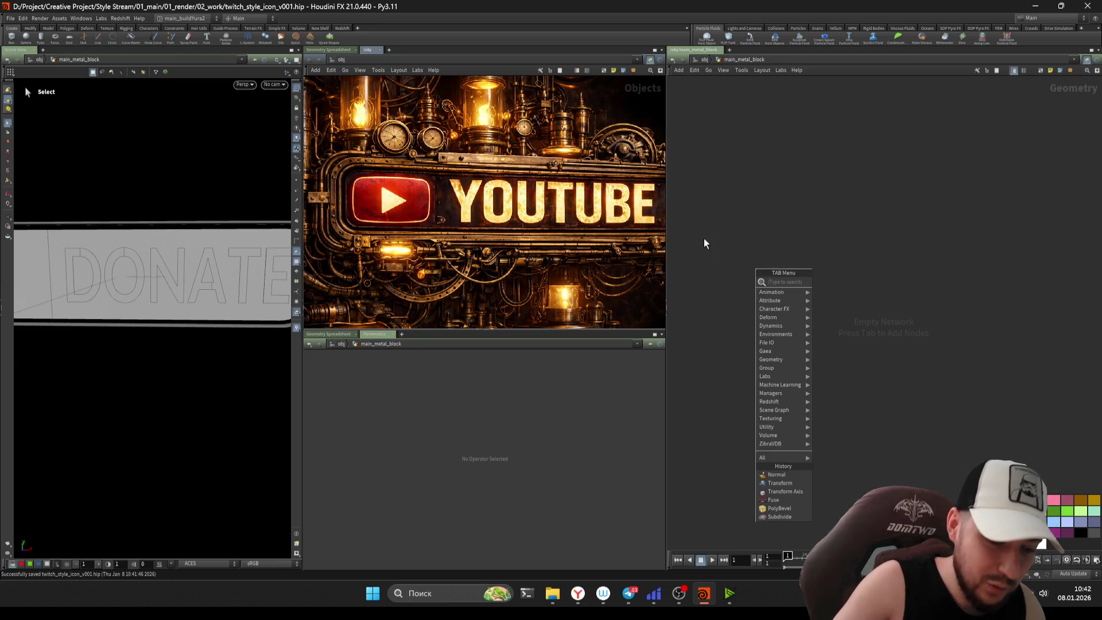
pyautogui.press('Escape')
pyautogui.press('Tab')
pyautogui.press('Escape')
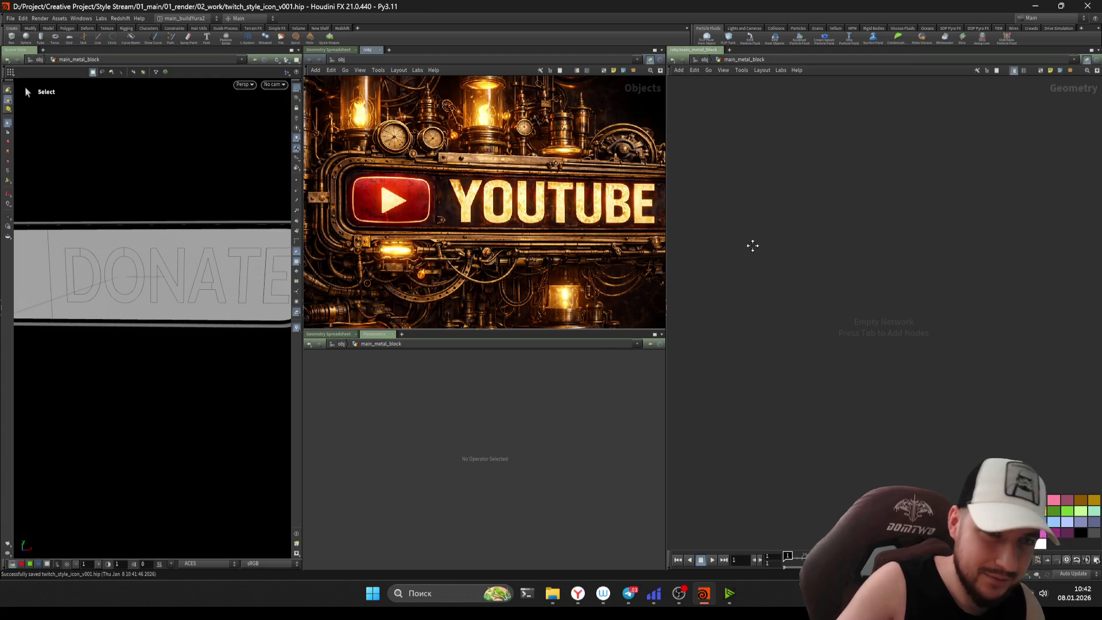
pyautogui.click(704, 60)
pyautogui.moveTo(857, 377); pyautogui.dragTo(764, 136)
pyautogui.click(869, 378)
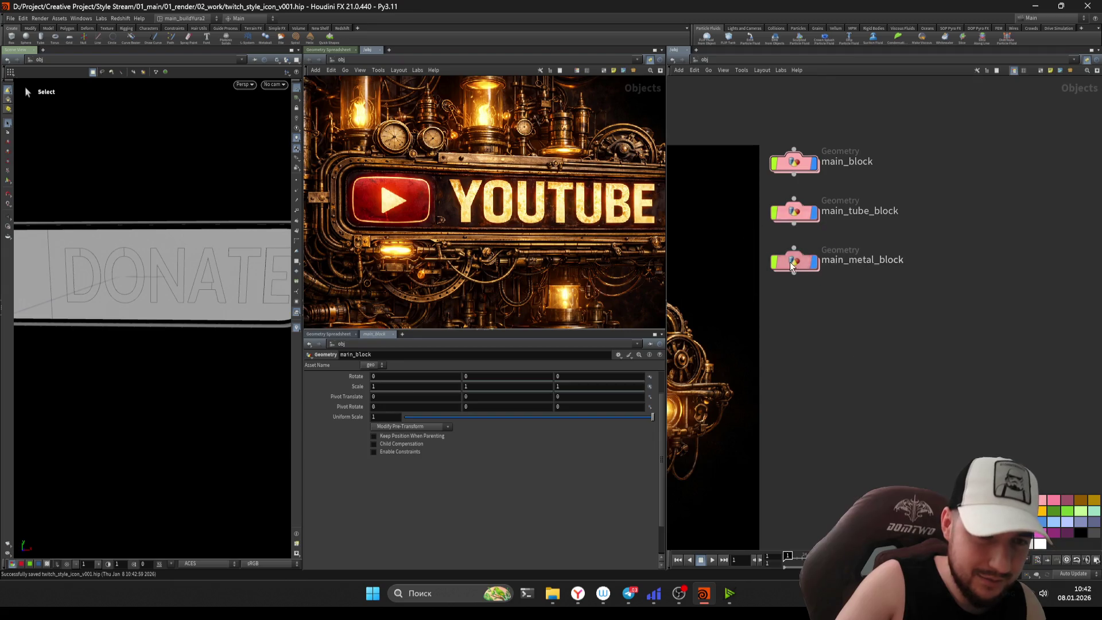
pyautogui.doubleClick(791, 262)
# - Copy the out_mainblock node from inside main_block
pyautogui.press('Tab')
pyautogui.write('ge')
pyautogui.press('BackSpace')
pyautogui.press('BackSpace')
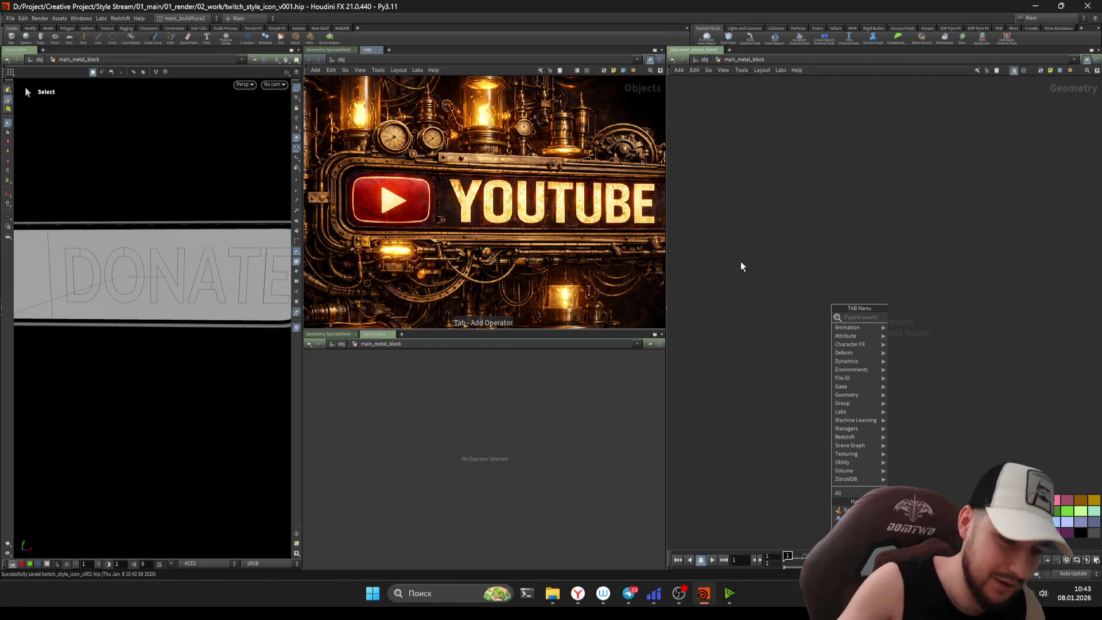
pyautogui.press('Tab')
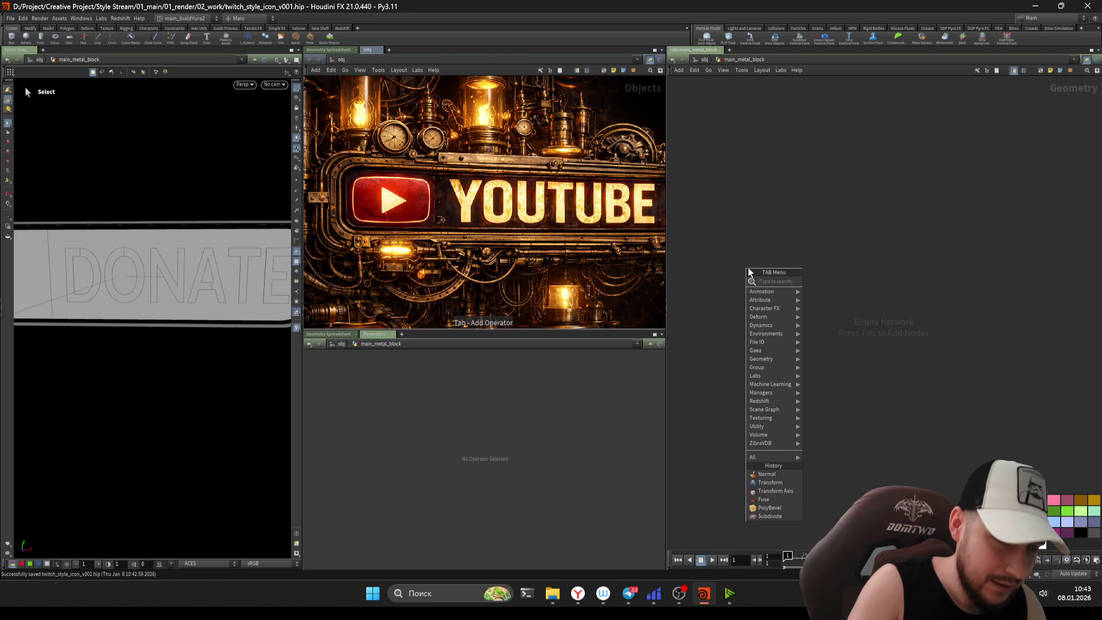
pyautogui.press('Escape')
pyautogui.press('u')
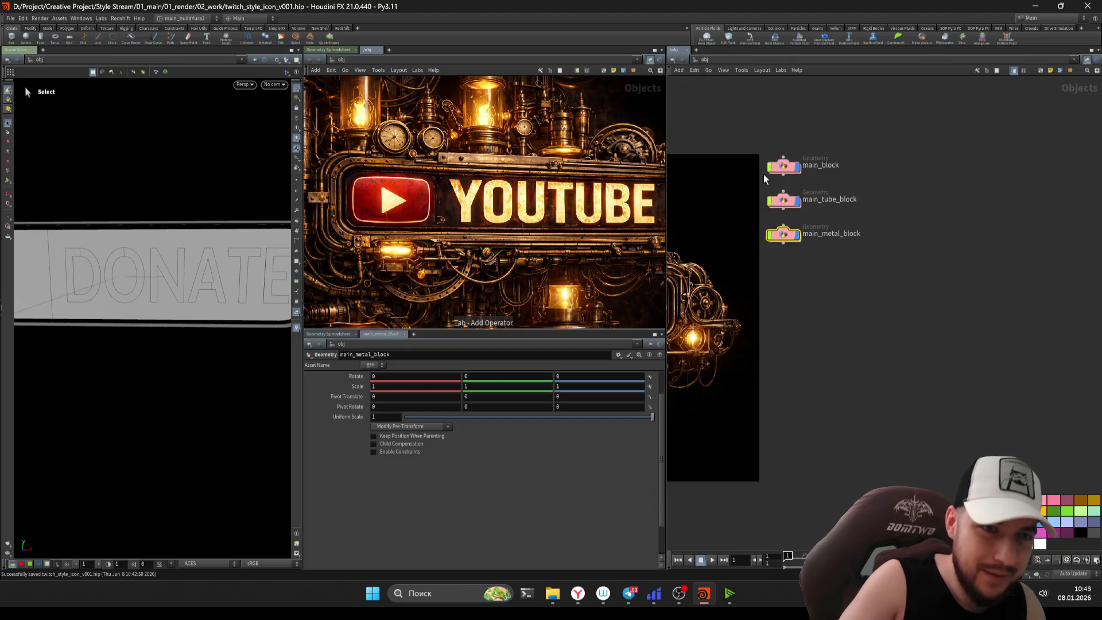
pyautogui.doubleClick(785, 167)
pyautogui.hotkey('ctrl', 'c')
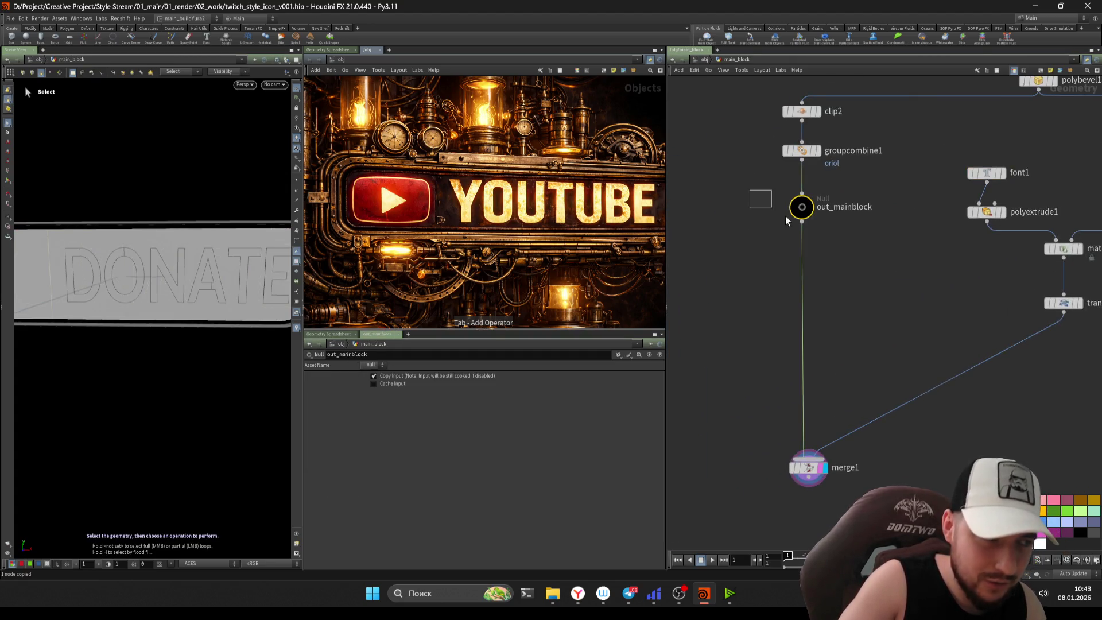
# - Add an Object Merge in main_metal_block pulling ../../main_block/out_mainblock
pyautogui.press('u')
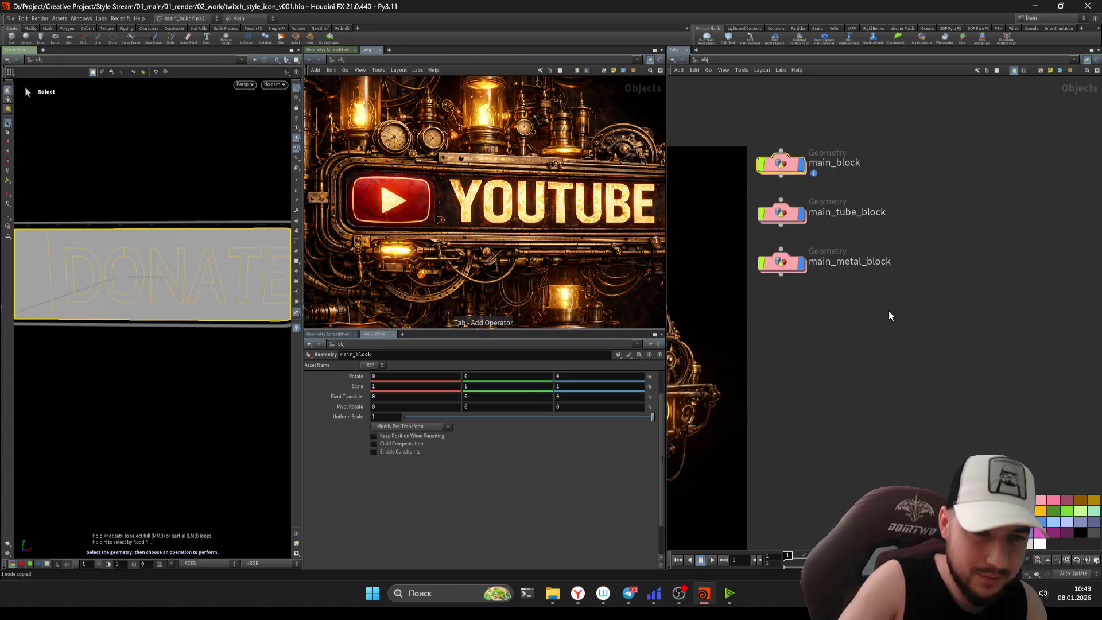
pyautogui.doubleClick(793, 264)
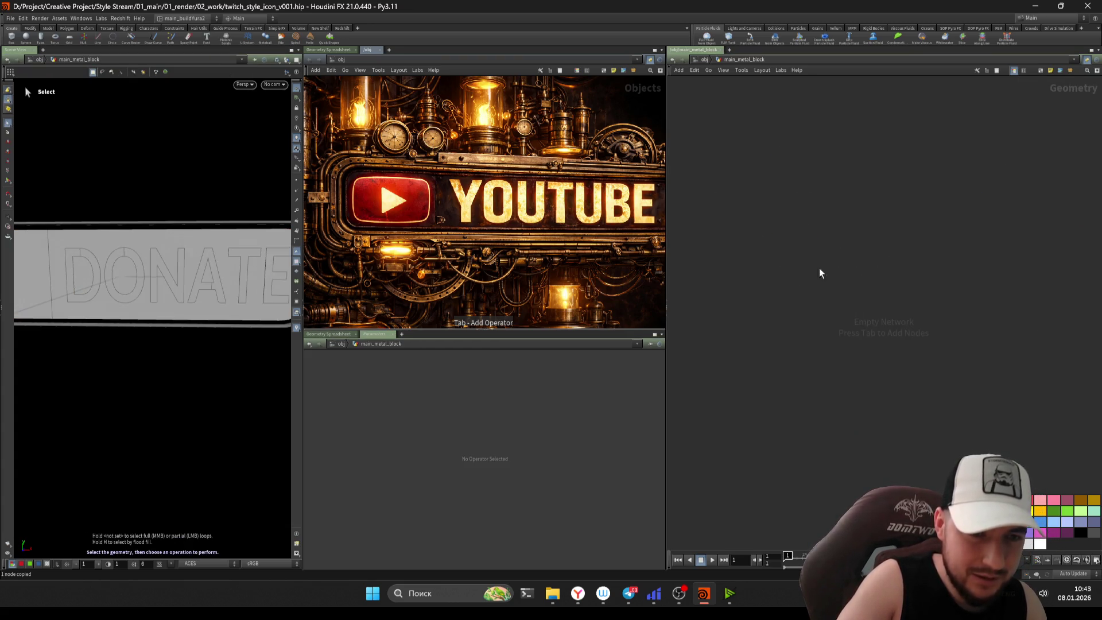
pyautogui.press('Tab')
pyautogui.write('obj')
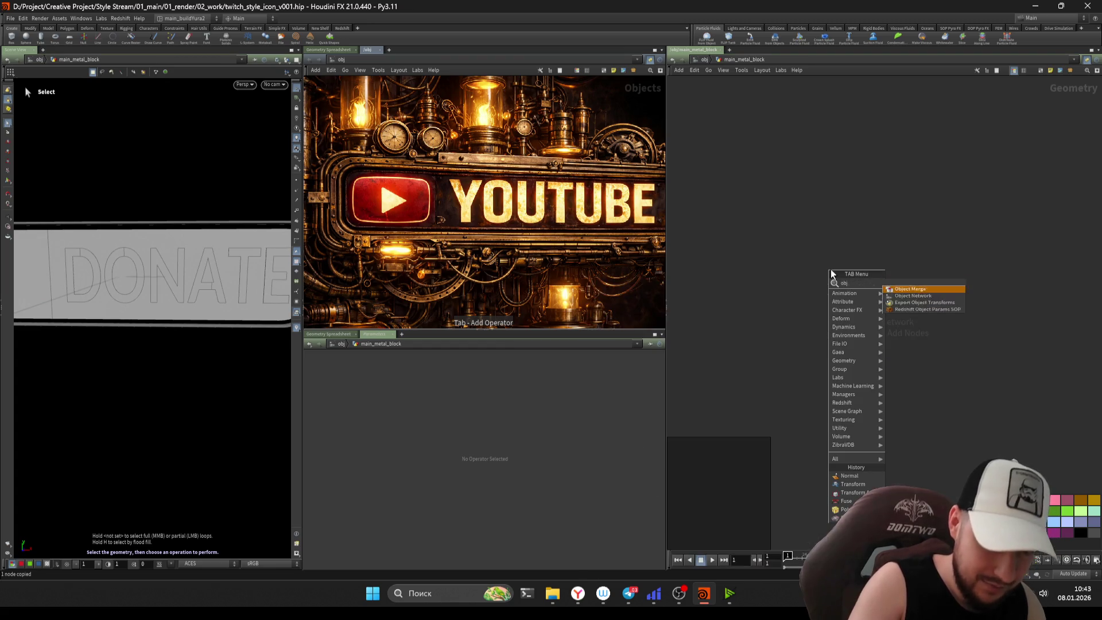
pyautogui.press('Return')
pyautogui.hotkey('ctrl', 'v')
pyautogui.hotkey('ctrl', 's')
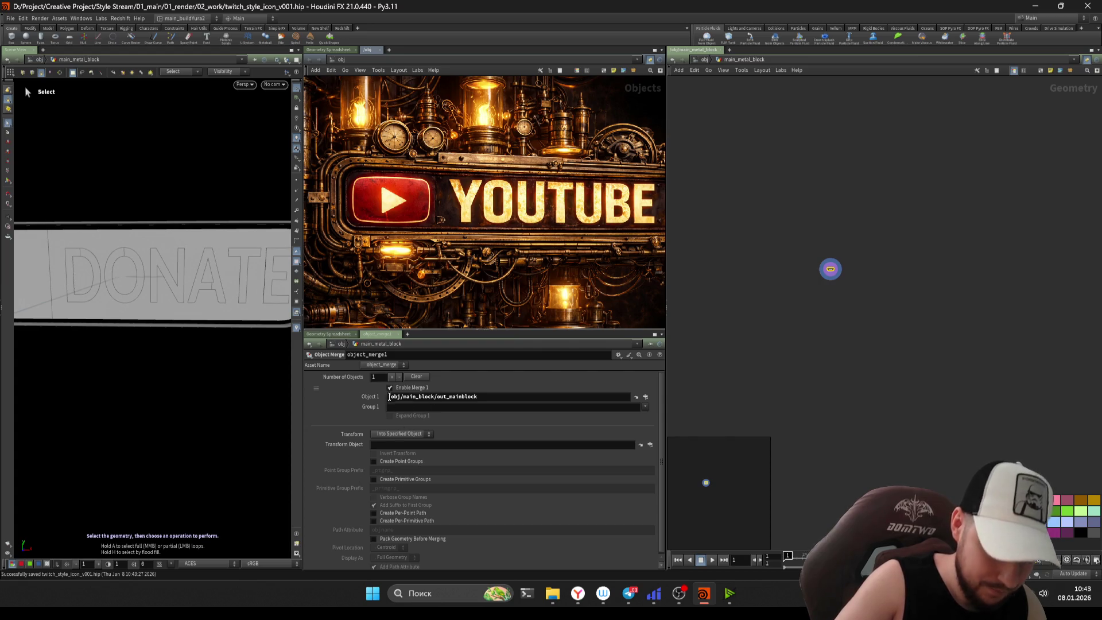
pyautogui.doubleClick(398, 396)
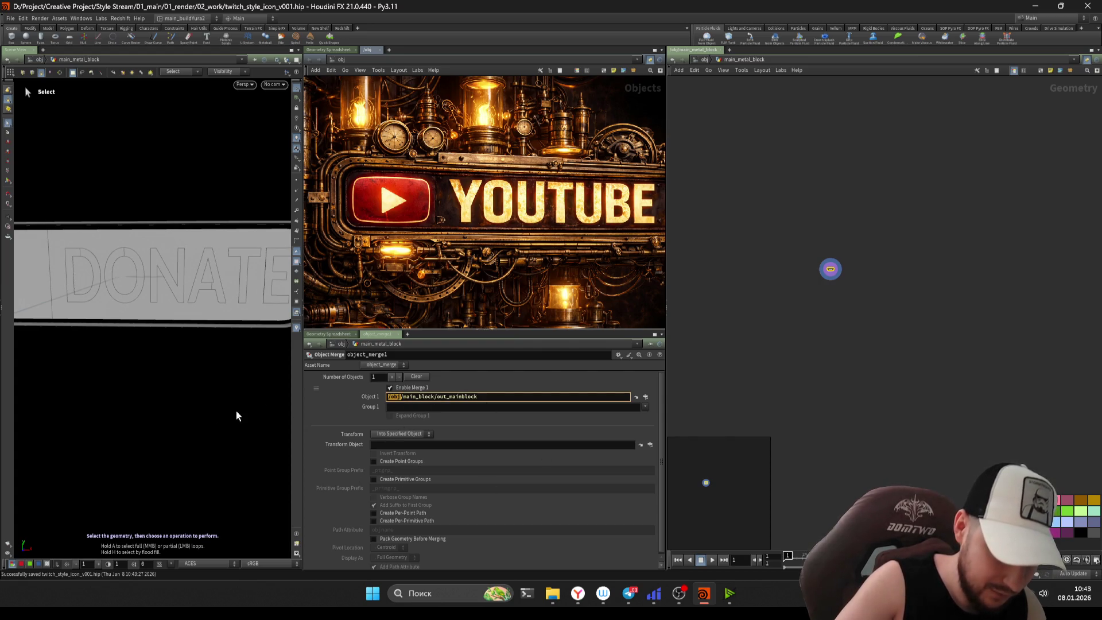
pyautogui.write('../..')
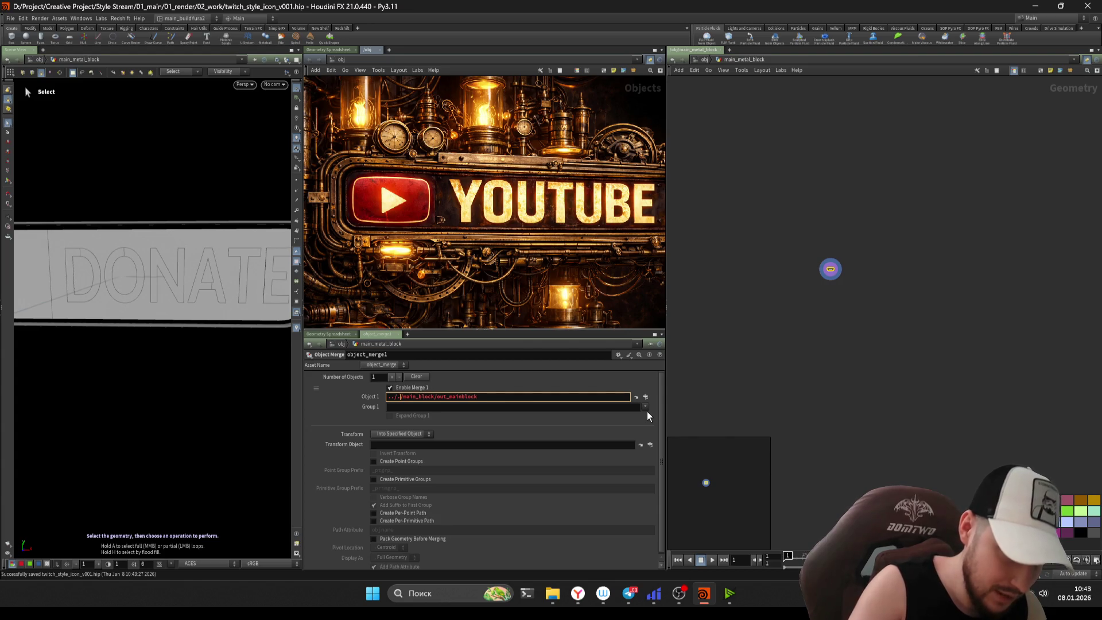
pyautogui.press('Return')
# - Make main_tube_block's object_merge1 path relative with ../.. as well
pyautogui.click(707, 59)
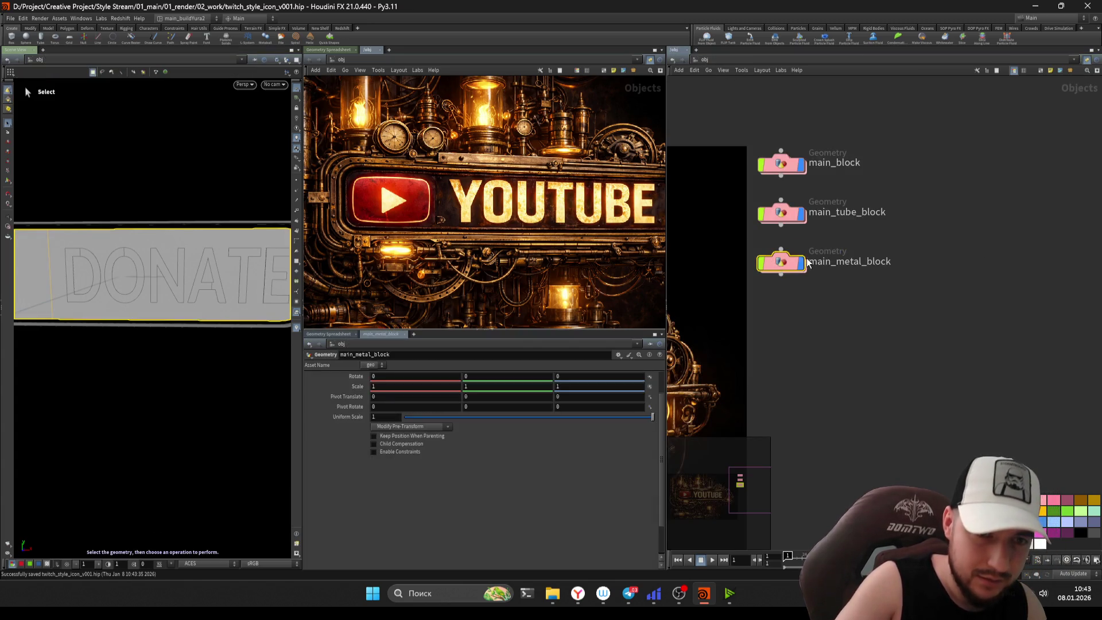
pyautogui.doubleClick(784, 213)
pyautogui.scroll(3, 717, 285)
pyautogui.moveTo(740, 240); pyautogui.dragTo(801, 271)
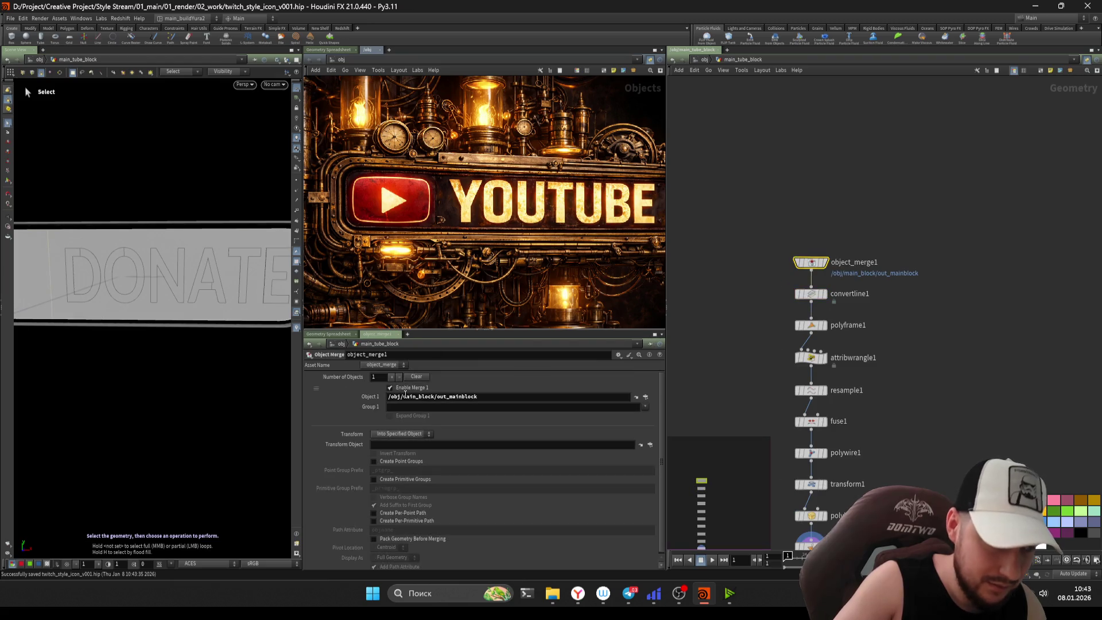
pyautogui.doubleClick(395, 397)
pyautogui.write('../..')
pyautogui.press('Return')
# - Review main_tube_block's node chain from the object level
pyautogui.click(706, 60)
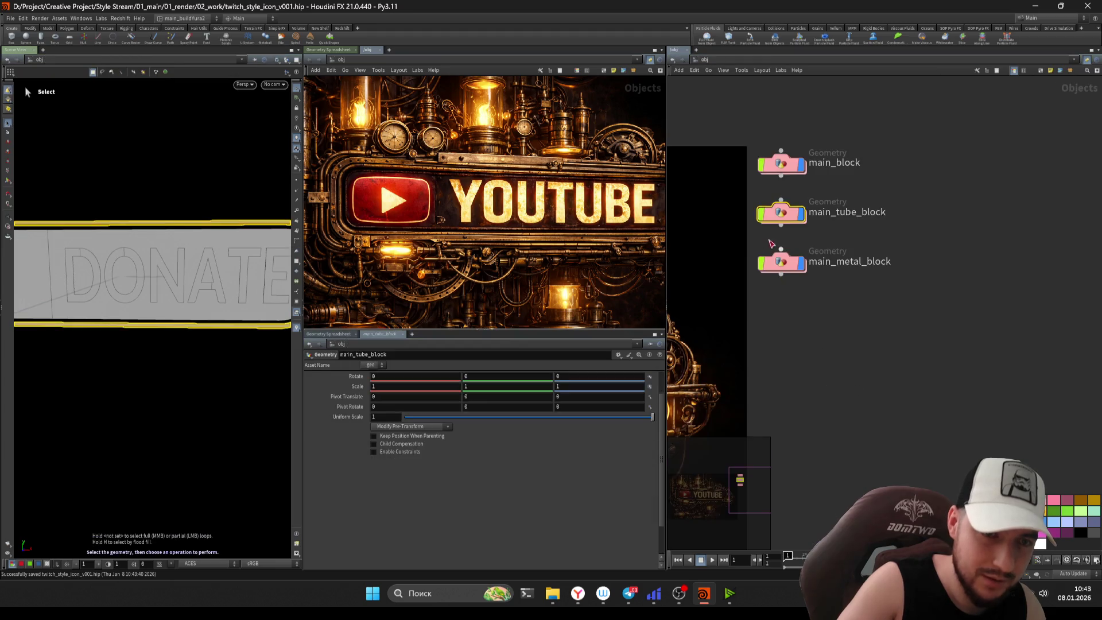
pyautogui.doubleClick(786, 212)
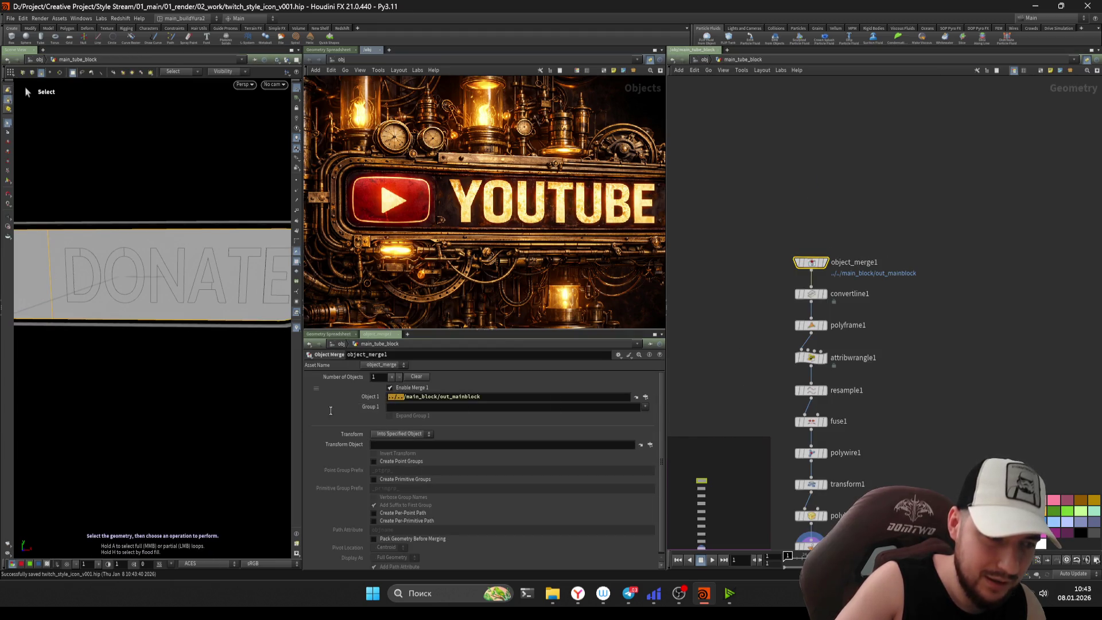
pyautogui.click(705, 58)
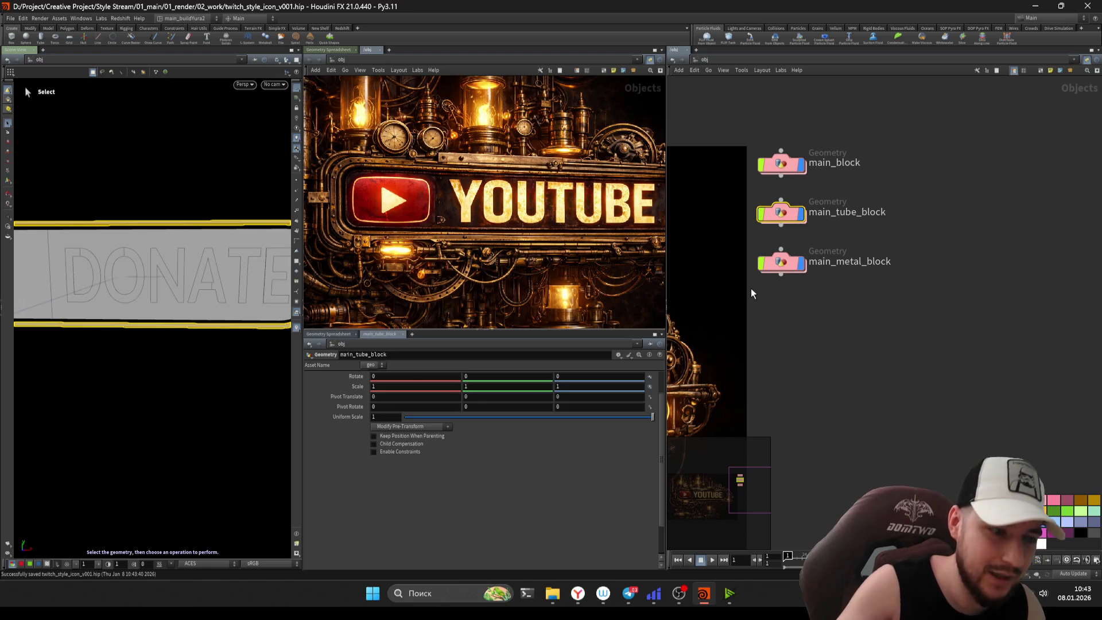
pyautogui.moveTo(838, 140); pyautogui.dragTo(753, 184)
pyautogui.click(786, 215)
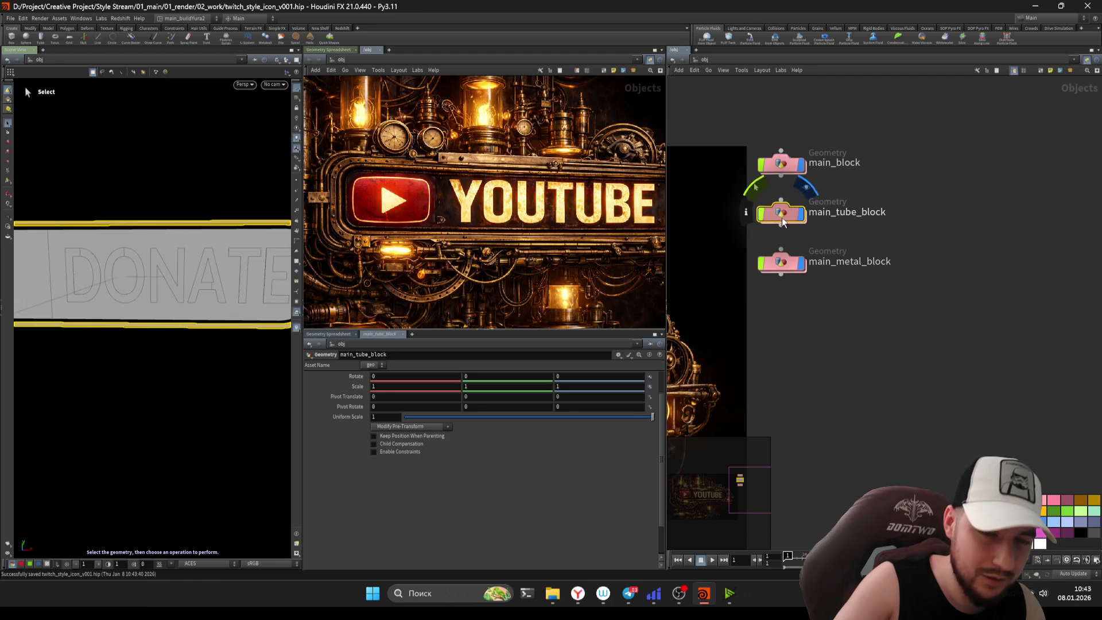
pyautogui.doubleClick(783, 218)
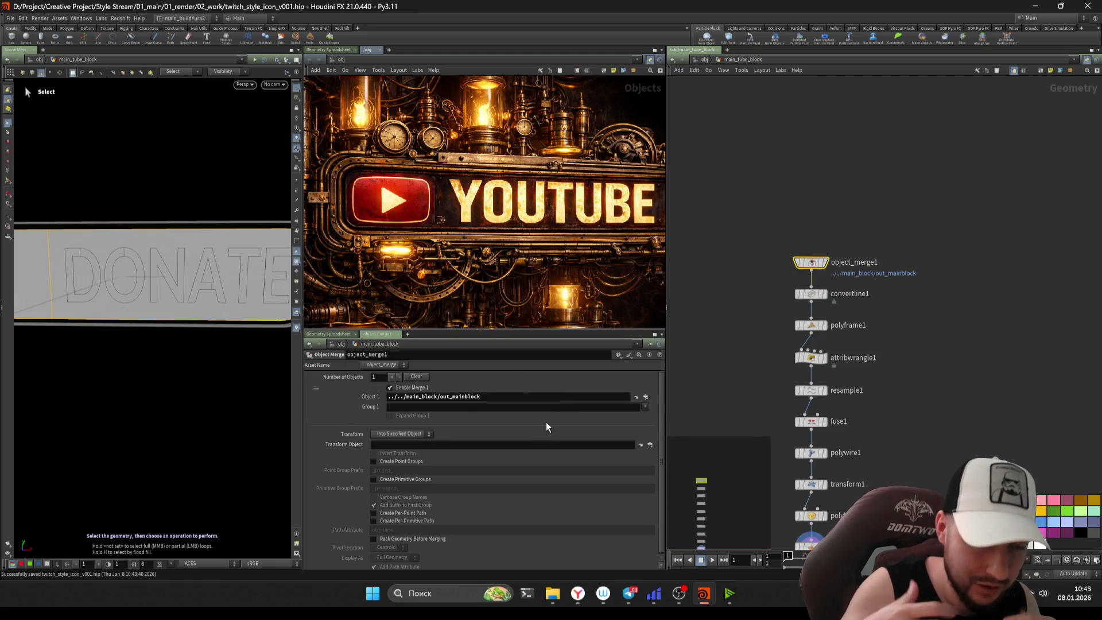
pyautogui.press('u')
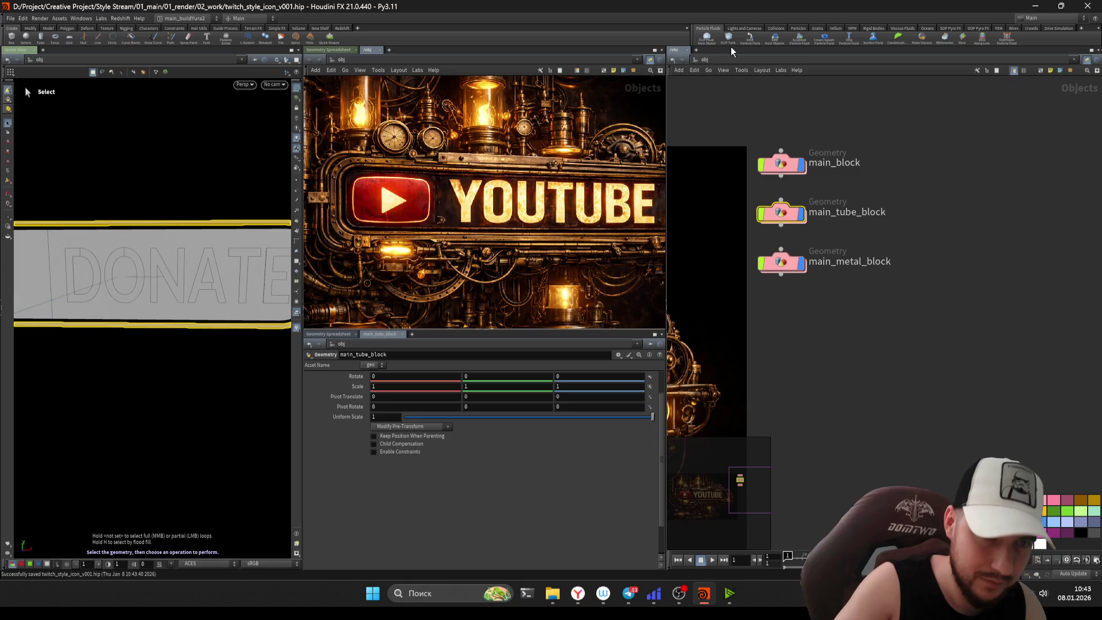
# - Reselect the geometry objects, then enter main_metal_block again
pyautogui.moveTo(925, 198); pyautogui.dragTo(712, 224)
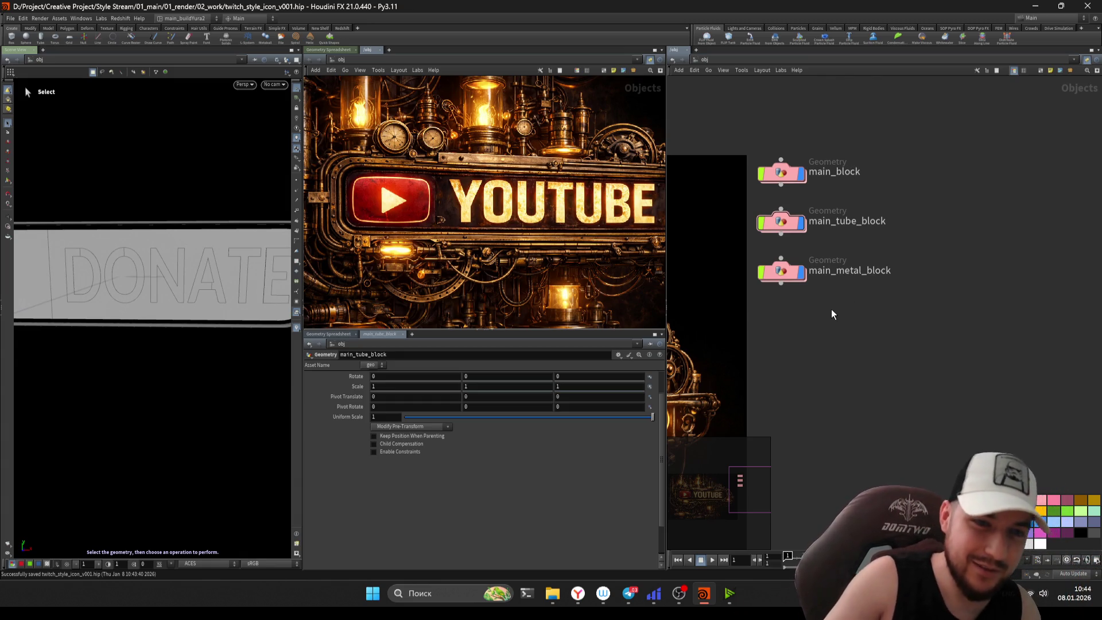
pyautogui.moveTo(829, 316); pyautogui.dragTo(793, 253, button='middle')
pyautogui.moveTo(792, 253); pyautogui.dragTo(726, 124)
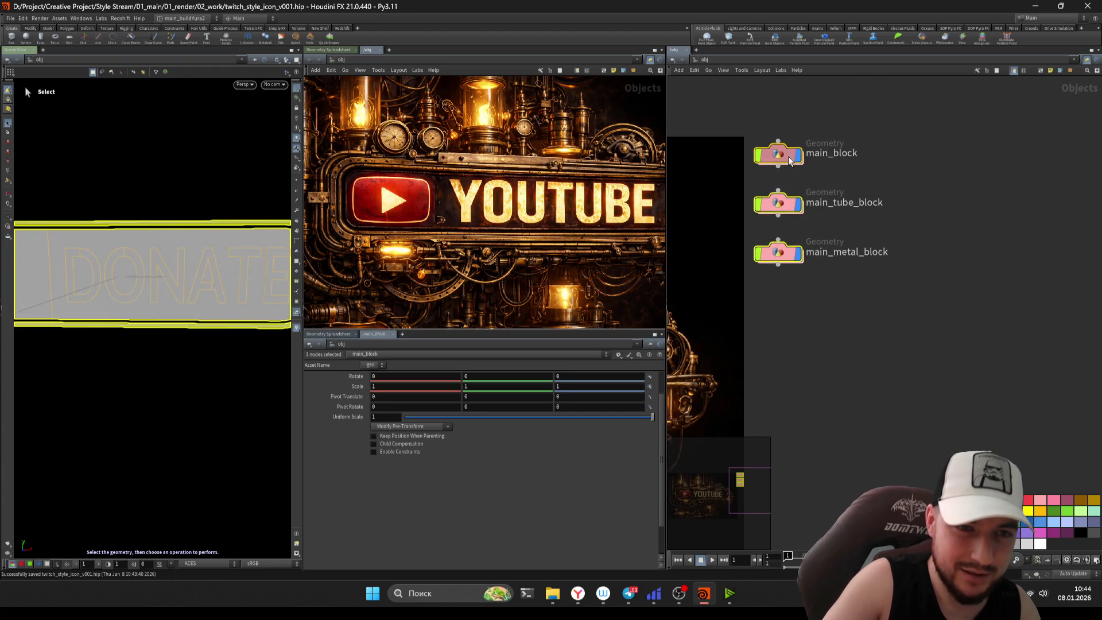
pyautogui.moveTo(788, 154); pyautogui.dragTo(787, 147, button='middle')
pyautogui.click(841, 336)
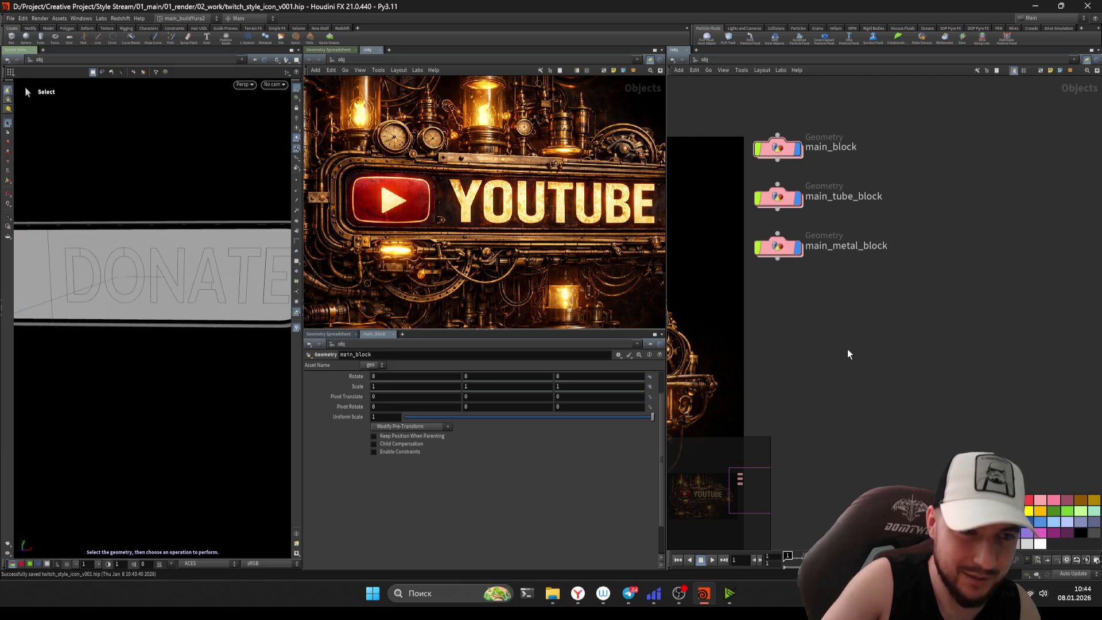
pyautogui.moveTo(855, 359); pyautogui.dragTo(844, 398, button='middle')
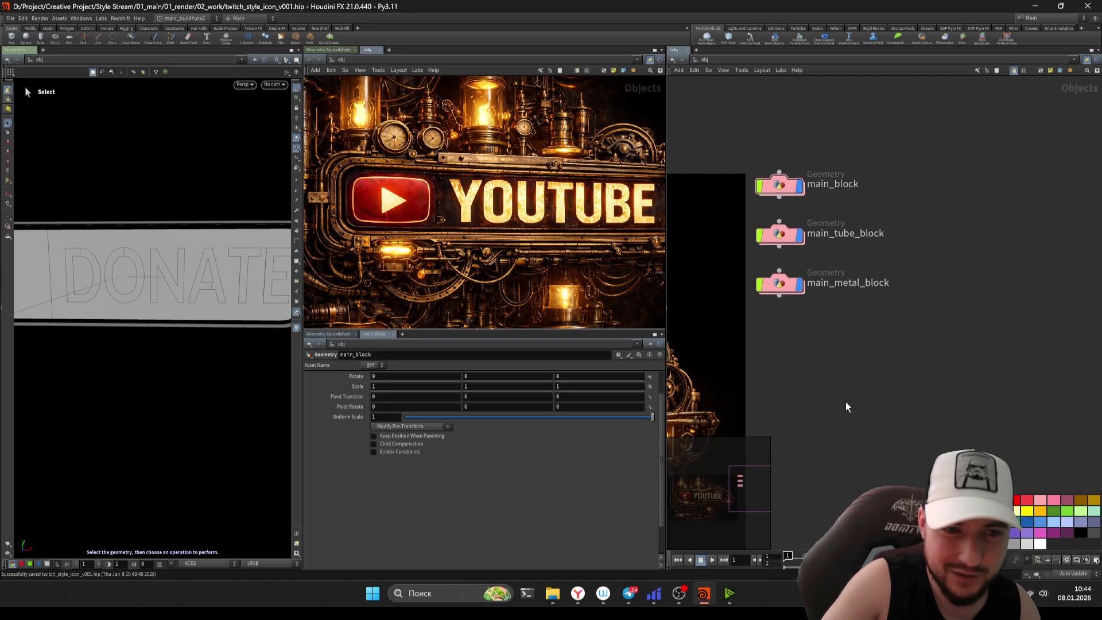
pyautogui.moveTo(844, 398); pyautogui.dragTo(714, 113)
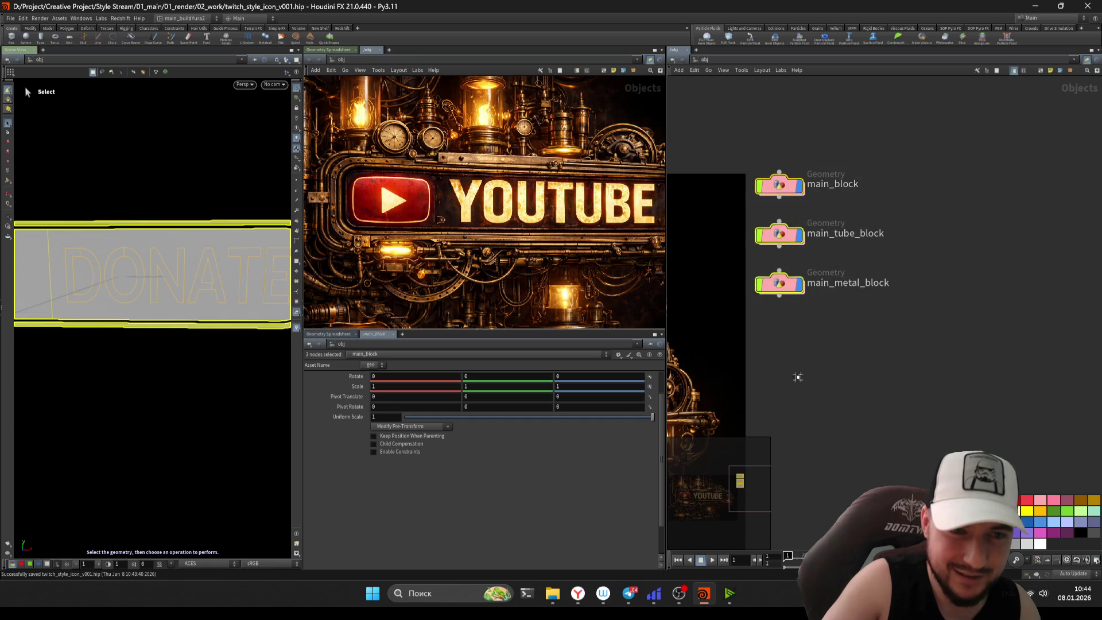
pyautogui.moveTo(805, 362); pyautogui.dragTo(811, 345, button='middle')
pyautogui.moveTo(811, 345); pyautogui.dragTo(717, 232)
pyautogui.moveTo(846, 352); pyautogui.dragTo(883, 333, button='middle')
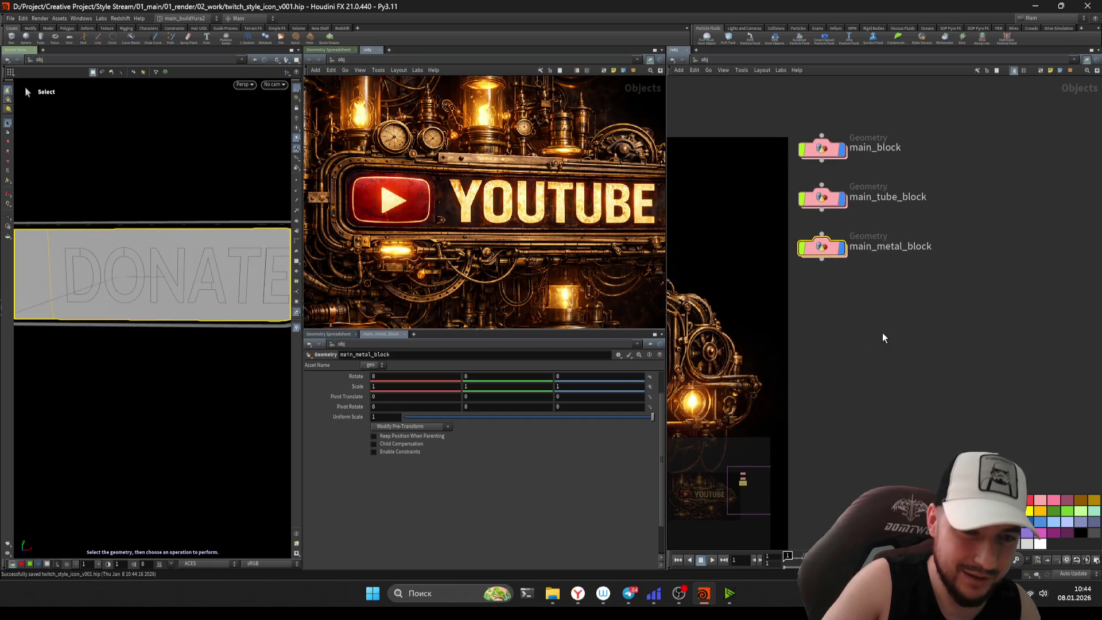
pyautogui.scroll(3, 879, 304)
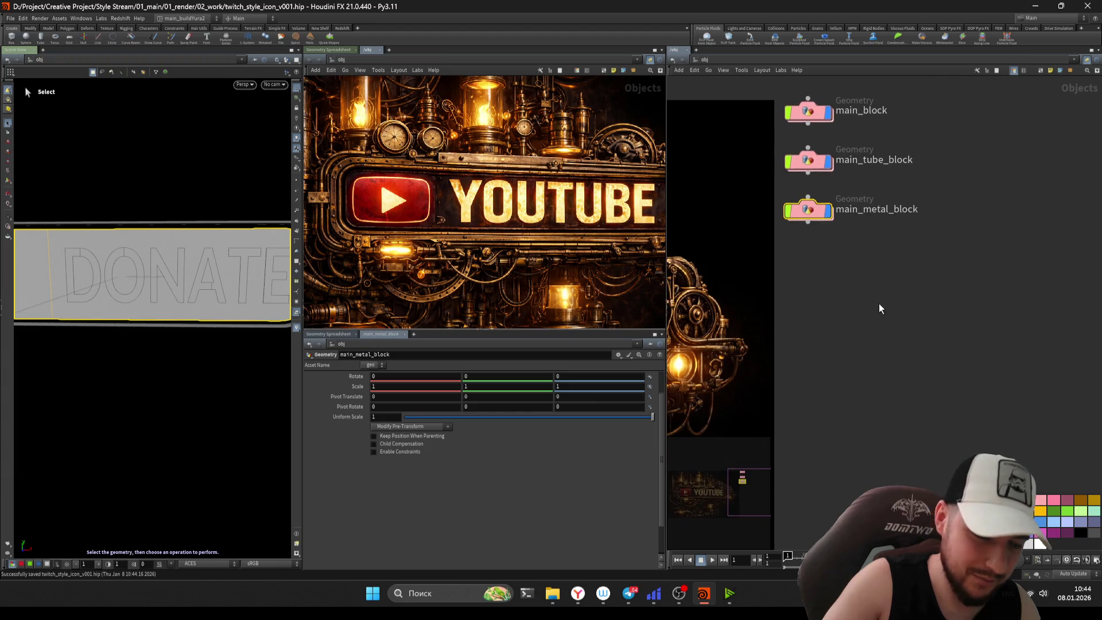
pyautogui.scroll(-3, 833, 275)
pyautogui.doubleClick(784, 241)
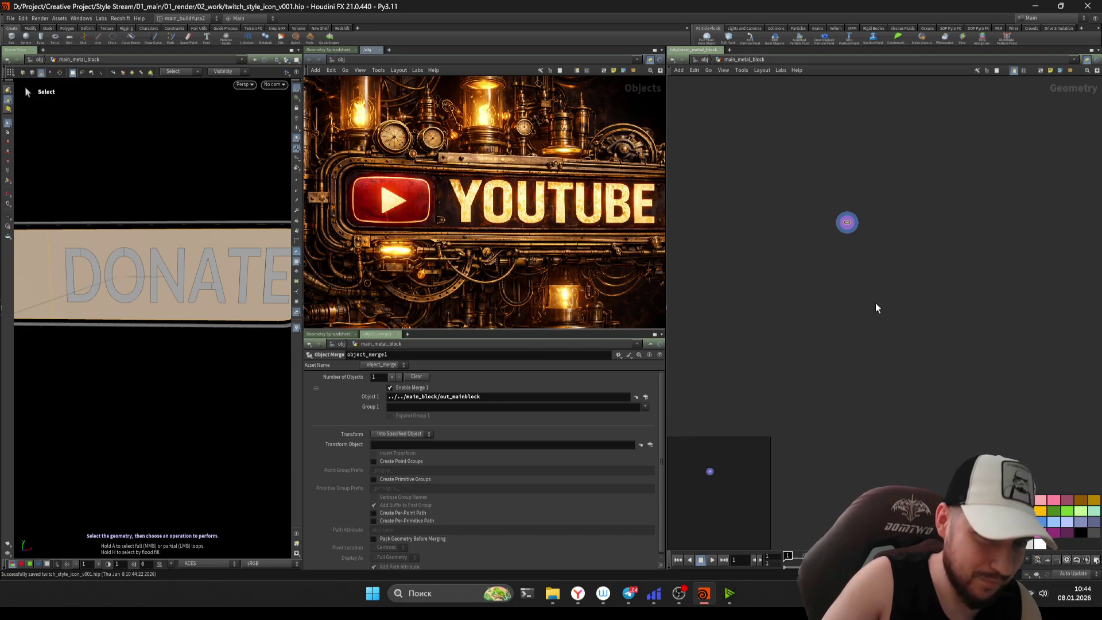
# - Orbit around the DONATE plate and frame object_merge1 in the network
pyautogui.press('Escape')
pyautogui.moveTo(137, 352)
pyautogui.mouseDown()
pyautogui.moveTo(162, 320)
pyautogui.moveTo(201, 324)
pyautogui.mouseUp()
pyautogui.press('s')
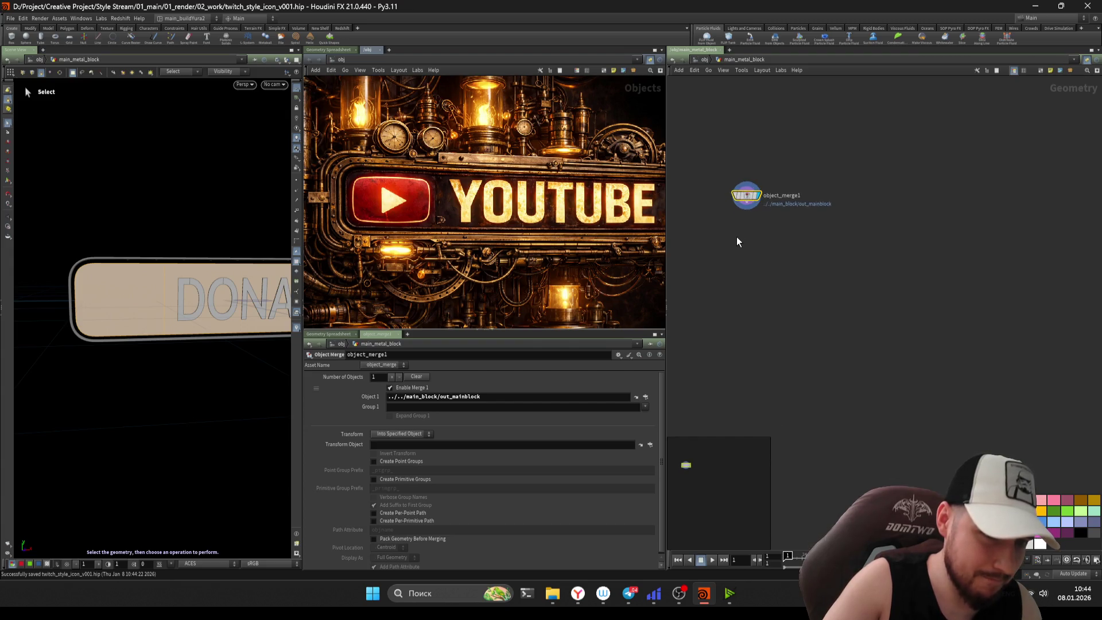
pyautogui.press('h')
pyautogui.scroll(2, 768, 311)
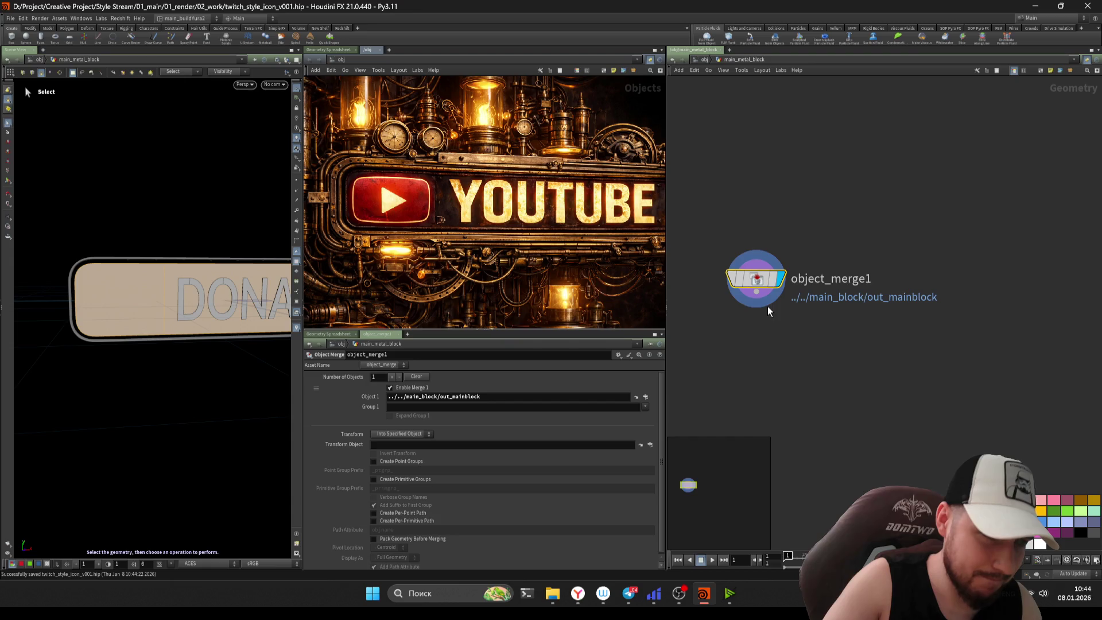
# - Inside main_tube_block, select and copy polyframe1, attribwrangle1 and resample1
pyautogui.press('u')
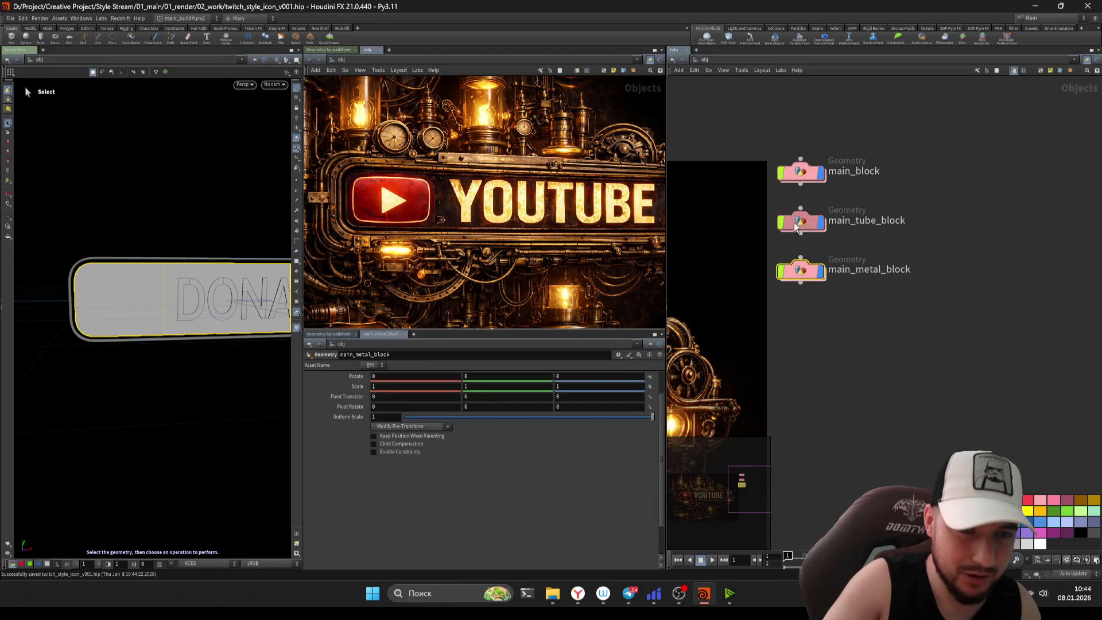
pyautogui.doubleClick(794, 222)
pyautogui.scroll(2, 844, 273)
pyautogui.moveTo(884, 280); pyautogui.dragTo(890, 296)
pyautogui.moveTo(739, 254); pyautogui.dragTo(839, 298)
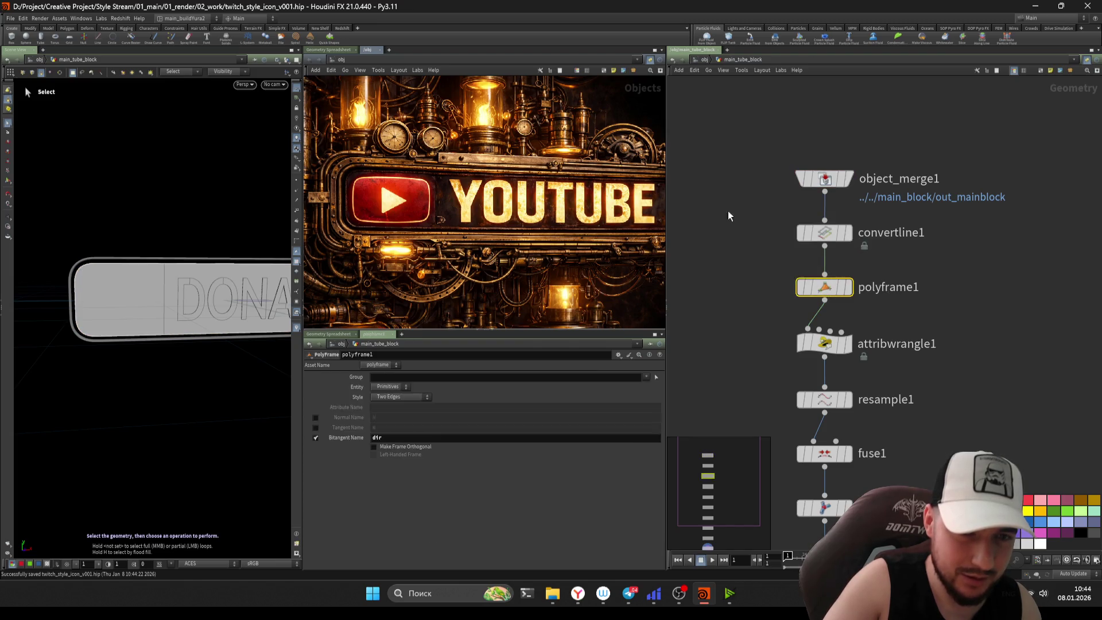
pyautogui.press('Up')
pyautogui.press('Down')
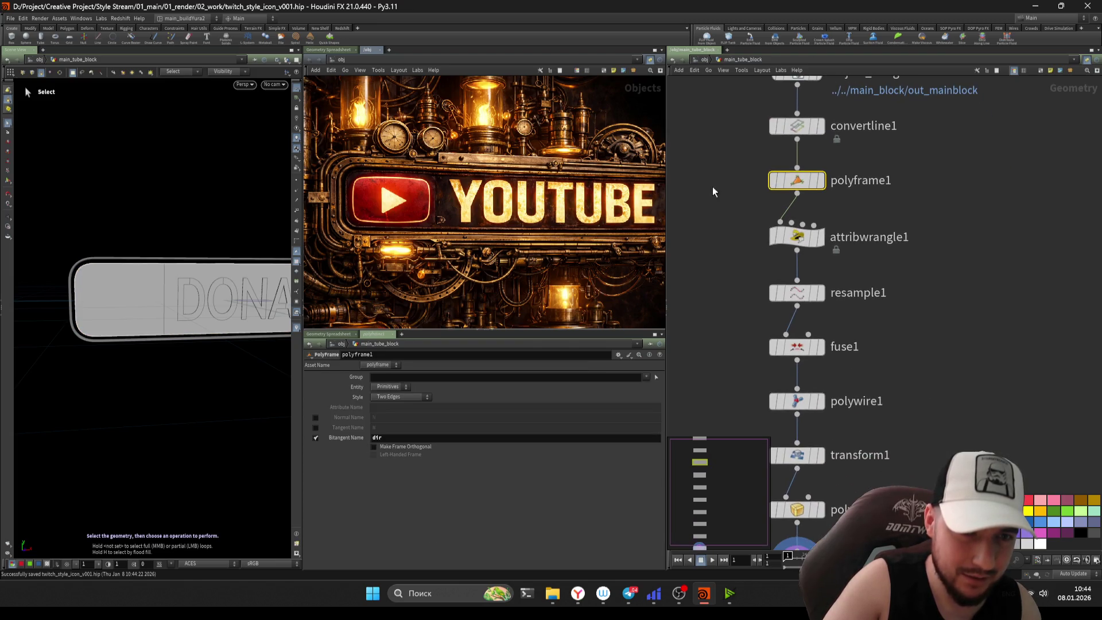
pyautogui.moveTo(745, 215); pyautogui.dragTo(859, 274)
pyautogui.moveTo(741, 167)
pyautogui.mouseDown()
pyautogui.moveTo(887, 247)
pyautogui.moveTo(856, 256)
pyautogui.mouseUp()
pyautogui.moveTo(881, 323); pyautogui.dragTo(716, 163)
pyautogui.hotkey('ctrl', 'c')
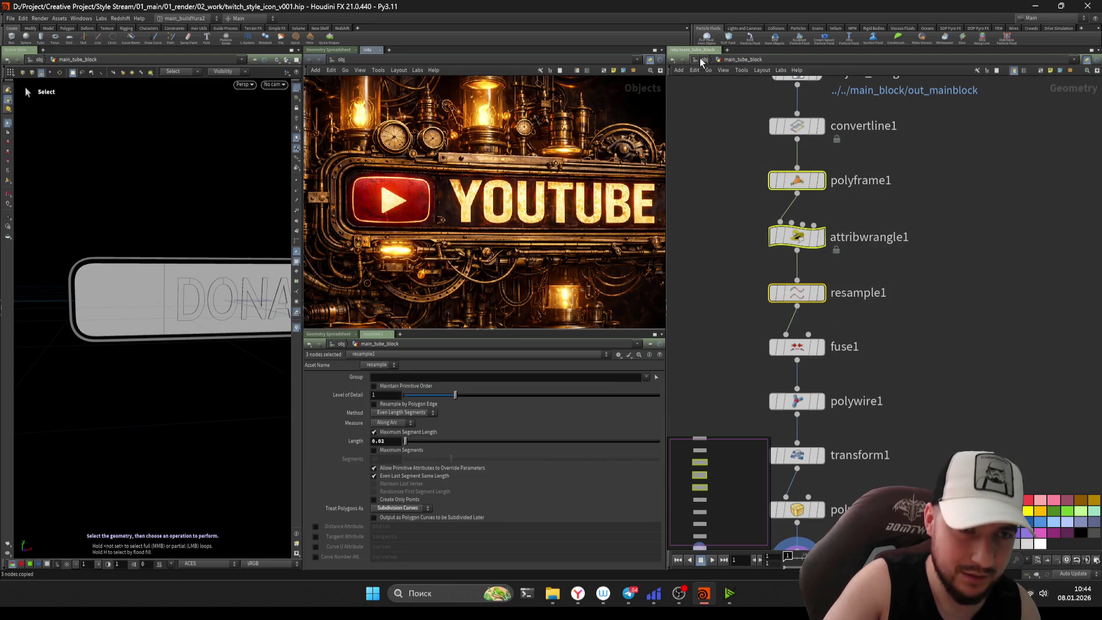
# - Paste the three nodes under object_merge1 in main_metal_block, lay them out, and save
pyautogui.press('u')
pyautogui.doubleClick(814, 281)
pyautogui.hotkey('ctrl', 'v')
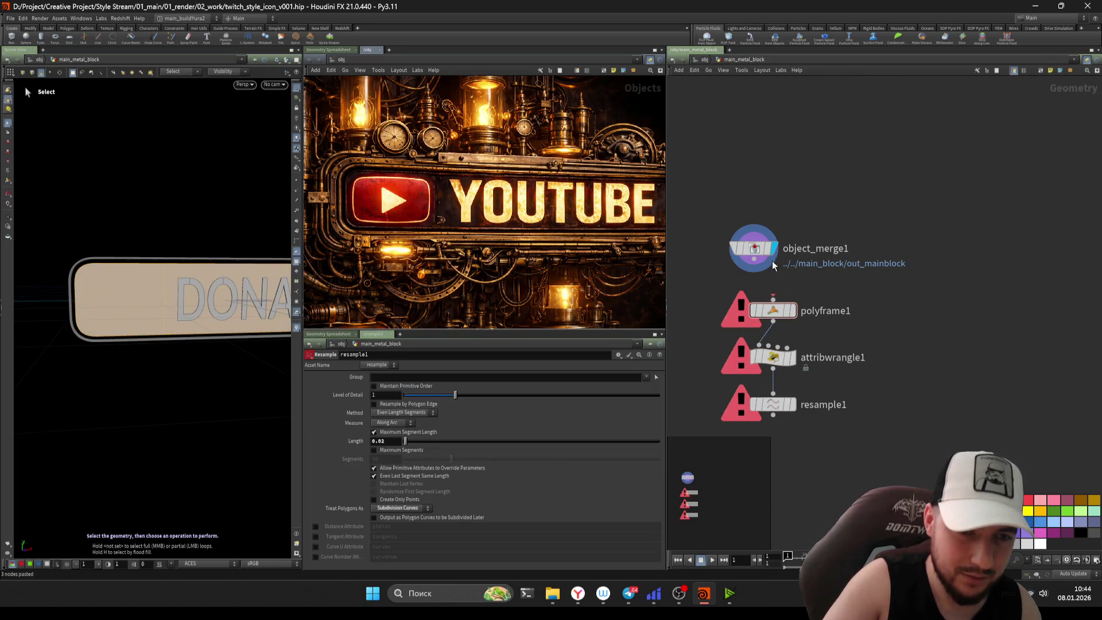
pyautogui.press('l')
pyautogui.hotkey('ctrl', 's')
pyautogui.press('r')
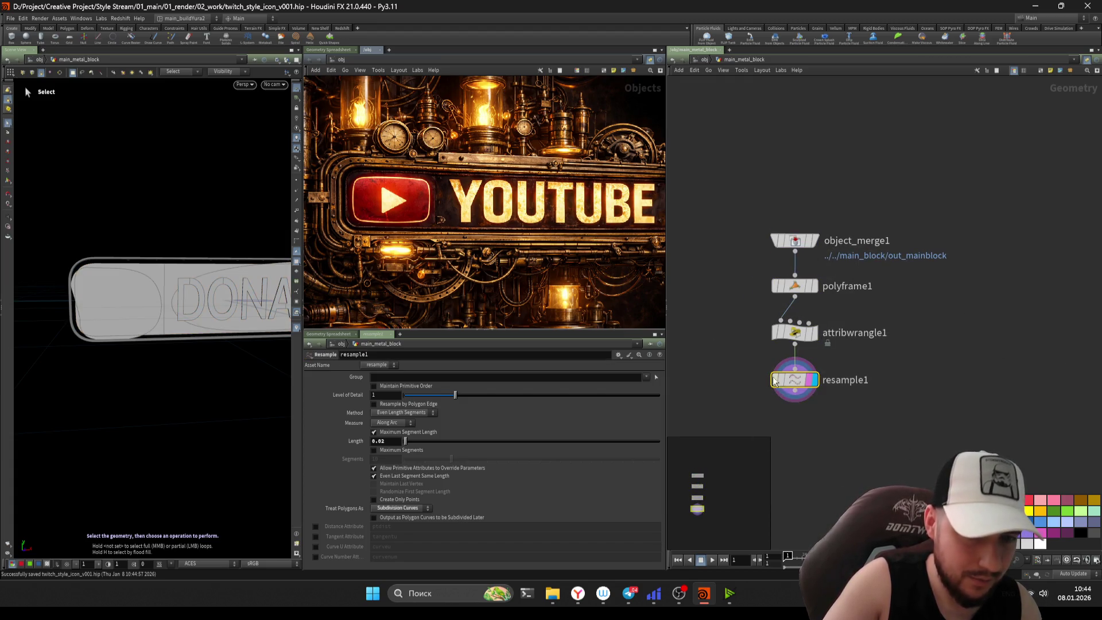
# - Check the outputs of polyframe1, attribwrangle1 and object_merge1, moving object_merge1 higher
pyautogui.press('Escape')
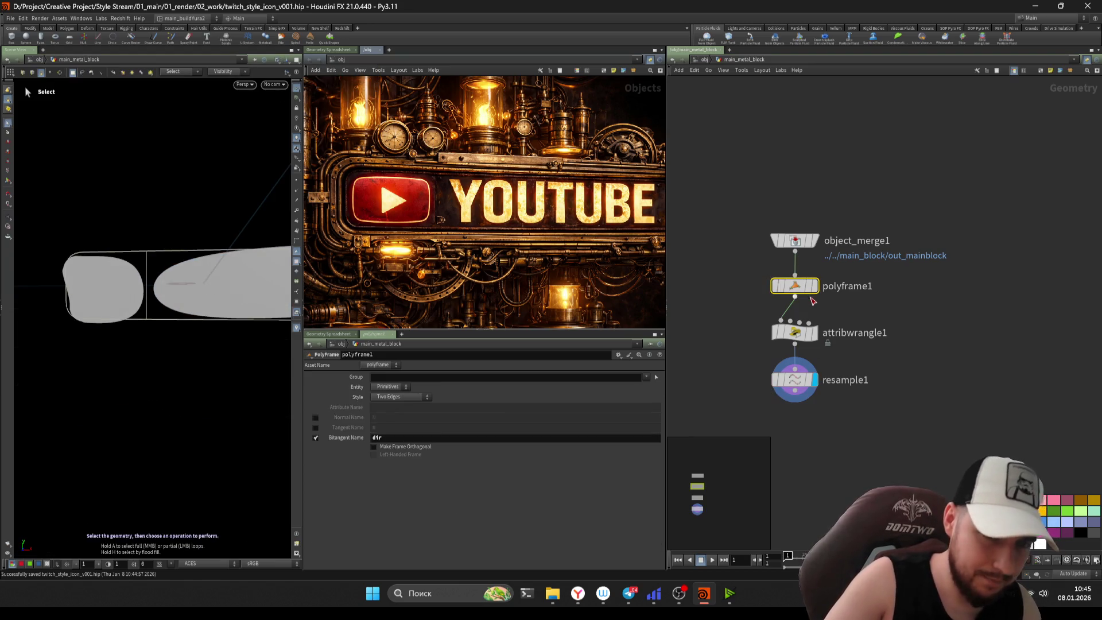
pyautogui.press('Up')
pyautogui.press('Up')
pyautogui.press('r')
pyautogui.click(797, 320)
pyautogui.press('r')
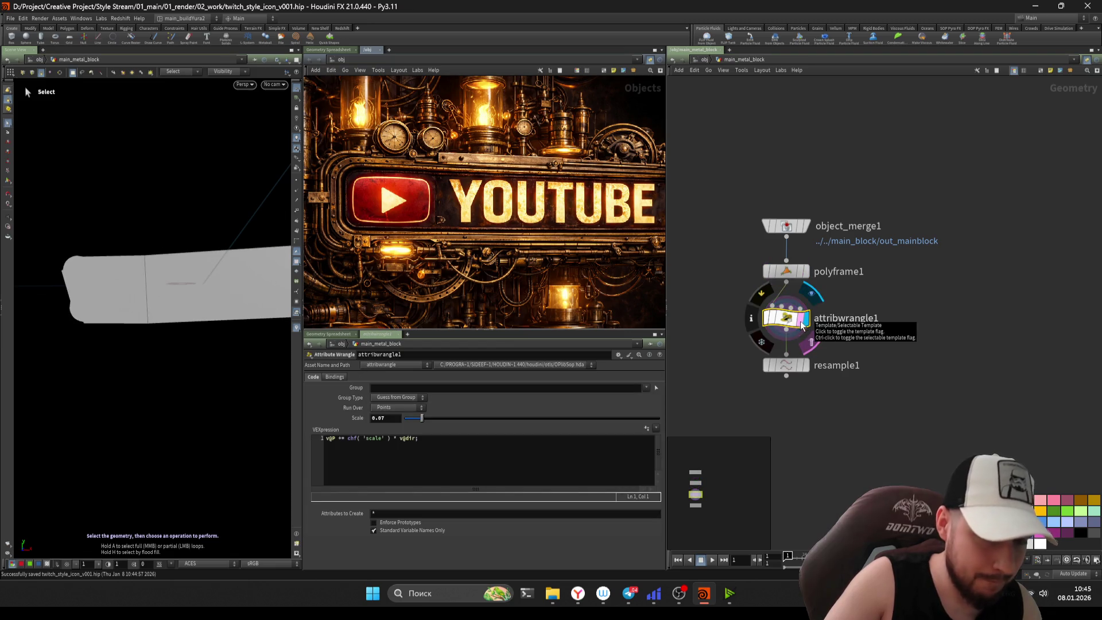
pyautogui.click(765, 274)
pyautogui.press('r')
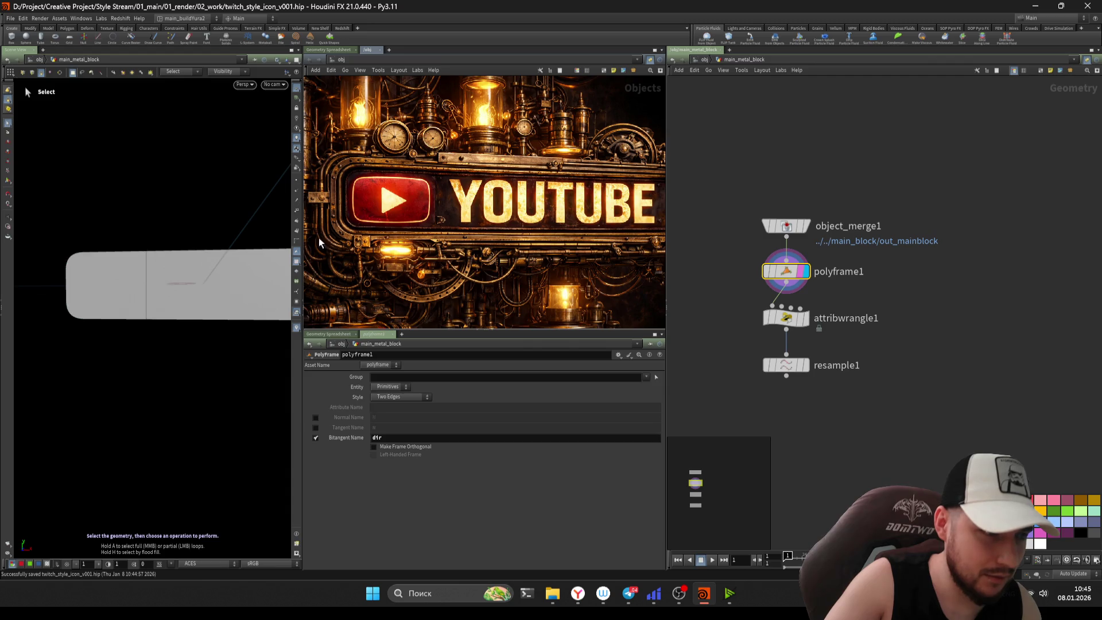
pyautogui.middleClick(784, 287)
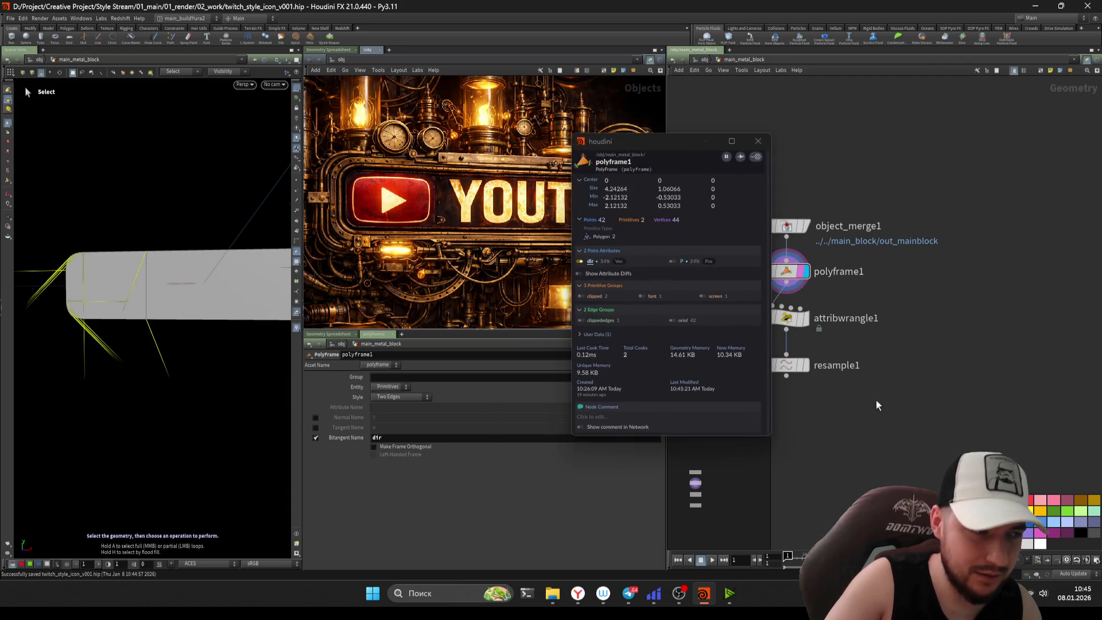
pyautogui.click(784, 226)
pyautogui.press('r')
pyautogui.moveTo(782, 227); pyautogui.dragTo(779, 161)
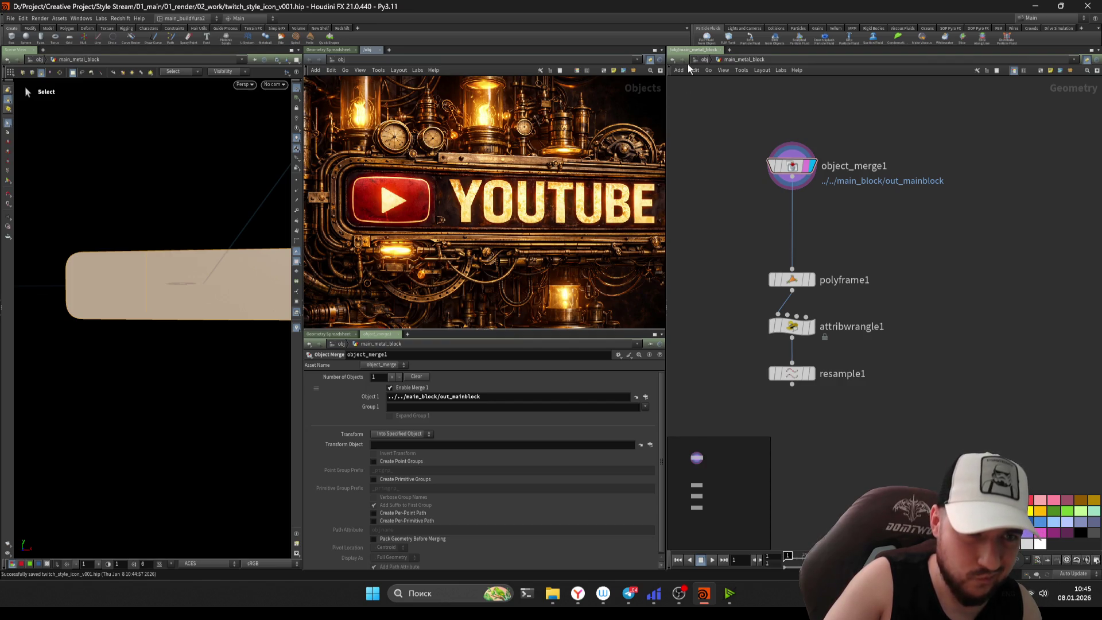
# - Copy convertline1 from main_tube_block and insert it between object_merge1 and polyframe1
pyautogui.press('u')
pyautogui.doubleClick(775, 211)
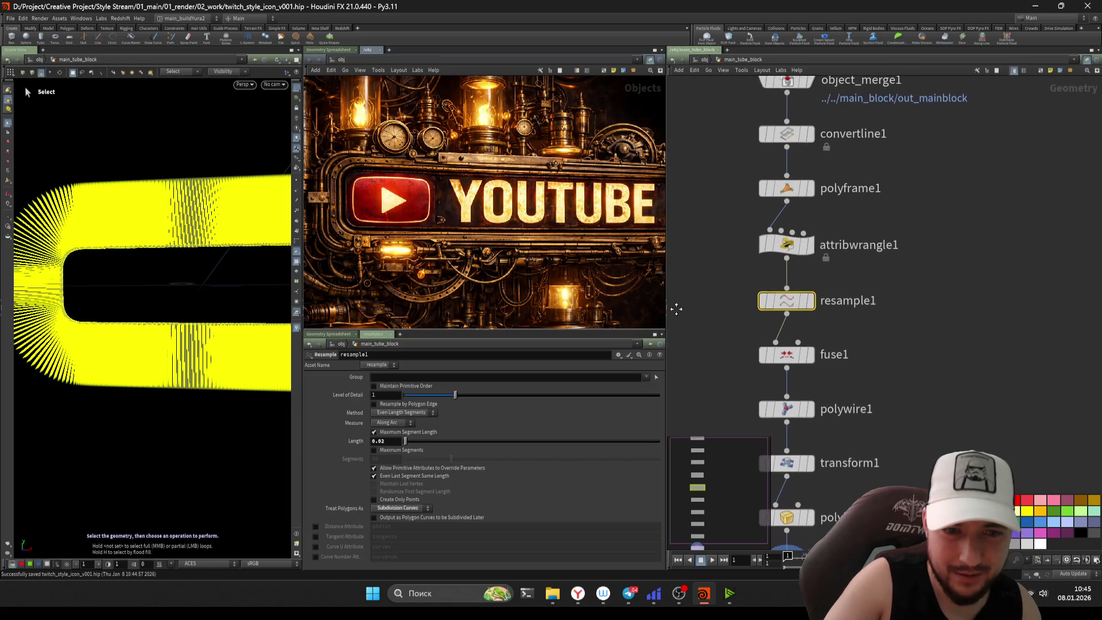
pyautogui.click(794, 168)
pyautogui.hotkey('ctrl', 'c')
pyautogui.press('u')
pyautogui.doubleClick(752, 260)
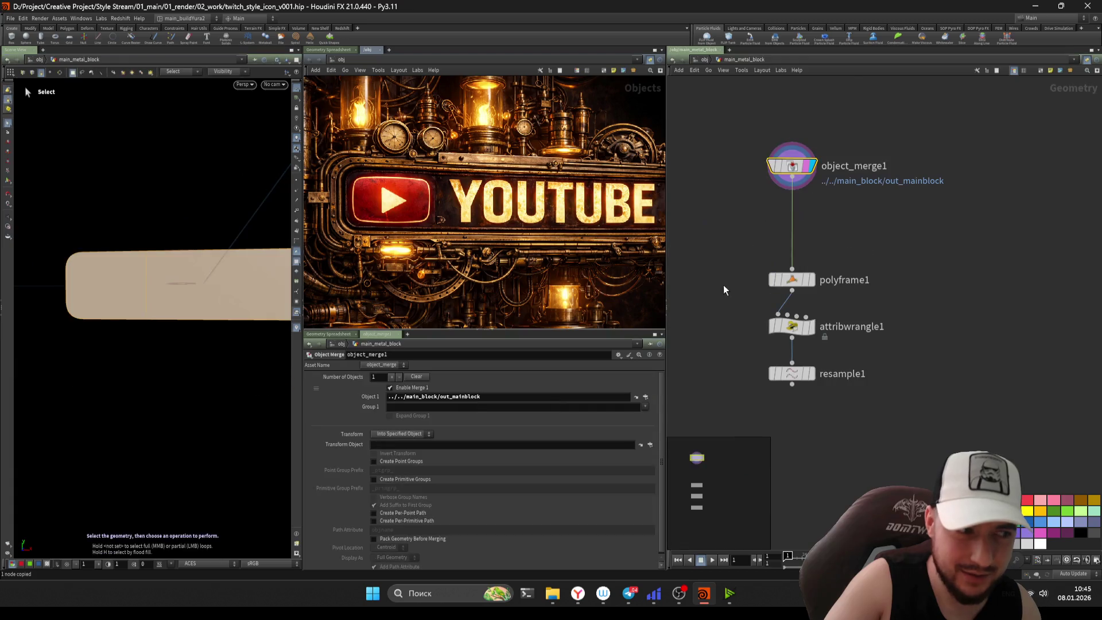
pyautogui.scroll(1, 755, 264)
pyautogui.hotkey('ctrl', 'v')
pyautogui.moveTo(770, 290); pyautogui.dragTo(804, 285)
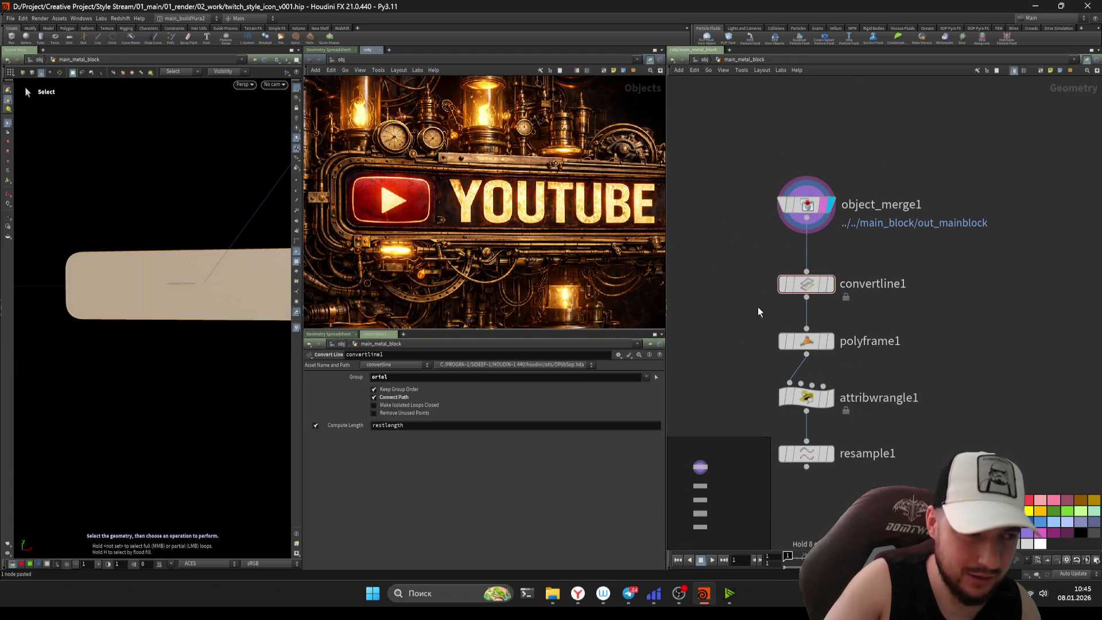
# - Step through polyframe1, attribwrangle1 and resample1 outputs to see the resampled lines
pyautogui.moveTo(759, 301); pyautogui.dragTo(765, 266, button='middle')
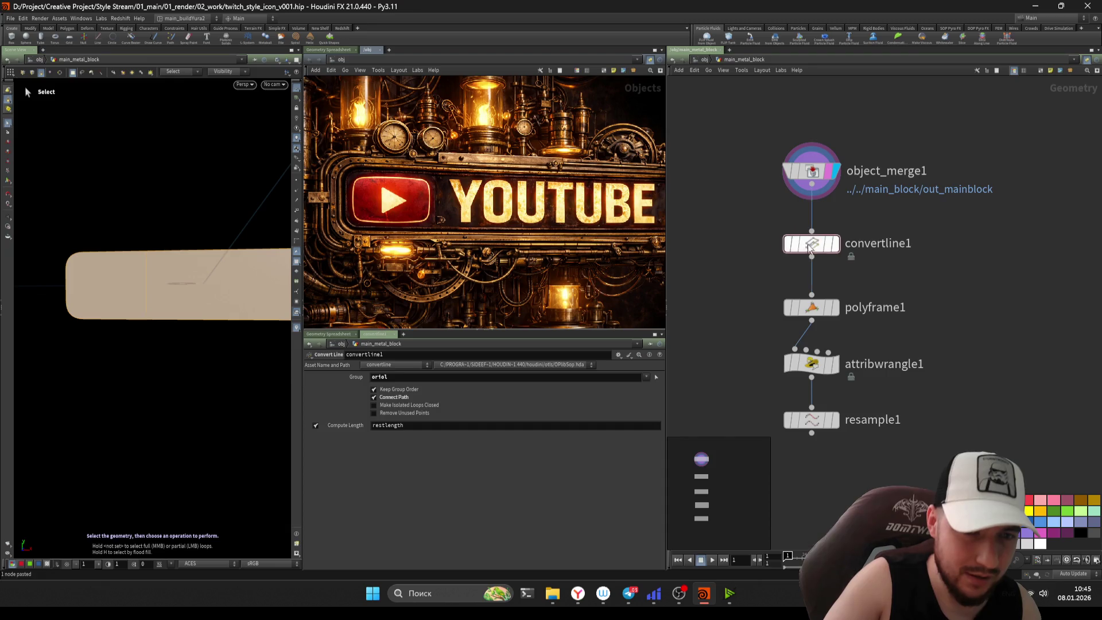
pyautogui.click(787, 310)
pyautogui.moveTo(769, 323)
pyautogui.mouseDown(button='middle')
pyautogui.moveTo(776, 264)
pyautogui.moveTo(749, 289)
pyautogui.moveTo(747, 262)
pyautogui.mouseUp(button='middle')
pyautogui.click(788, 275)
pyautogui.click(822, 286)
pyautogui.moveTo(821, 286)
pyautogui.mouseDown()
pyautogui.moveTo(826, 342)
pyautogui.moveTo(795, 306)
pyautogui.moveTo(813, 326)
pyautogui.mouseUp()
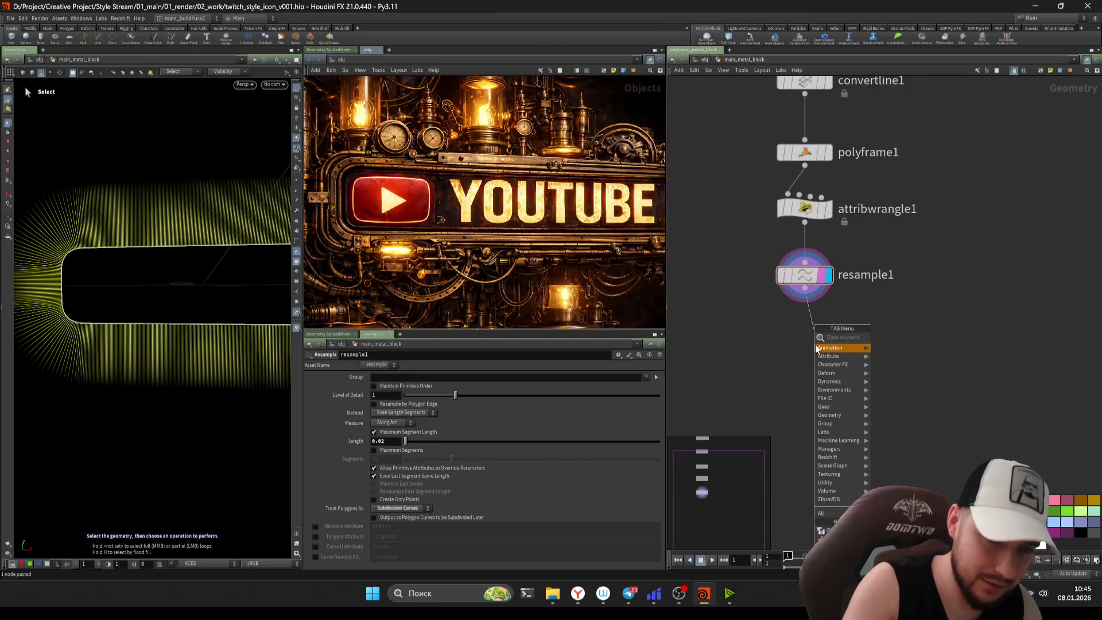
# - Add a PolyFill after resample1 in Single Polygon mode with Reverse Patches on
pyautogui.write('p')
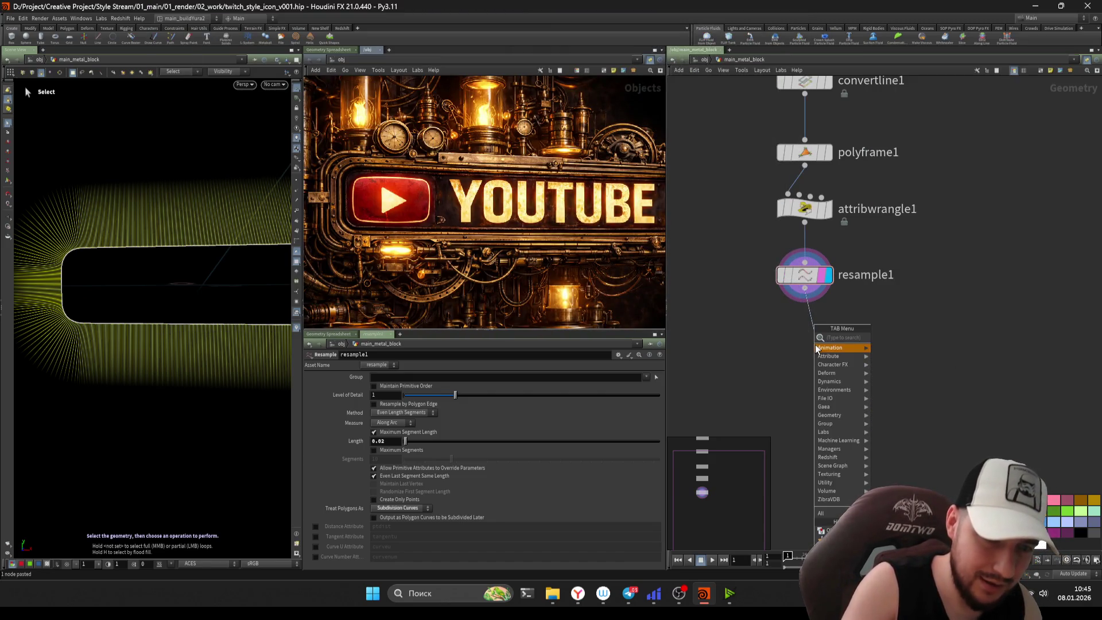
pyautogui.write('oly')
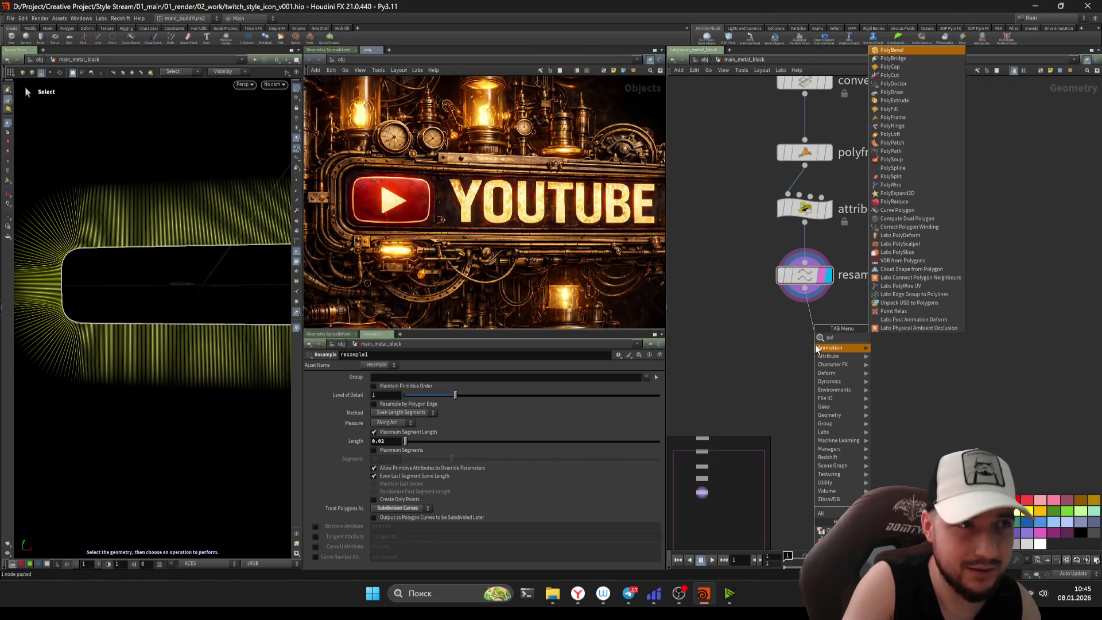
pyautogui.press('BackSpace')
pyautogui.press('BackSpace')
pyautogui.press('BackSpace')
pyautogui.write('polyfill')
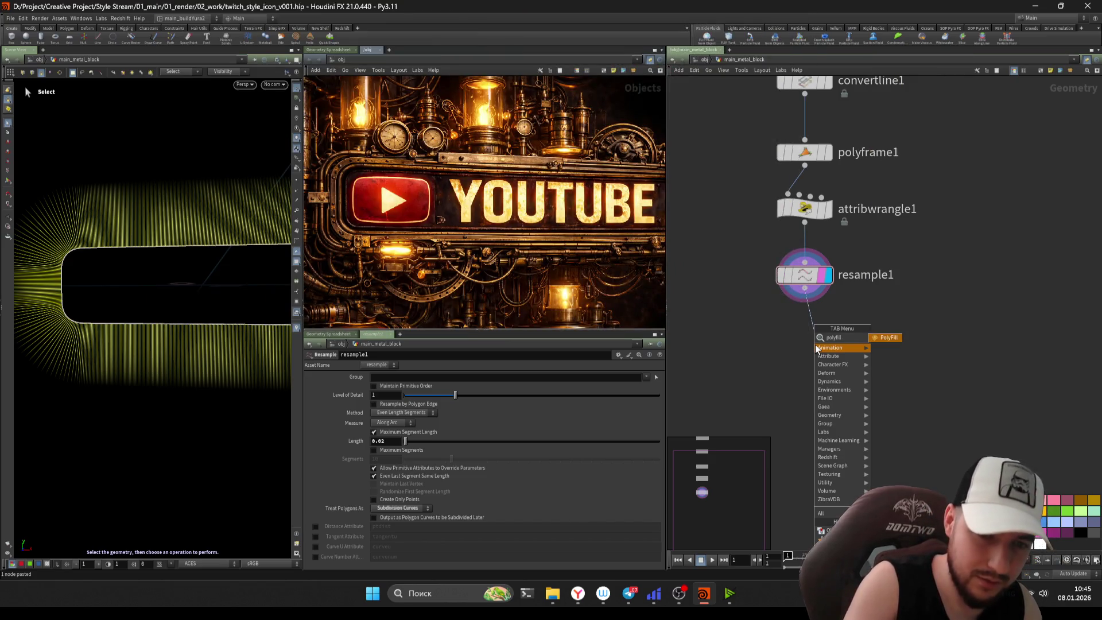
pyautogui.press('Return')
pyautogui.click(817, 350)
pyautogui.click(397, 387)
pyautogui.click(396, 396)
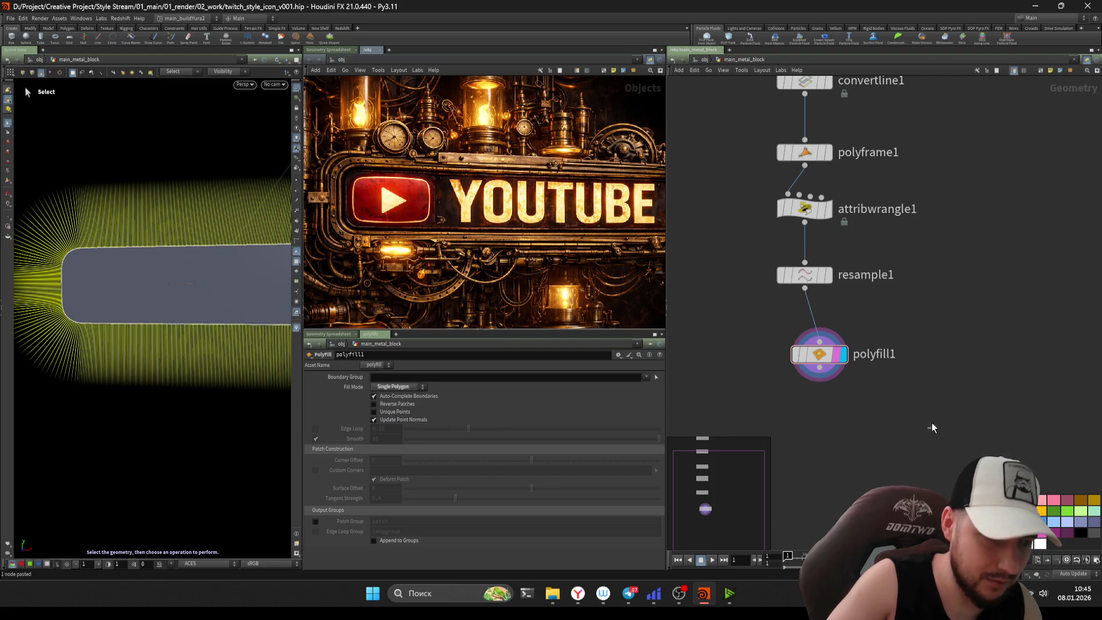
pyautogui.click(396, 405)
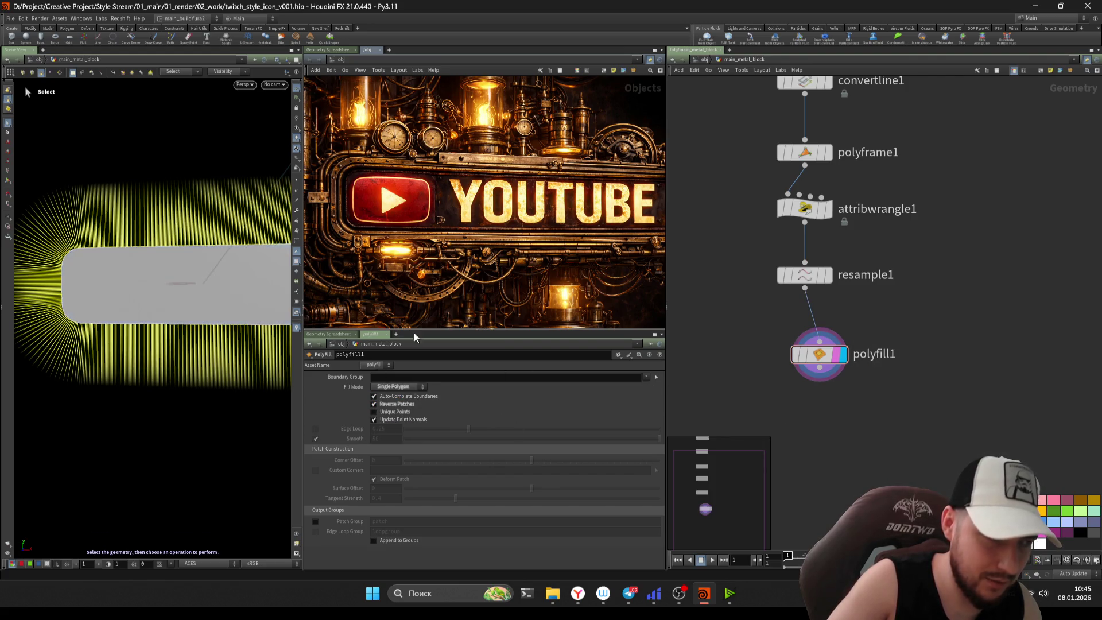
# - Inspect the filled plate, enable Patch Group, and place polyfill1 under resample1
pyautogui.press('Escape')
pyautogui.moveTo(247, 299)
pyautogui.mouseDown()
pyautogui.moveTo(145, 292)
pyautogui.moveTo(241, 248)
pyautogui.moveTo(201, 296)
pyautogui.moveTo(172, 303)
pyautogui.moveTo(235, 310)
pyautogui.moveTo(202, 313)
pyautogui.moveTo(228, 311)
pyautogui.moveTo(192, 332)
pyautogui.mouseUp()
pyautogui.press('s')
pyautogui.click(236, 312)
pyautogui.press('Escape')
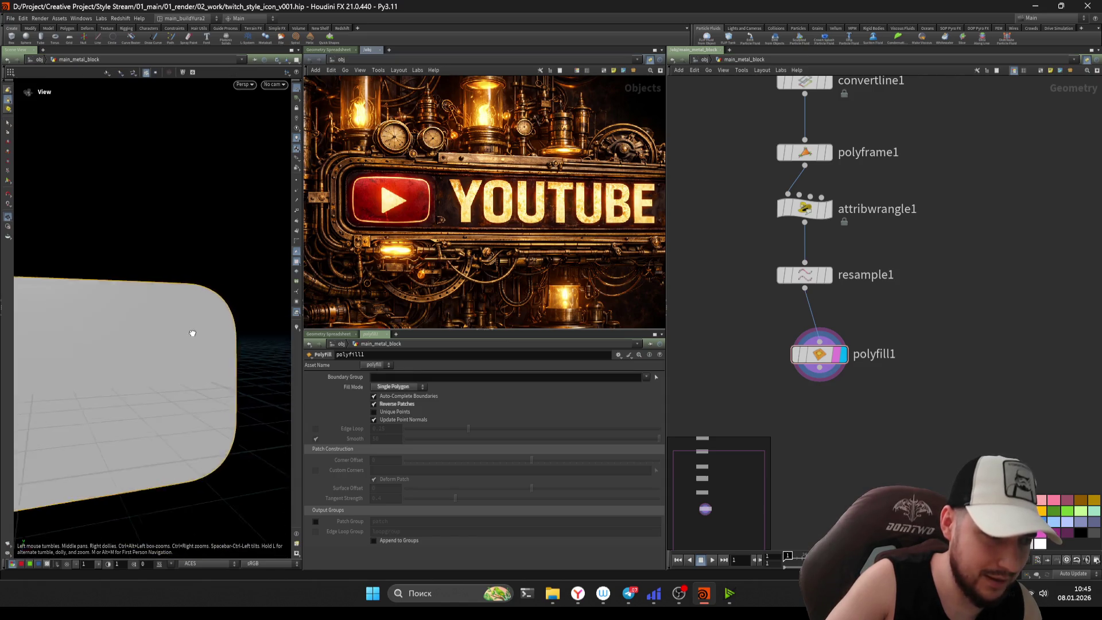
pyautogui.press('s')
pyautogui.click(185, 336)
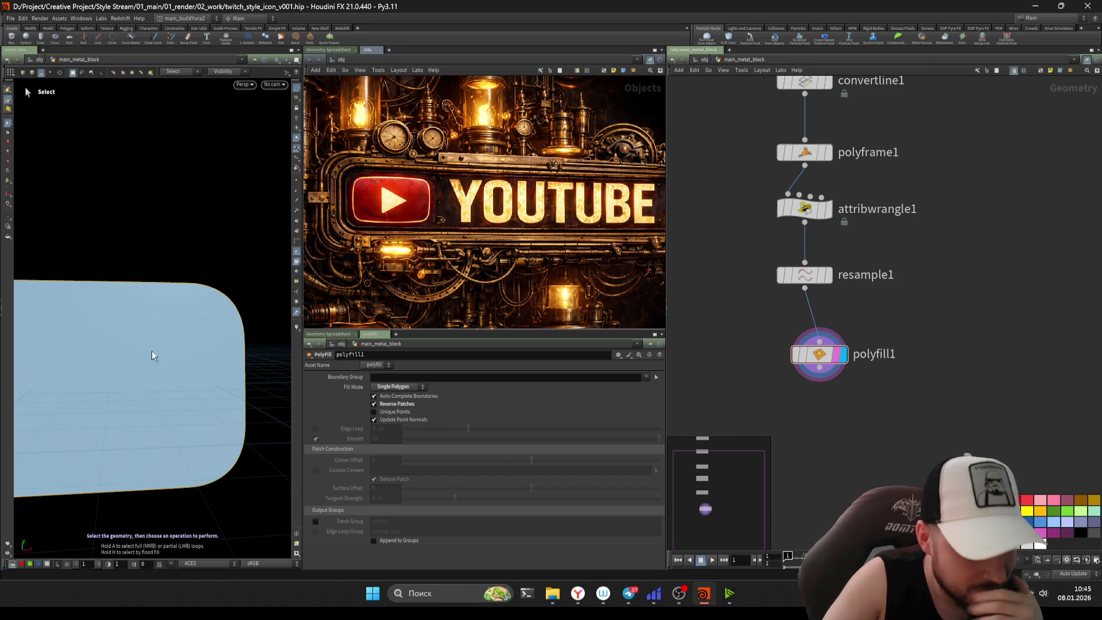
pyautogui.click(316, 521)
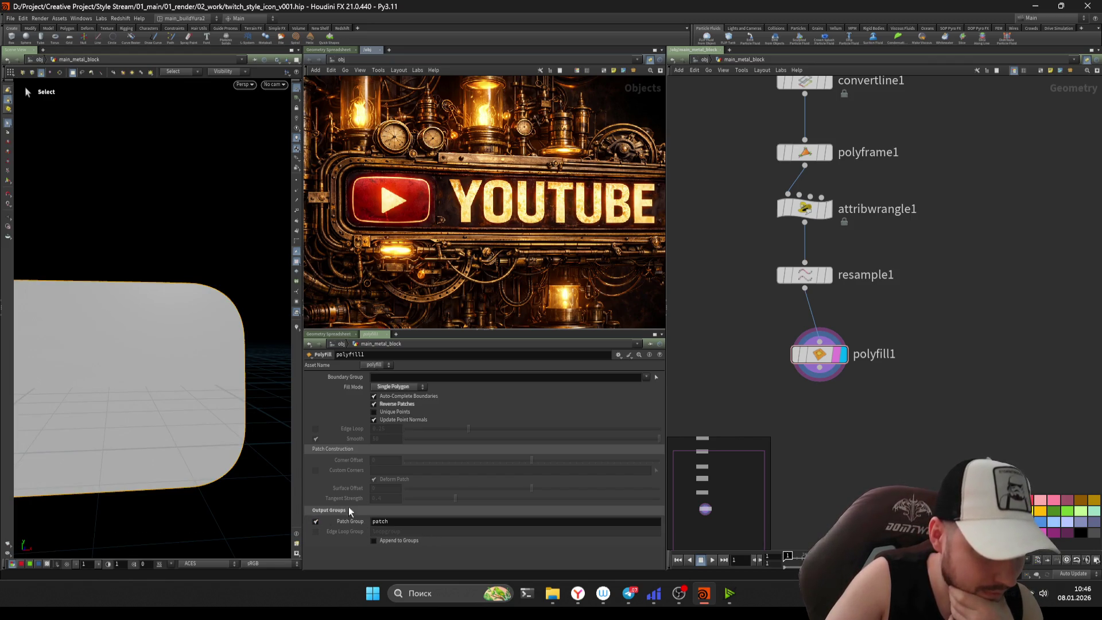
pyautogui.moveTo(810, 358); pyautogui.dragTo(796, 335)
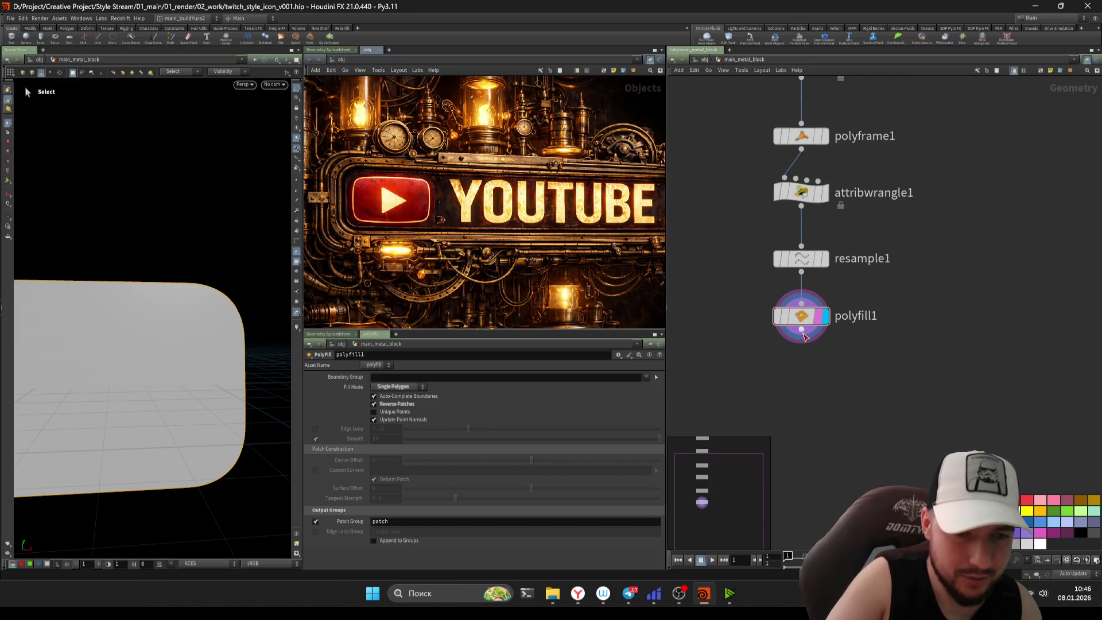
# - Add a Blast under polyfill1 on group patch with Delete Non Selected
pyautogui.click(802, 329)
pyautogui.click(828, 395)
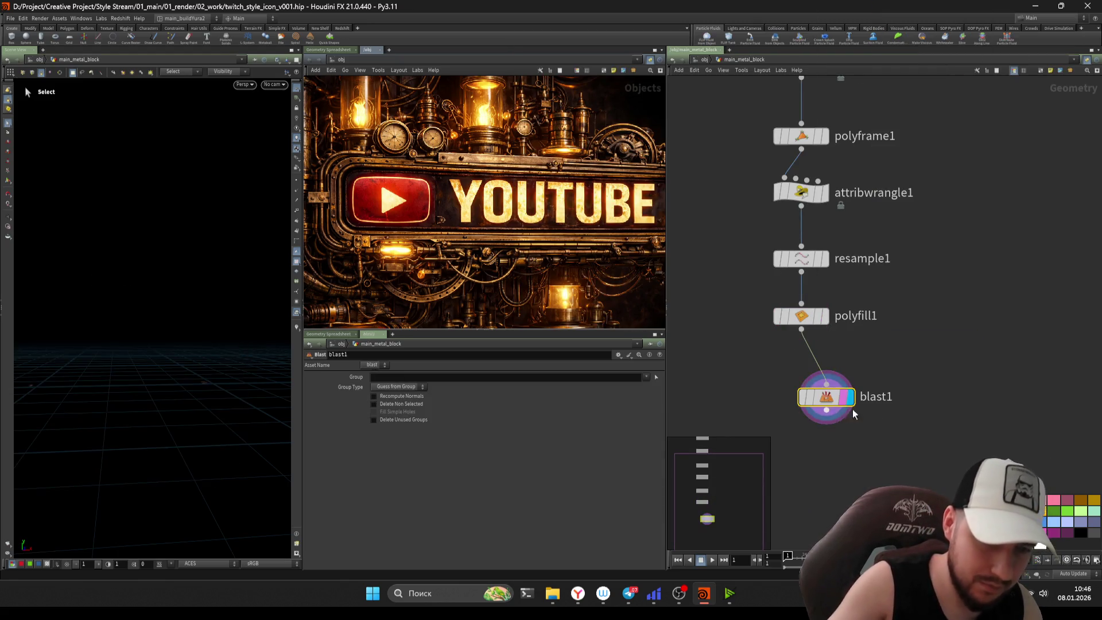
pyautogui.click(647, 377)
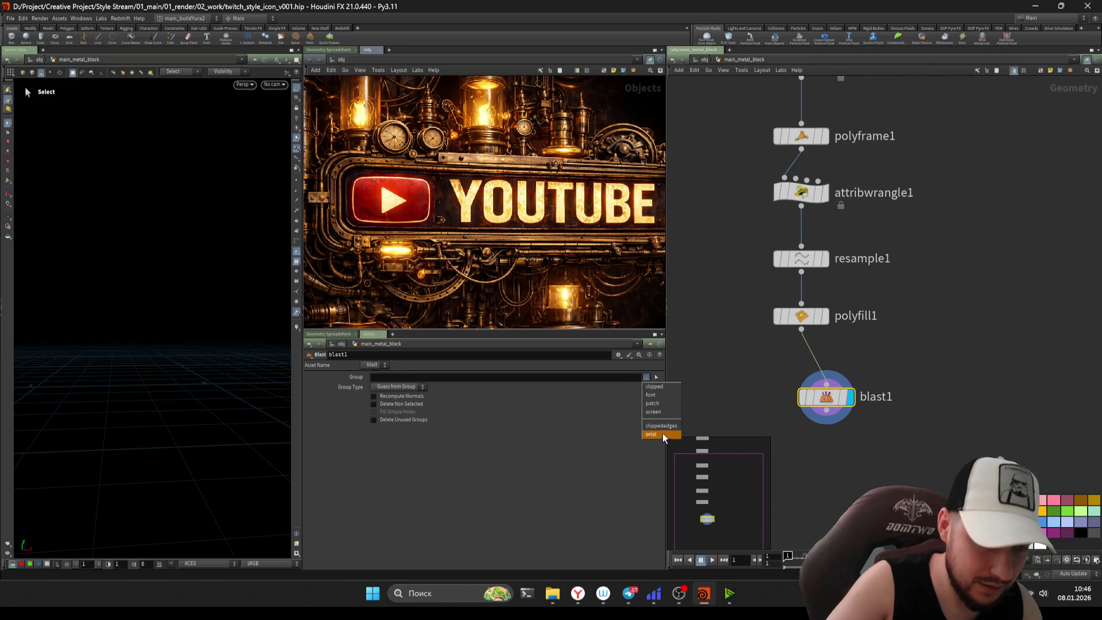
pyautogui.click(663, 404)
pyautogui.click(409, 403)
# - Inspect the remaining patch face, select blast1, and save the scene
pyautogui.press('Escape')
pyautogui.moveTo(166, 333); pyautogui.dragTo(206, 313)
pyautogui.press('s')
pyautogui.press('h')
pyautogui.moveTo(770, 241); pyautogui.dragTo(819, 506)
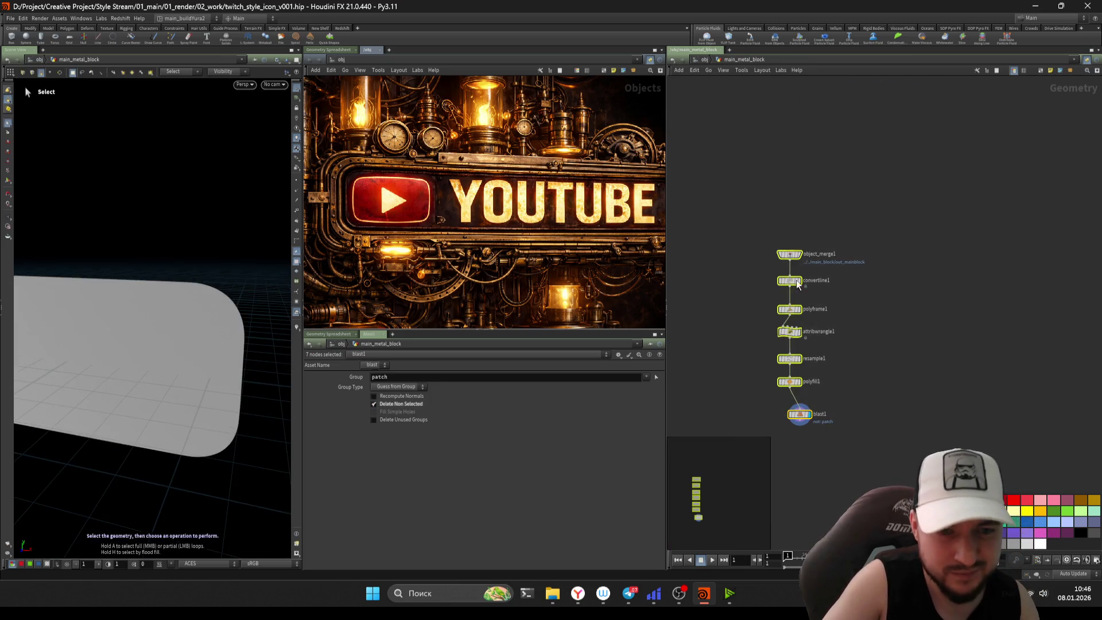
pyautogui.click(820, 506)
pyautogui.hotkey('ctrl', 's')
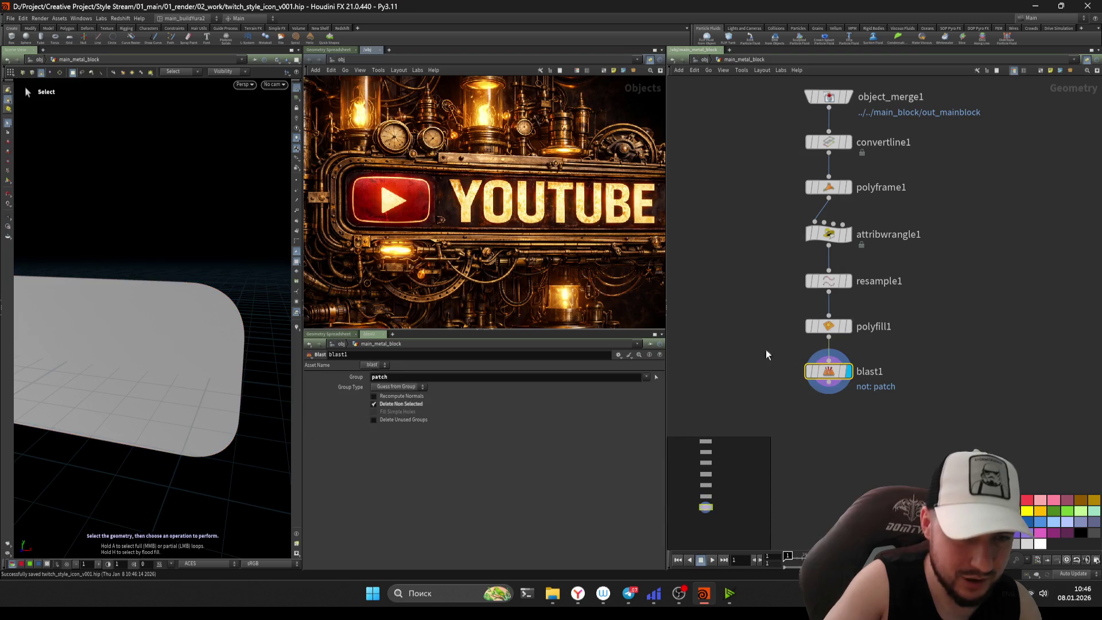
pyautogui.press('h')
pyautogui.hotkey('ctrl', 's')
pyautogui.press('h')
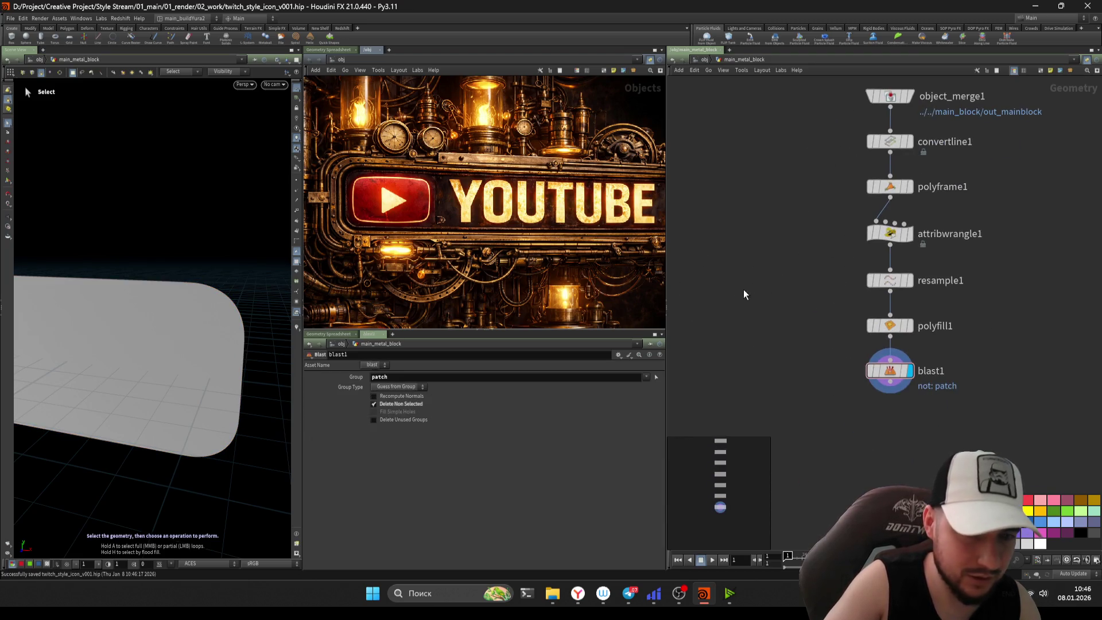
# - Raise attribwrangle1's Scale from 0.164 to 0.191
pyautogui.click(876, 264)
pyautogui.moveTo(407, 418); pyautogui.dragTo(455, 426)
pyautogui.keyDown('alt'); pyautogui.moveTo(144, 313); pyautogui.dragTo(219, 253); pyautogui.keyUp('alt')
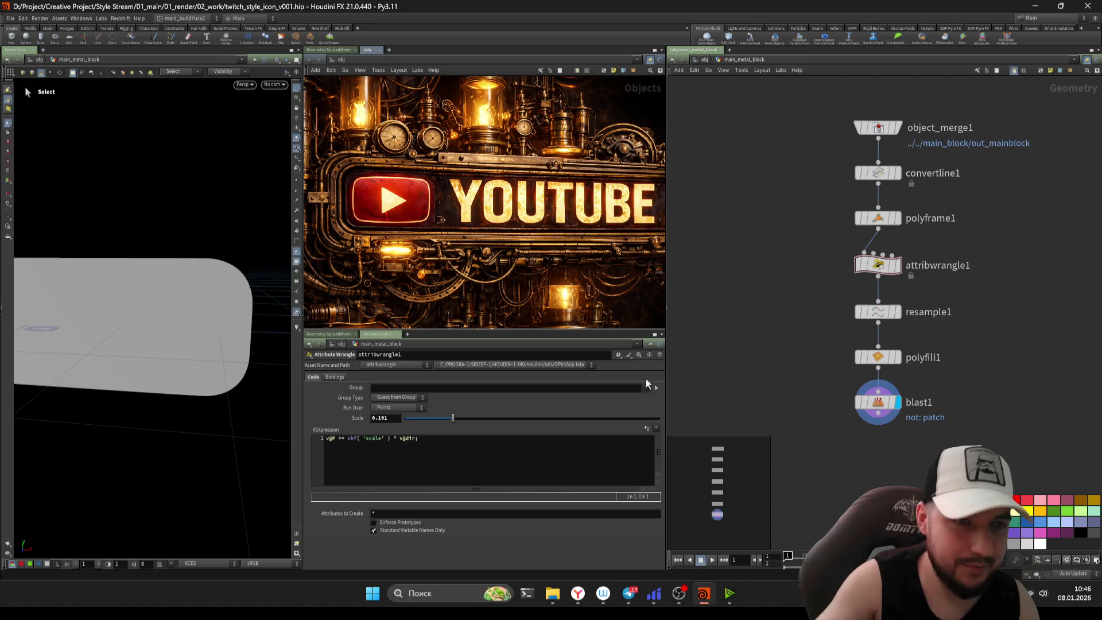
pyautogui.moveTo(887, 511); pyautogui.dragTo(852, 351, button='middle')
pyautogui.scroll(2, 852, 347)
pyautogui.keyDown('alt'); pyautogui.moveTo(172, 275); pyautogui.dragTo(240, 274); pyautogui.keyUp('alt')
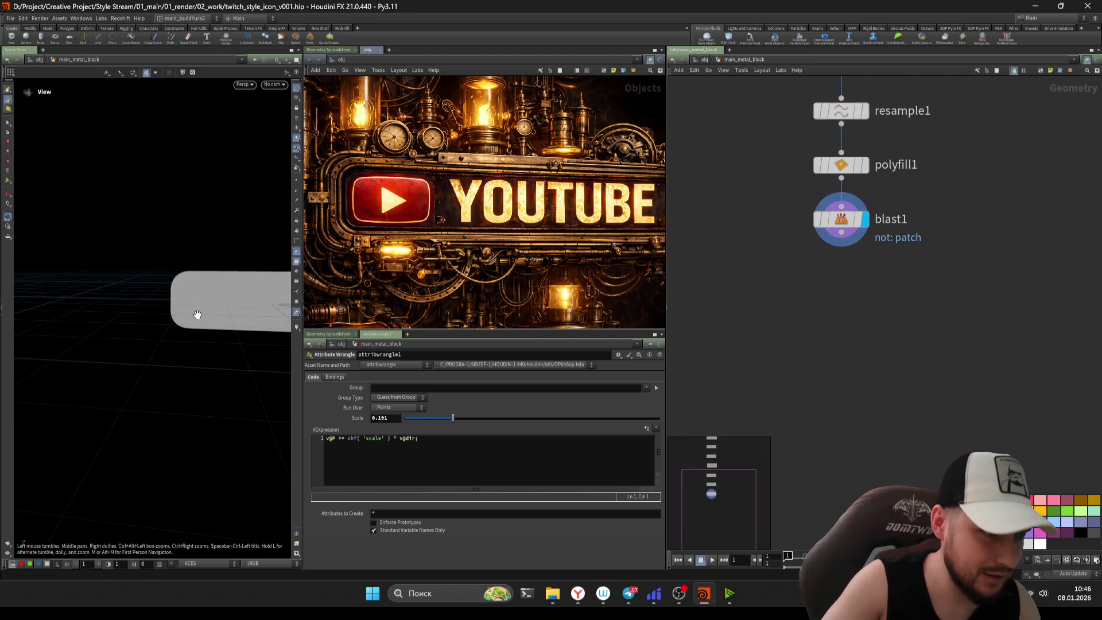
# - Add a PolyExtrude node under blast1 and set its Distance to 1
pyautogui.press('Tab')
pyautogui.write('pol')
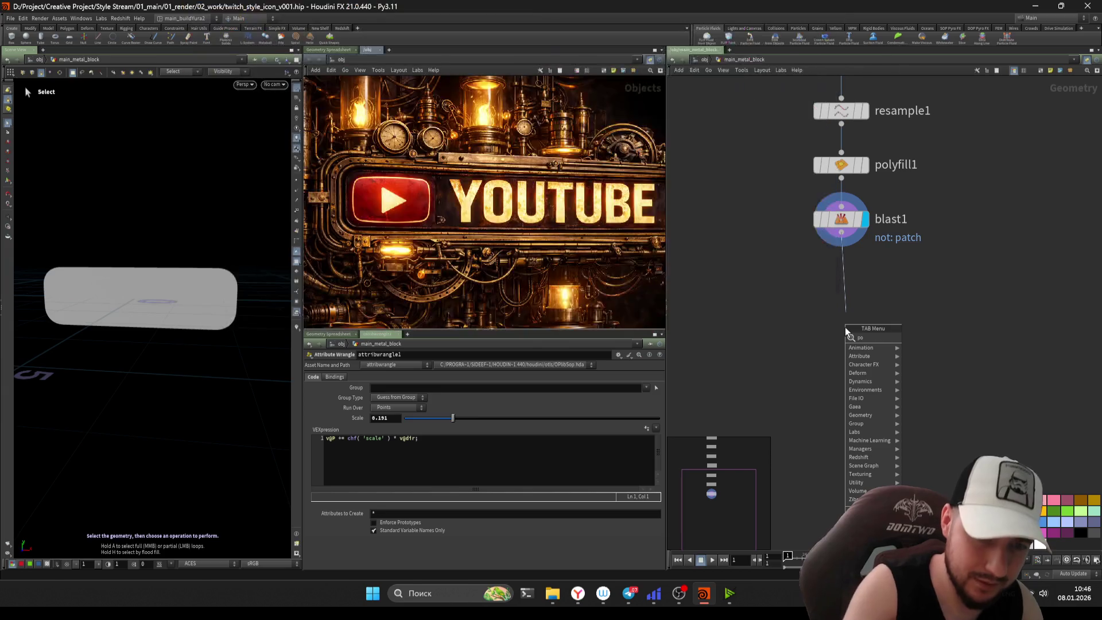
pyautogui.press('Return')
pyautogui.hotkey('ctrl', 'z')
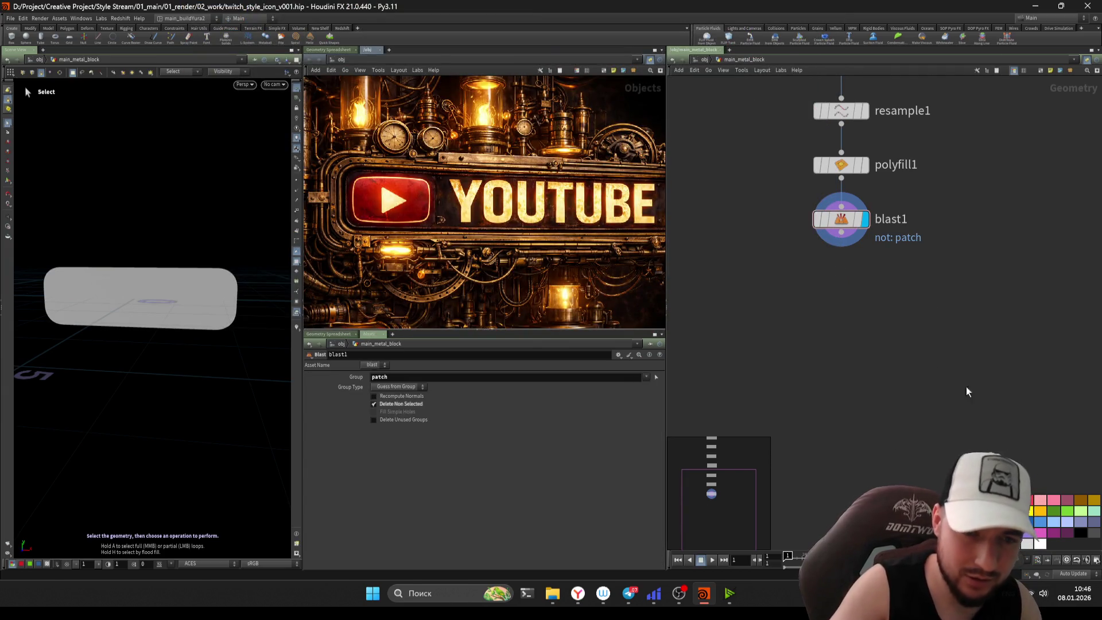
pyautogui.press('Tab')
pyautogui.write('pole')
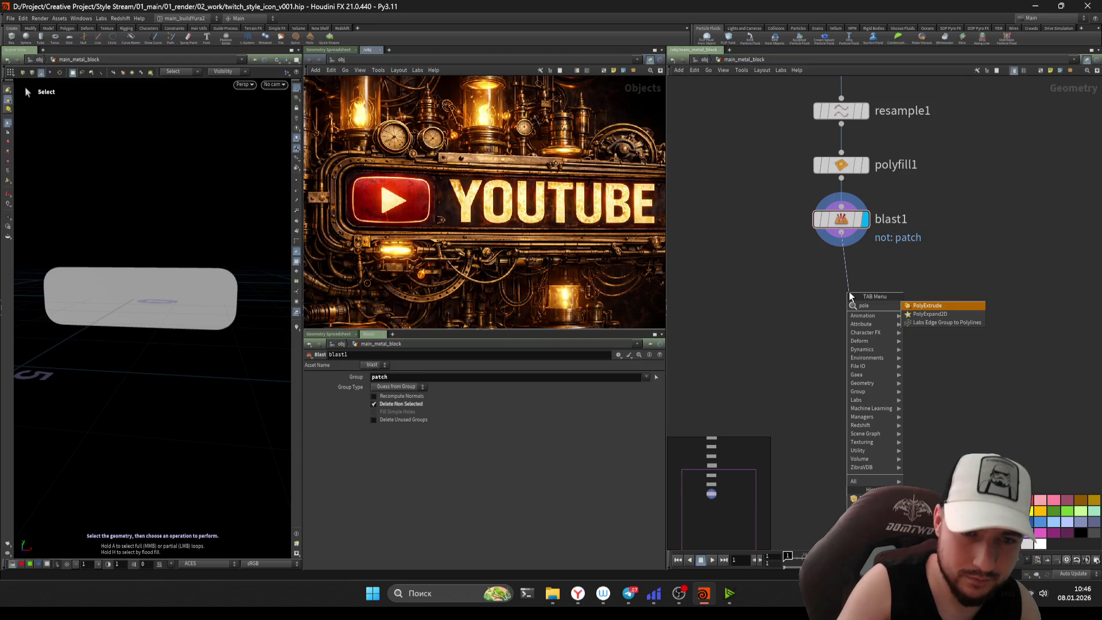
pyautogui.press('Return')
pyautogui.scroll(-3, 772, 141)
pyautogui.scroll(3, 815, 407)
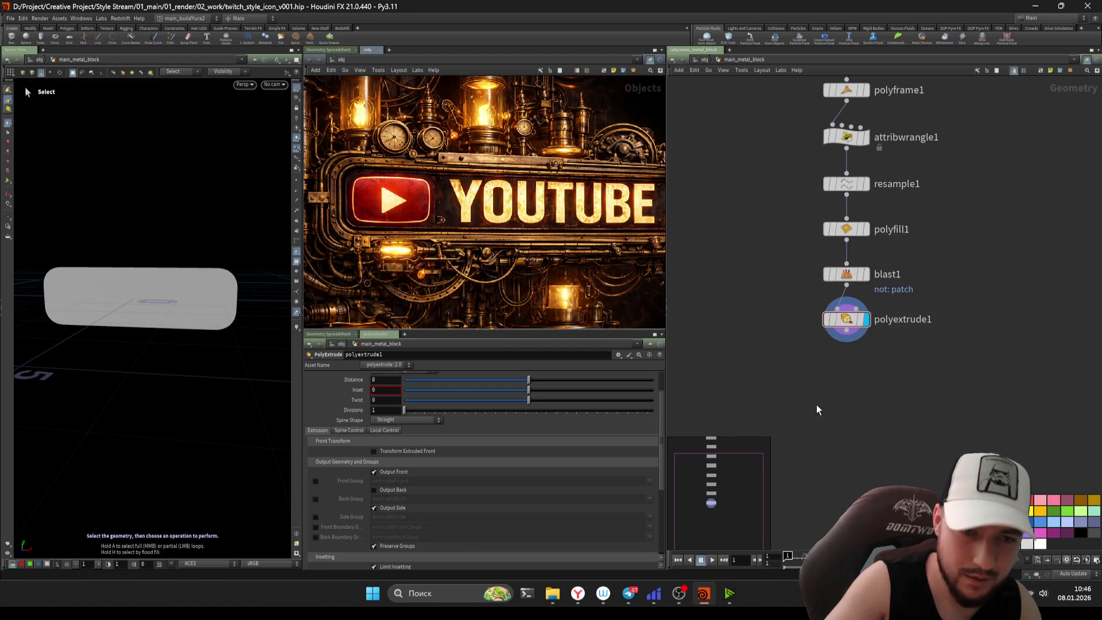
pyautogui.scroll(2, 530, 401)
pyautogui.moveTo(528, 418); pyautogui.dragTo(663, 428)
# - Orbit around the extruded block and enable the extrudeFront front group output
pyautogui.press('Escape')
pyautogui.moveTo(140, 305)
pyautogui.mouseDown()
pyautogui.moveTo(146, 322)
pyautogui.moveTo(160, 299)
pyautogui.moveTo(182, 312)
pyautogui.moveTo(229, 298)
pyautogui.mouseUp()
pyautogui.press('s')
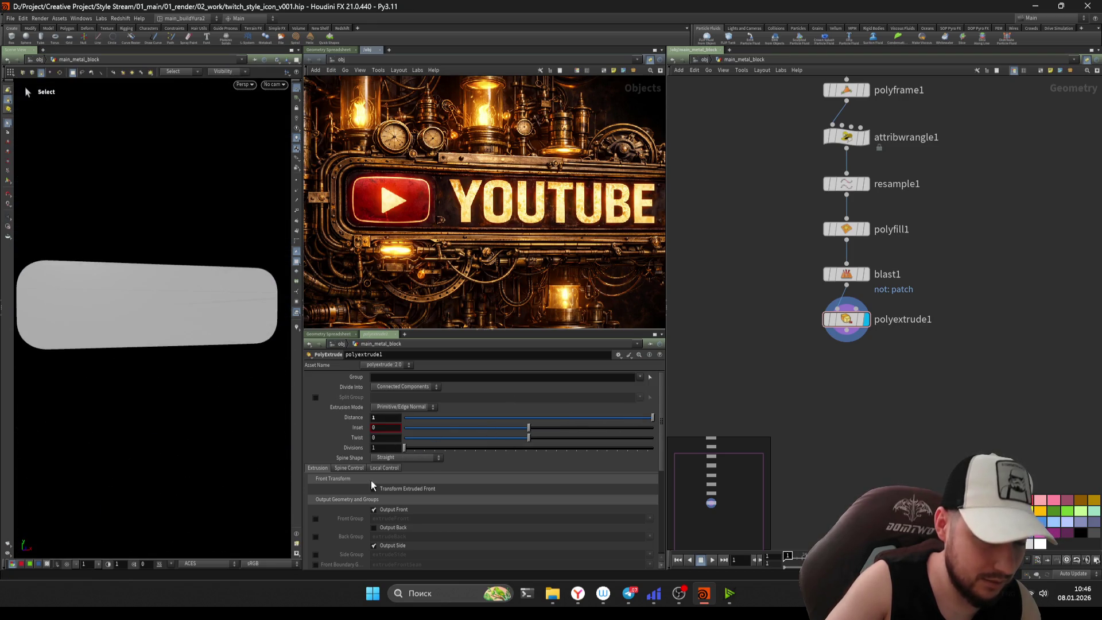
pyautogui.scroll(-2, 354, 514)
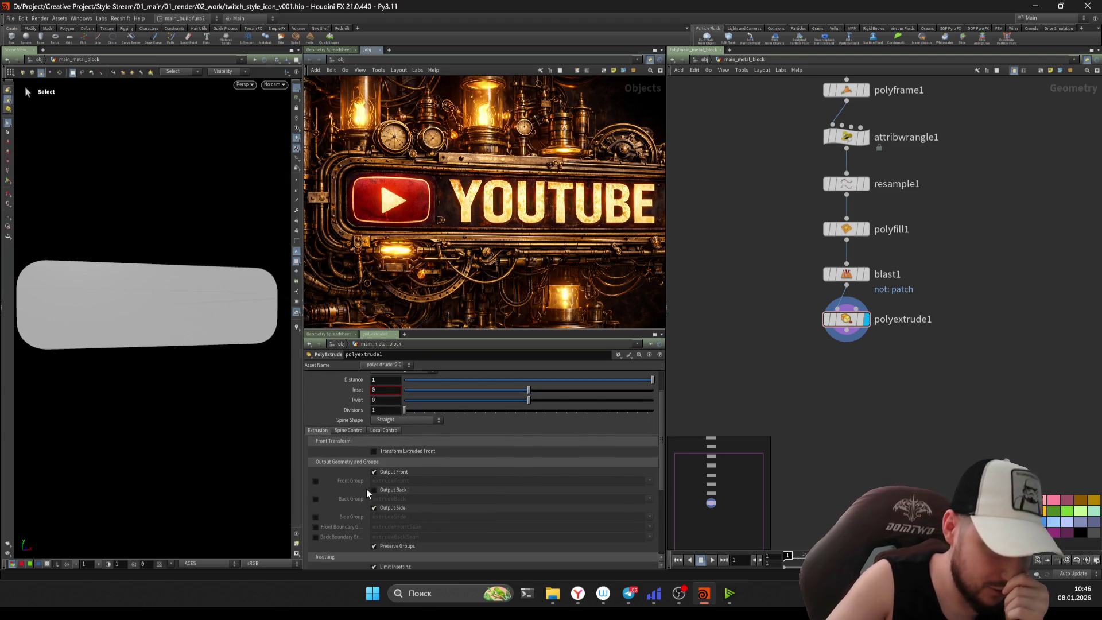
pyautogui.click(316, 481)
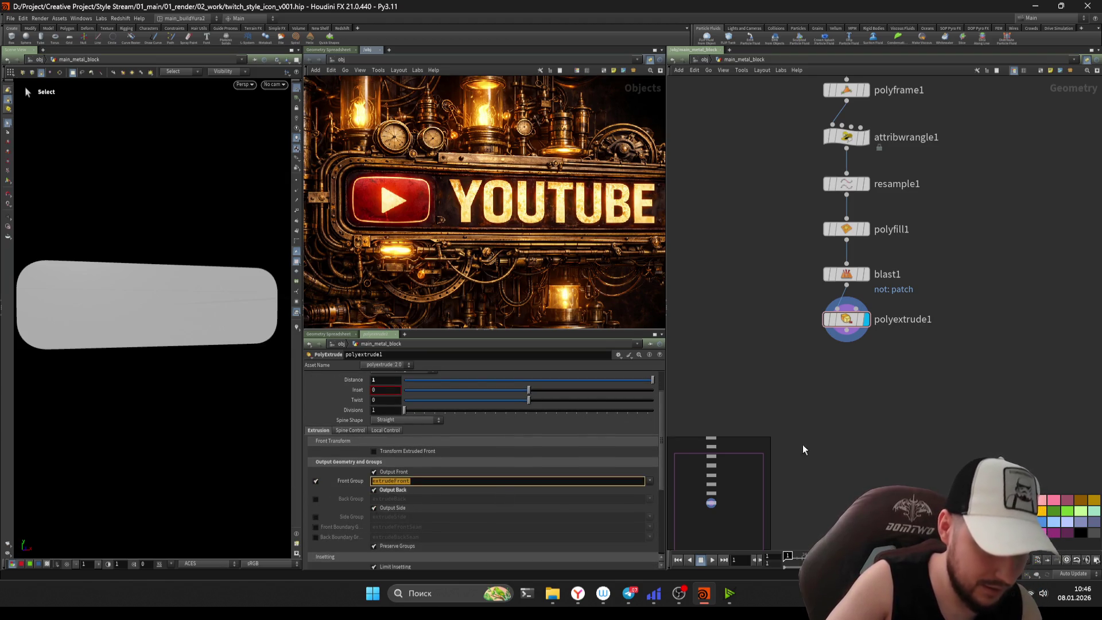
# - Cancel a Group node search and bring up the viewport geometry selection options
pyautogui.press('Tab')
pyautogui.write('gr')
pyautogui.press('Escape')
pyautogui.click(180, 74)
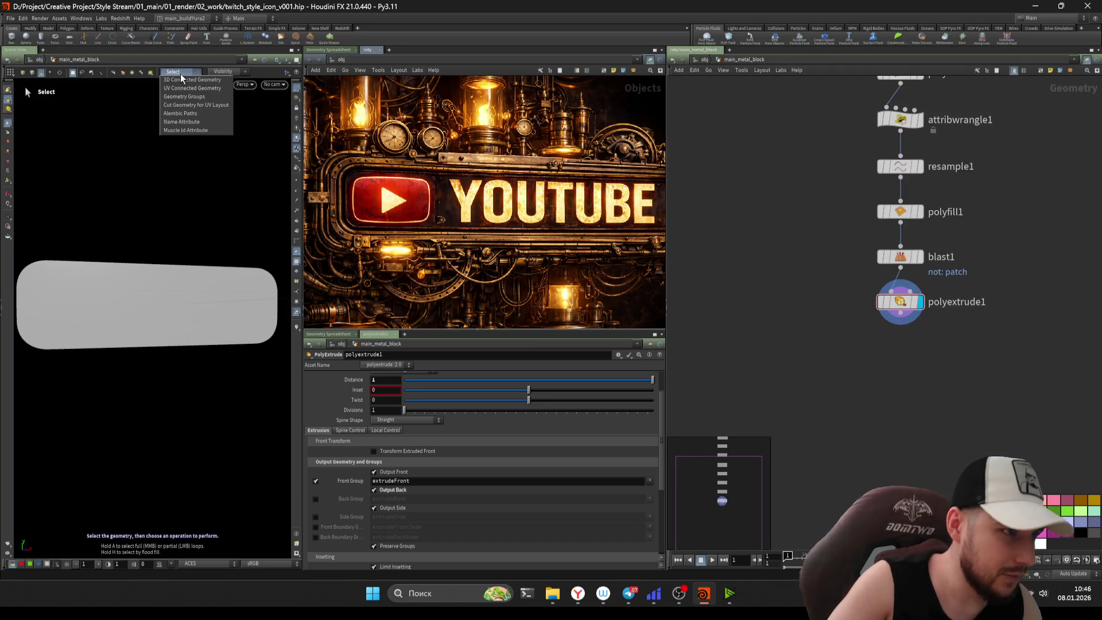
# - Set the viewport selection popup to pick by Name Attribute and list groups
pyautogui.click(191, 122)
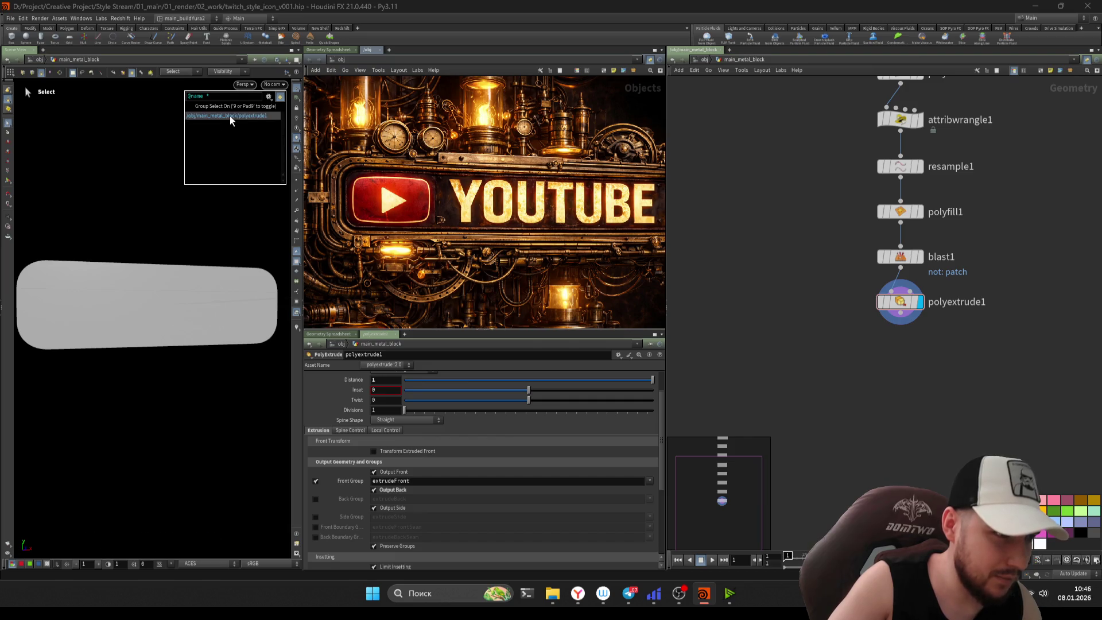
pyautogui.click(269, 97)
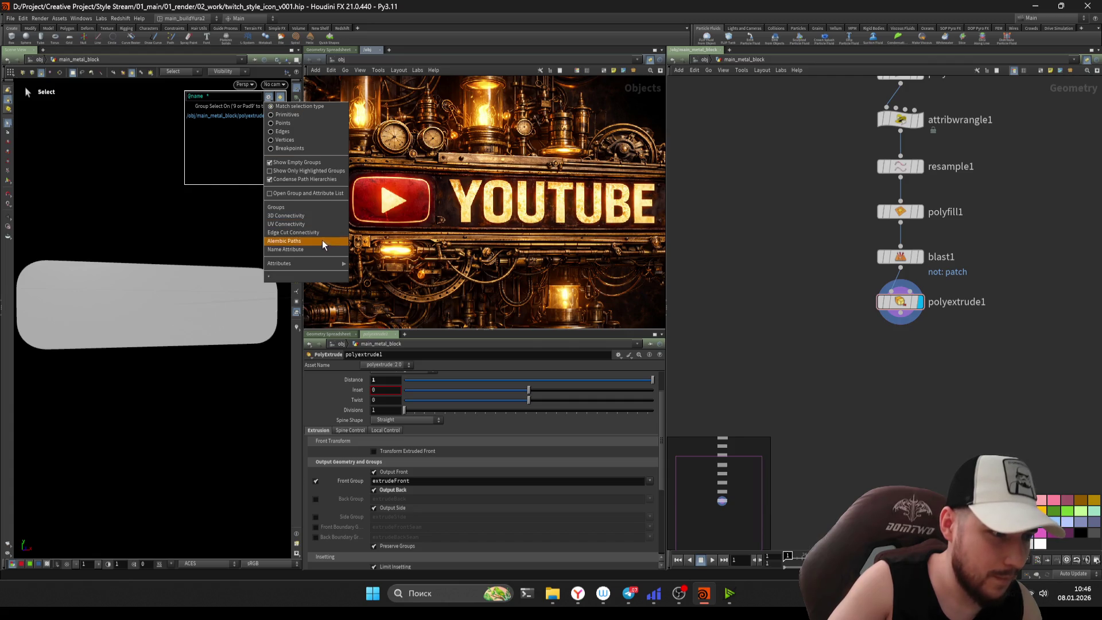
pyautogui.click(319, 250)
pyautogui.click(267, 100)
pyautogui.click(305, 207)
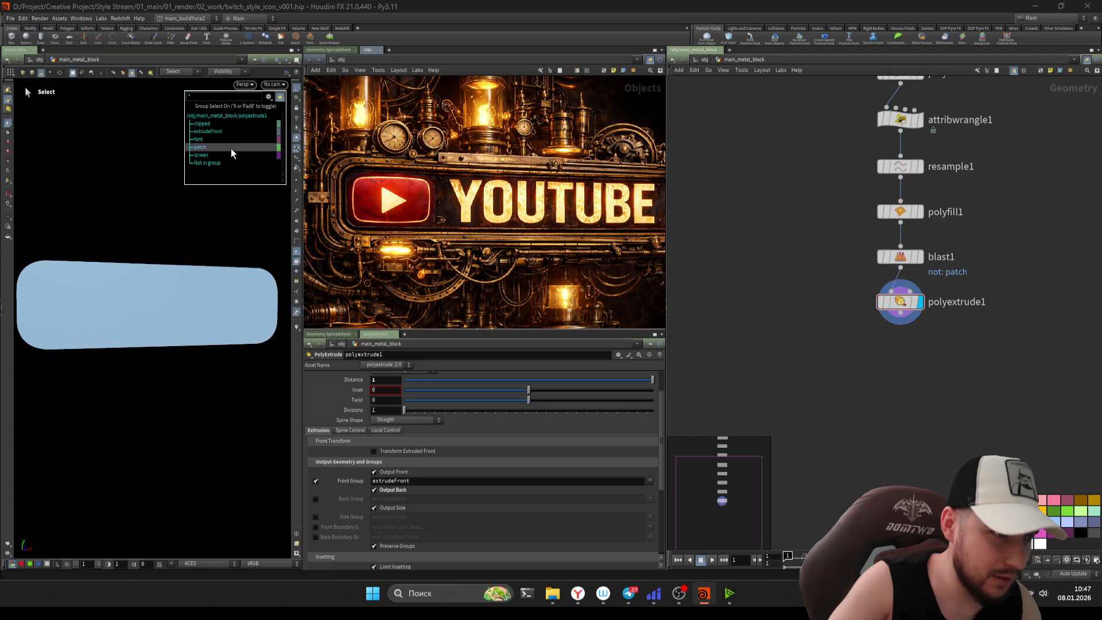
# - Swap PolyExtrude's Front Group output for the extrudeBack back group and inspect the back face
pyautogui.press('Escape')
pyautogui.moveTo(81, 238)
pyautogui.mouseDown()
pyautogui.moveTo(184, 239)
pyautogui.moveTo(135, 238)
pyautogui.moveTo(173, 252)
pyautogui.mouseUp()
pyautogui.press('s')
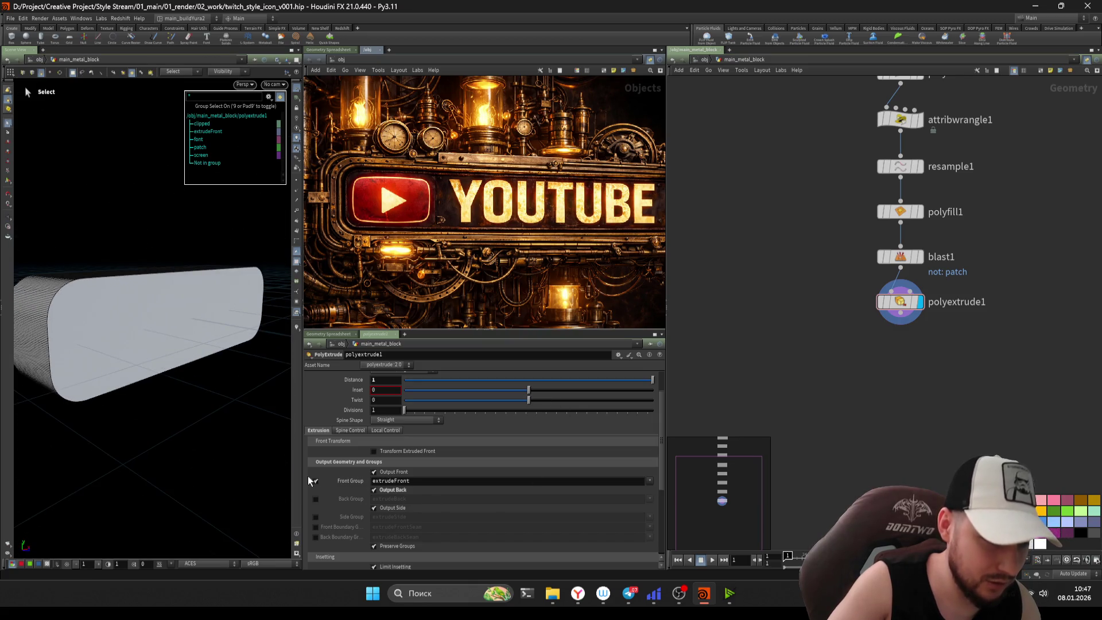
pyautogui.click(314, 482)
pyautogui.click(316, 498)
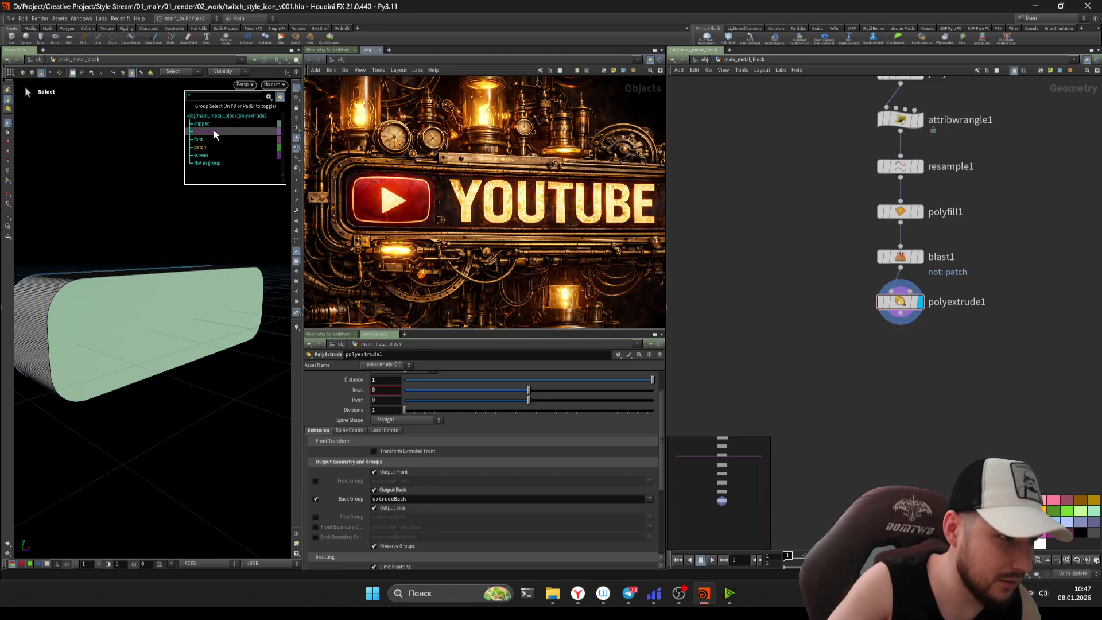
pyautogui.moveTo(73, 225); pyautogui.dragTo(135, 221, button='middle')
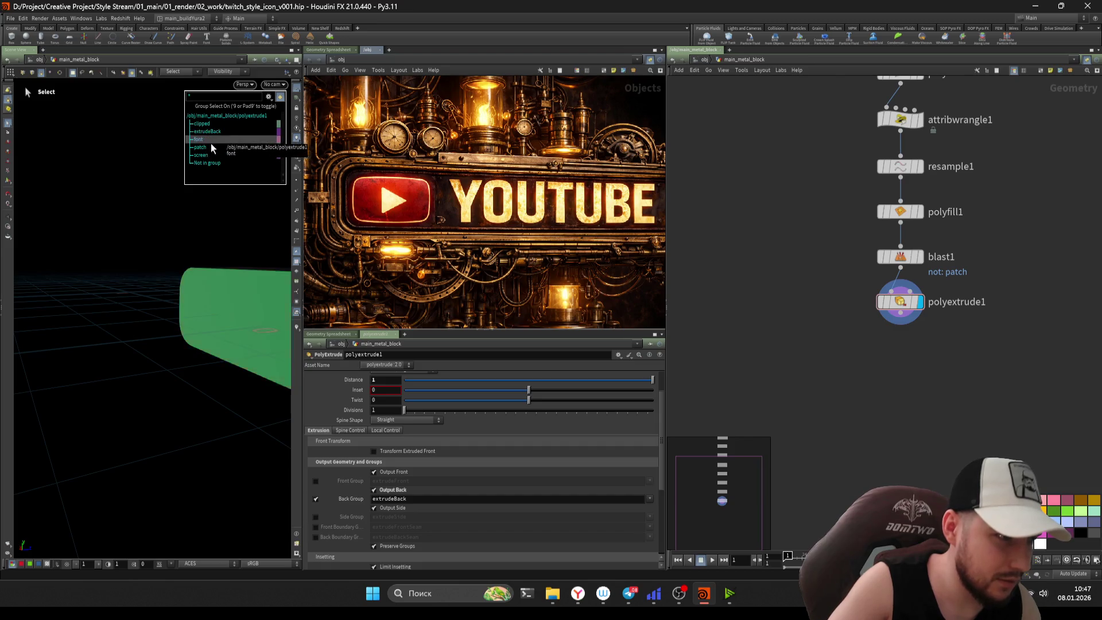
pyautogui.keyDown('alt'); pyautogui.moveTo(163, 199); pyautogui.dragTo(212, 176); pyautogui.keyUp('alt')
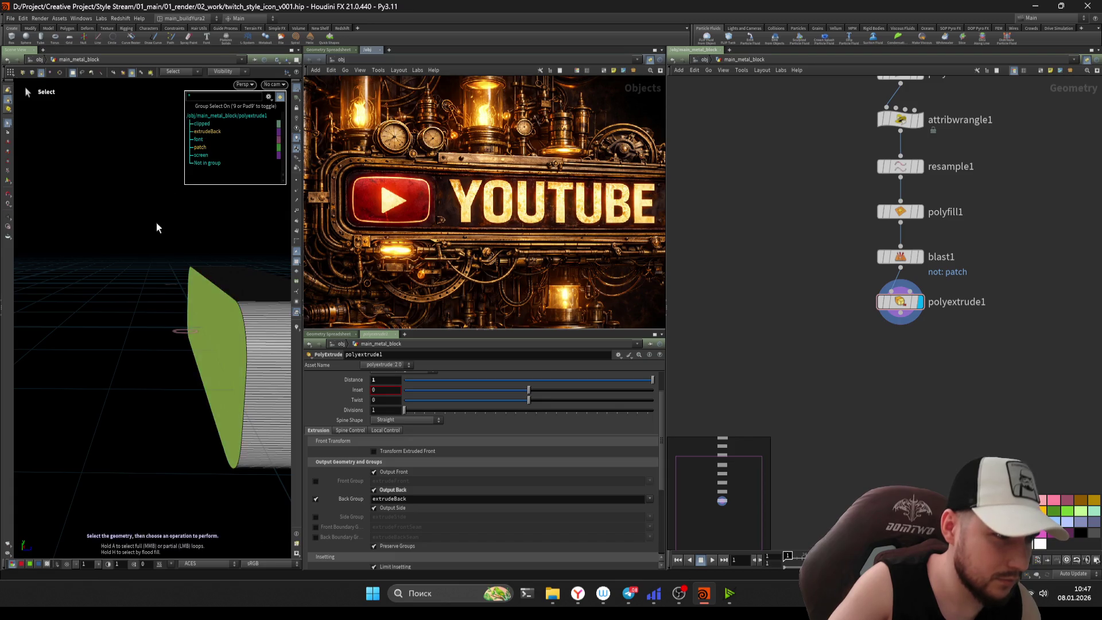
pyautogui.press('Tab')
# - Add a group1 Group Create node after polyextrude1 with Base Group extrudeBack
pyautogui.write('group c')
pyautogui.press('Return')
pyautogui.click(888, 362)
pyautogui.click(907, 361)
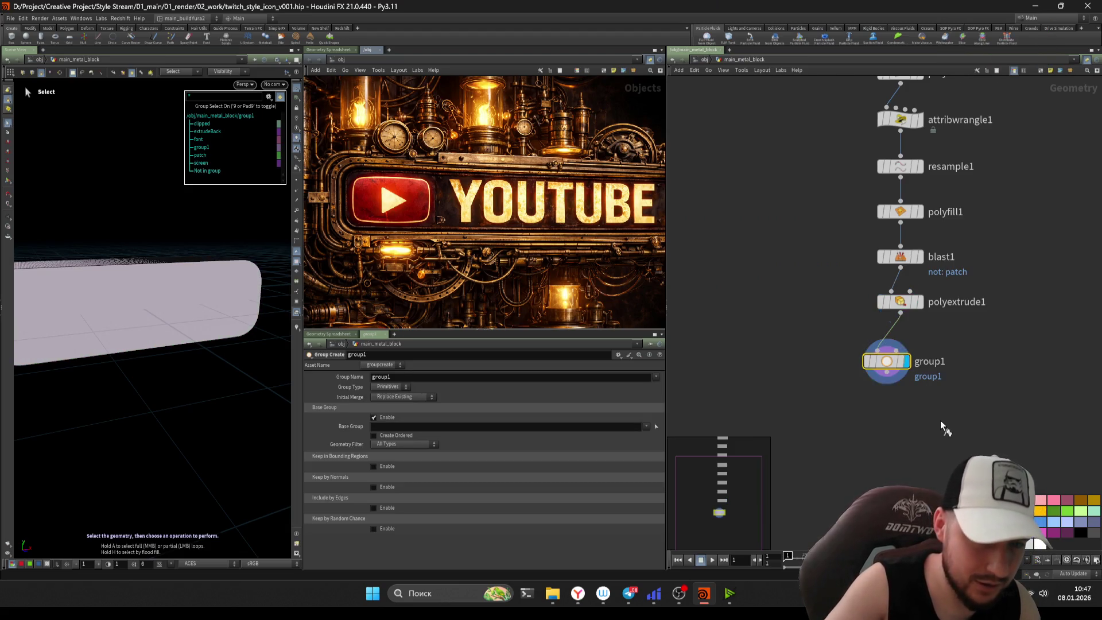
pyautogui.hotkey('ctrl', 's')
pyautogui.click(647, 427)
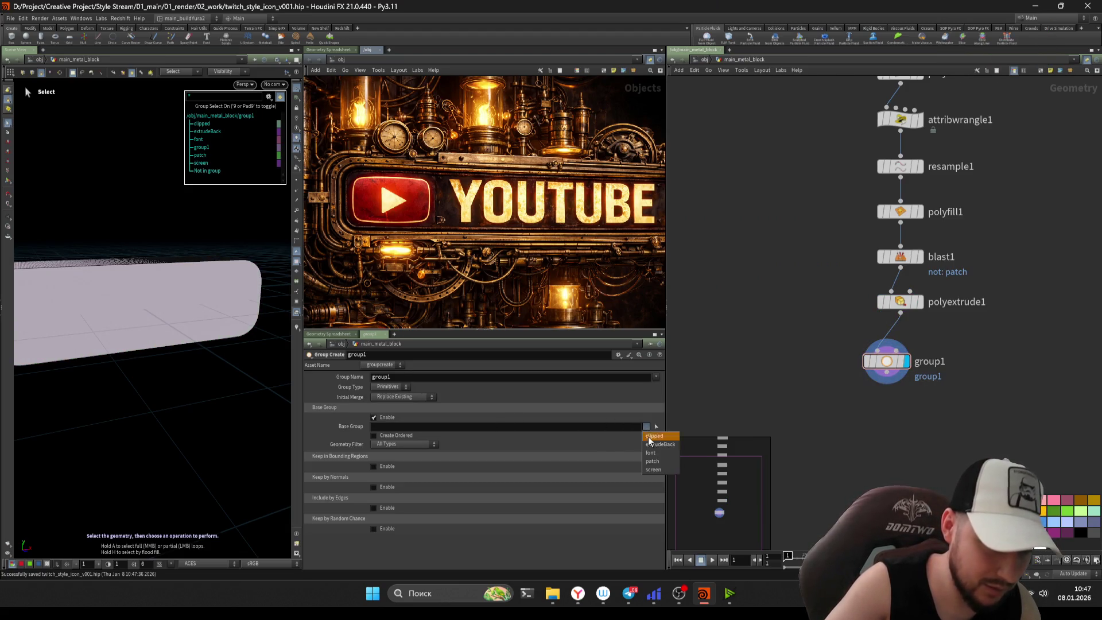
pyautogui.click(661, 446)
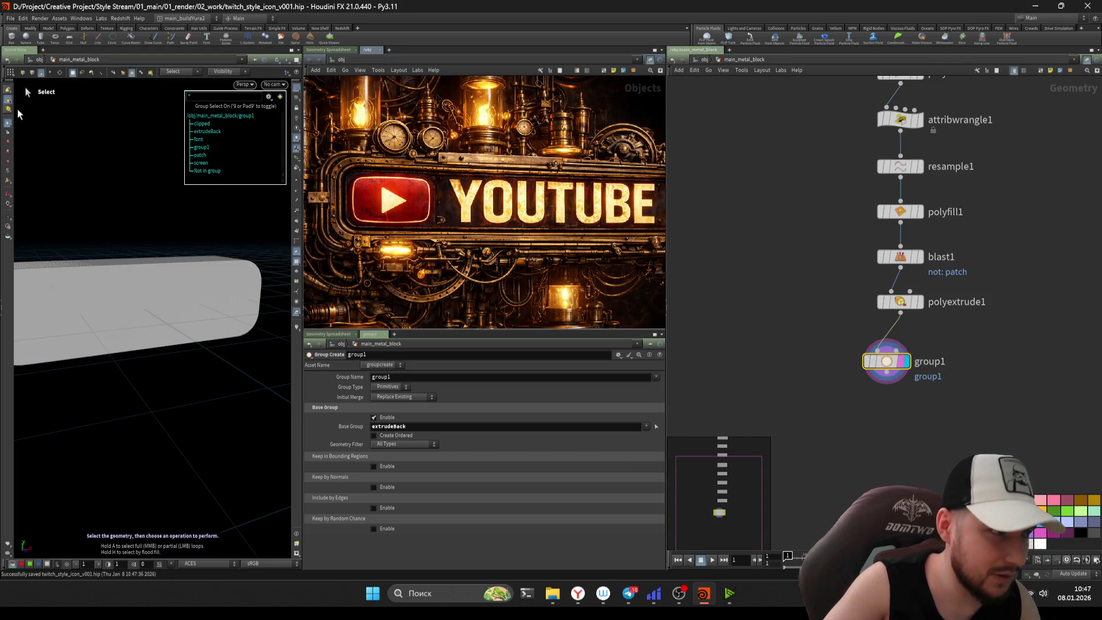
pyautogui.press('Return')
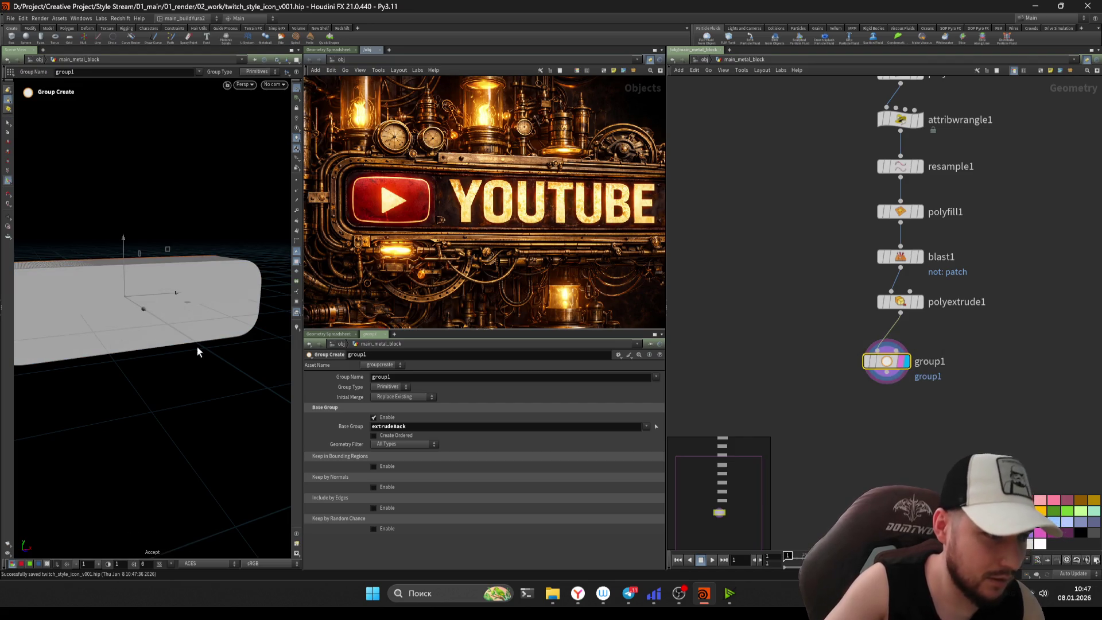
# - Change group1's Base Group from extrudeBack to extrudeFront and view the box's end
pyautogui.click(900, 301)
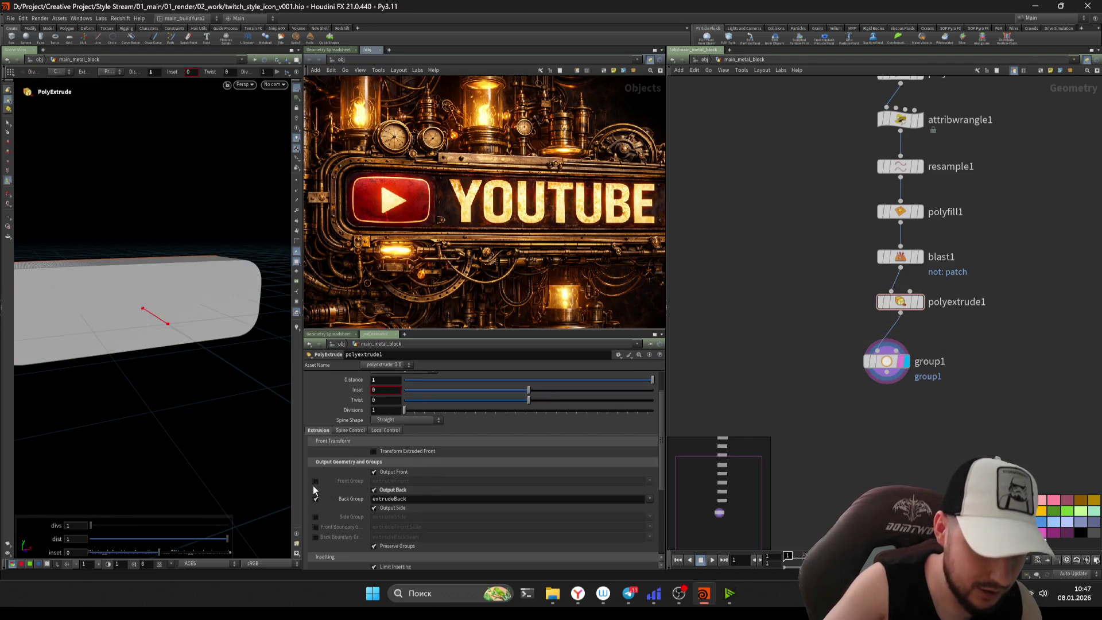
pyautogui.click(886, 361)
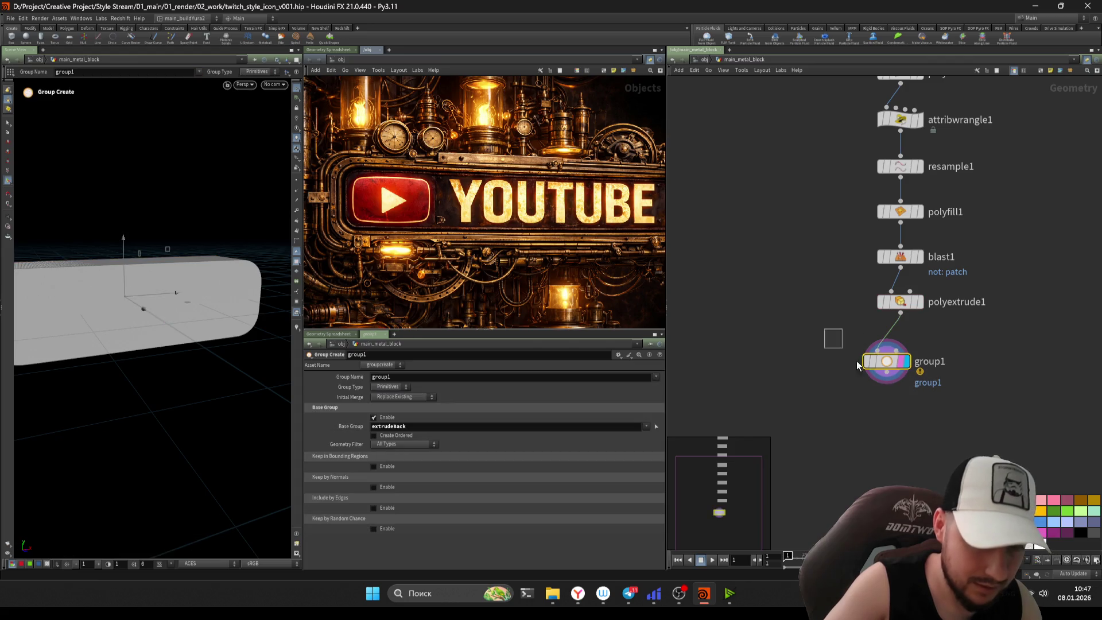
pyautogui.doubleClick(555, 426)
pyautogui.press('BackSpace')
pyautogui.click(646, 426)
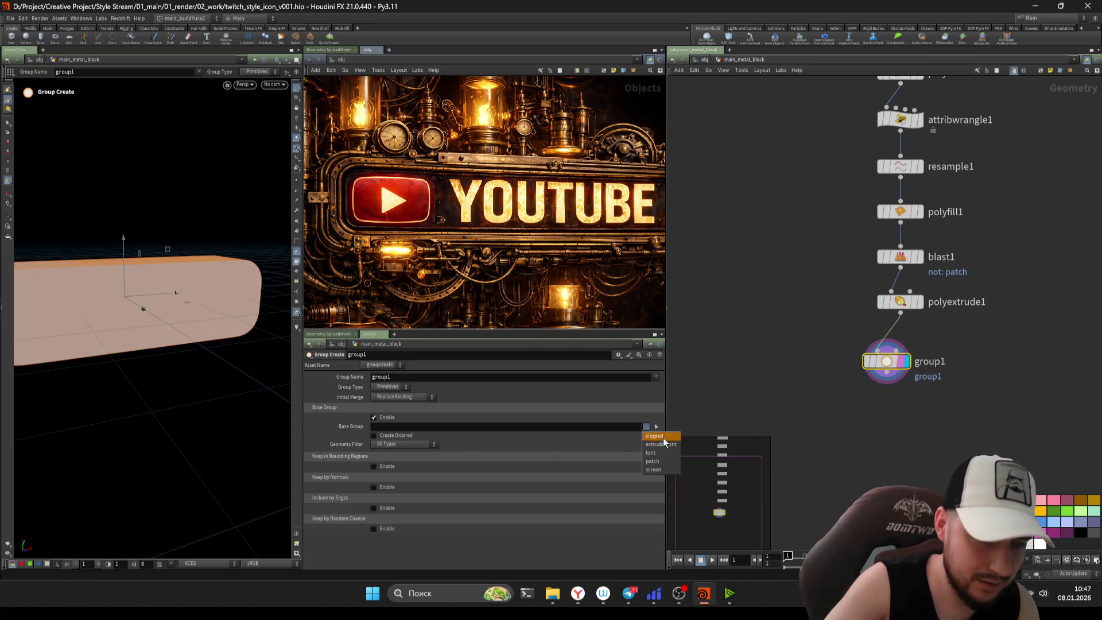
pyautogui.click(661, 445)
pyautogui.press('Escape')
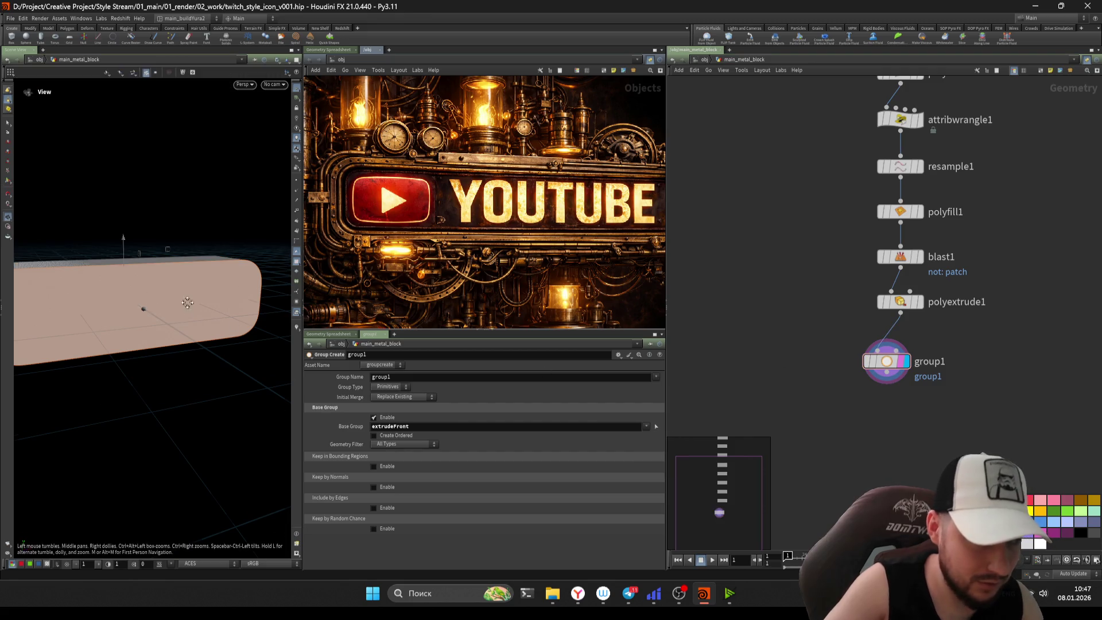
pyautogui.moveTo(175, 305); pyautogui.dragTo(219, 310)
pyautogui.scroll(-1, 859, 384)
# - Delete group1, leaving polyextrude1 as the current last node
pyautogui.press('Delete')
pyautogui.scroll(-2, 946, 438)
pyautogui.moveTo(946, 438); pyautogui.dragTo(934, 208)
pyautogui.hotkey('ctrl', 's')
pyautogui.scroll(3, 798, 320)
pyautogui.click(798, 319)
# - Add a new PolyExtrude node below polyextrude1
pyautogui.press('Tab')
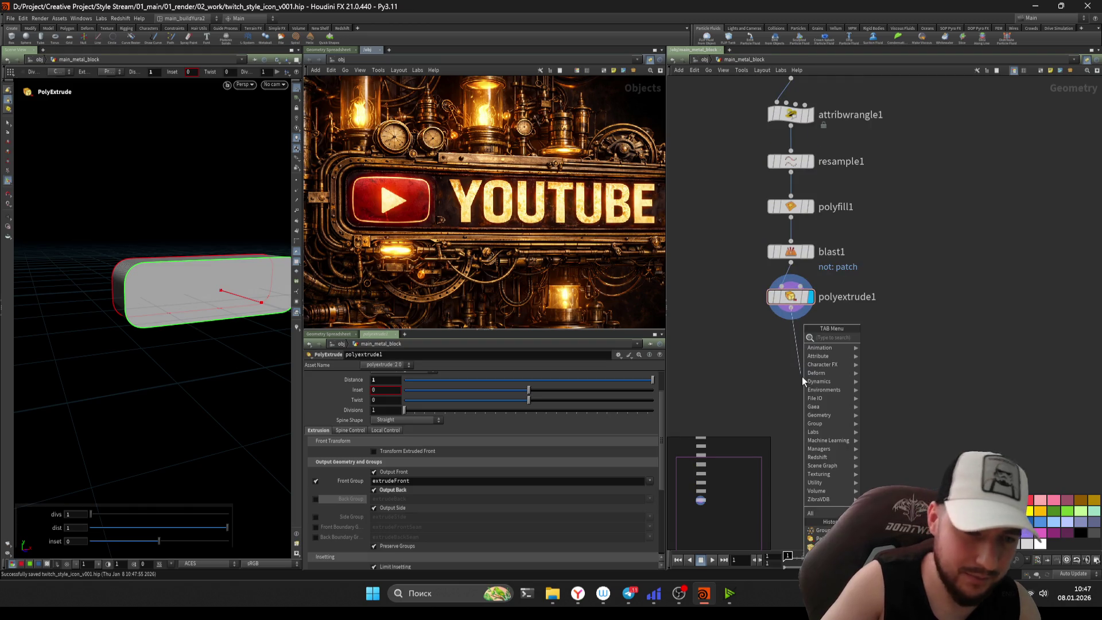
pyautogui.write('gro')
pyautogui.press('BackSpace')
pyautogui.press('BackSpace')
pyautogui.press('BackSpace')
pyautogui.write('p')
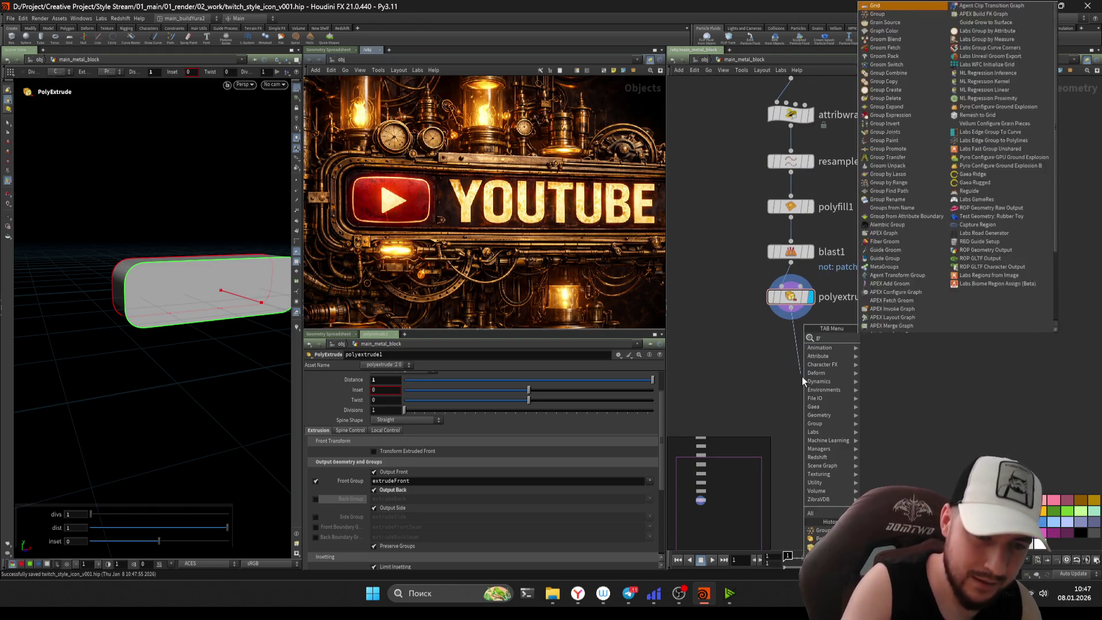
pyautogui.write('olyextrude')
pyautogui.press('Return')
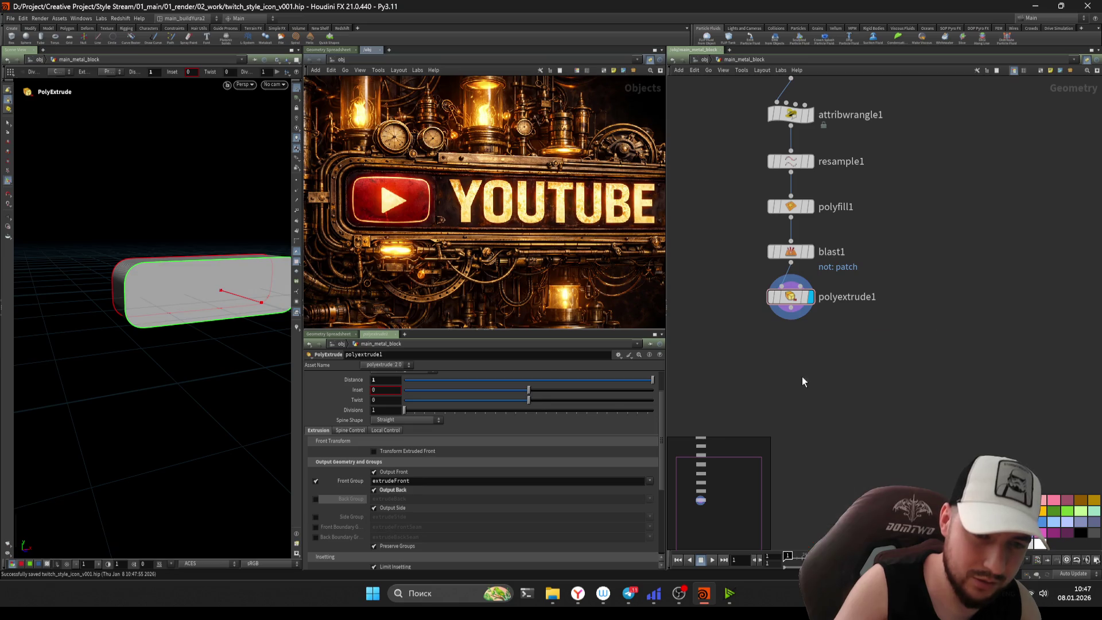
# - Make polyextrude2 inset only the extrudeFront face by 0.062 with side walls off
pyautogui.click(802, 377)
pyautogui.moveTo(812, 285); pyautogui.dragTo(751, 321)
pyautogui.click(799, 375)
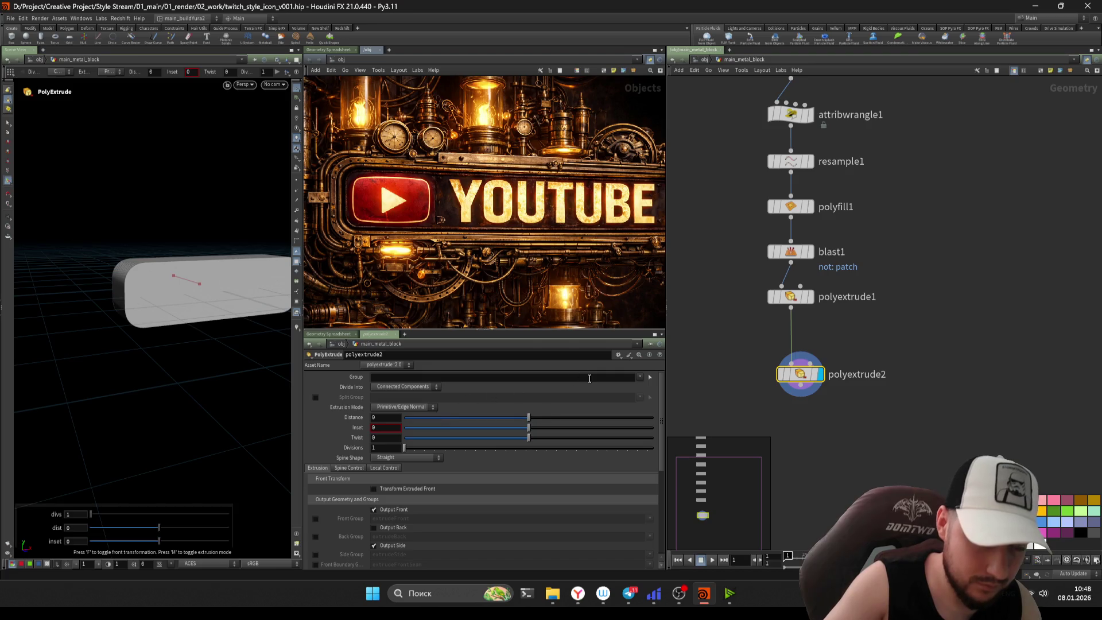
pyautogui.click(640, 377)
pyautogui.click(657, 396)
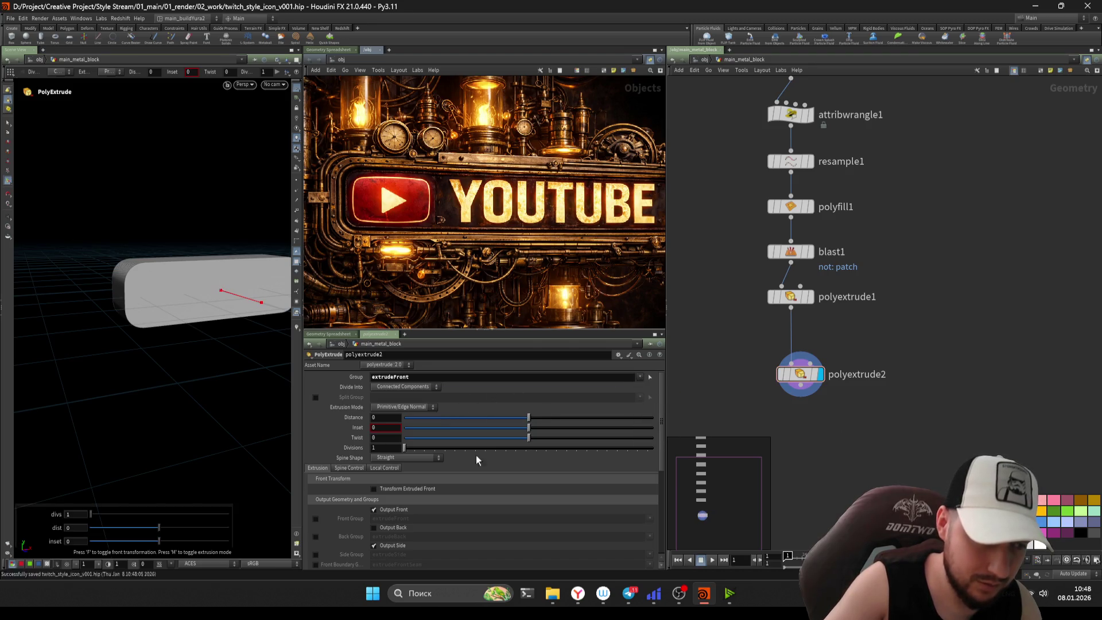
pyautogui.moveTo(529, 435); pyautogui.dragTo(538, 434)
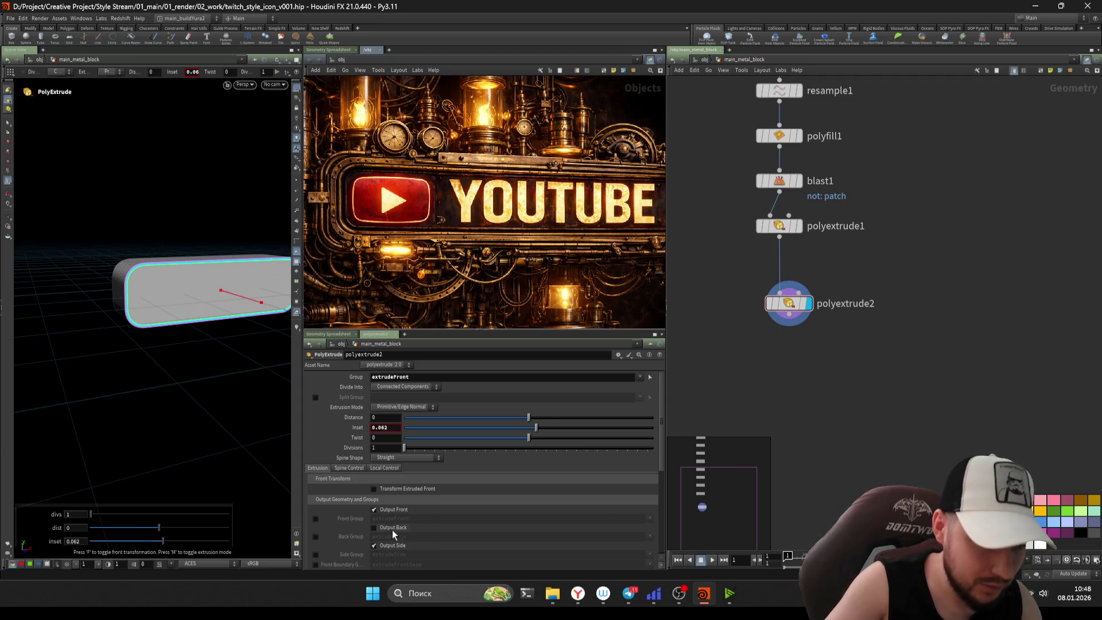
pyautogui.click(386, 544)
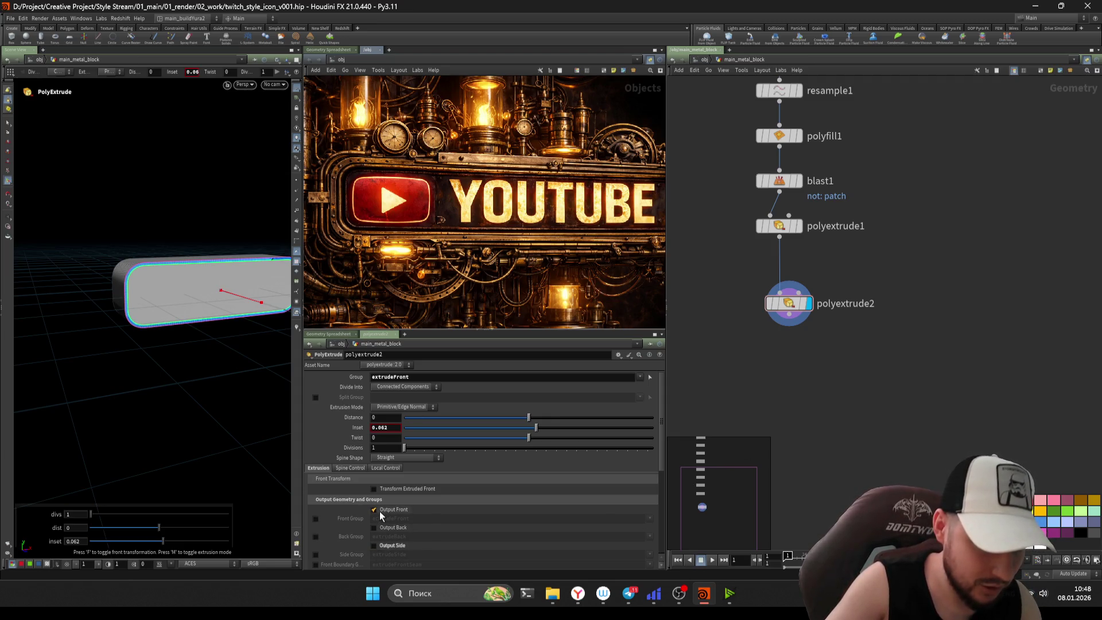
# - Adjust back-face and side-wall outputs on polyextrude1 and polyextrude2, then add polyextrude3
pyautogui.click(770, 273)
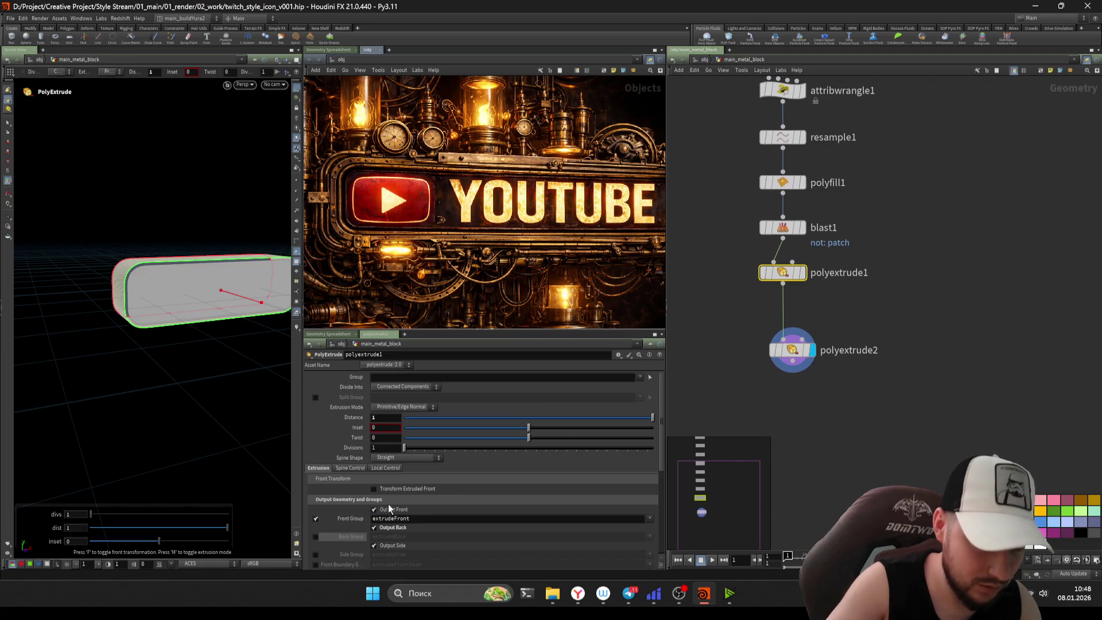
pyautogui.click(393, 527)
pyautogui.scroll(3, 855, 418)
pyautogui.moveTo(853, 403); pyautogui.dragTo(689, 289)
pyautogui.scroll(1, 689, 289)
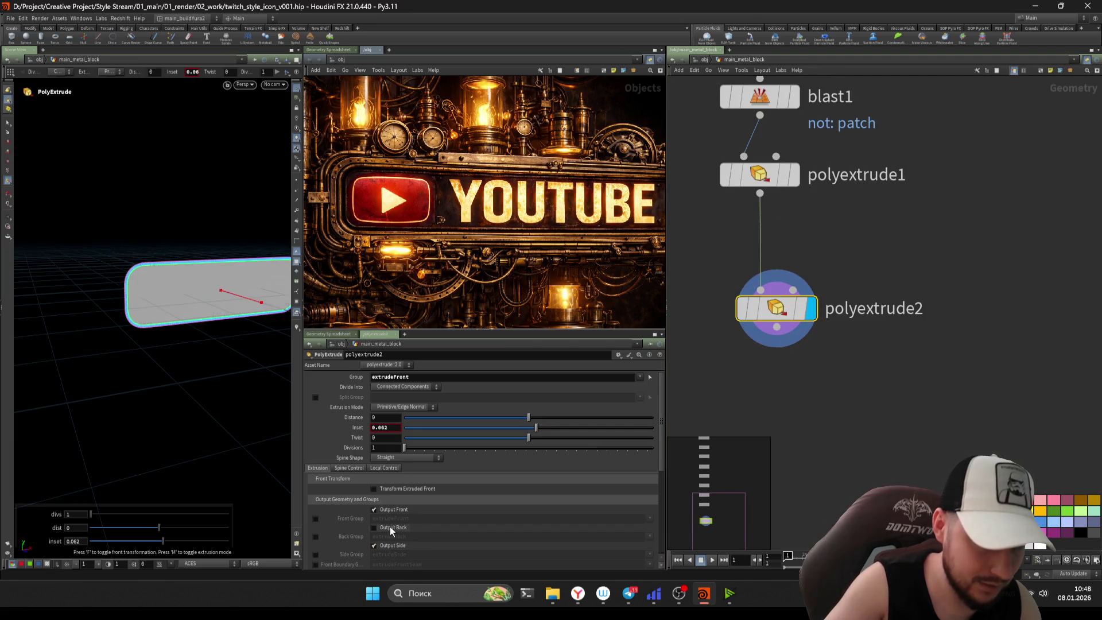
pyautogui.click(374, 527)
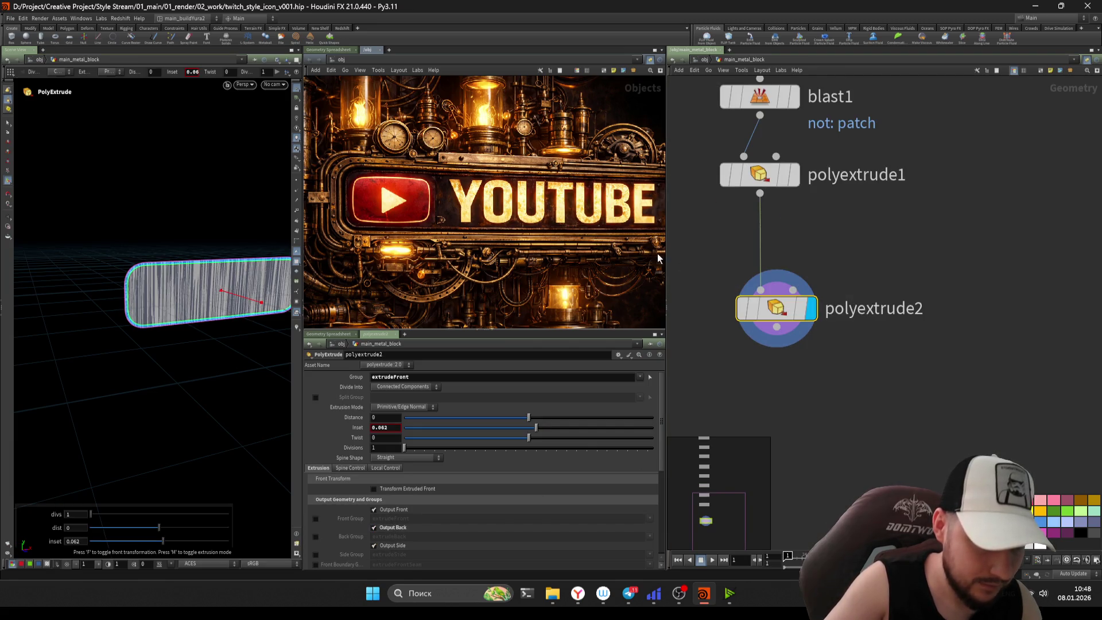
pyautogui.click(395, 528)
pyautogui.press('Up')
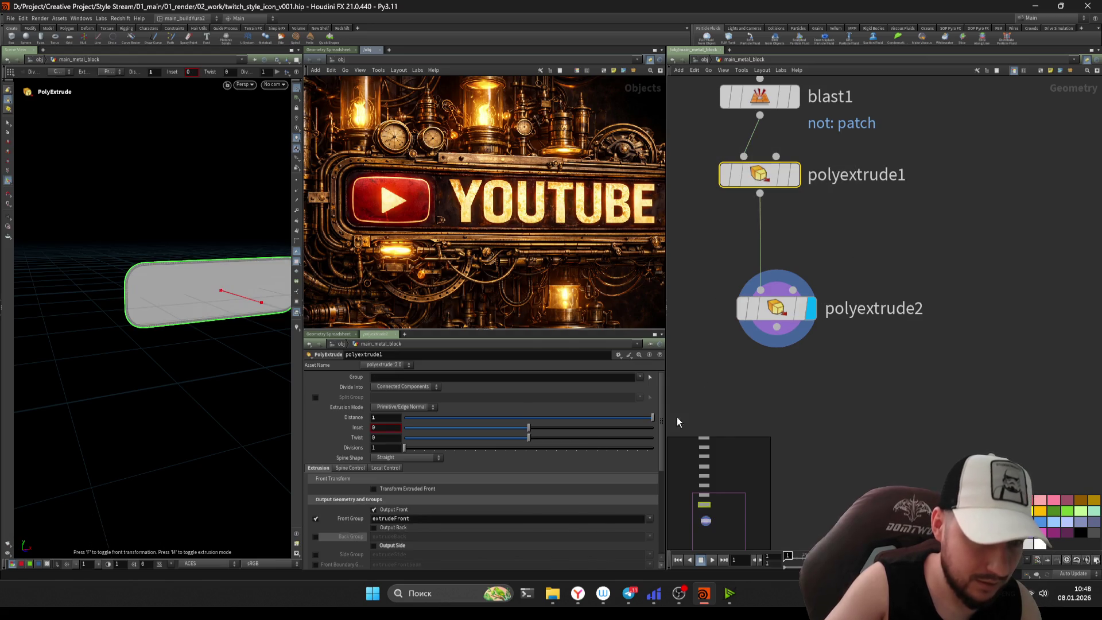
pyautogui.keyDown('alt'); pyautogui.moveTo(164, 310); pyautogui.dragTo(207, 304); pyautogui.keyUp('alt')
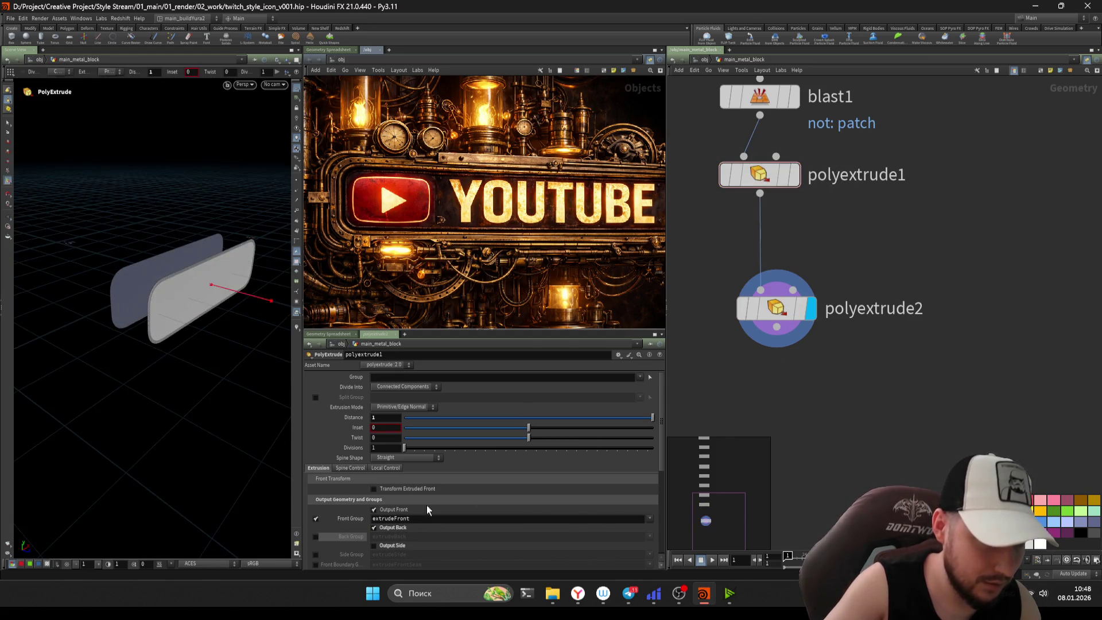
pyautogui.click(384, 546)
pyautogui.press('Down')
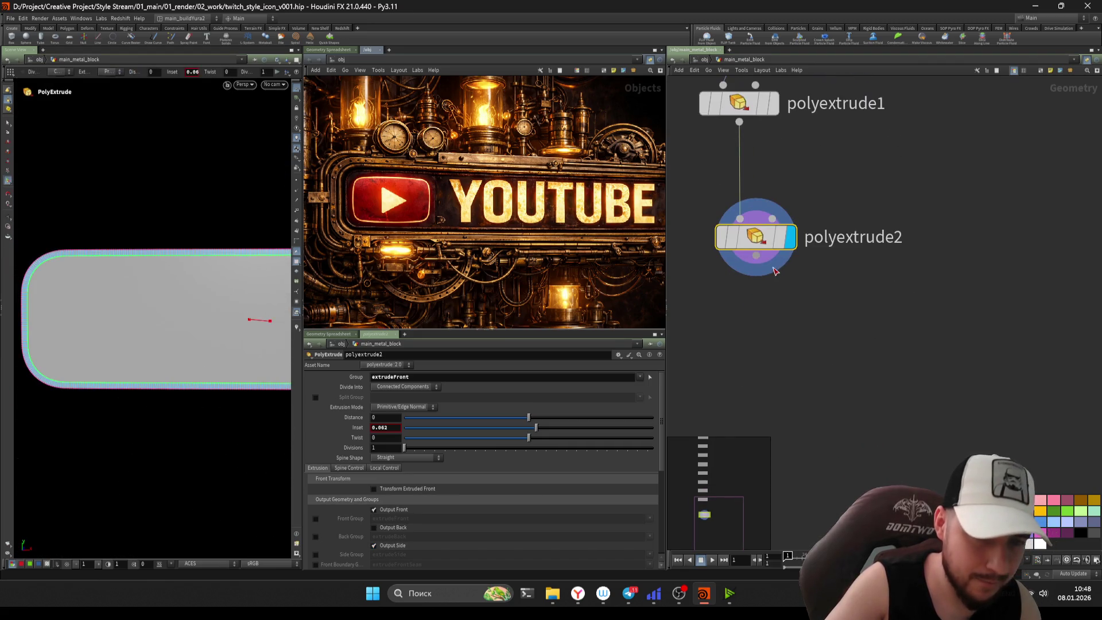
pyautogui.click(739, 352)
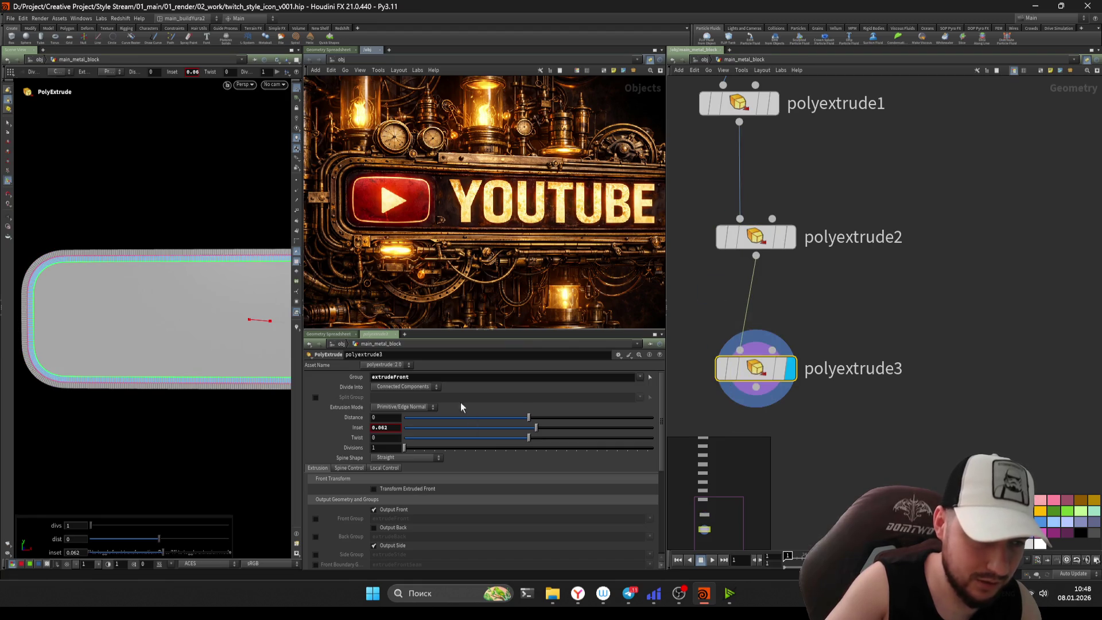
# - On polyextrude3, set the inset to 0 and push the front face inward to -0.57
pyautogui.write('0')
pyautogui.press('Return')
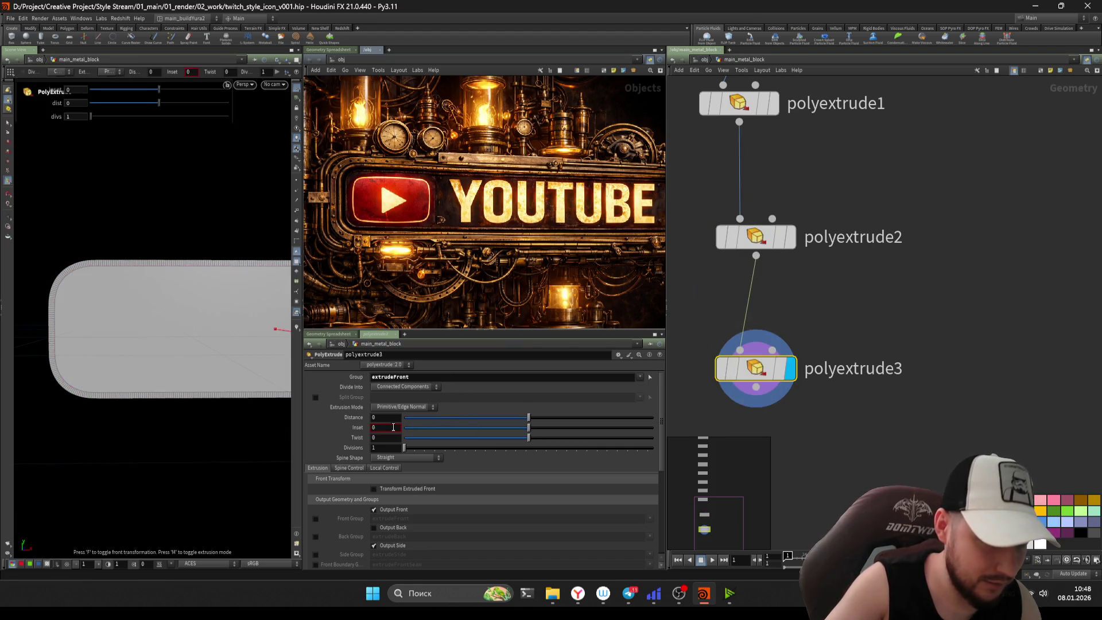
pyautogui.moveTo(529, 422)
pyautogui.mouseDown()
pyautogui.moveTo(439, 419)
pyautogui.moveTo(457, 419)
pyautogui.mouseUp()
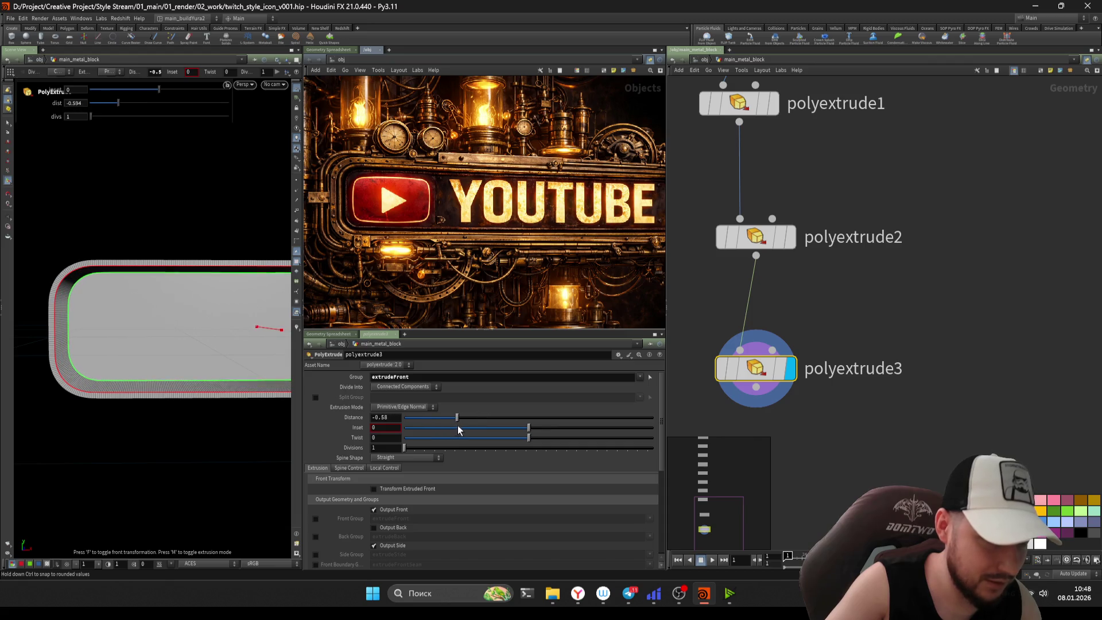
pyautogui.hotkey('ctrl', 's')
pyautogui.press('Escape')
pyautogui.moveTo(258, 322)
pyautogui.mouseDown()
pyautogui.moveTo(234, 313)
pyautogui.moveTo(111, 319)
pyautogui.moveTo(241, 315)
pyautogui.moveTo(167, 253)
pyautogui.moveTo(140, 276)
pyautogui.moveTo(155, 286)
pyautogui.mouseUp()
pyautogui.scroll(5, 207, 290)
pyautogui.press('Return')
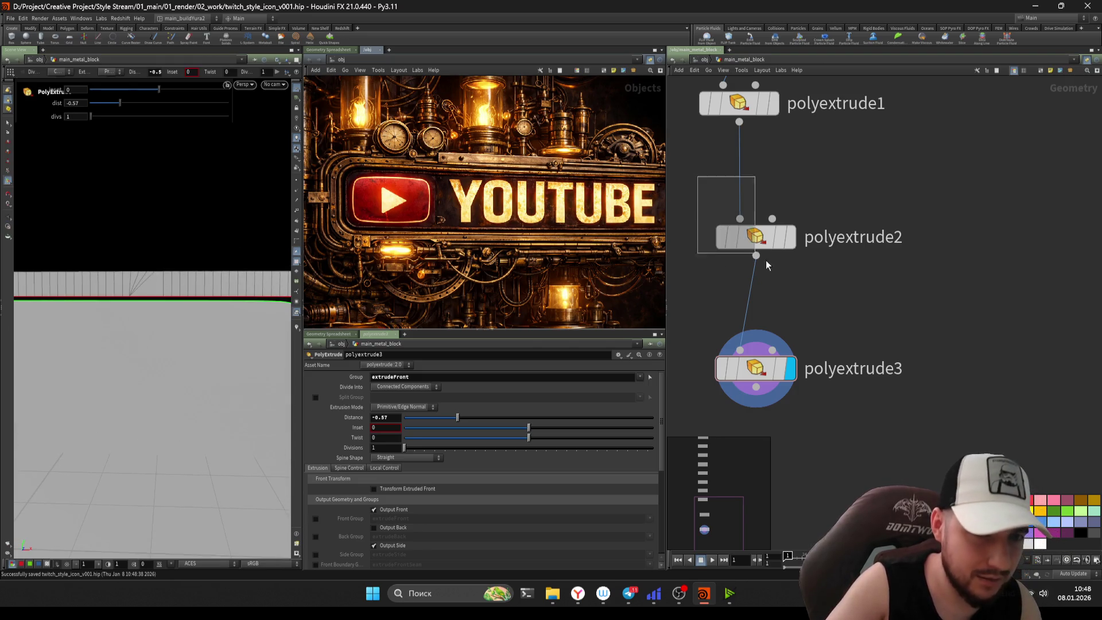
# - Step through polyextrude1 and polyextrude2 and pull back to view the rounded block
pyautogui.press('Up')
pyautogui.press('Up')
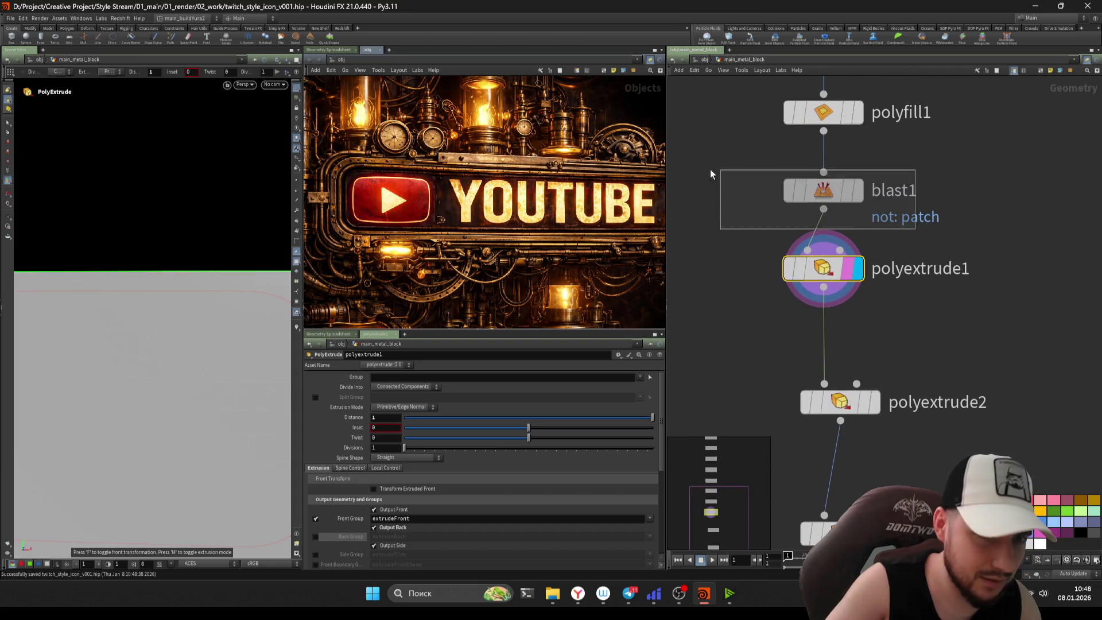
pyautogui.press('Up')
pyautogui.press('Down')
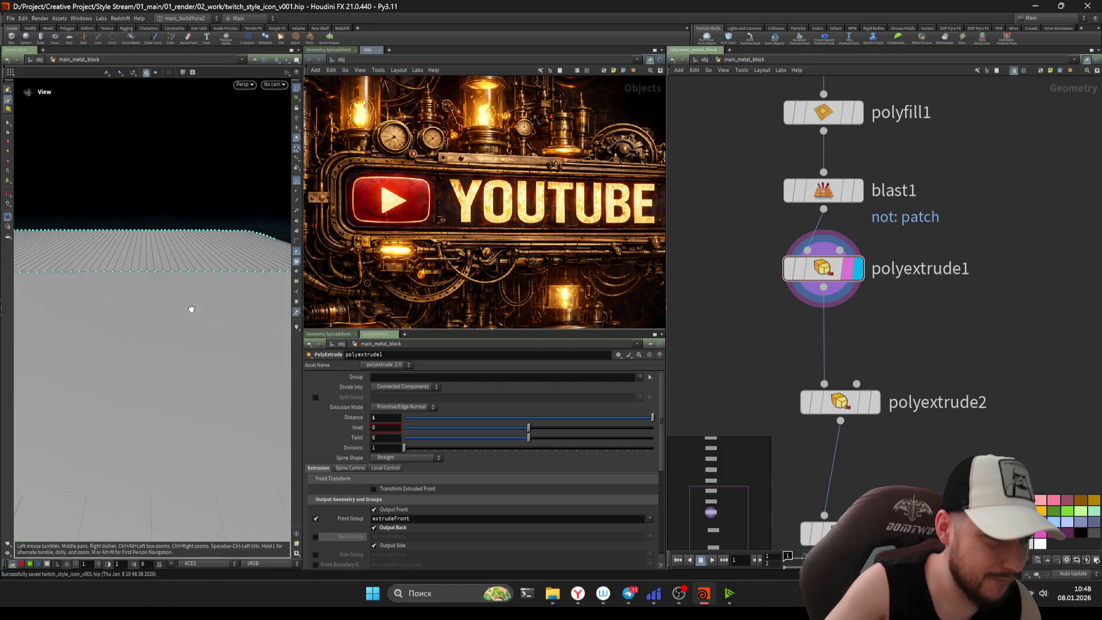
pyautogui.press('Down')
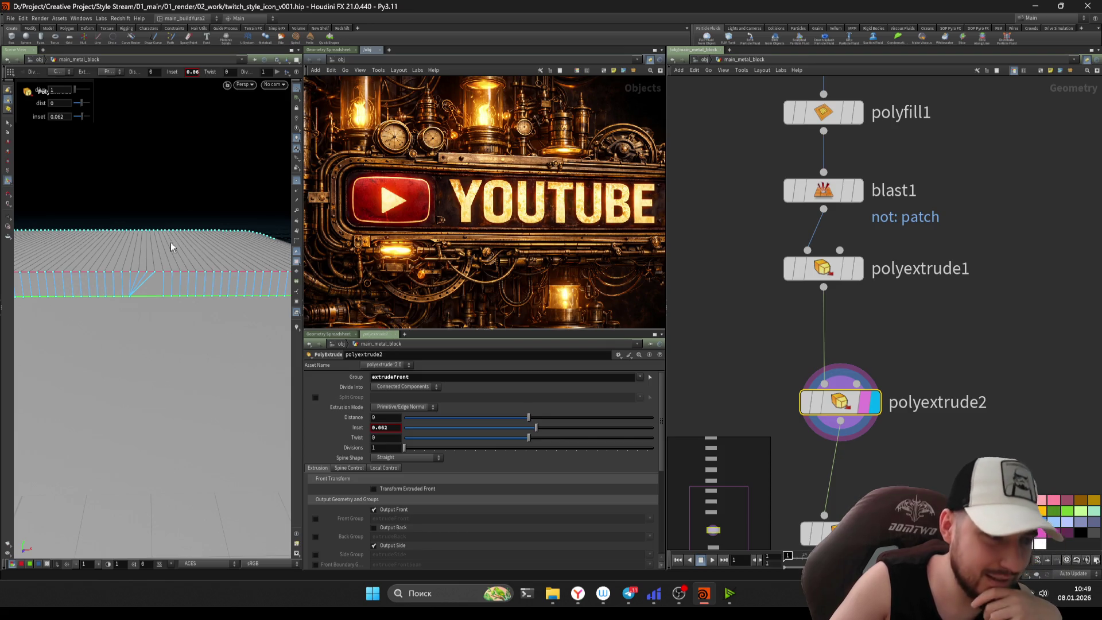
pyautogui.press('Escape')
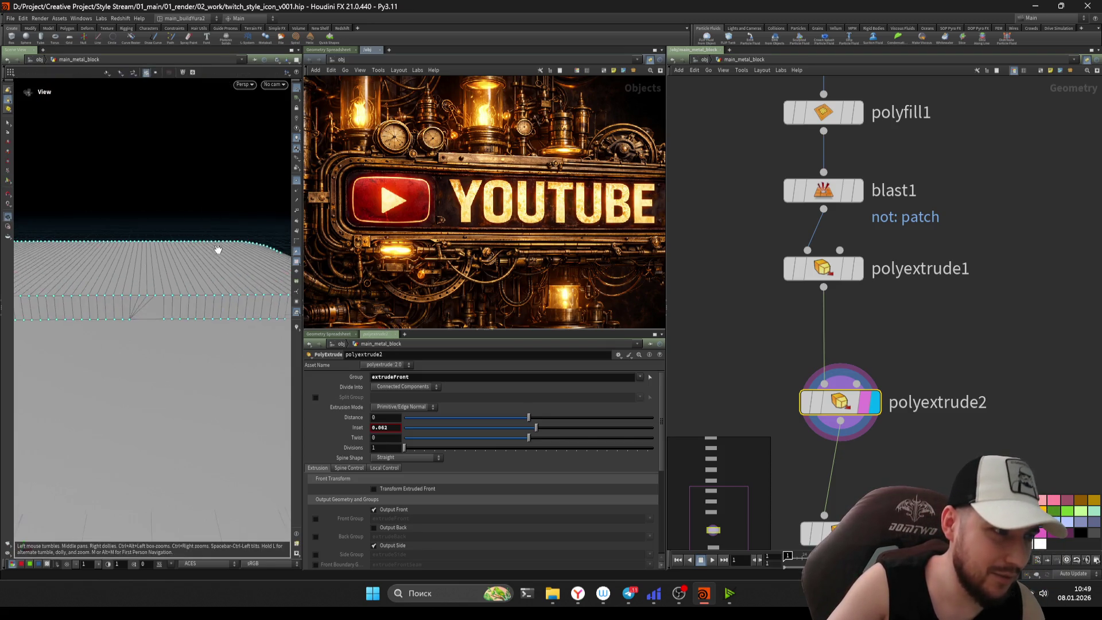
pyautogui.moveTo(153, 296)
pyautogui.mouseDown()
pyautogui.moveTo(140, 324)
pyautogui.moveTo(193, 301)
pyautogui.moveTo(241, 298)
pyautogui.moveTo(217, 290)
pyautogui.mouseUp()
pyautogui.press('Return')
pyautogui.scroll(-3, 469, 164)
pyautogui.scroll(-2, 591, 167)
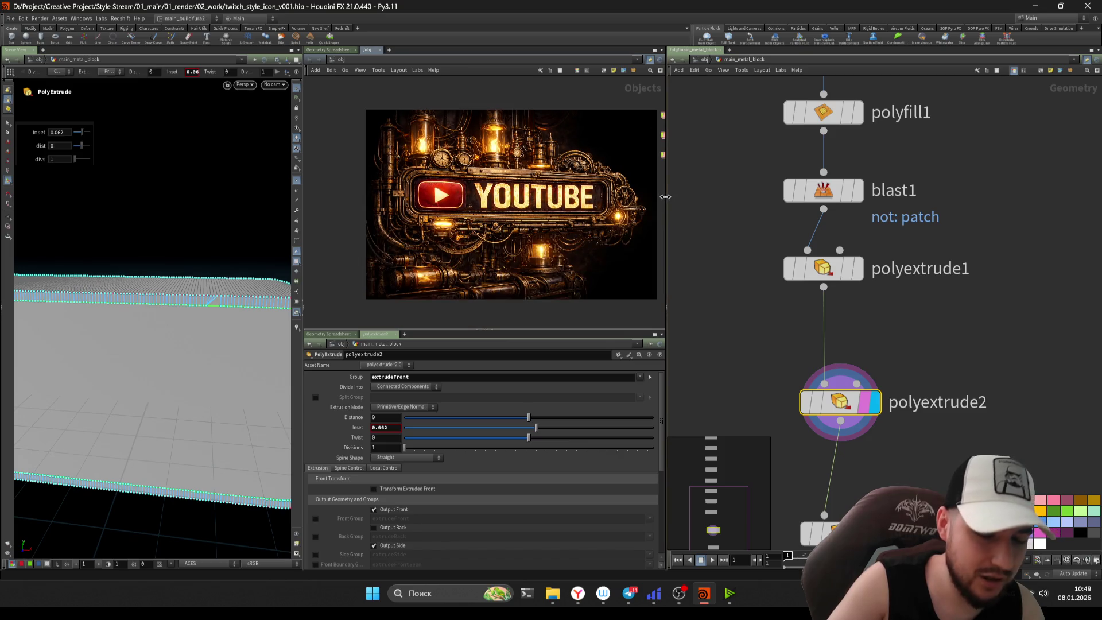
# - Reposition the reference image and orbit the block to new angles
pyautogui.moveTo(501, 174)
pyautogui.mouseDown(button='middle')
pyautogui.moveTo(455, 168)
pyautogui.moveTo(465, 172)
pyautogui.moveTo(409, 227)
pyautogui.mouseUp(button='middle')
pyautogui.press('Escape')
pyautogui.moveTo(209, 304)
pyautogui.mouseDown()
pyautogui.moveTo(199, 326)
pyautogui.moveTo(197, 295)
pyautogui.moveTo(227, 295)
pyautogui.moveTo(197, 259)
pyautogui.moveTo(209, 273)
pyautogui.mouseUp()
pyautogui.press('Return')
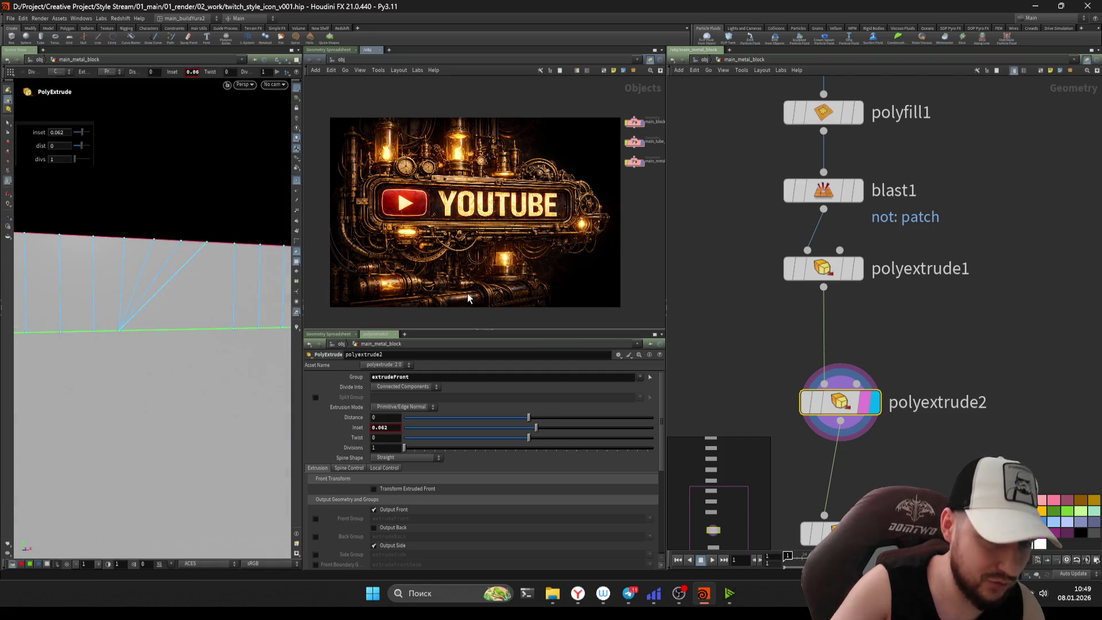
pyautogui.press('Escape')
pyautogui.moveTo(217, 315)
pyautogui.mouseDown()
pyautogui.moveTo(197, 275)
pyautogui.moveTo(243, 326)
pyautogui.mouseUp()
pyautogui.press('Return')
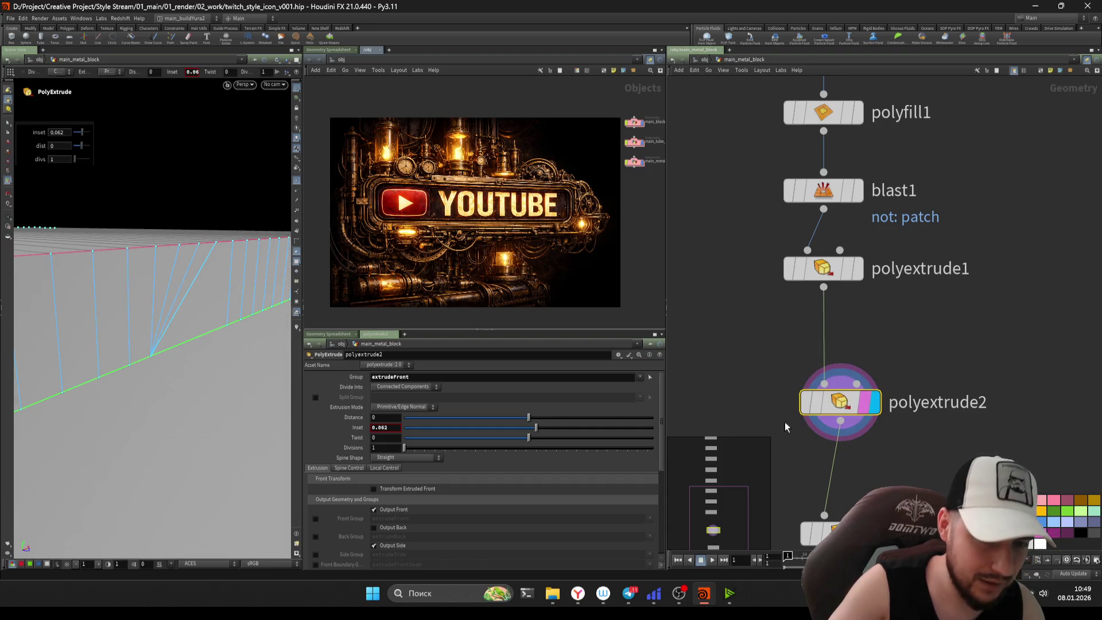
pyautogui.moveTo(792, 446); pyautogui.dragTo(805, 353, button='middle')
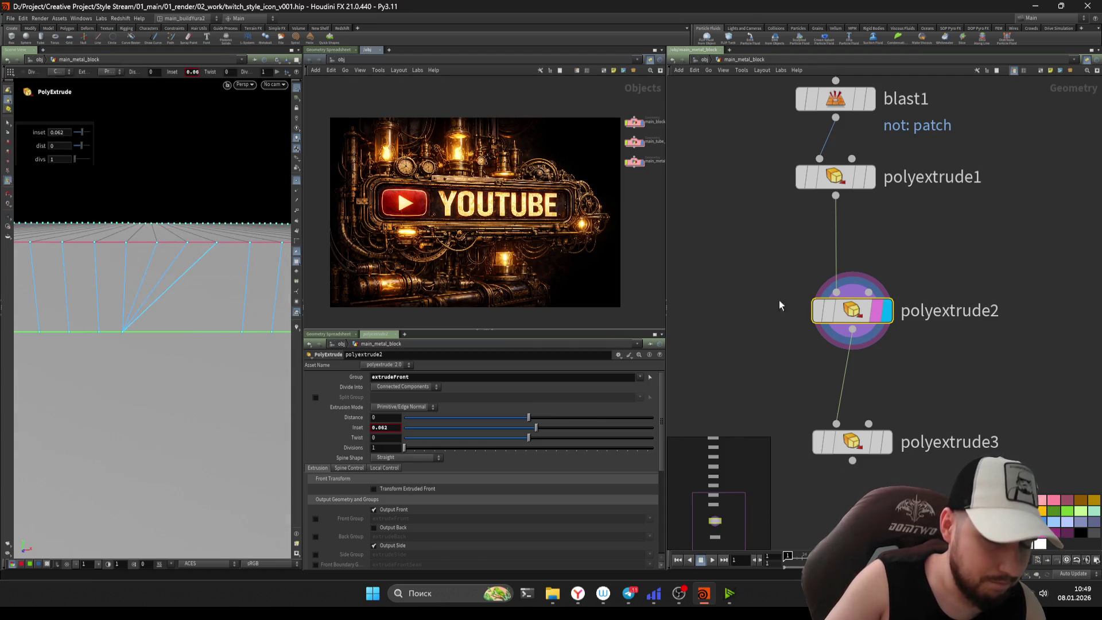
# - Inspect the polyextrude1, polyfill1 and blast1 parameters in the chain
pyautogui.click(870, 175)
pyautogui.moveTo(880, 165); pyautogui.dragTo(868, 189, button='middle')
pyautogui.press('Down')
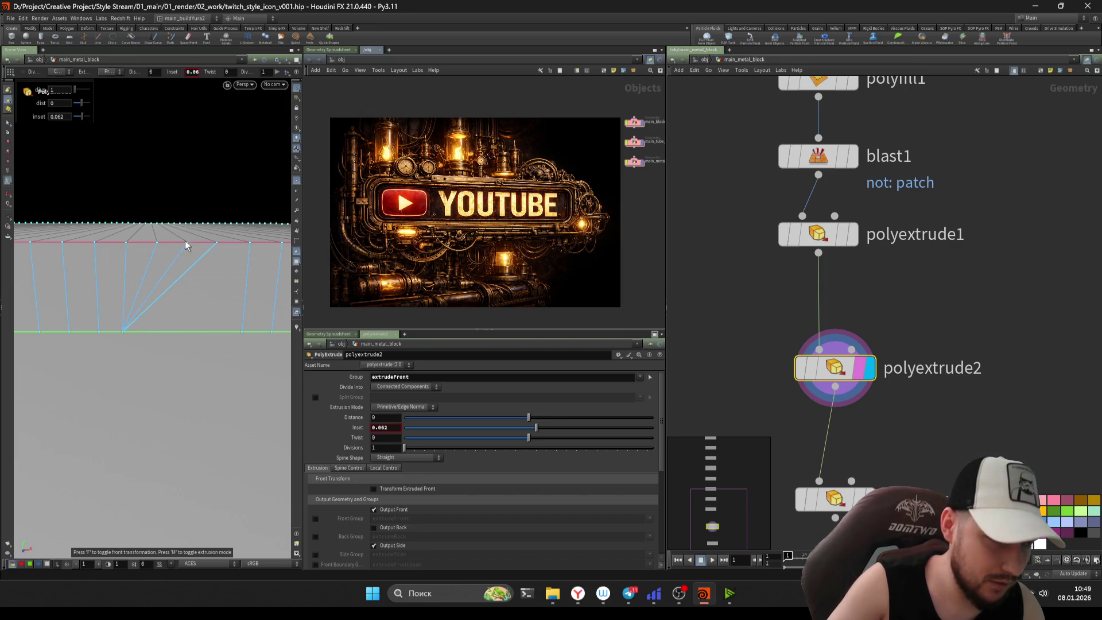
pyautogui.scroll(-2, 735, 283)
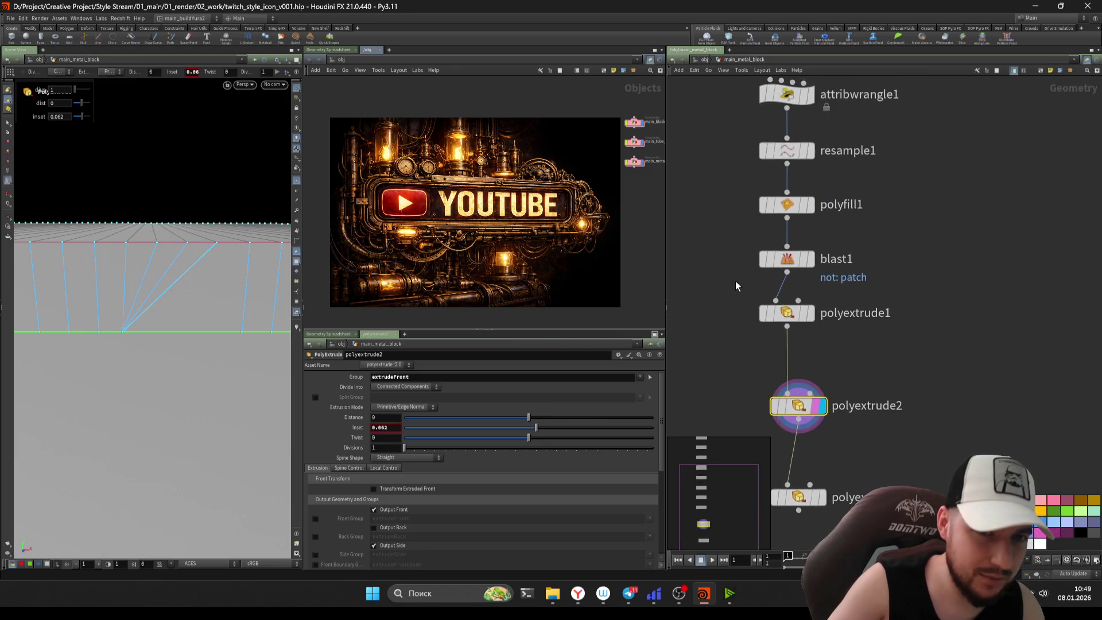
pyautogui.click(804, 244)
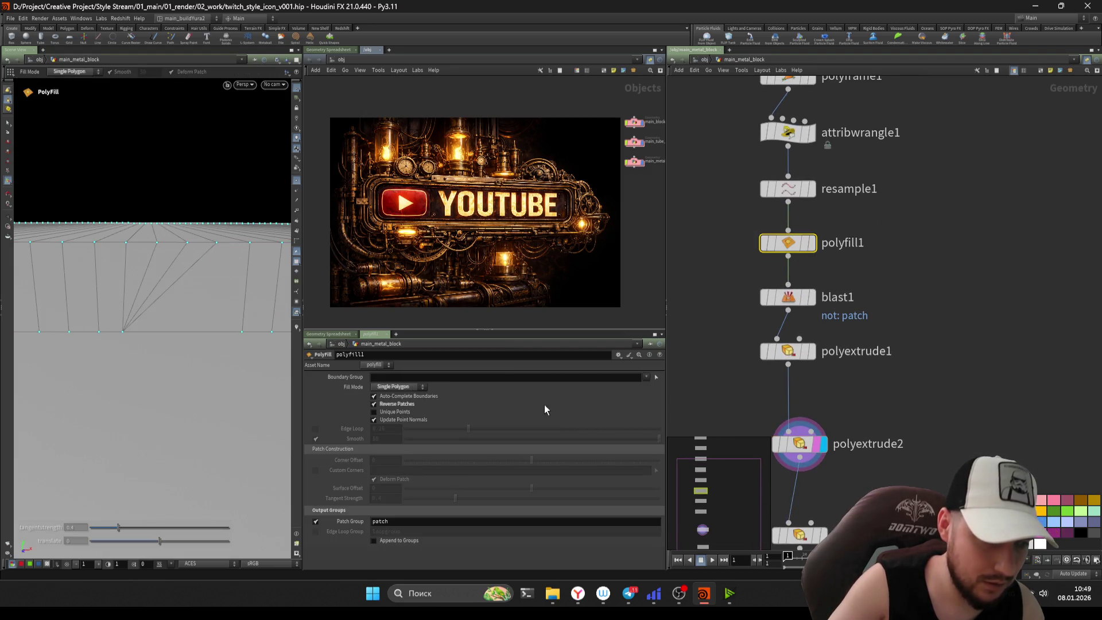
pyautogui.click(811, 301)
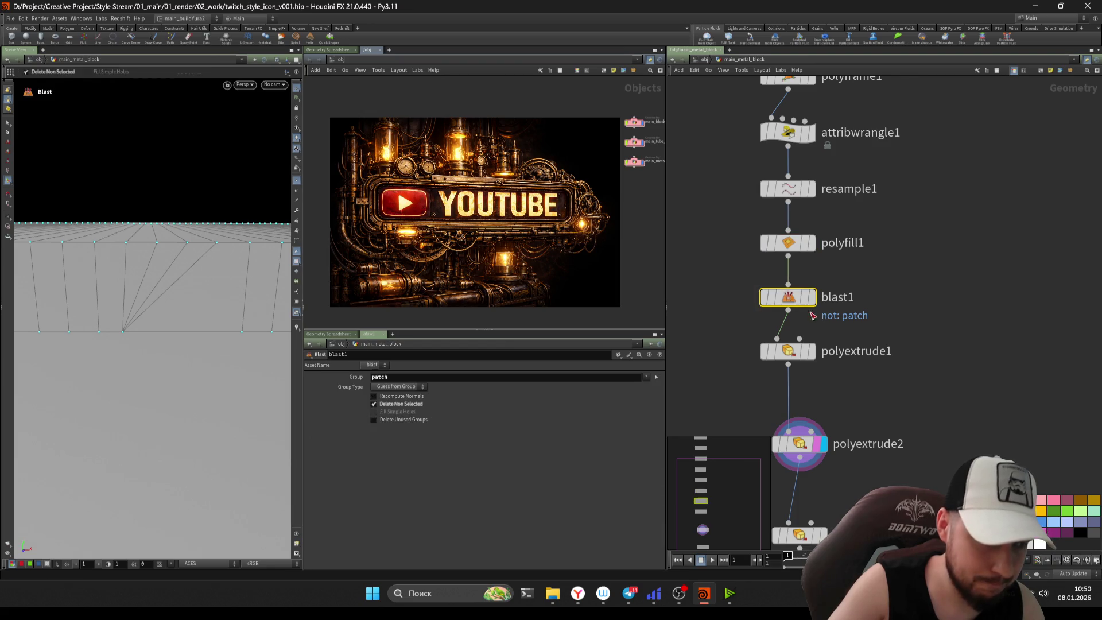
pyautogui.moveTo(728, 263)
pyautogui.mouseDown(button='middle')
pyautogui.moveTo(738, 305)
pyautogui.moveTo(716, 239)
pyautogui.mouseUp(button='middle')
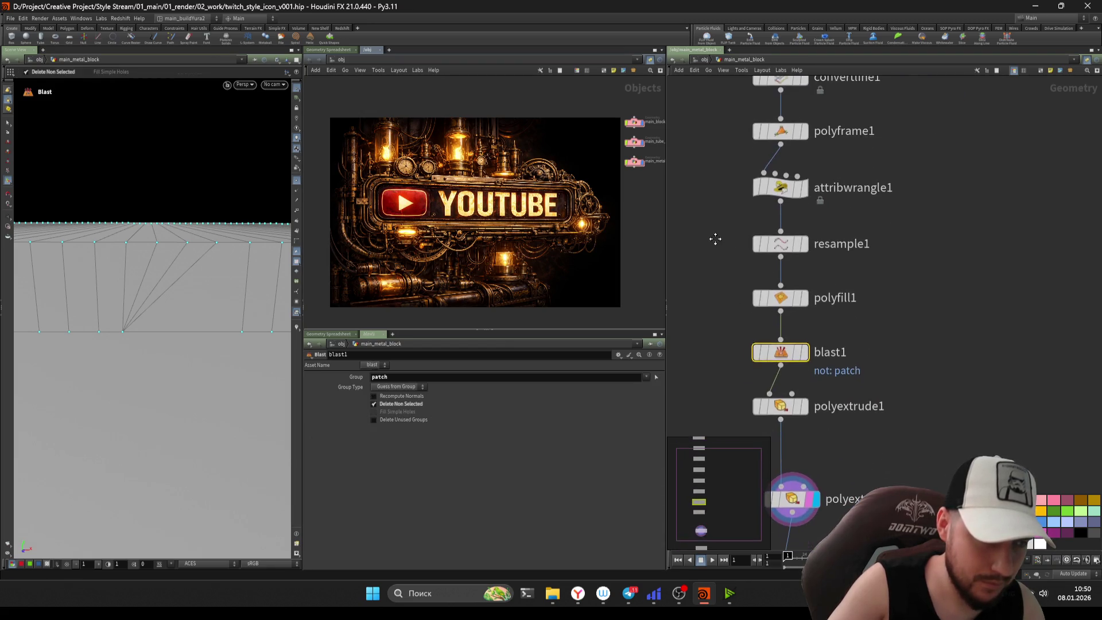
pyautogui.press('Tab')
# - Insert a fuse1 node between resample1 and polyfill1 and frame the whole chain
pyautogui.write('fuse')
pyautogui.press('Return')
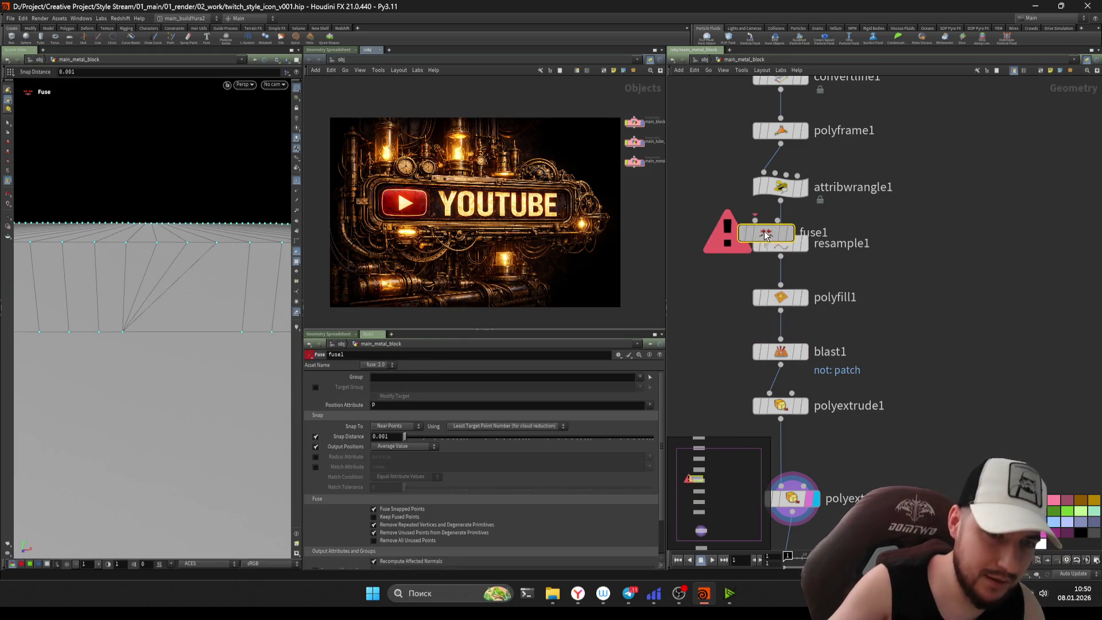
pyautogui.click(765, 234)
pyautogui.moveTo(766, 236); pyautogui.dragTo(779, 355)
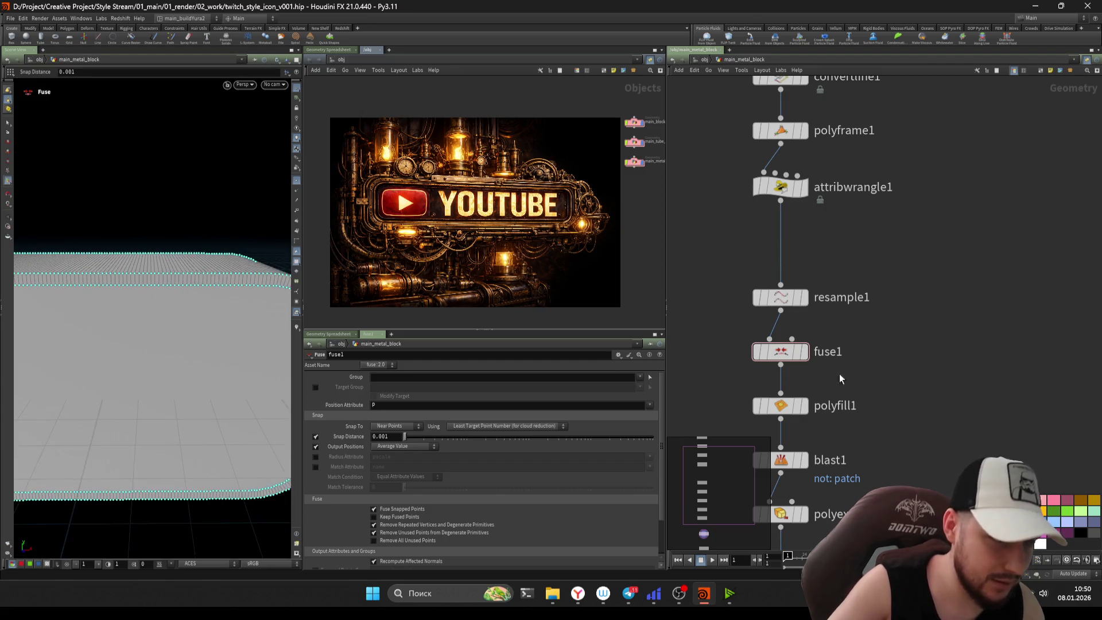
pyautogui.scroll(-3, 838, 395)
pyautogui.moveTo(776, 313)
pyautogui.mouseDown()
pyautogui.moveTo(884, 513)
pyautogui.moveTo(825, 489)
pyautogui.mouseUp()
pyautogui.moveTo(825, 490)
pyautogui.mouseDown(button='middle')
pyautogui.moveTo(778, 367)
pyautogui.moveTo(825, 406)
pyautogui.mouseUp(button='middle')
pyautogui.scroll(-3, 764, 382)
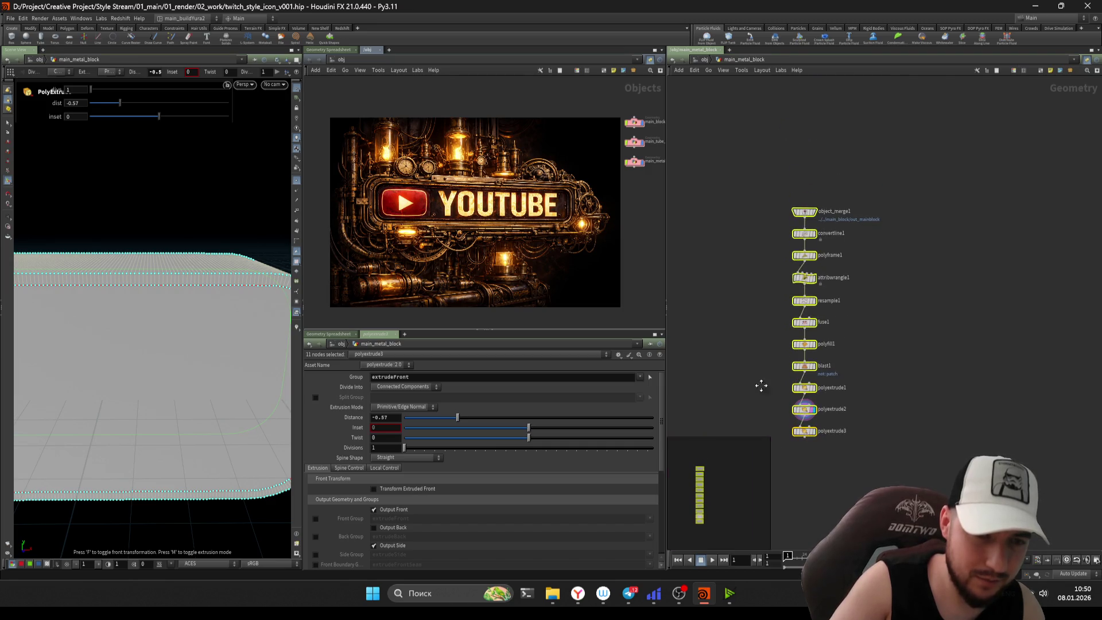
pyautogui.scroll(5, 791, 288)
# - Display resample1's output with point numbers to examine the curve's seam
pyautogui.click(813, 309)
pyautogui.click(830, 309)
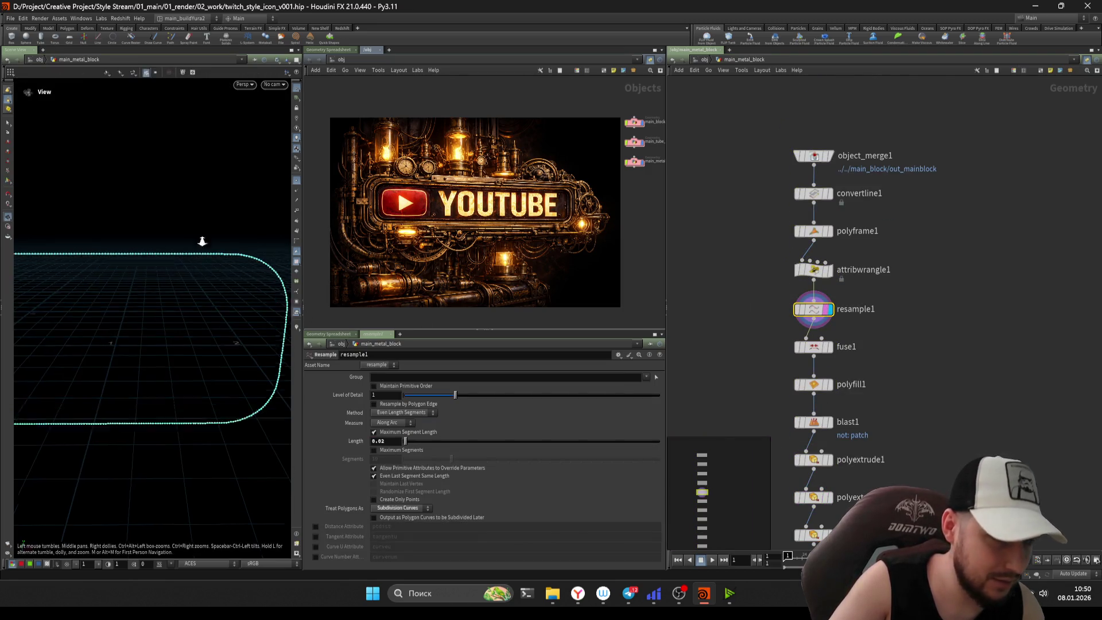
pyautogui.click(296, 210)
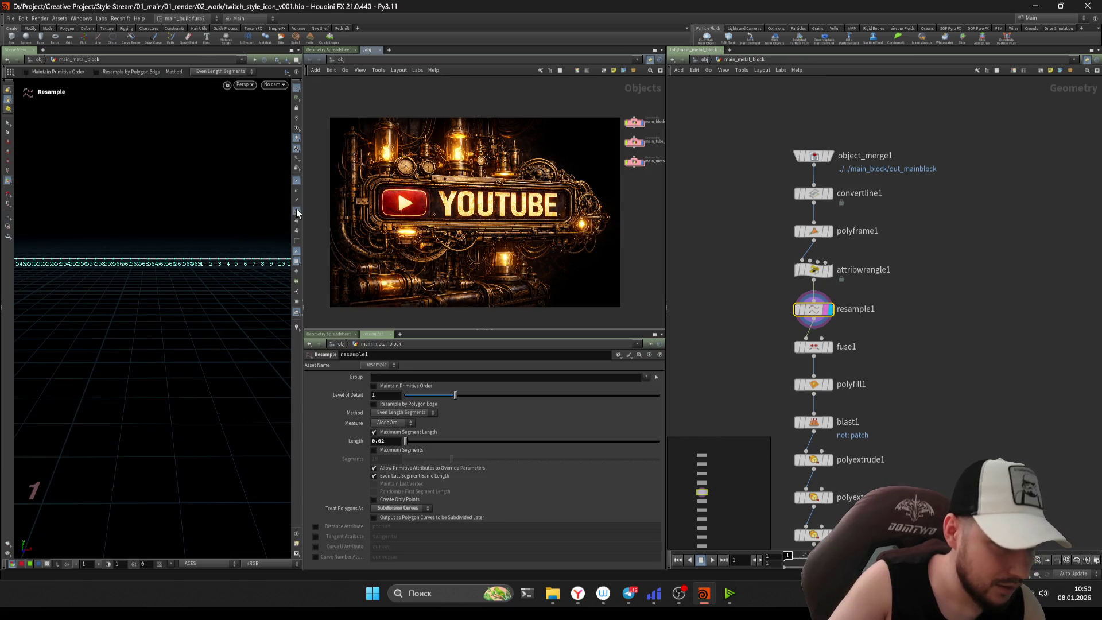
pyautogui.scroll(5, 250, 256)
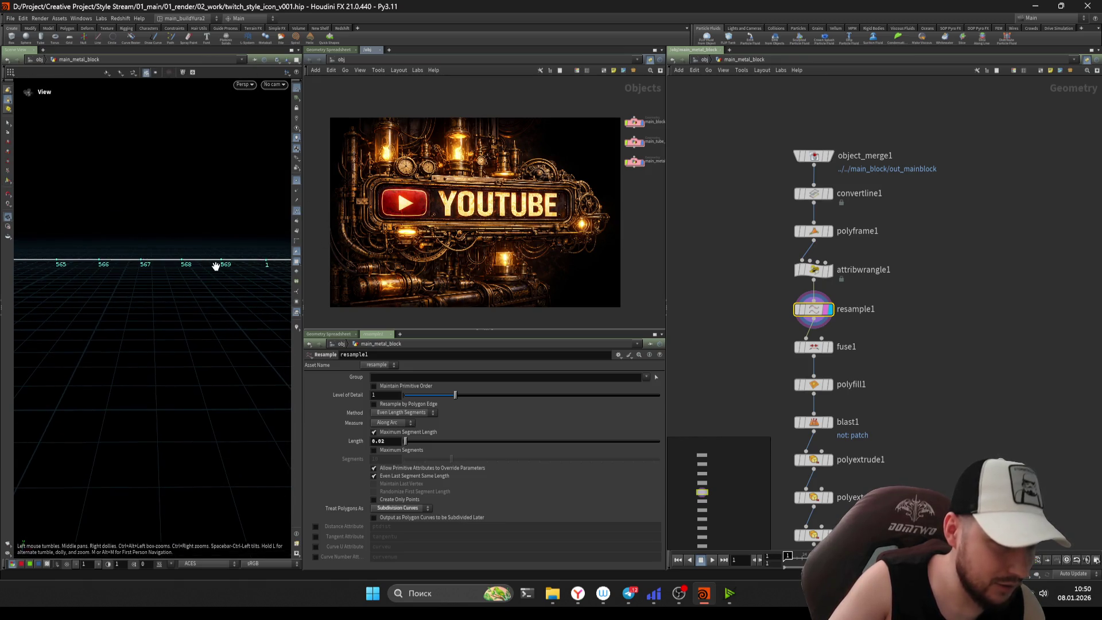
pyautogui.moveTo(223, 266); pyautogui.dragTo(205, 262, button='middle')
pyautogui.scroll(3, 205, 262)
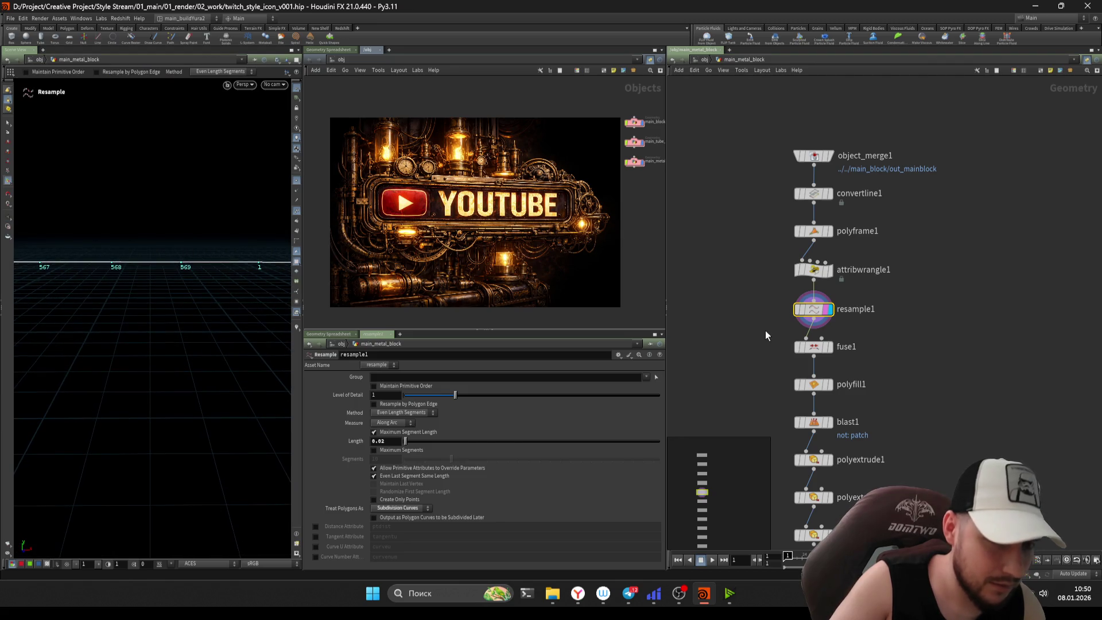
# - Compare fuse1's result with resample1 at the seam, then step down toward polyextrude3
pyautogui.click(814, 347)
pyautogui.click(830, 310)
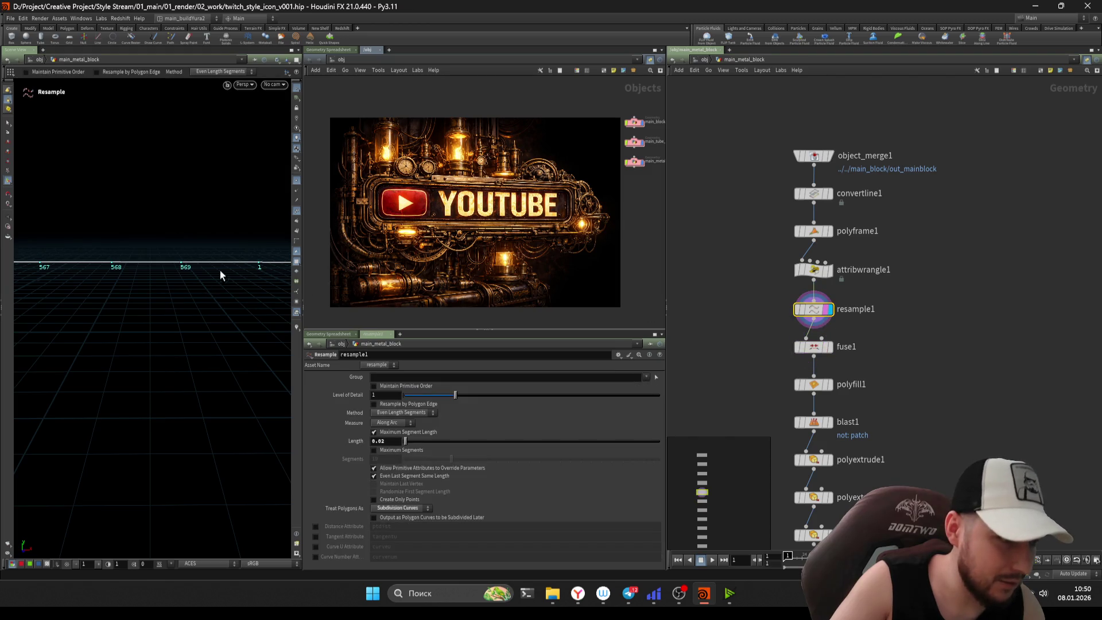
pyautogui.press('Escape')
pyautogui.scroll(2, 212, 264)
pyautogui.click(170, 267)
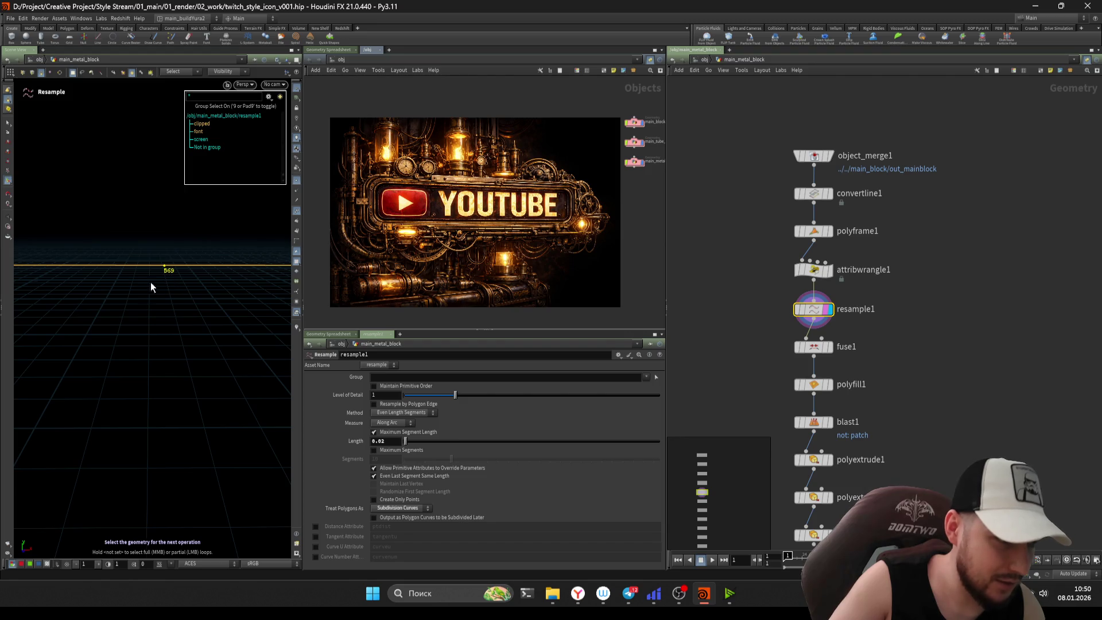
pyautogui.scroll(3, 145, 278)
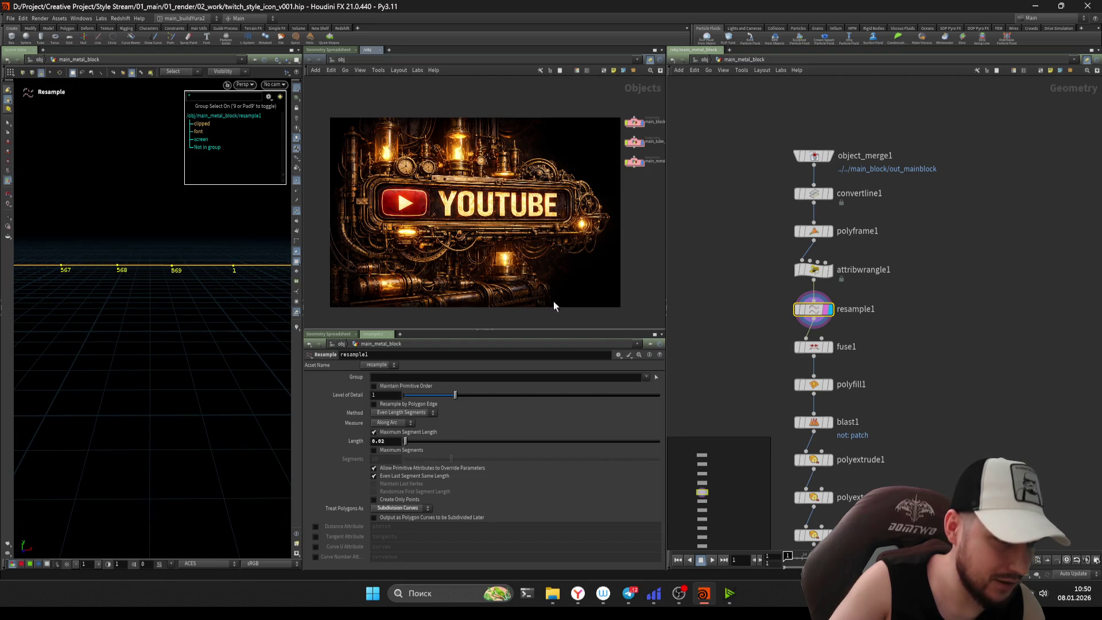
pyautogui.press('Down')
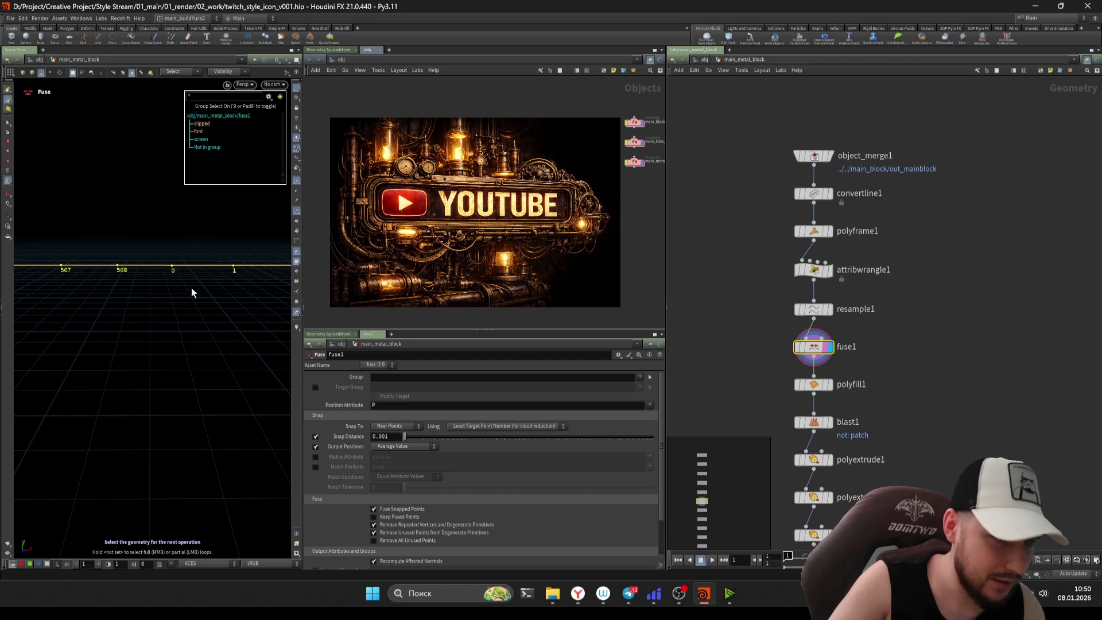
pyautogui.press('Down')
pyautogui.press('Down')
pyautogui.press('Down')
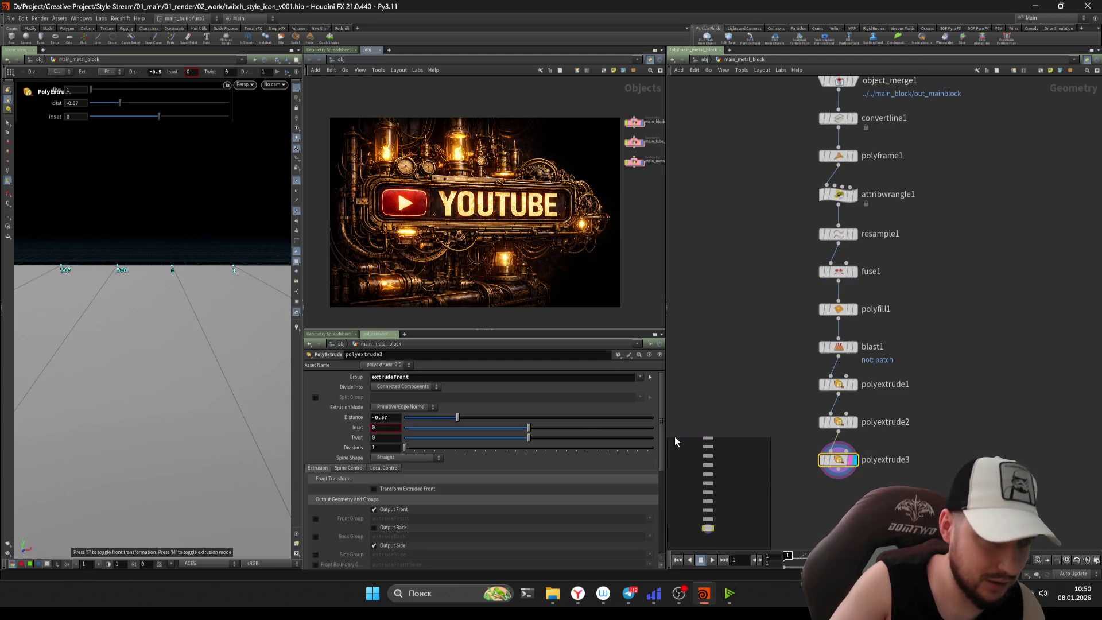
# - Save the scene and orbit around polyextrude3's -0.57 extruded plate, front view included
pyautogui.press('Escape')
pyautogui.moveTo(129, 285)
pyautogui.mouseDown()
pyautogui.moveTo(216, 288)
pyautogui.moveTo(216, 333)
pyautogui.moveTo(313, 222)
pyautogui.moveTo(199, 261)
pyautogui.moveTo(208, 257)
pyautogui.mouseUp()
pyautogui.press('Return')
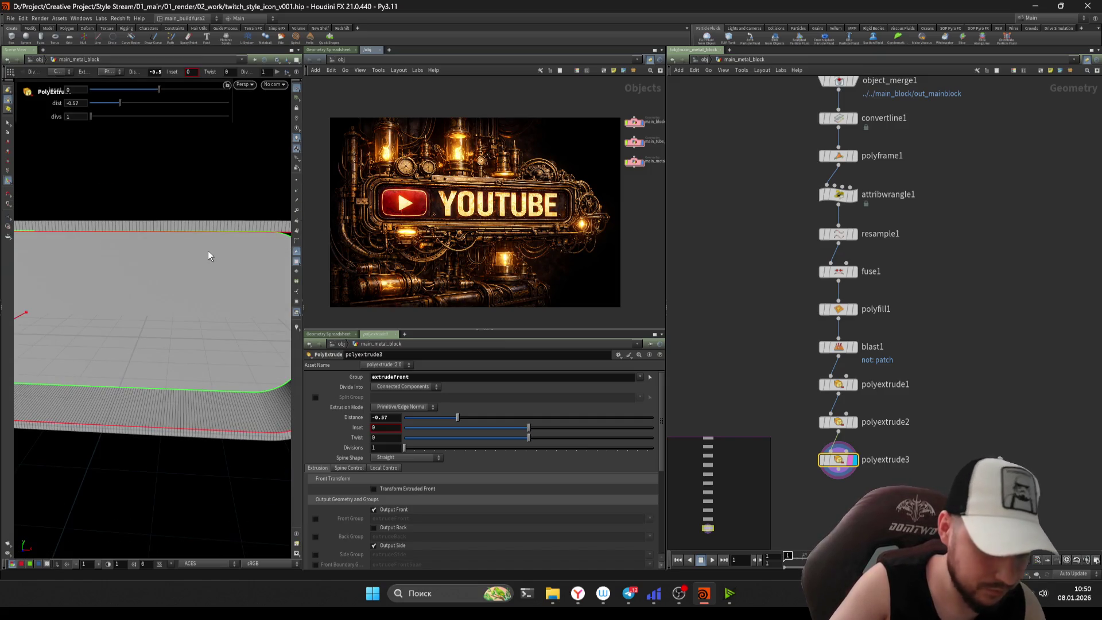
pyautogui.scroll(-3, 835, 281)
pyautogui.hotkey('ctrl', 's')
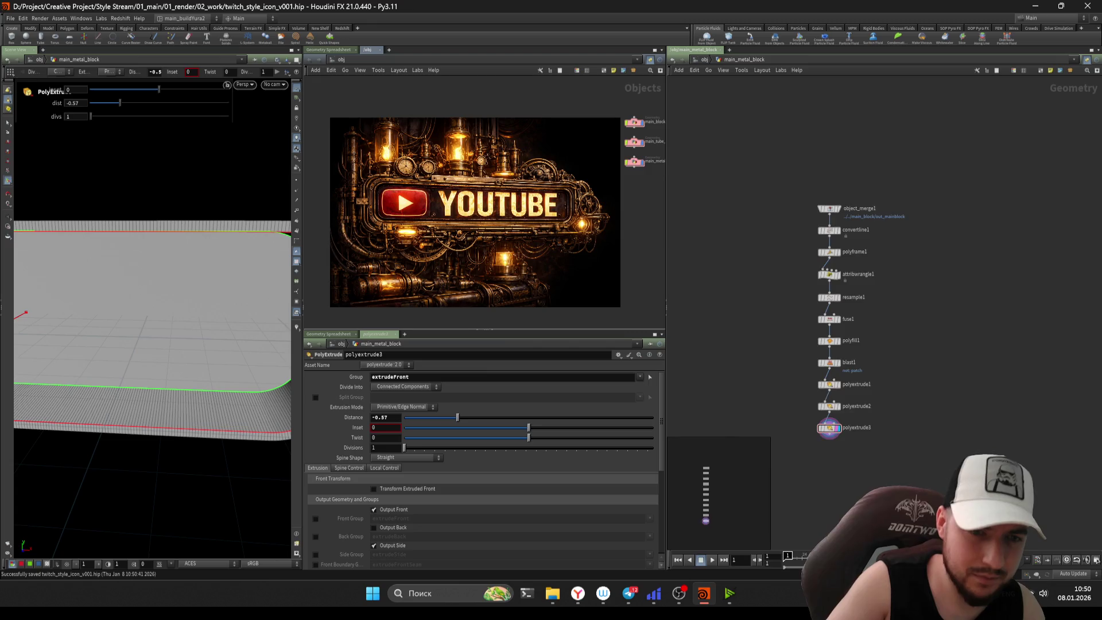
pyautogui.press('Escape')
pyautogui.moveTo(197, 293)
pyautogui.mouseDown()
pyautogui.moveTo(163, 245)
pyautogui.moveTo(172, 259)
pyautogui.mouseUp()
pyautogui.press('Return')
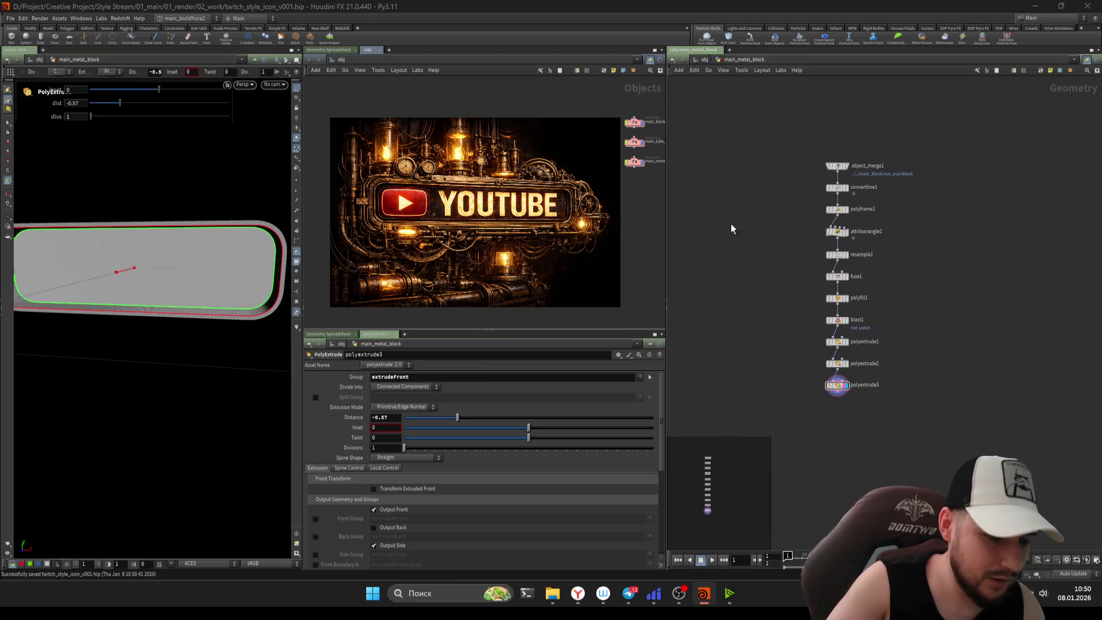
pyautogui.press('Escape')
# - Go up to /obj to see the plate's side, then re-enter main_metal_block
pyautogui.click(700, 60)
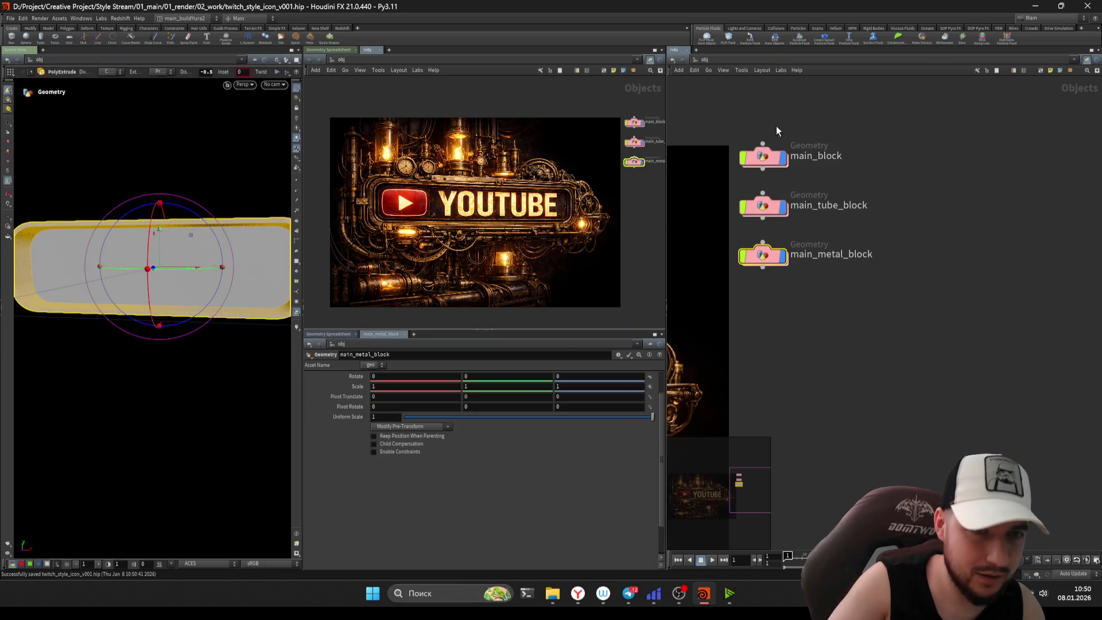
pyautogui.moveTo(225, 220)
pyautogui.mouseDown()
pyautogui.moveTo(172, 246)
pyautogui.moveTo(155, 220)
pyautogui.moveTo(186, 233)
pyautogui.moveTo(166, 216)
pyautogui.mouseUp()
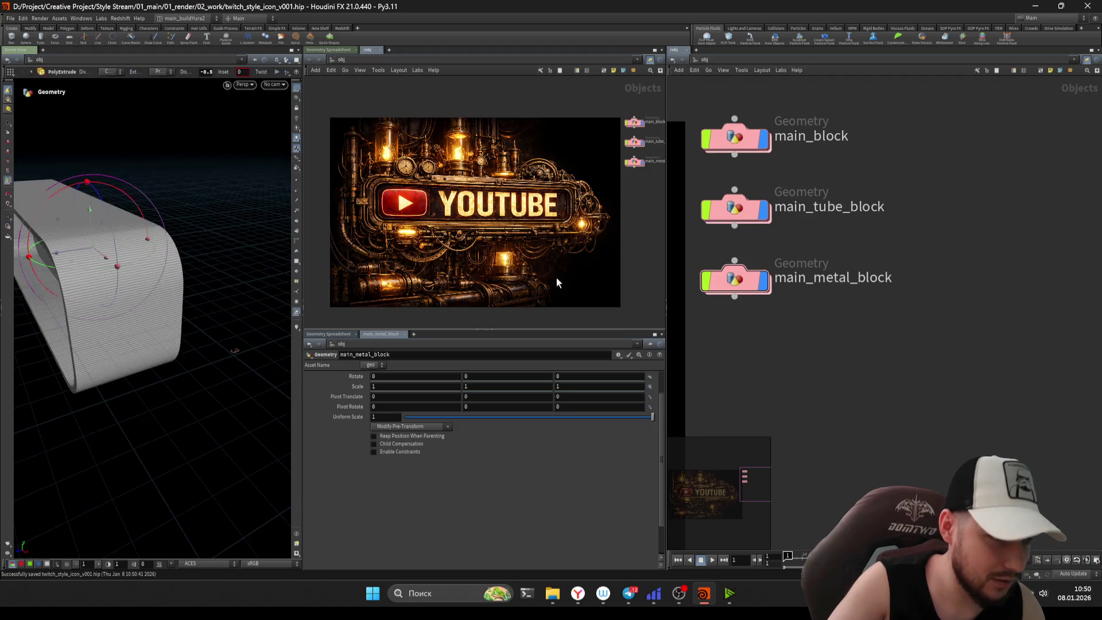
pyautogui.click(743, 279)
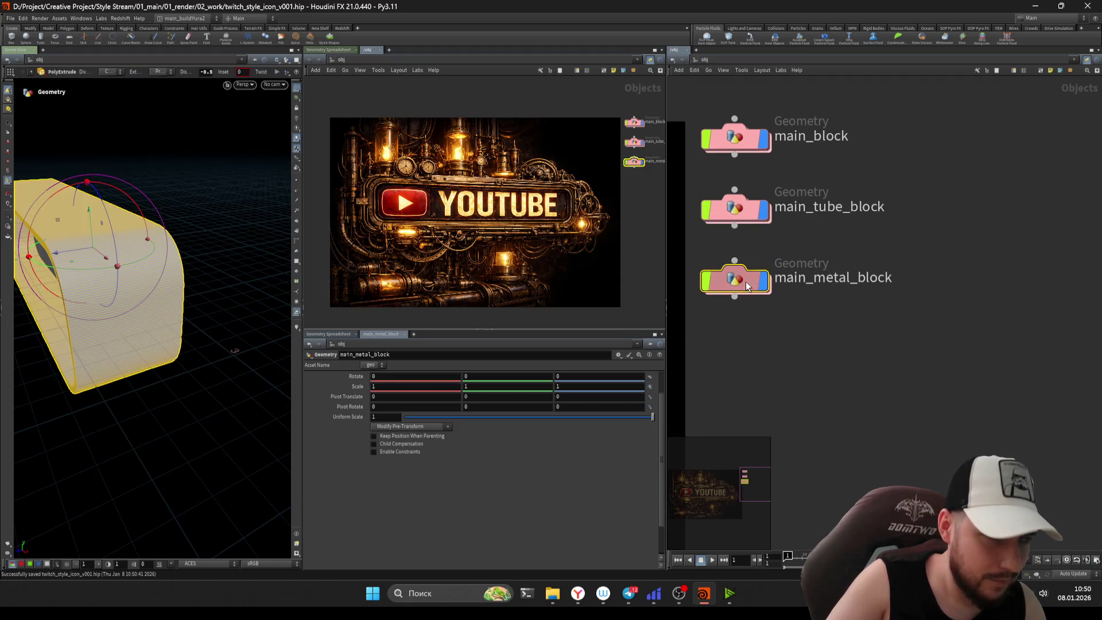
pyautogui.doubleClick(746, 281)
pyautogui.moveTo(149, 241); pyautogui.dragTo(98, 254)
pyautogui.press('Return')
pyautogui.scroll(3, 814, 333)
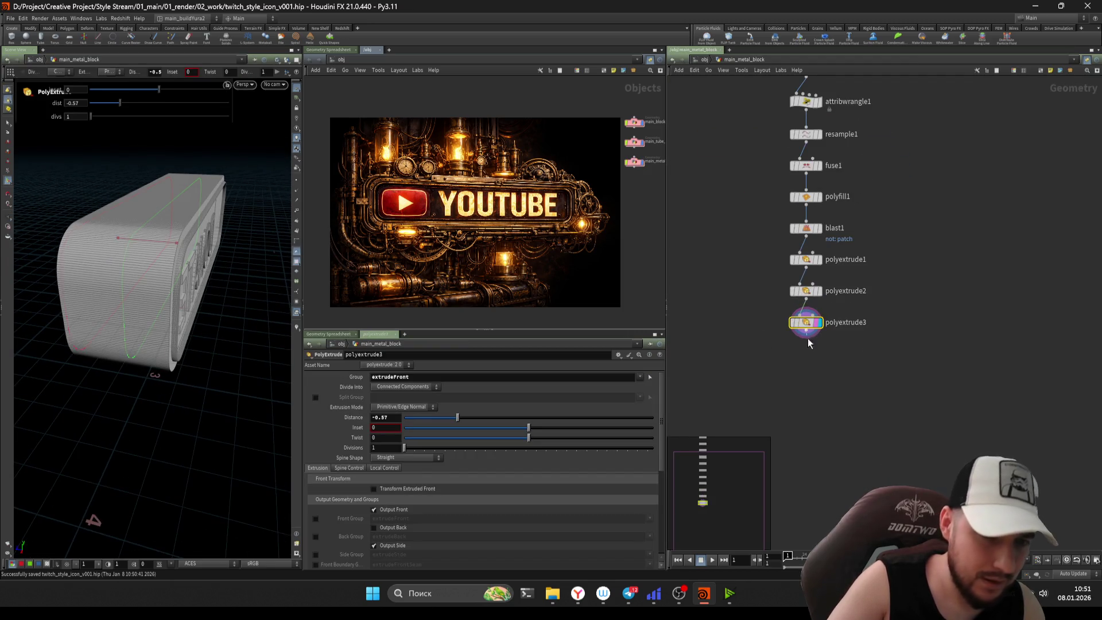
# - Append a Match Size node (matchsize1) after polyextrude3 and frame the network
pyautogui.click(808, 340)
pyautogui.write('match')
pyautogui.click(834, 349)
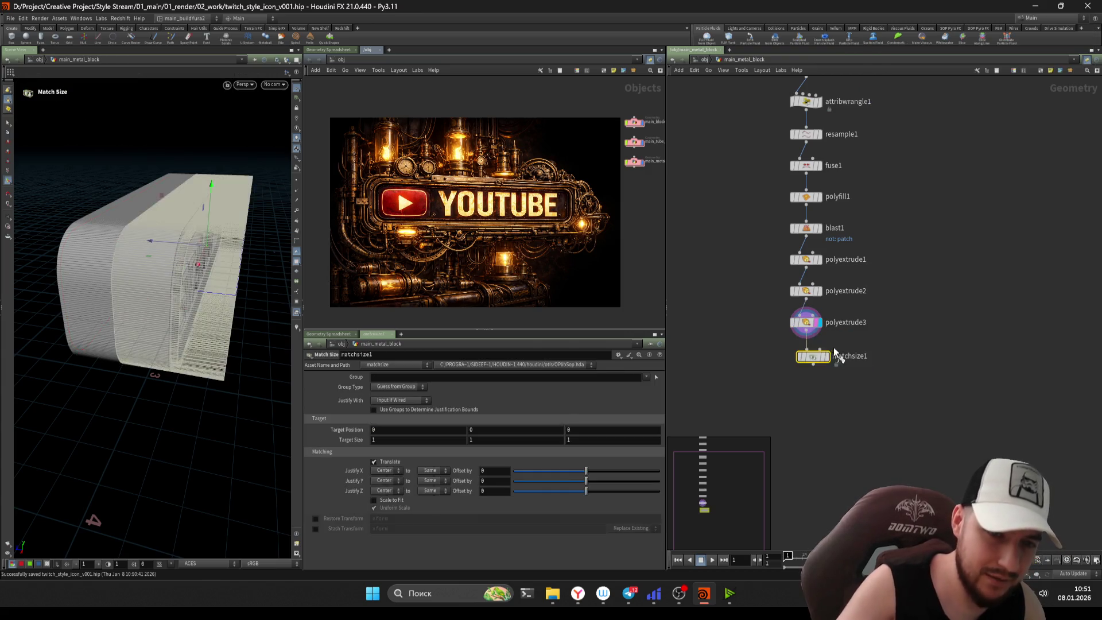
pyautogui.hotkey('ctrl', 'a')
pyautogui.press('h')
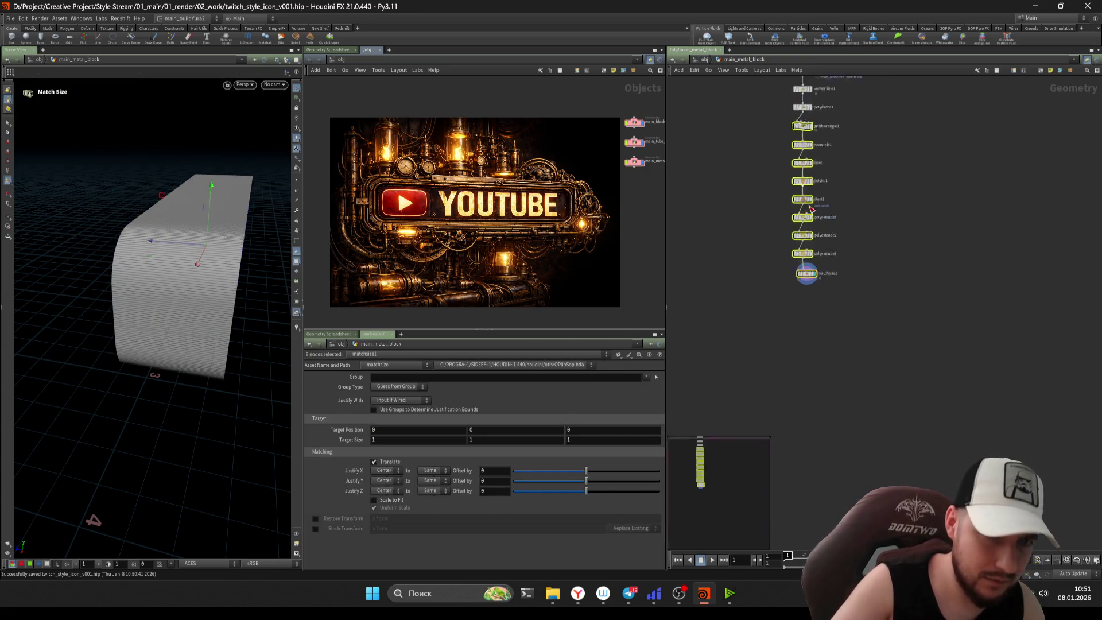
pyautogui.click(807, 190)
# - Orbit the plate to check the DONATE lettering and rim, then return to /obj
pyautogui.press('Escape')
pyautogui.moveTo(147, 284)
pyautogui.mouseDown()
pyautogui.moveTo(172, 258)
pyautogui.moveTo(140, 278)
pyautogui.mouseUp()
pyautogui.scroll(5, 221, 255)
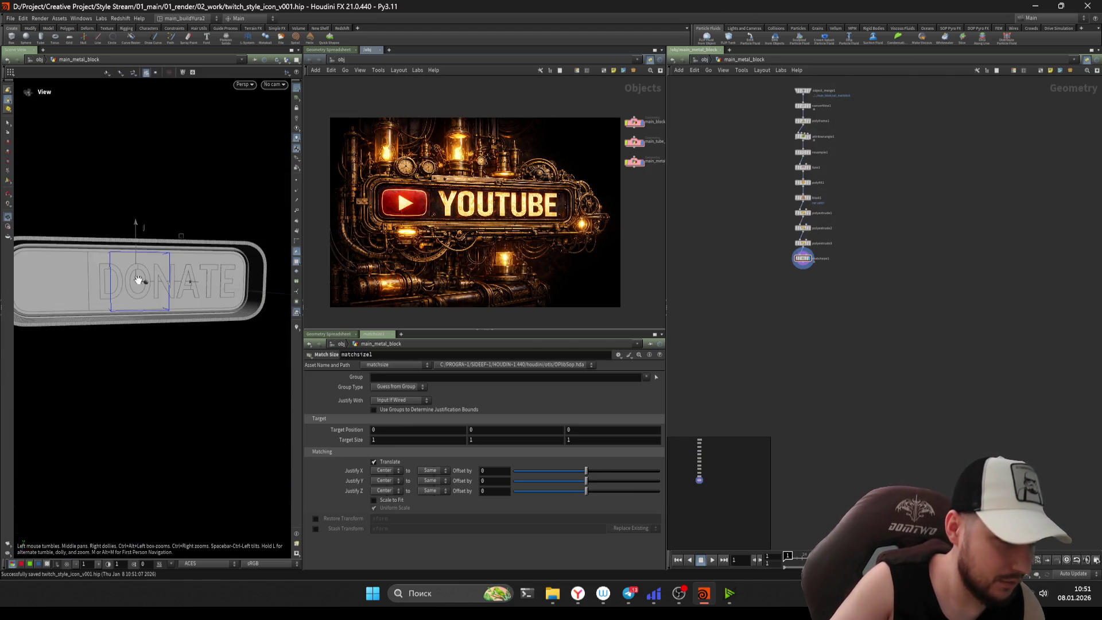
pyautogui.moveTo(141, 279); pyautogui.dragTo(165, 283, button='middle')
pyautogui.scroll(3, 161, 281)
pyautogui.moveTo(158, 286)
pyautogui.mouseDown()
pyautogui.moveTo(263, 265)
pyautogui.moveTo(221, 270)
pyautogui.mouseUp()
pyautogui.press('Return')
pyautogui.scroll(1, 817, 308)
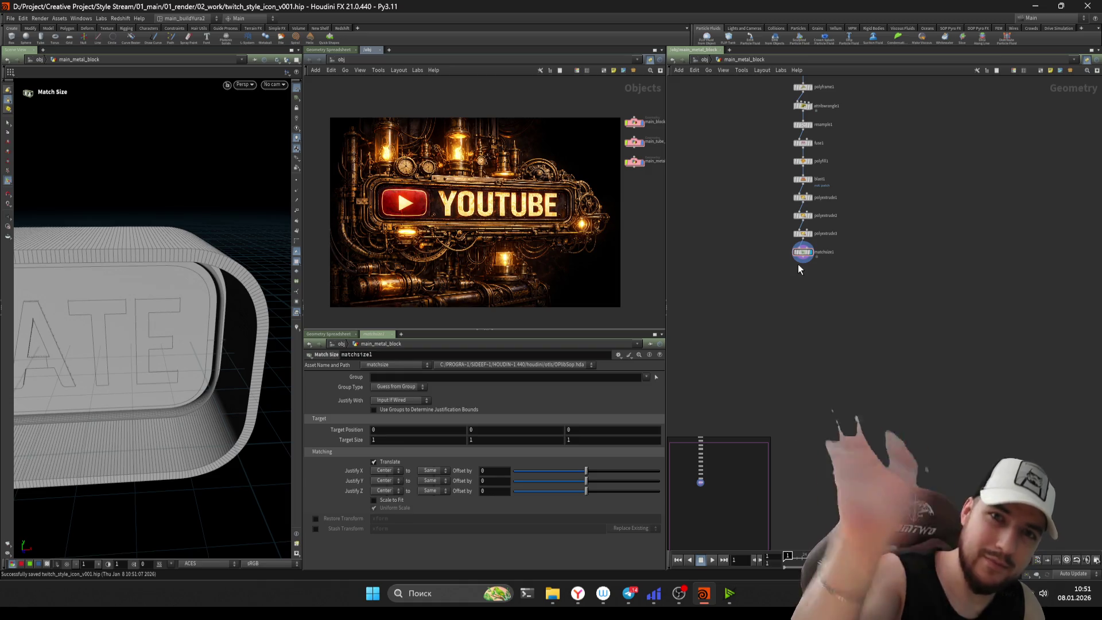
pyautogui.moveTo(874, 428)
pyautogui.mouseDown()
pyautogui.moveTo(776, 119)
pyautogui.moveTo(726, 122)
pyautogui.mouseUp()
pyautogui.click(705, 60)
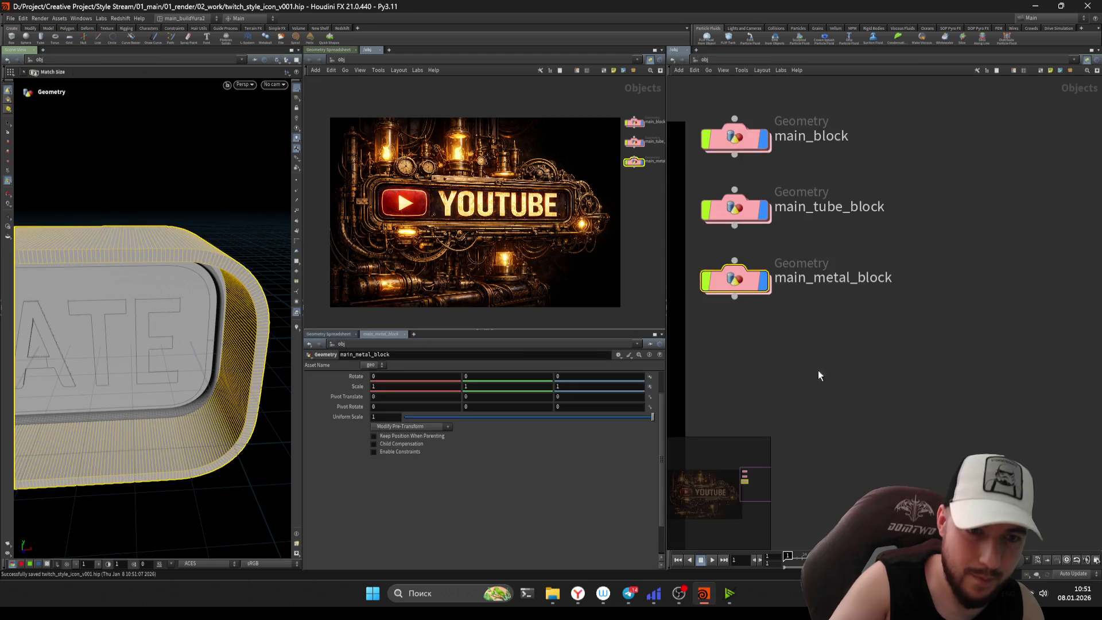
# - Re-enter main_metal_block and review the first and second extrusion settings
pyautogui.click(785, 333)
pyautogui.click(735, 277)
pyautogui.doubleClick(735, 277)
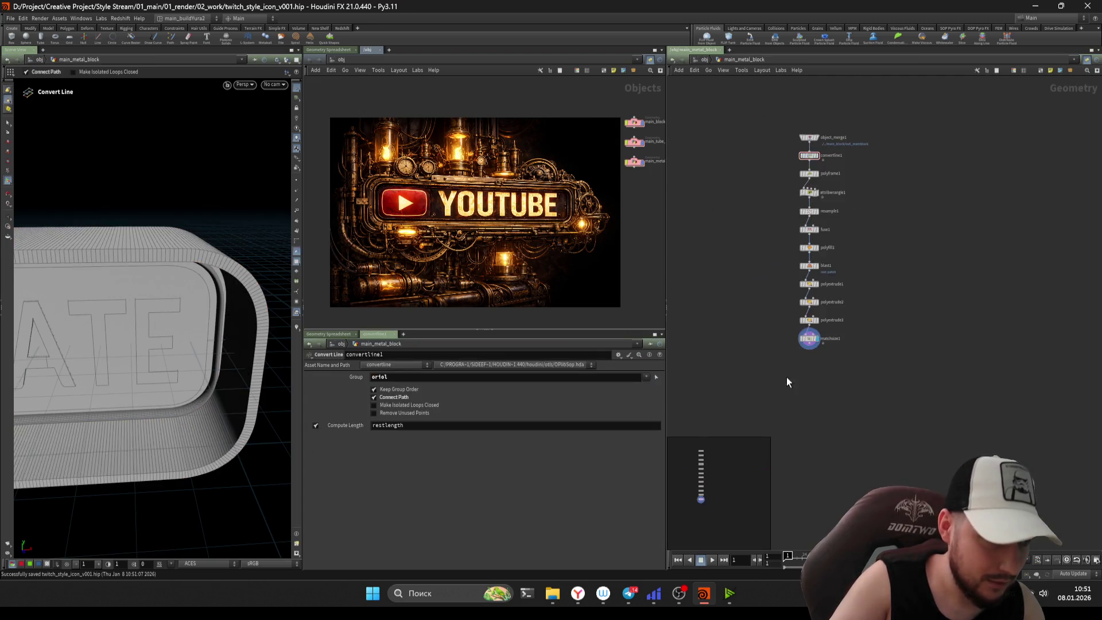
pyautogui.click(805, 323)
pyautogui.click(806, 297)
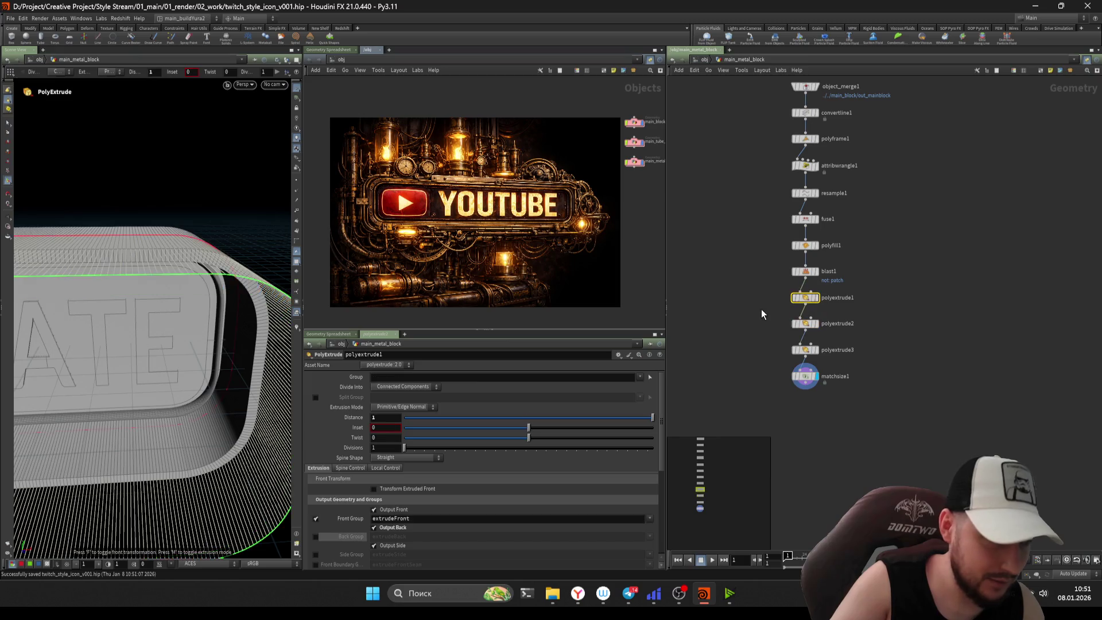
pyautogui.moveTo(572, 418)
pyautogui.mouseDown()
pyautogui.moveTo(558, 420)
pyautogui.moveTo(653, 417)
pyautogui.mouseUp()
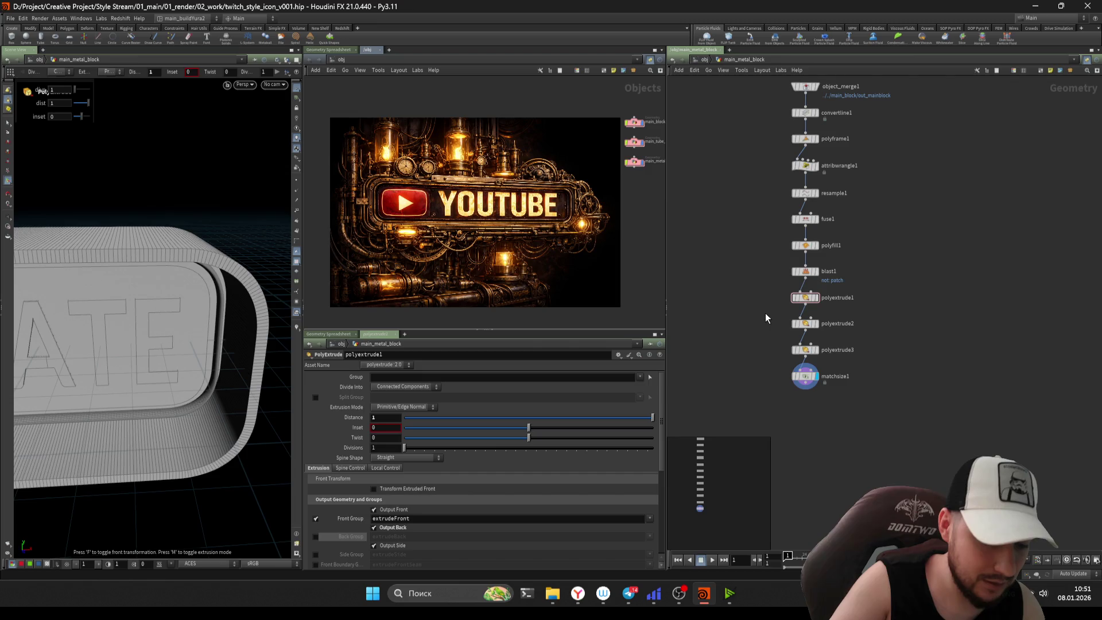
pyautogui.click(805, 323)
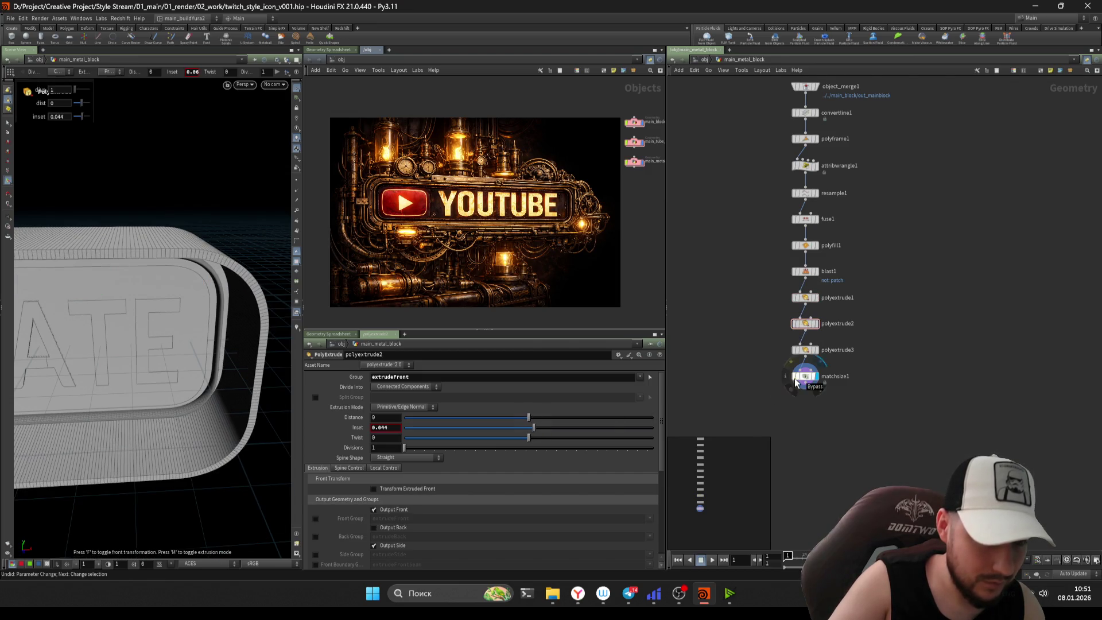
# - Reduce polyextrude3's distance from -0.57 to -0.136 and orbit to check the shallower recess
pyautogui.click(806, 350)
pyautogui.moveTo(468, 423)
pyautogui.mouseDown()
pyautogui.moveTo(527, 426)
pyautogui.moveTo(509, 428)
pyautogui.mouseUp()
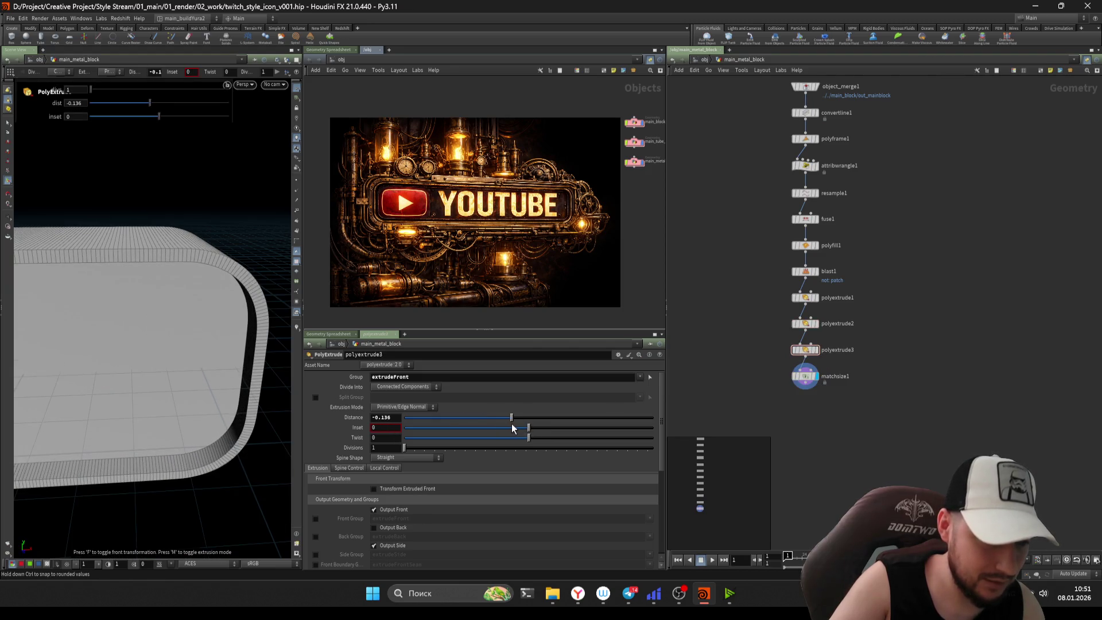
pyautogui.press('Down')
pyautogui.scroll(-2, 860, 437)
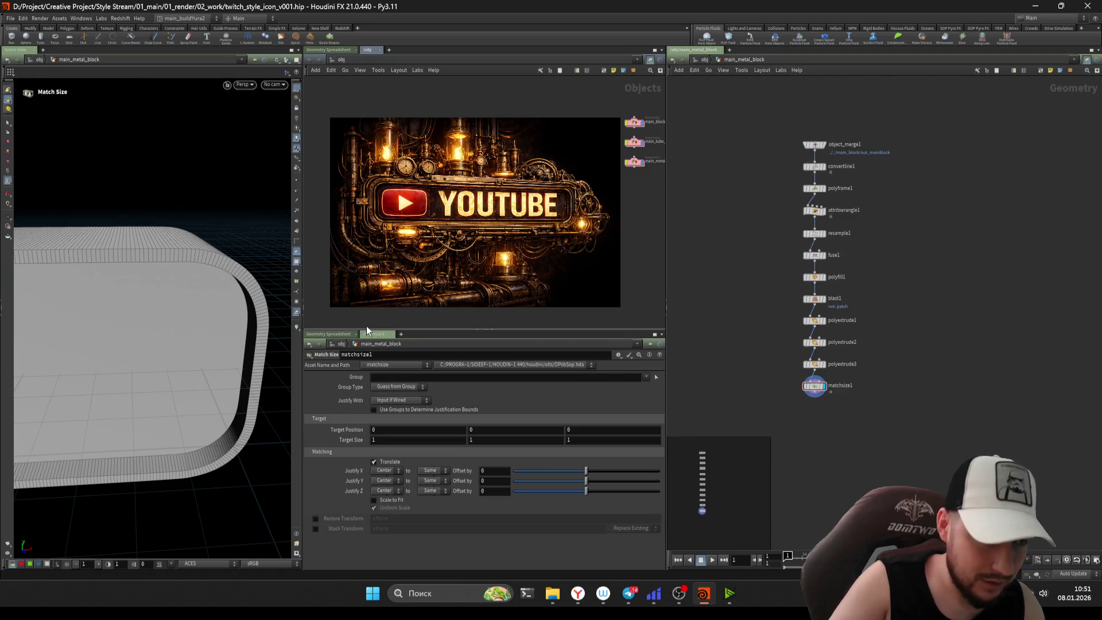
pyautogui.press('Escape')
pyautogui.moveTo(104, 305)
pyautogui.mouseDown()
pyautogui.moveTo(86, 313)
pyautogui.moveTo(148, 273)
pyautogui.moveTo(117, 309)
pyautogui.moveTo(230, 320)
pyautogui.moveTo(187, 322)
pyautogui.moveTo(221, 313)
pyautogui.moveTo(201, 317)
pyautogui.mouseUp()
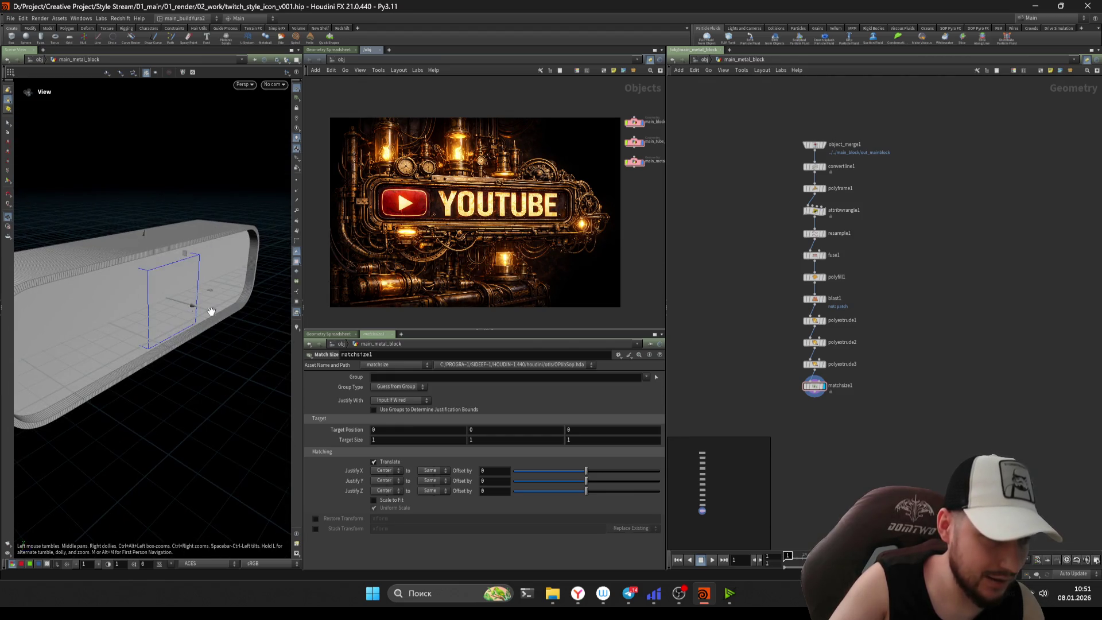
pyautogui.press('Return')
pyautogui.scroll(2, 864, 430)
pyautogui.scroll(-3, 801, 197)
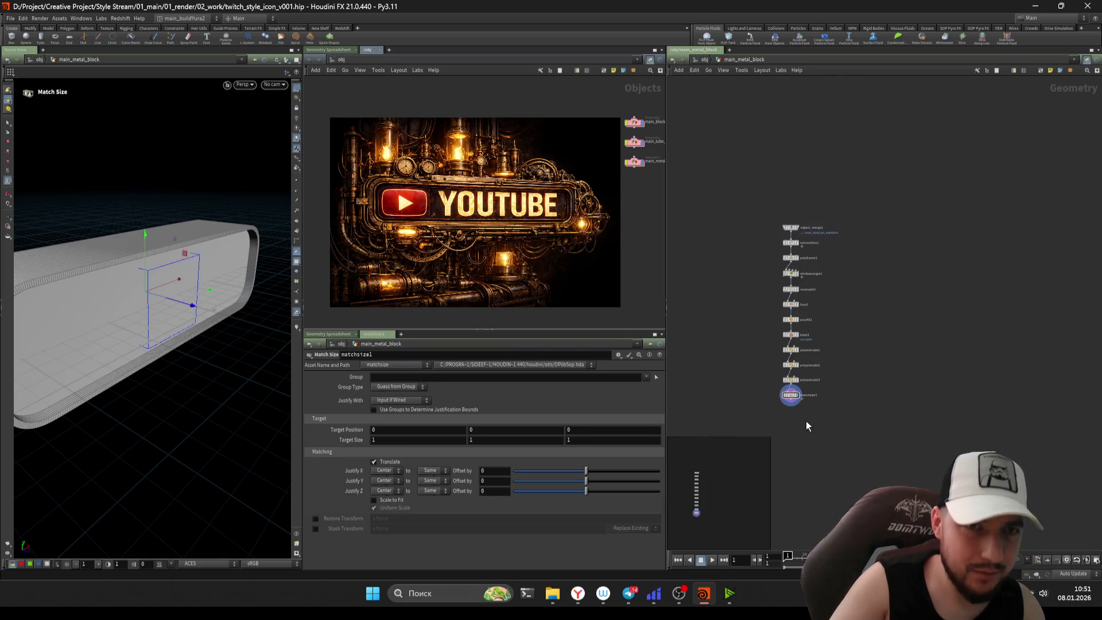
pyautogui.scroll(4, 792, 402)
pyautogui.click(769, 369)
# - Add transform1 (xform) below matchsize1, translating the metal block -0.4 along Z
pyautogui.write('xform')
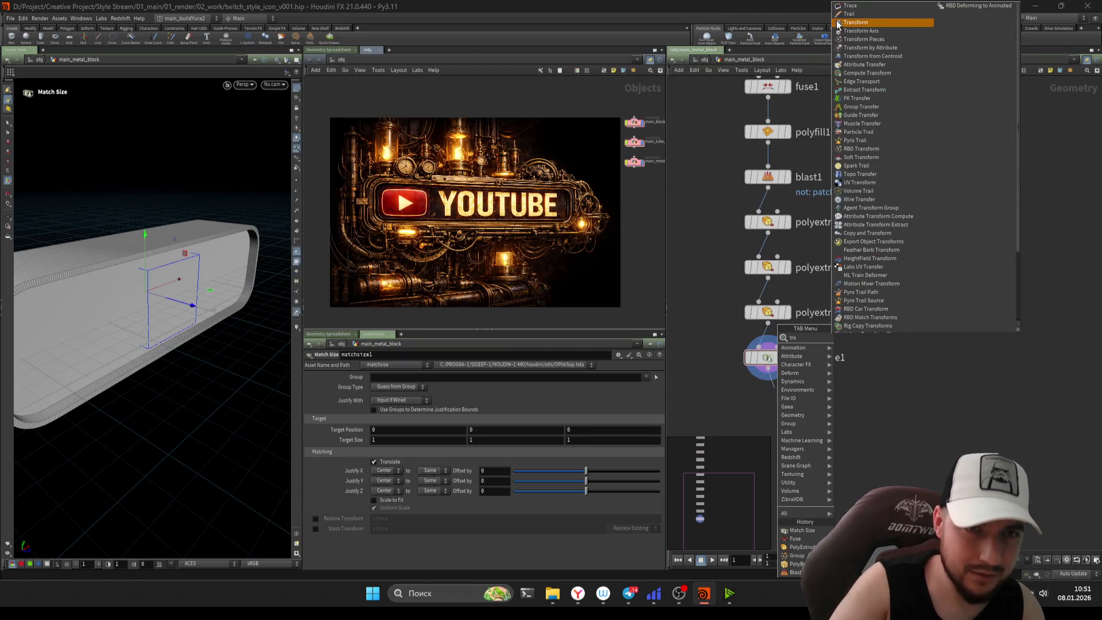
pyautogui.press('Return')
pyautogui.click(765, 406)
pyautogui.moveTo(631, 407); pyautogui.dragTo(602, 399, button='middle')
pyautogui.press('Escape')
pyautogui.moveTo(143, 321)
pyautogui.mouseDown()
pyautogui.moveTo(160, 290)
pyautogui.moveTo(173, 325)
pyautogui.moveTo(198, 310)
pyautogui.moveTo(195, 290)
pyautogui.mouseUp()
pyautogui.scroll(5, 190, 287)
pyautogui.press('Return')
pyautogui.click(933, 463)
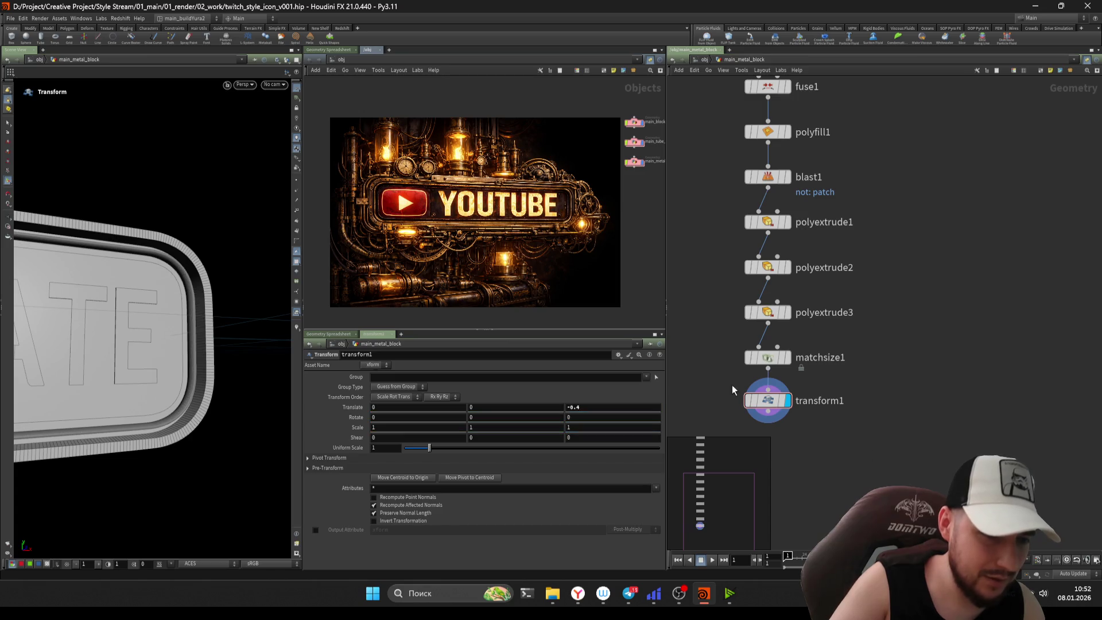
pyautogui.scroll(2, 718, 327)
pyautogui.moveTo(787, 337); pyautogui.dragTo(746, 313)
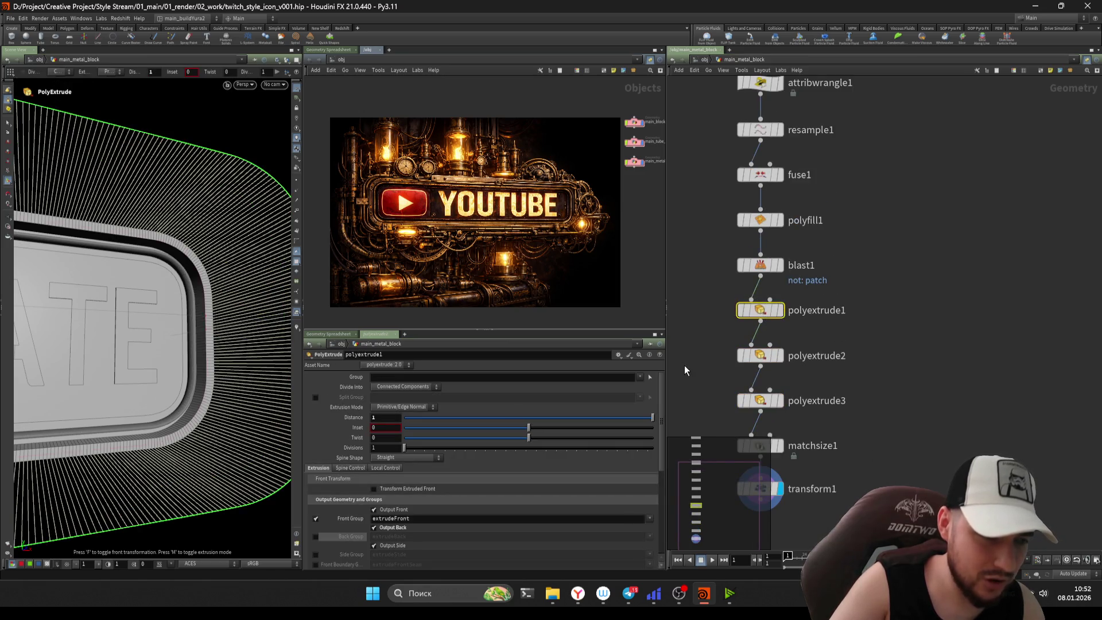
# - Step through the extrusion, resample and fuse nodes while orbiting the metal block
pyautogui.scroll(-2, 684, 365)
pyautogui.click(783, 290)
pyautogui.scroll(1, 723, 354)
pyautogui.press('Down')
pyautogui.scroll(3, 722, 339)
pyautogui.moveTo(740, 221); pyautogui.dragTo(795, 284)
pyautogui.moveTo(149, 304); pyautogui.dragTo(162, 330)
pyautogui.press('Return')
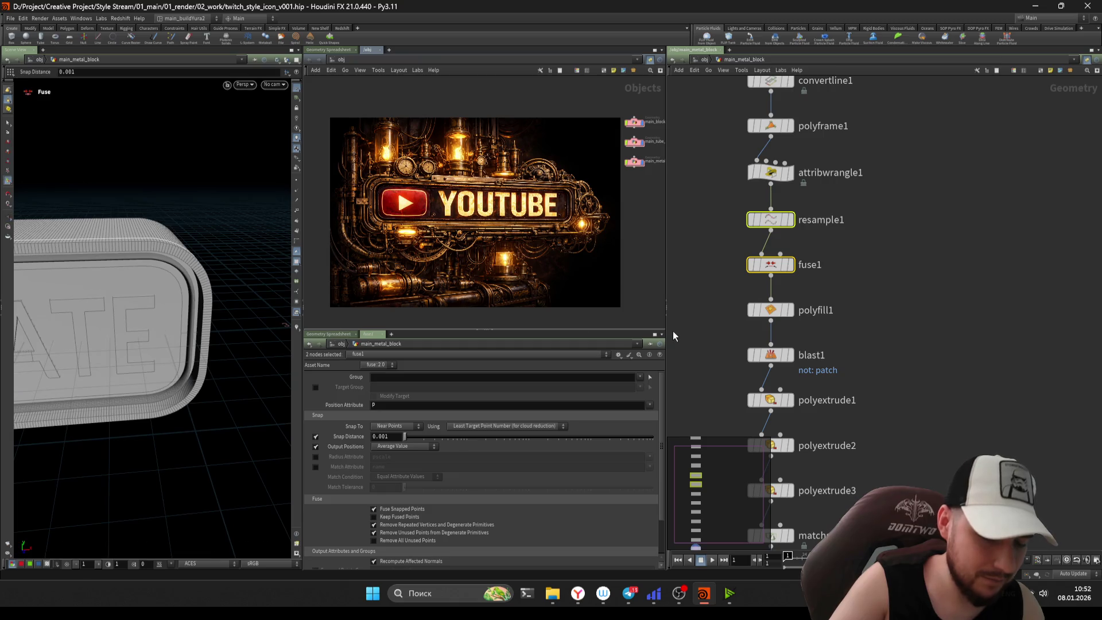
pyautogui.scroll(-4, 673, 330)
# - Check attribwrangle1's scale, now 0.2, then move back to polyextrude3
pyautogui.press('Up')
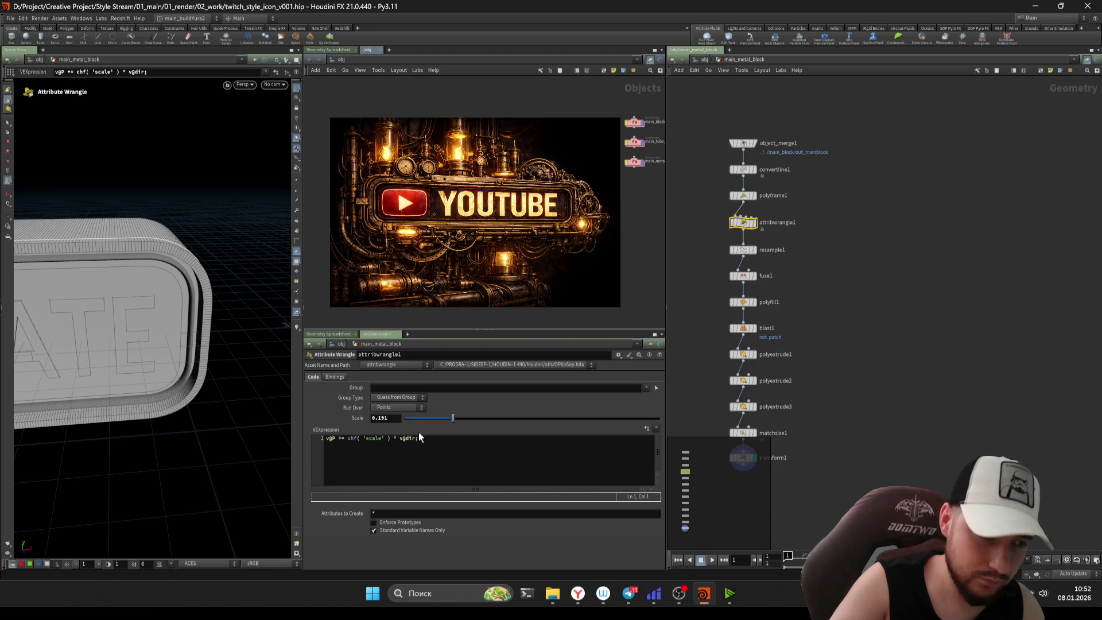
pyautogui.scroll(3, 734, 314)
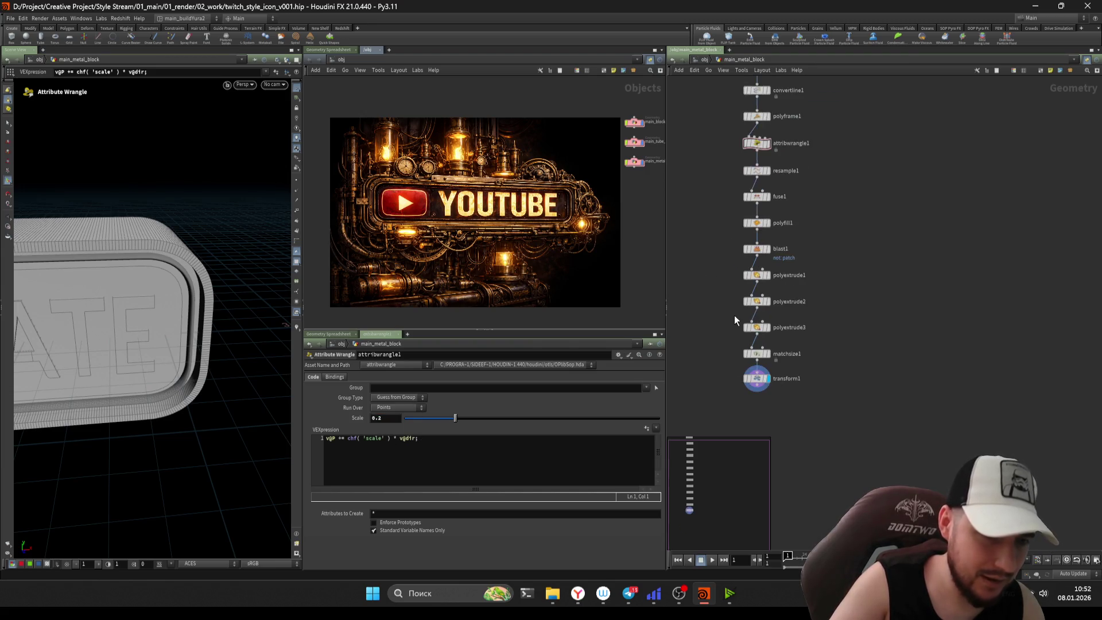
pyautogui.click(761, 298)
pyautogui.press('Down')
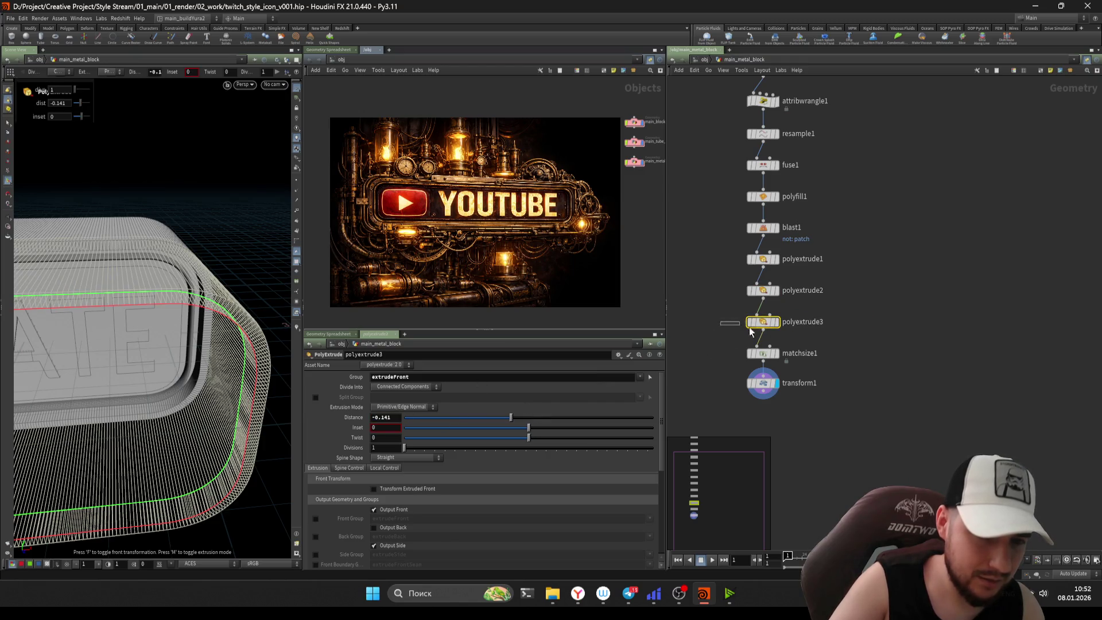
# - Set polyextrude3's distance to -0.2 and save the scene
pyautogui.write('2')
pyautogui.click(919, 438)
pyautogui.press('Escape')
pyautogui.moveTo(230, 333)
pyautogui.mouseDown()
pyautogui.moveTo(238, 300)
pyautogui.moveTo(209, 322)
pyautogui.moveTo(218, 325)
pyautogui.mouseUp()
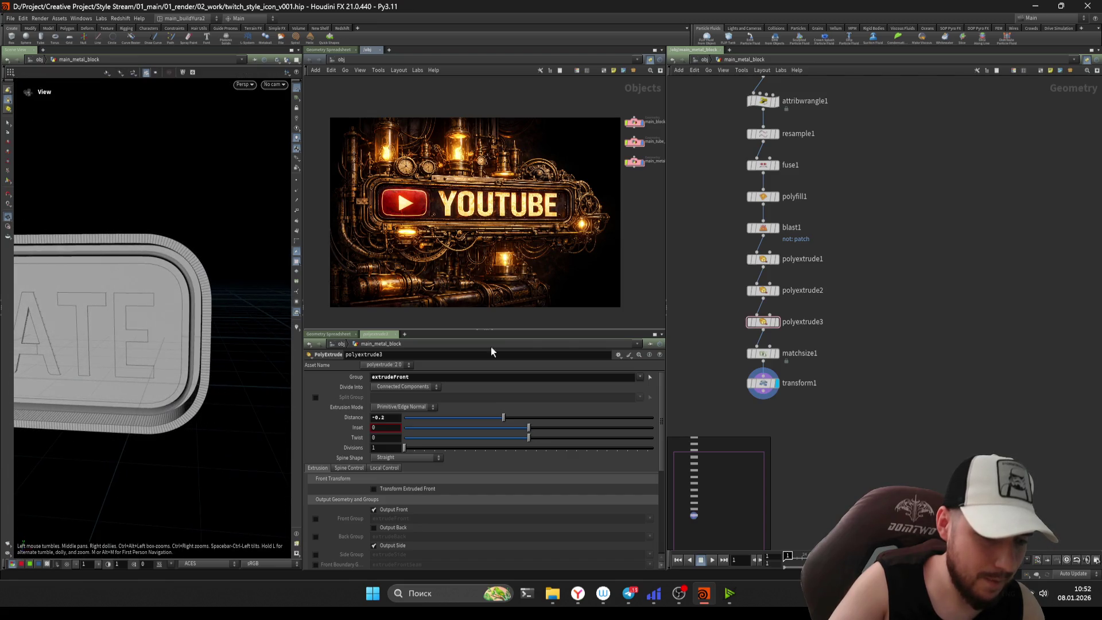
pyautogui.hotkey('ctrl', 's')
# - Link transform1's Translate Z to attribwrangle1's scale via a pasted relative reference
pyautogui.moveTo(738, 399); pyautogui.dragTo(727, 379, button='middle')
pyautogui.click(752, 363)
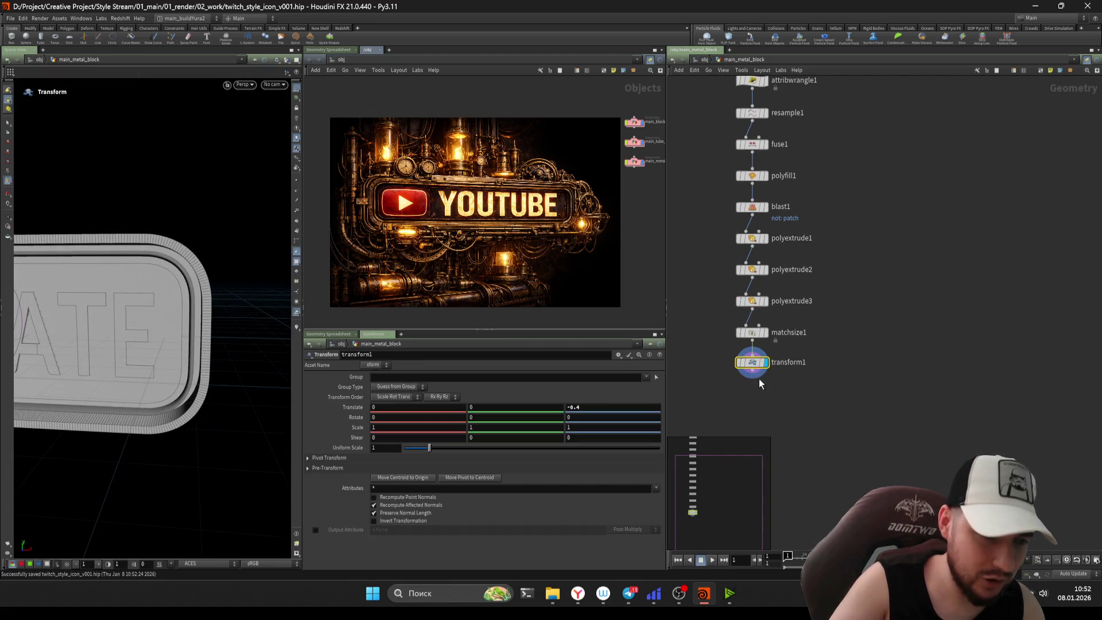
pyautogui.press('h')
pyautogui.click(769, 216)
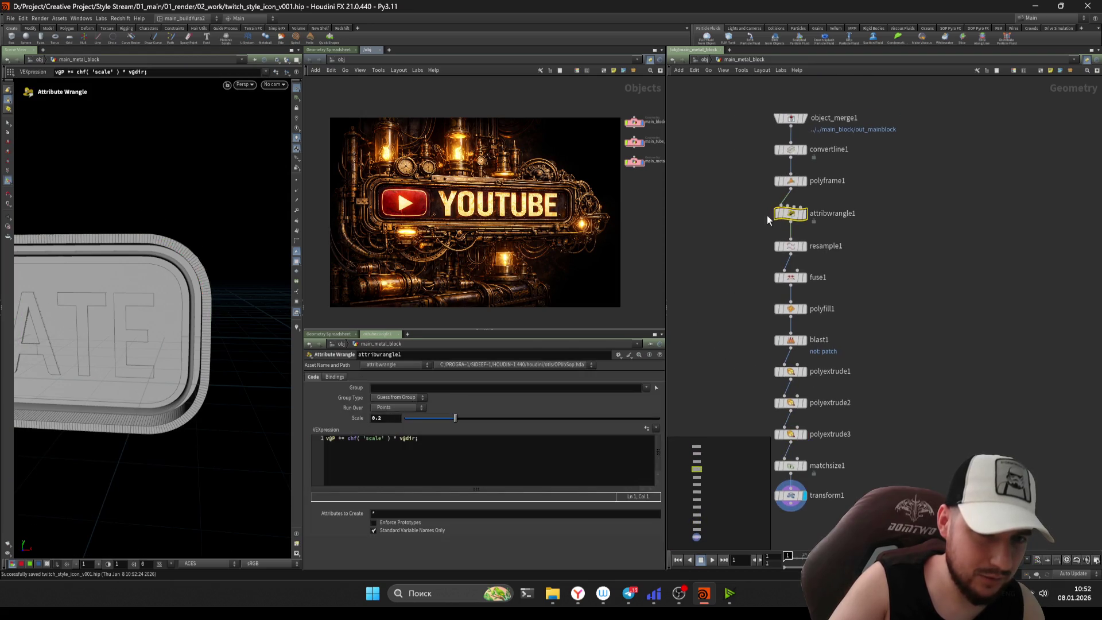
pyautogui.moveTo(744, 430); pyautogui.dragTo(753, 226, button='middle')
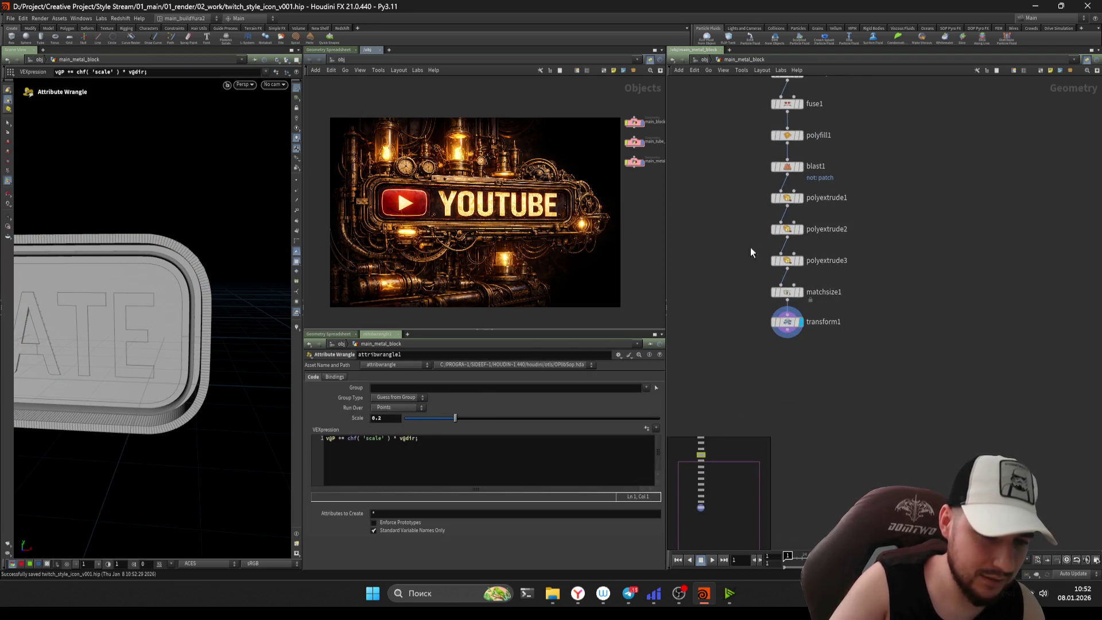
pyautogui.click(787, 322)
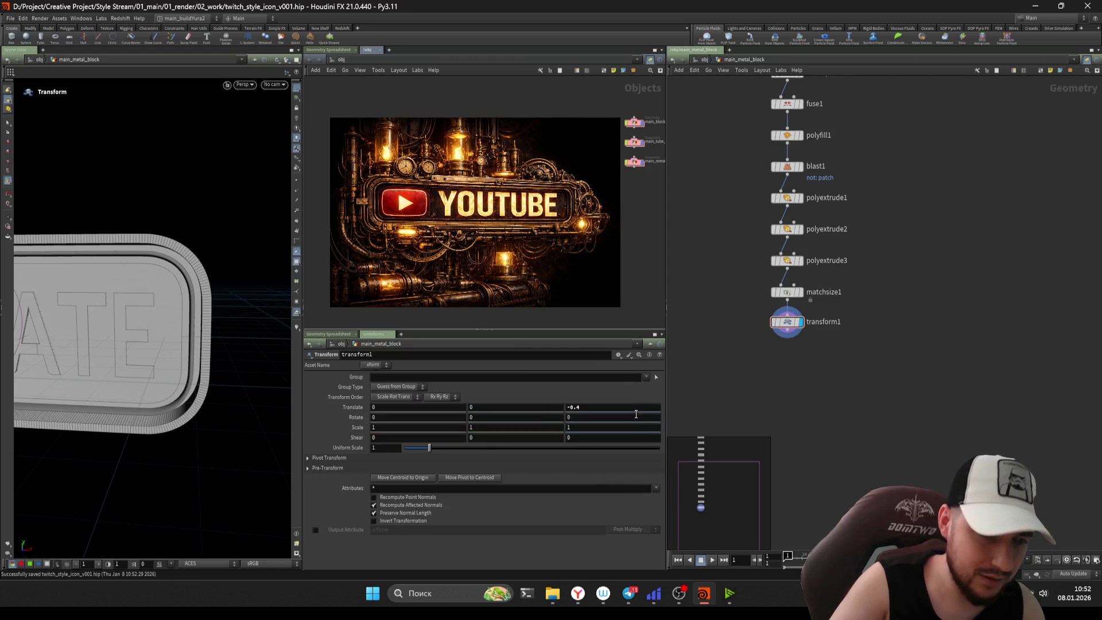
pyautogui.moveTo(740, 115)
pyautogui.mouseDown(button='middle')
pyautogui.moveTo(741, 310)
pyautogui.moveTo(741, 119)
pyautogui.mouseUp(button='middle')
pyautogui.click(784, 277)
pyautogui.rightClick(390, 420)
pyautogui.click(423, 457)
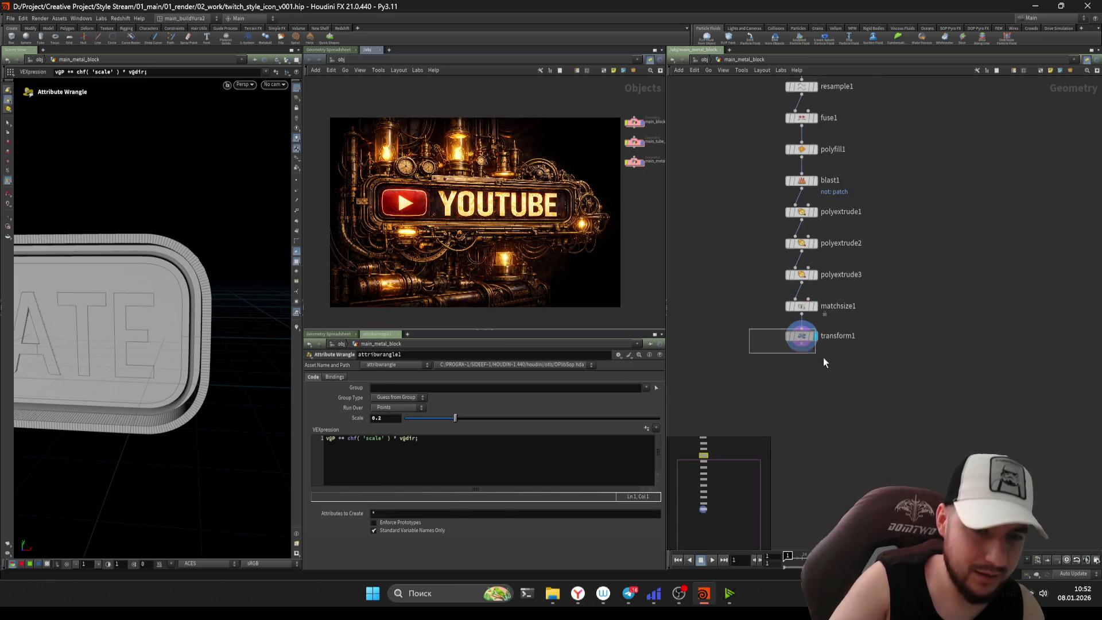
pyautogui.click(803, 336)
pyautogui.rightClick(597, 410)
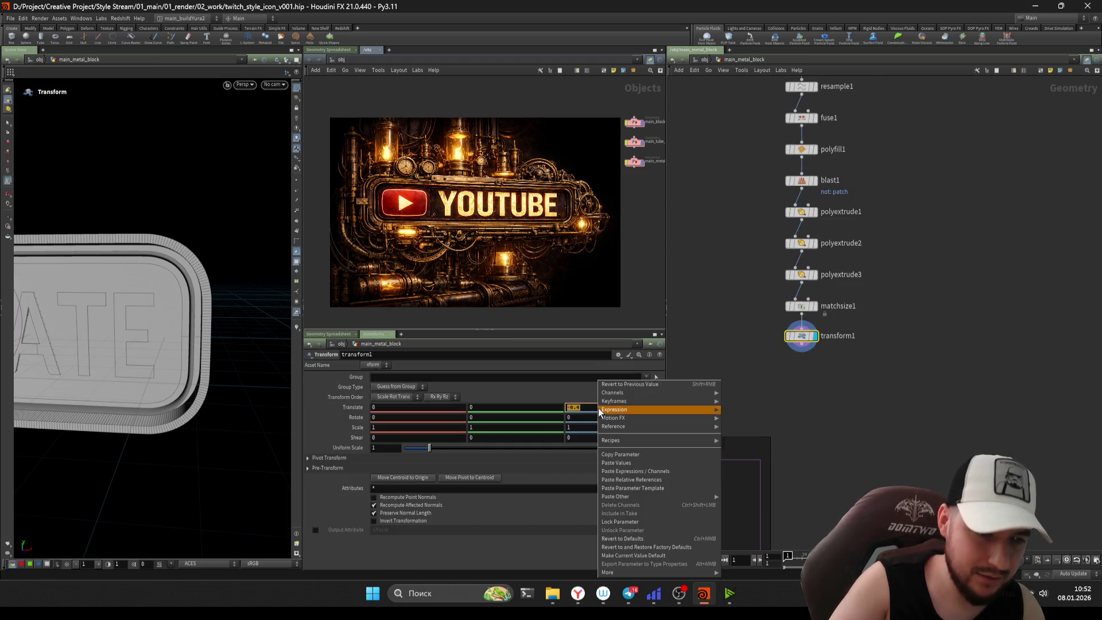
pyautogui.click(644, 483)
# - Copy polyextrude3's distance parameter and begin editing transform1's Z expression
pyautogui.press('Up')
pyautogui.press('Up')
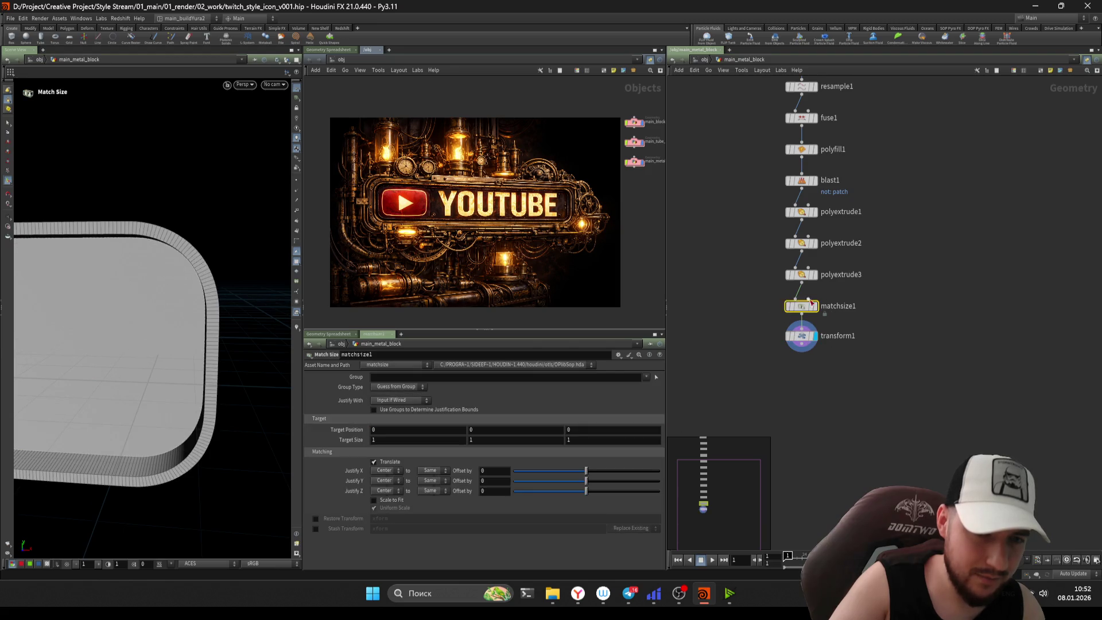
pyautogui.rightClick(394, 418)
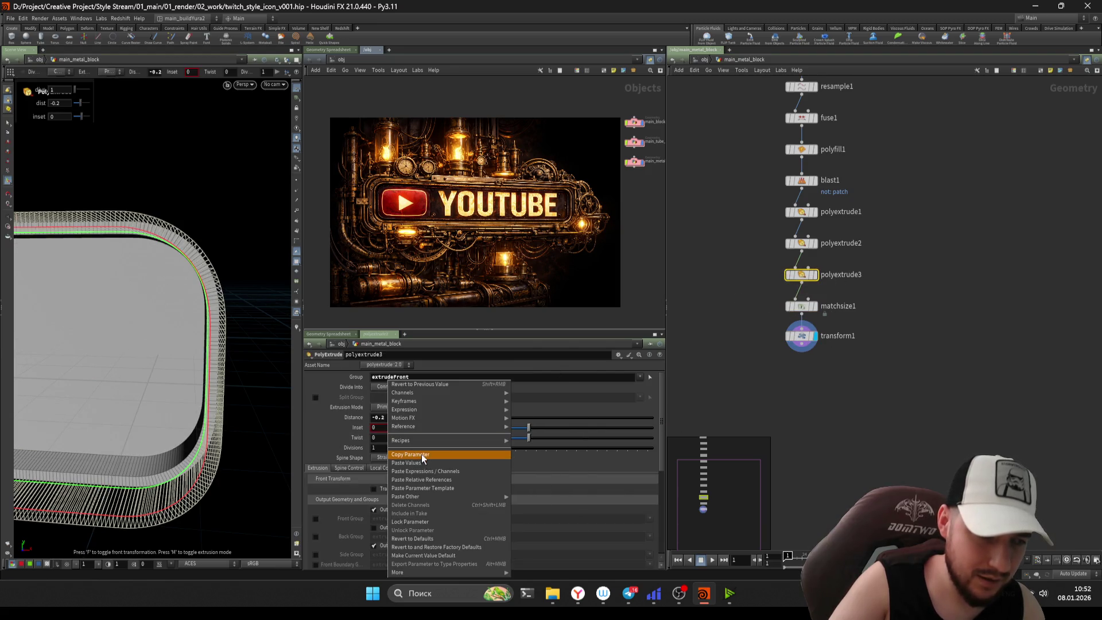
pyautogui.click(425, 455)
pyautogui.press('Down')
pyautogui.press('Down')
pyautogui.click(629, 411)
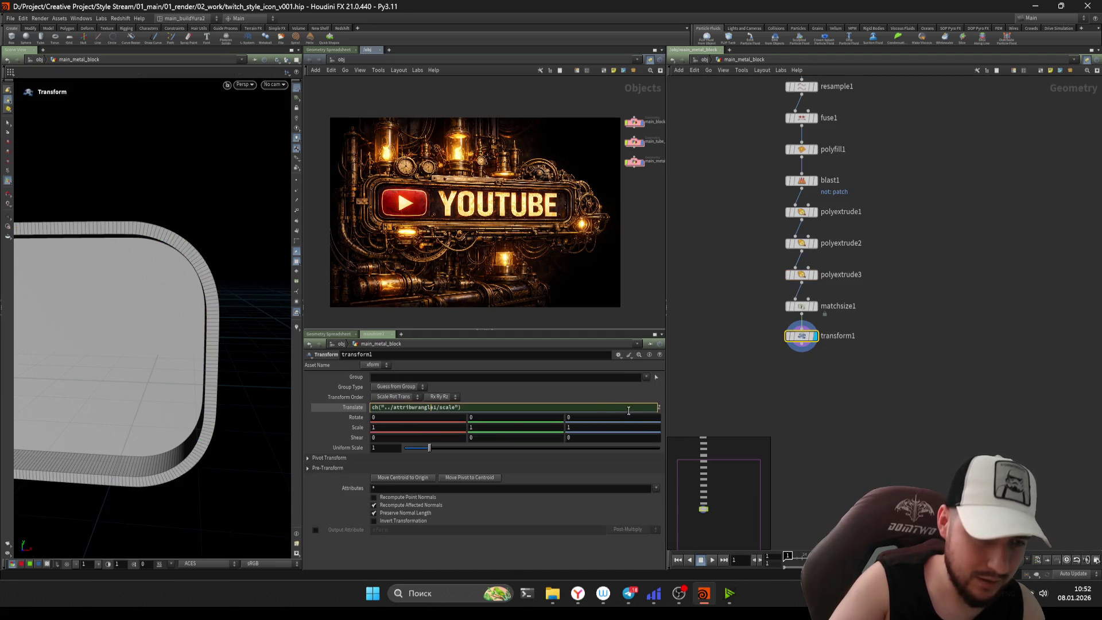
# - Add the polyextrude3 distance reference to the Z offset expression and check the block
pyautogui.rightClick(558, 407)
pyautogui.click(602, 487)
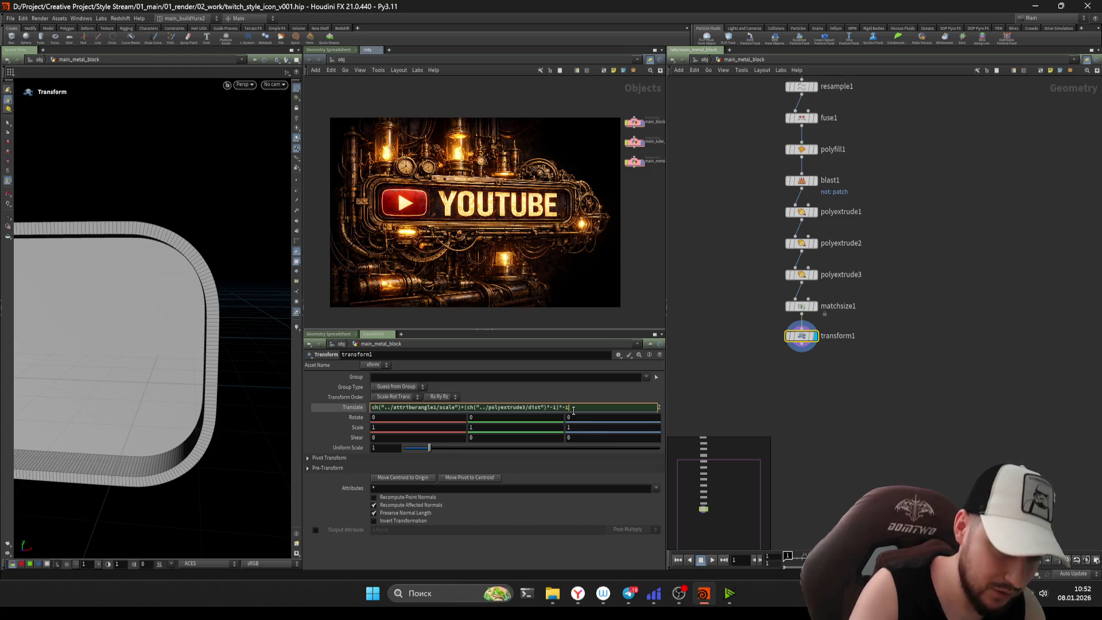
pyautogui.press('Return')
pyautogui.press('Escape')
pyautogui.moveTo(176, 320)
pyautogui.mouseDown()
pyautogui.moveTo(229, 295)
pyautogui.moveTo(365, 341)
pyautogui.mouseUp()
# - Wrap the Z expression in parentheses, multiply it by -1, and save the scene
pyautogui.click(352, 409)
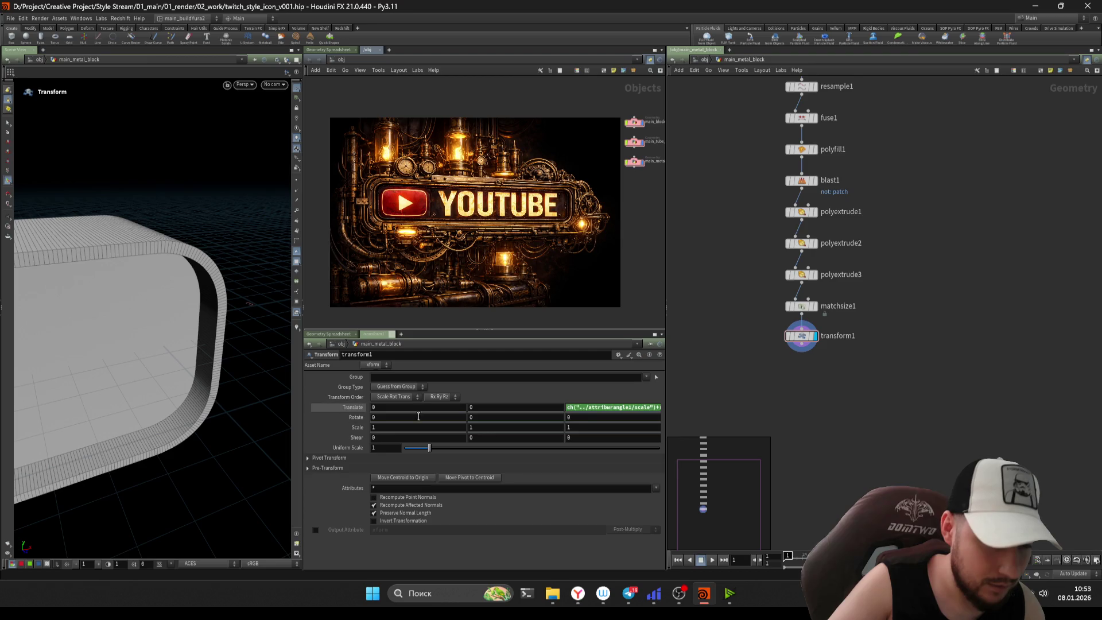
pyautogui.click(635, 408)
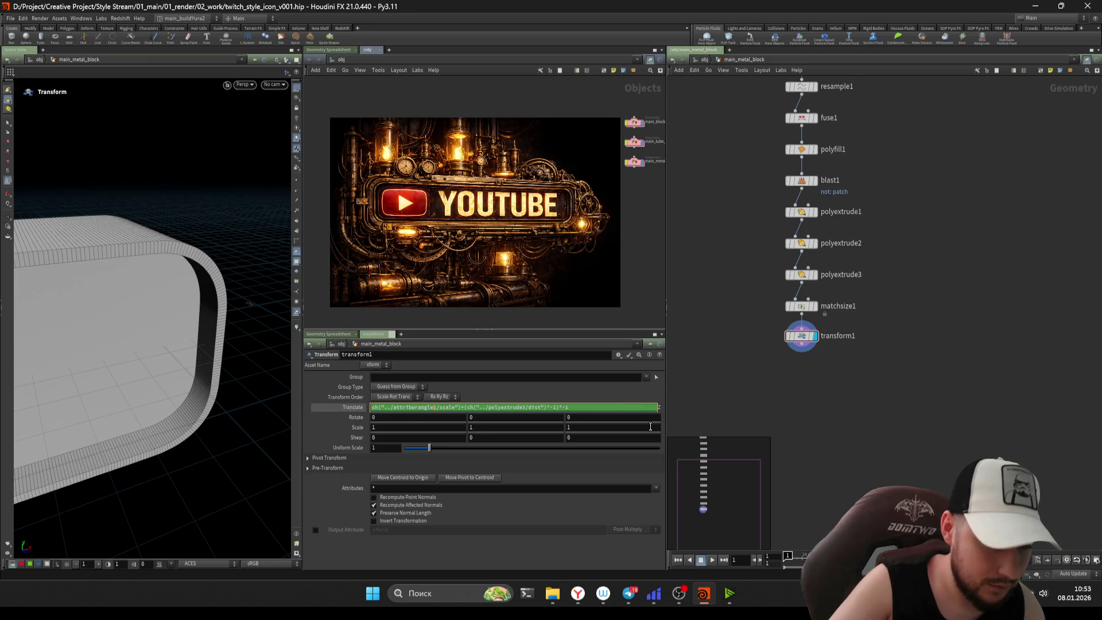
pyautogui.press('Return')
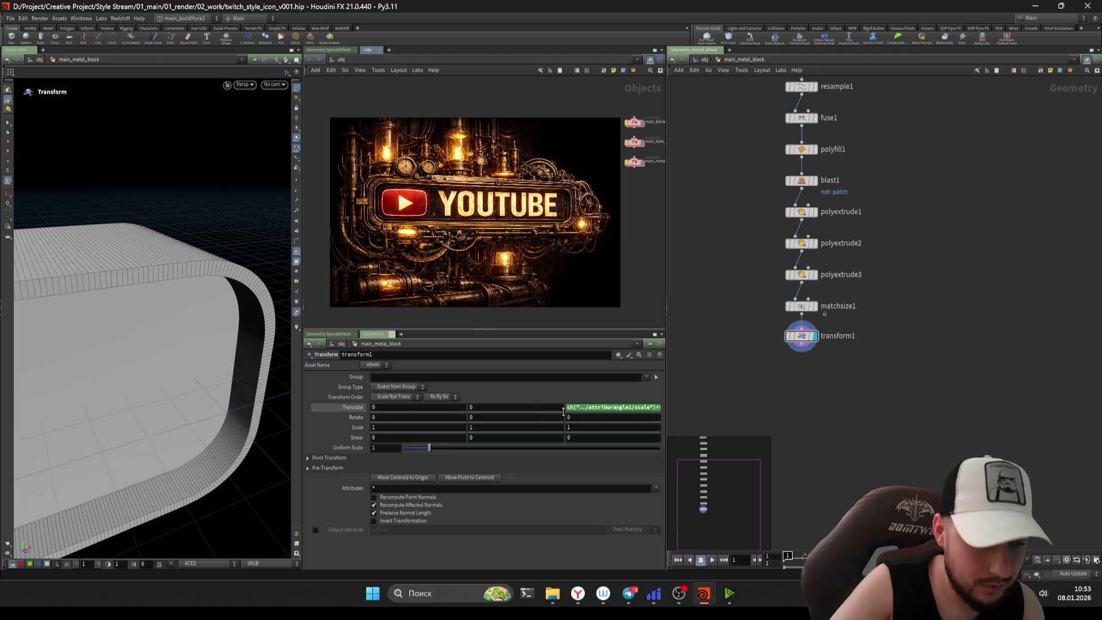
pyautogui.click(352, 409)
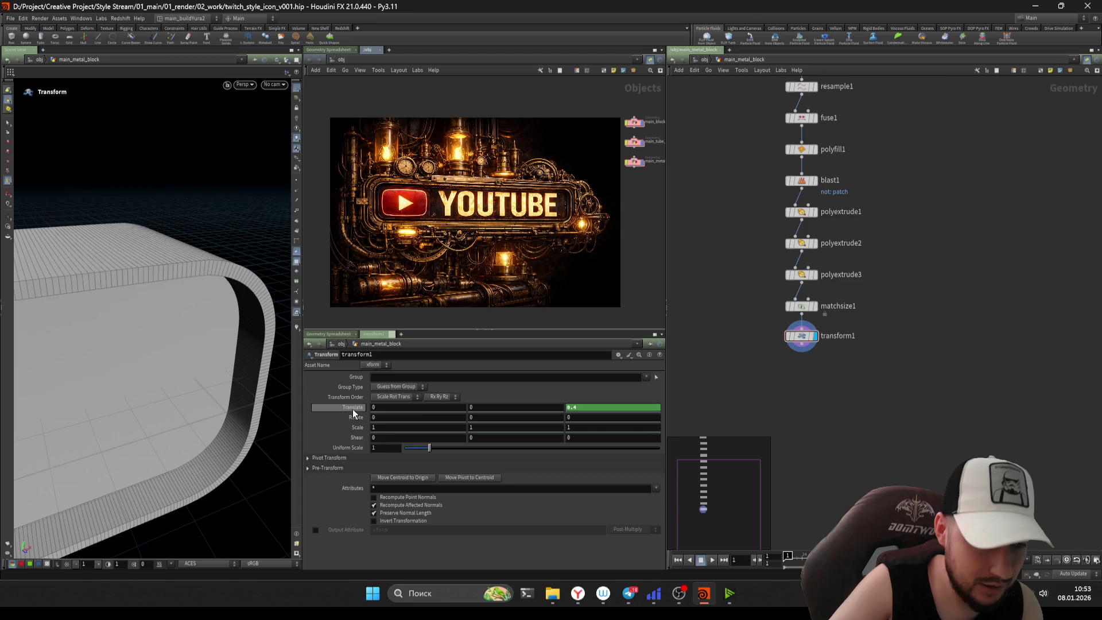
pyautogui.click(614, 408)
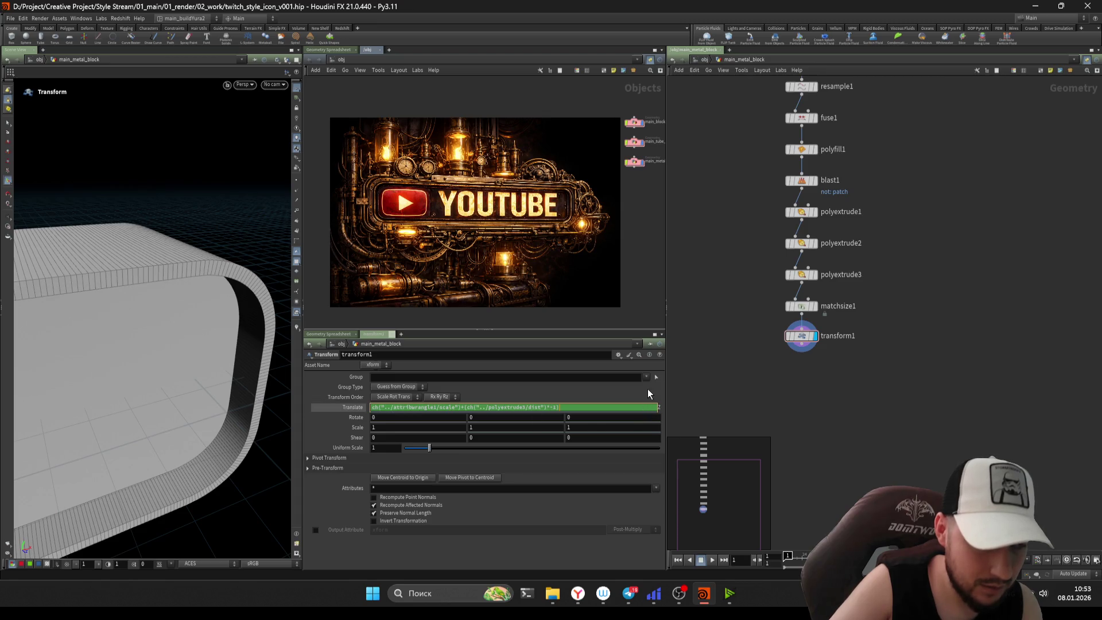
pyautogui.write('(')
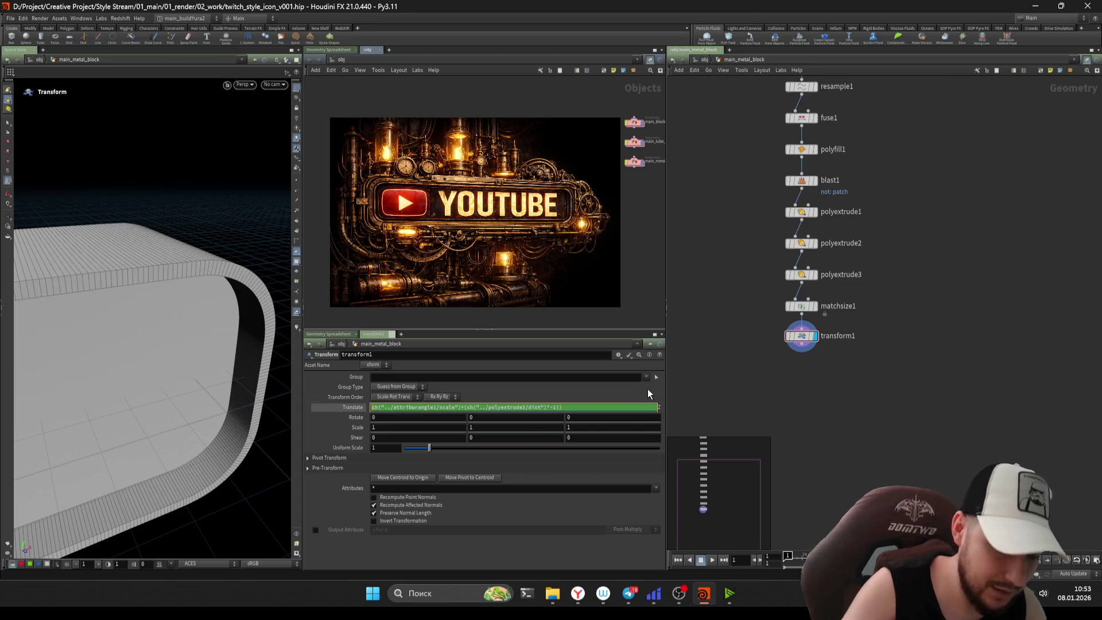
pyautogui.write('1')
pyautogui.press('Return')
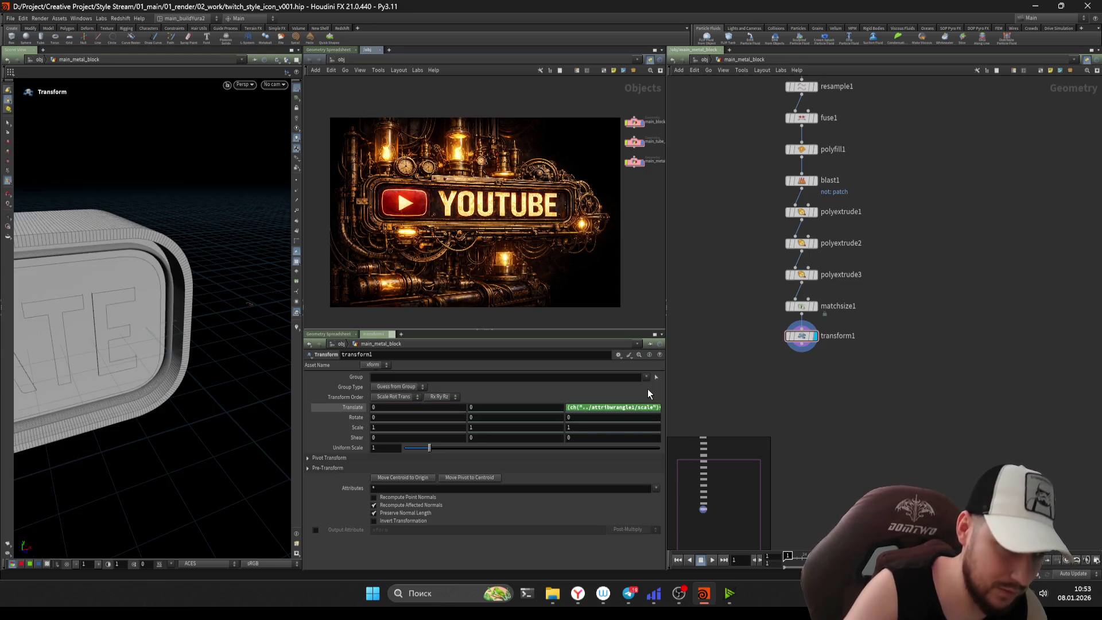
pyautogui.hotkey('ctrl', 's')
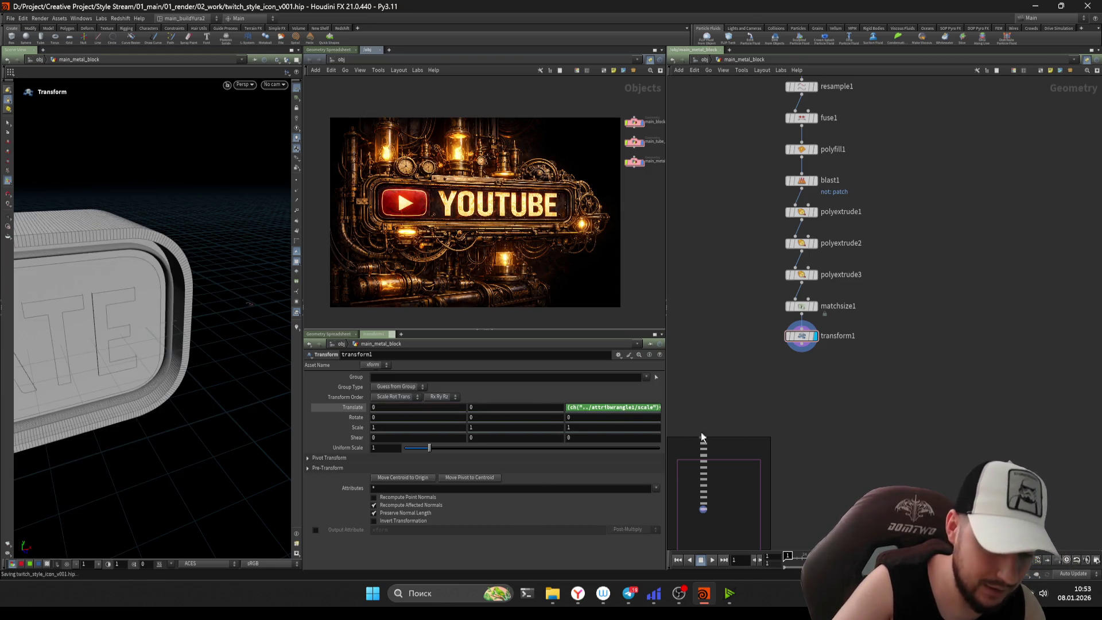
# - Review the full Z translate expression in the expression editor, then orbit to check the block
pyautogui.hotkey('alt', 'e')
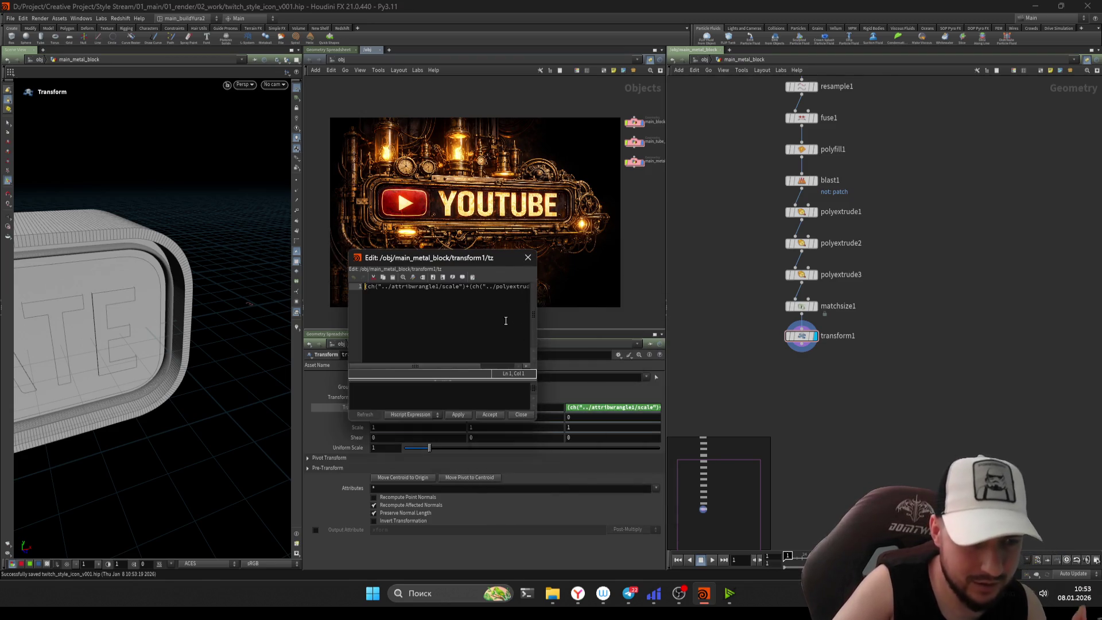
pyautogui.moveTo(541, 326); pyautogui.dragTo(681, 325)
pyautogui.scroll(5, 735, 264)
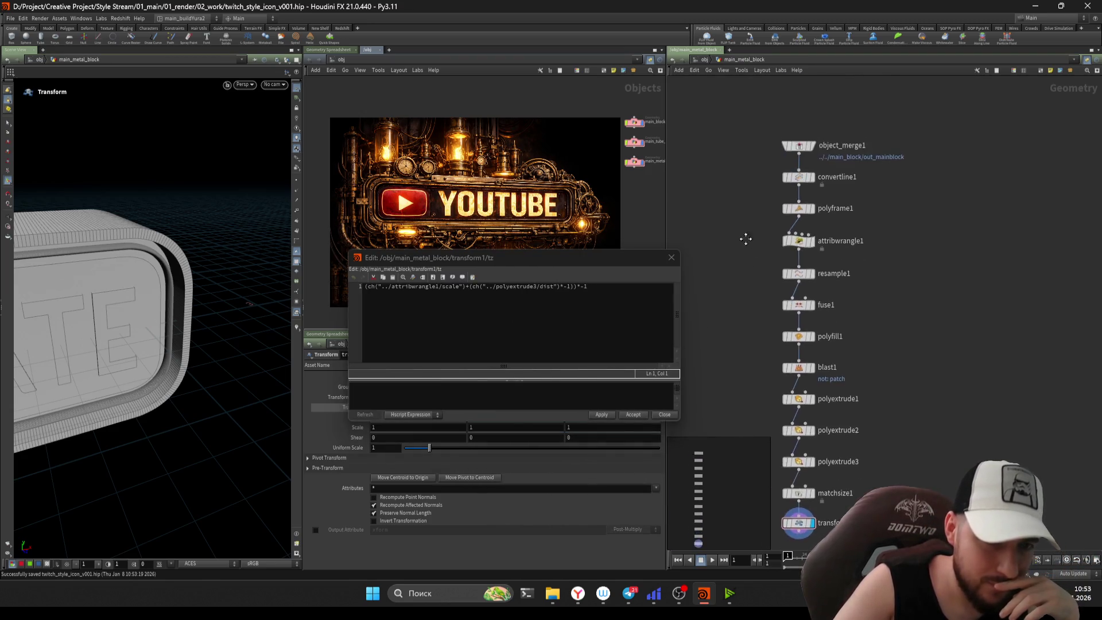
pyautogui.scroll(-5, 752, 239)
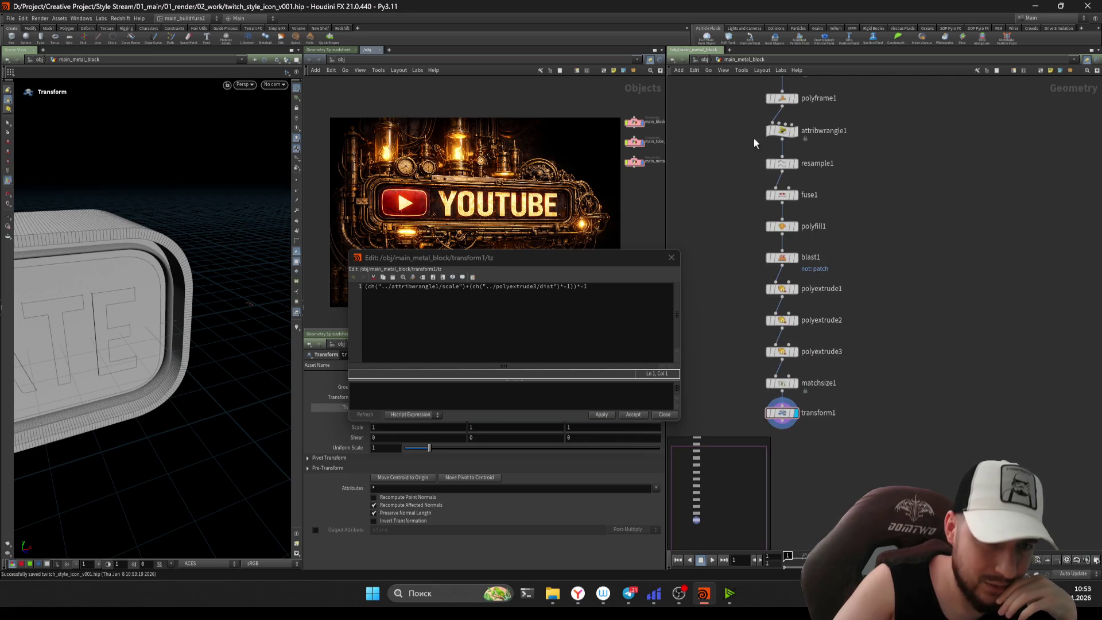
pyautogui.scroll(-5, 758, 266)
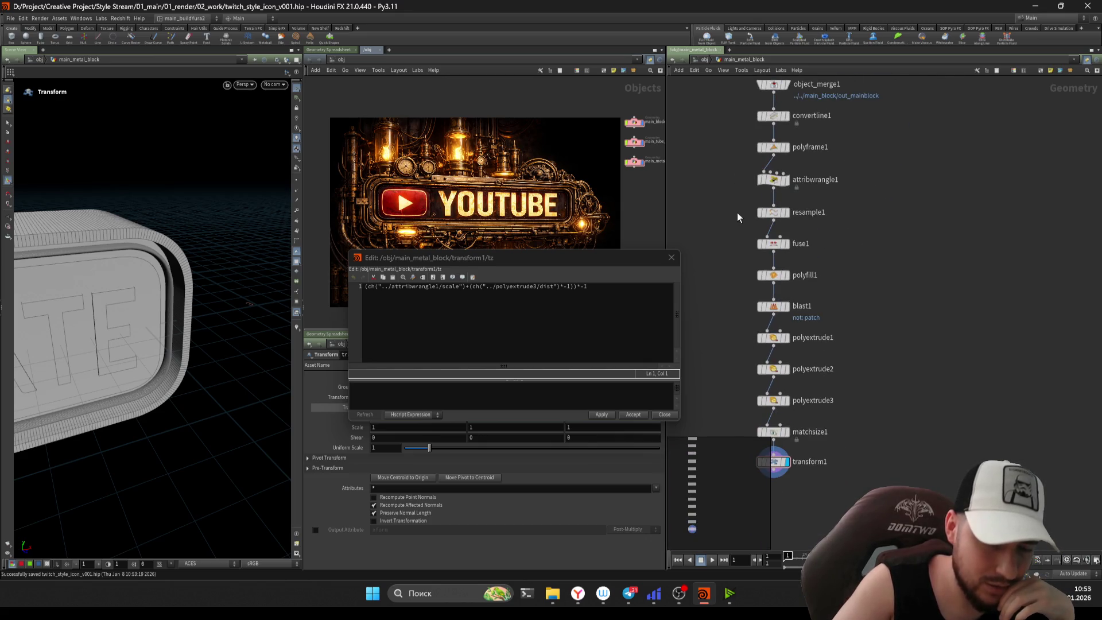
pyautogui.moveTo(588, 286); pyautogui.dragTo(499, 286)
pyautogui.click(671, 257)
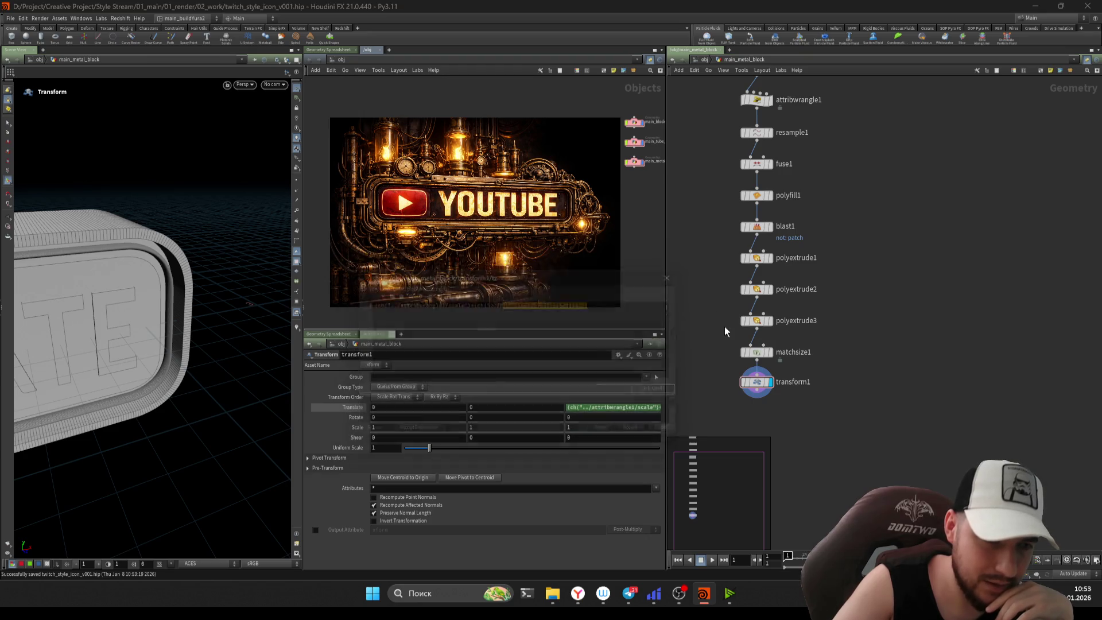
pyautogui.press('Escape')
pyautogui.moveTo(202, 281)
pyautogui.mouseDown()
pyautogui.moveTo(147, 293)
pyautogui.moveTo(228, 287)
pyautogui.moveTo(192, 288)
pyautogui.moveTo(138, 327)
pyautogui.mouseUp()
pyautogui.press('Return')
pyautogui.moveTo(730, 145); pyautogui.dragTo(734, 274, button='middle')
pyautogui.scroll(3, 741, 272)
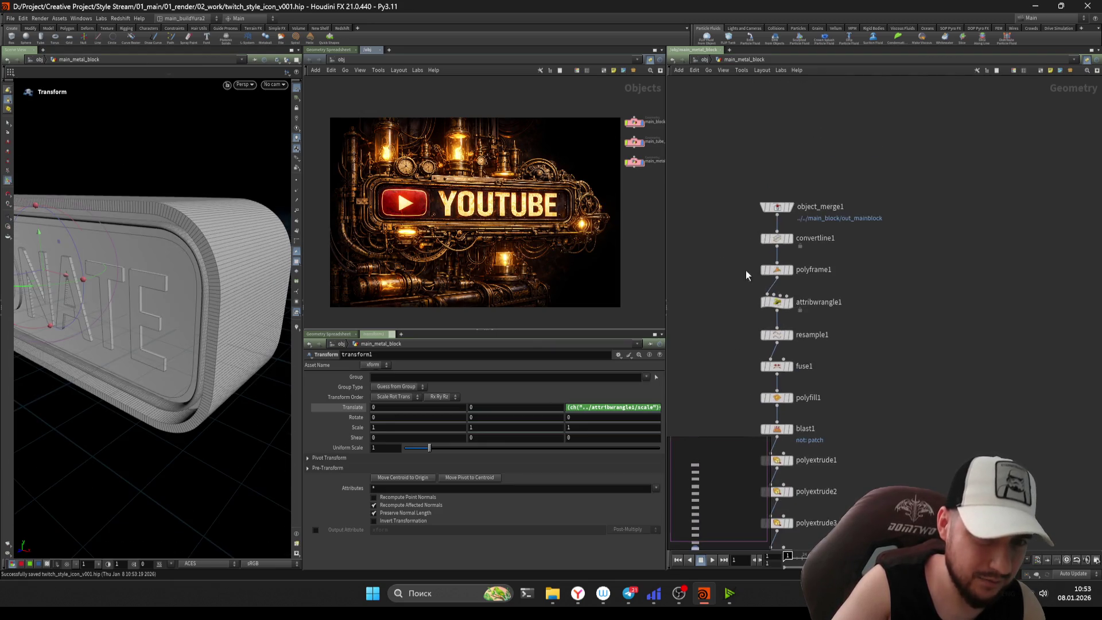
# - Test attribwrangle1's Scale at about 0.248 and 0.171 against the block, saving the scene
pyautogui.click(768, 307)
pyautogui.moveTo(455, 418); pyautogui.dragTo(466, 422)
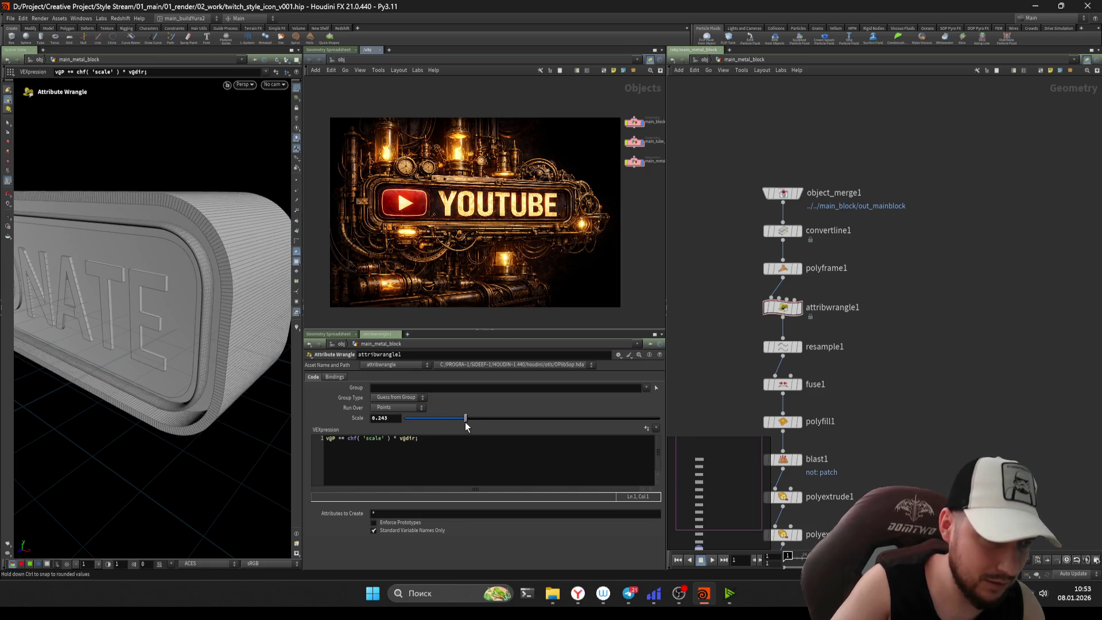
pyautogui.press('Escape')
pyautogui.moveTo(243, 311)
pyautogui.mouseDown()
pyautogui.moveTo(267, 300)
pyautogui.moveTo(247, 302)
pyautogui.mouseUp()
pyautogui.press('Return')
pyautogui.moveTo(468, 418); pyautogui.dragTo(448, 418)
pyautogui.hotkey('ctrl', 'z')
pyautogui.hotkey('ctrl', 's')
pyautogui.hotkey('ctrl', 'y')
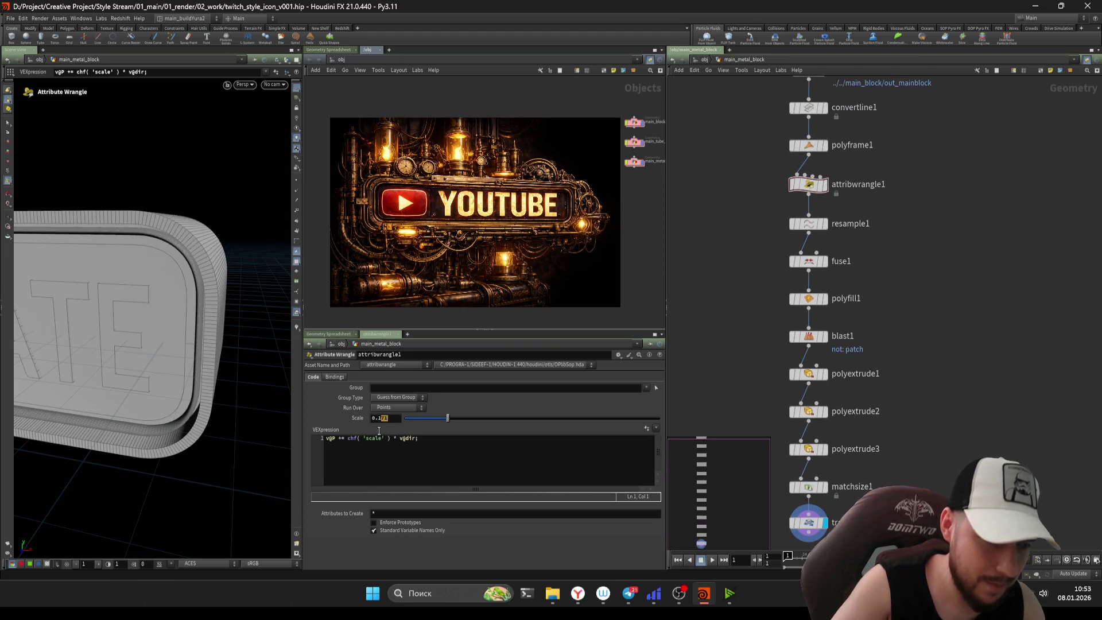
# - Make polyextrude3's extrusion shallower to test the backing block offset
pyautogui.moveTo(724, 360); pyautogui.dragTo(749, 302, button='middle')
pyautogui.click(809, 307)
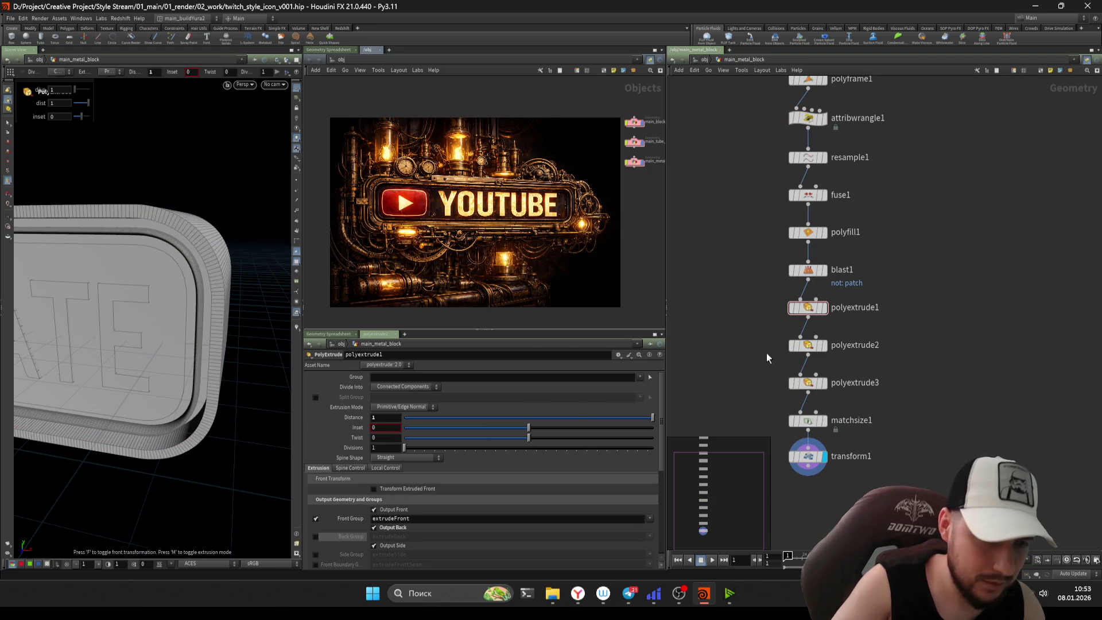
pyautogui.press('Down')
pyautogui.press('Down')
pyautogui.moveTo(510, 420)
pyautogui.mouseDown()
pyautogui.moveTo(524, 429)
pyautogui.moveTo(500, 422)
pyautogui.moveTo(527, 429)
pyautogui.mouseUp()
# - Try a wrangle Scale of about 0.457, then revert it to 0.2
pyautogui.moveTo(761, 107); pyautogui.dragTo(761, 224, button='middle')
pyautogui.click(808, 235)
pyautogui.moveTo(454, 419)
pyautogui.mouseDown()
pyautogui.moveTo(536, 423)
pyautogui.moveTo(504, 423)
pyautogui.moveTo(521, 435)
pyautogui.mouseUp()
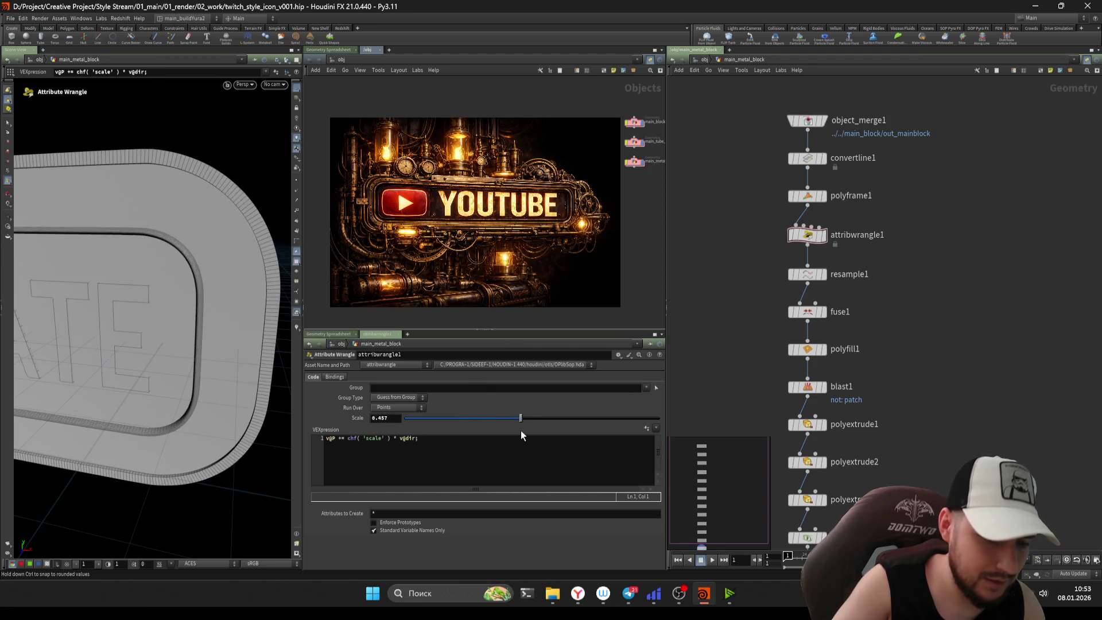
pyautogui.hotkey('ctrl', 'z')
pyautogui.hotkey('ctrl', 'z')
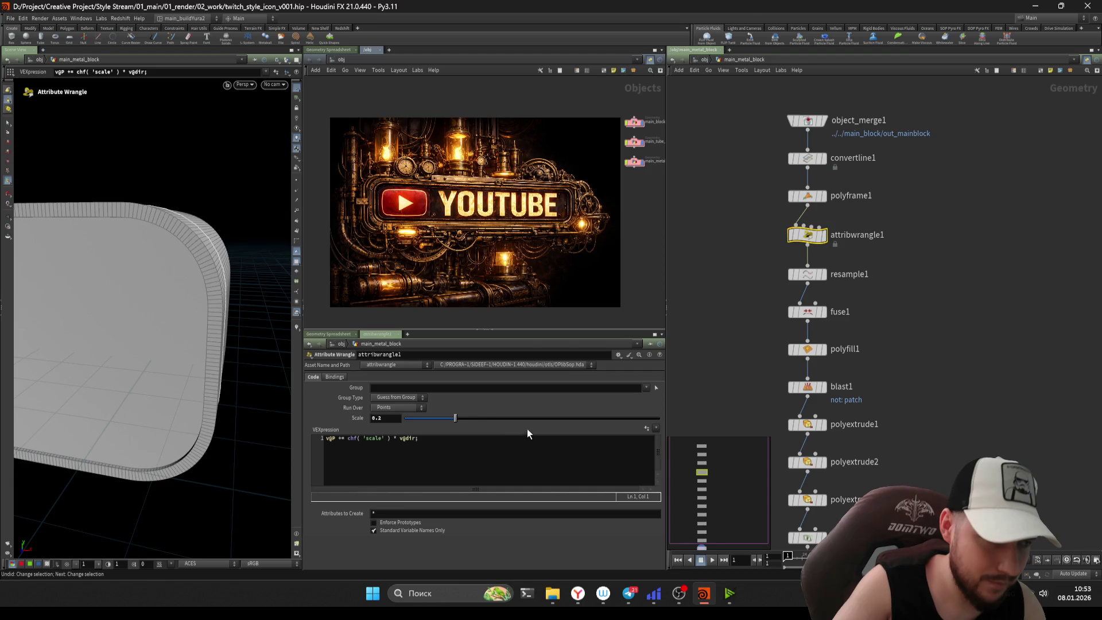
# - Deepen polyextrude3's extrusion, settle its Distance at -0.173, and open its parameter interface editor
pyautogui.scroll(-3, 717, 379)
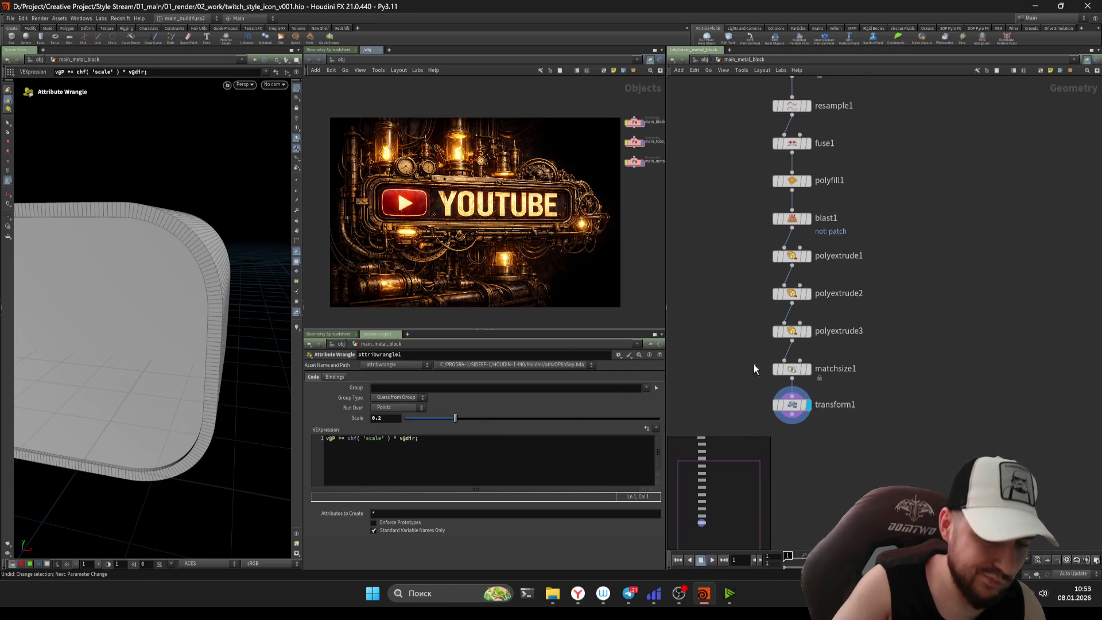
pyautogui.click(775, 361)
pyautogui.click(791, 332)
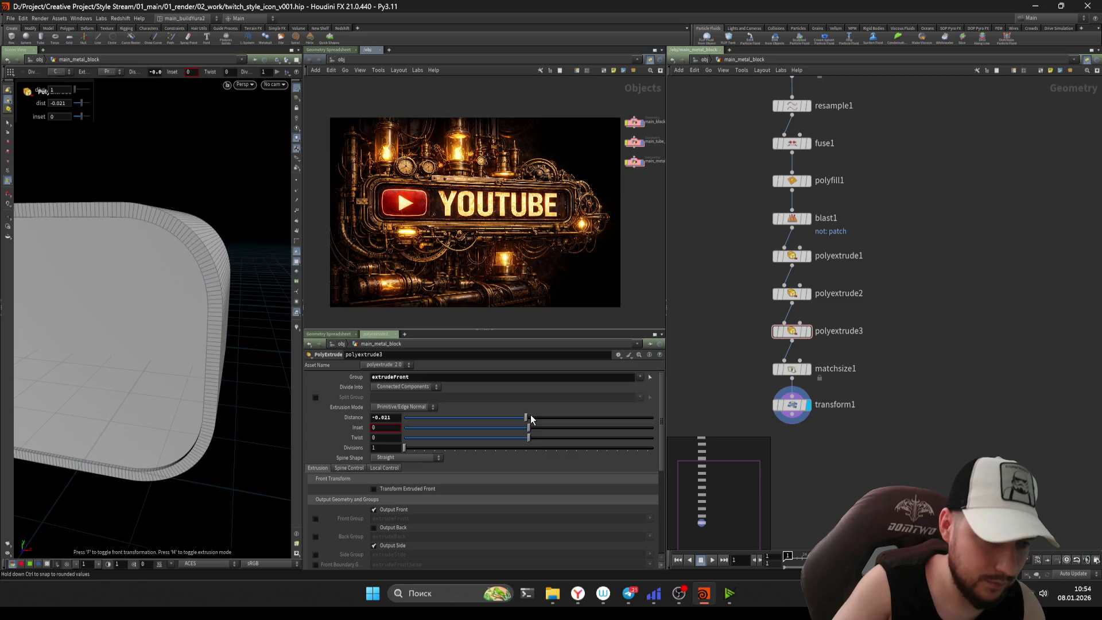
pyautogui.moveTo(523, 419)
pyautogui.mouseDown()
pyautogui.moveTo(509, 419)
pyautogui.moveTo(605, 433)
pyautogui.moveTo(530, 431)
pyautogui.mouseUp()
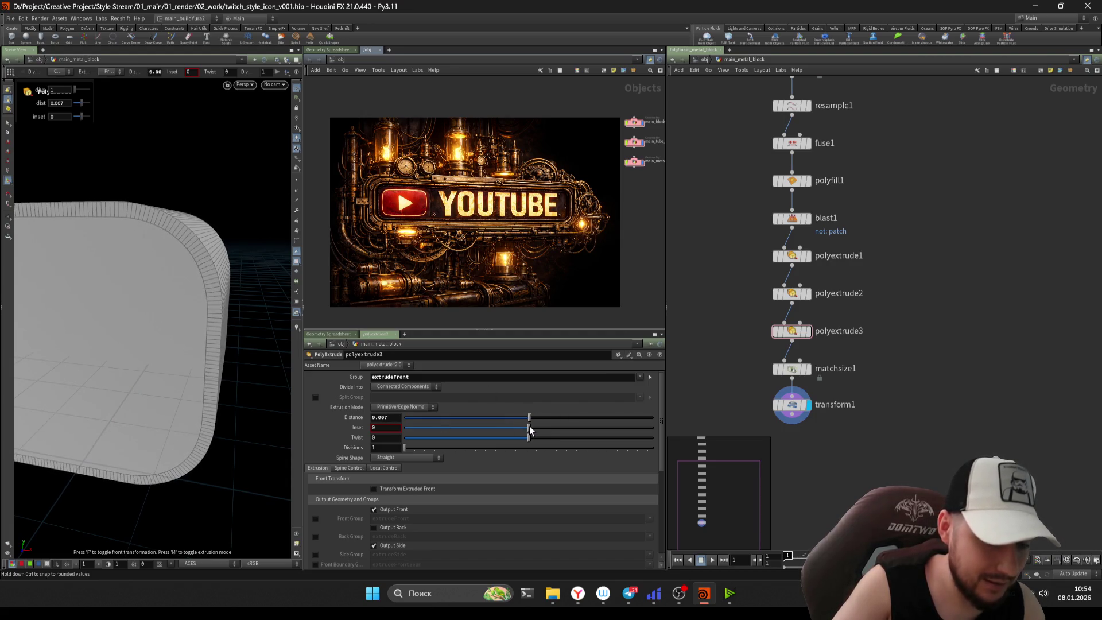
pyautogui.moveTo(172, 284)
pyautogui.keyDown('alt'); pyautogui.mouseDown()
pyautogui.moveTo(217, 276)
pyautogui.moveTo(138, 287)
pyautogui.mouseUp(); pyautogui.keyUp('alt')
pyautogui.moveTo(529, 418); pyautogui.dragTo(507, 419)
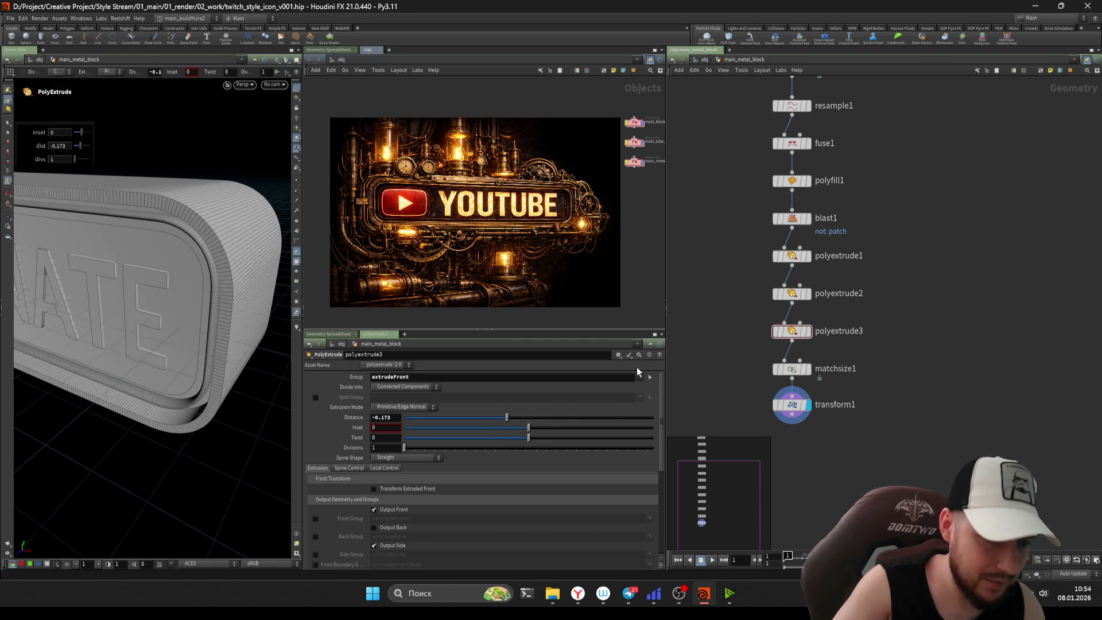
pyautogui.click(619, 354)
pyautogui.click(644, 367)
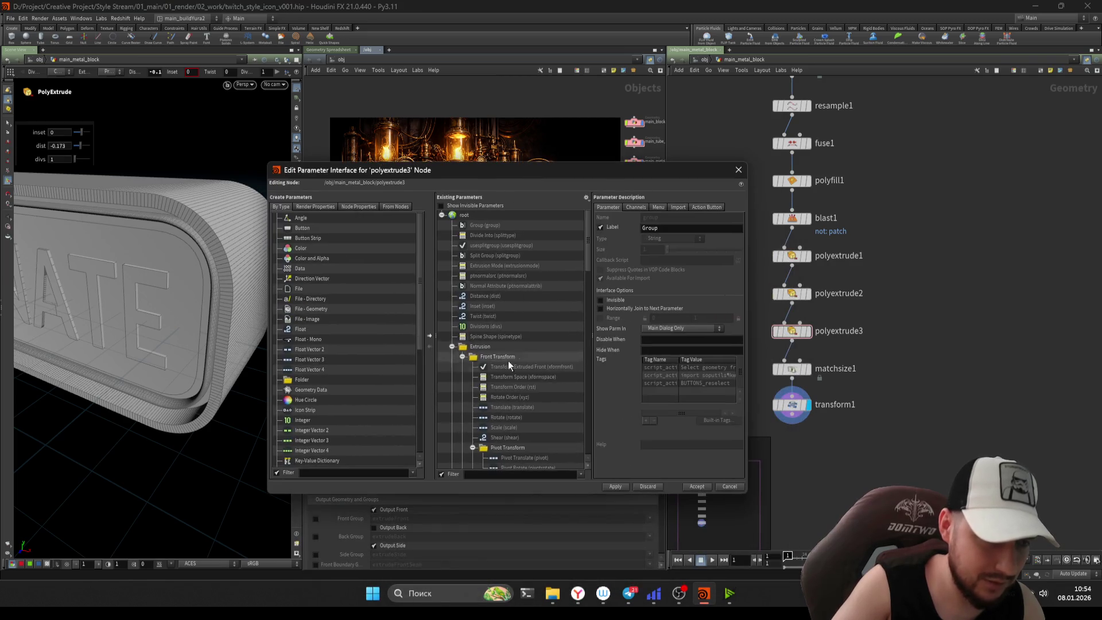
pyautogui.scroll(-2, 530, 419)
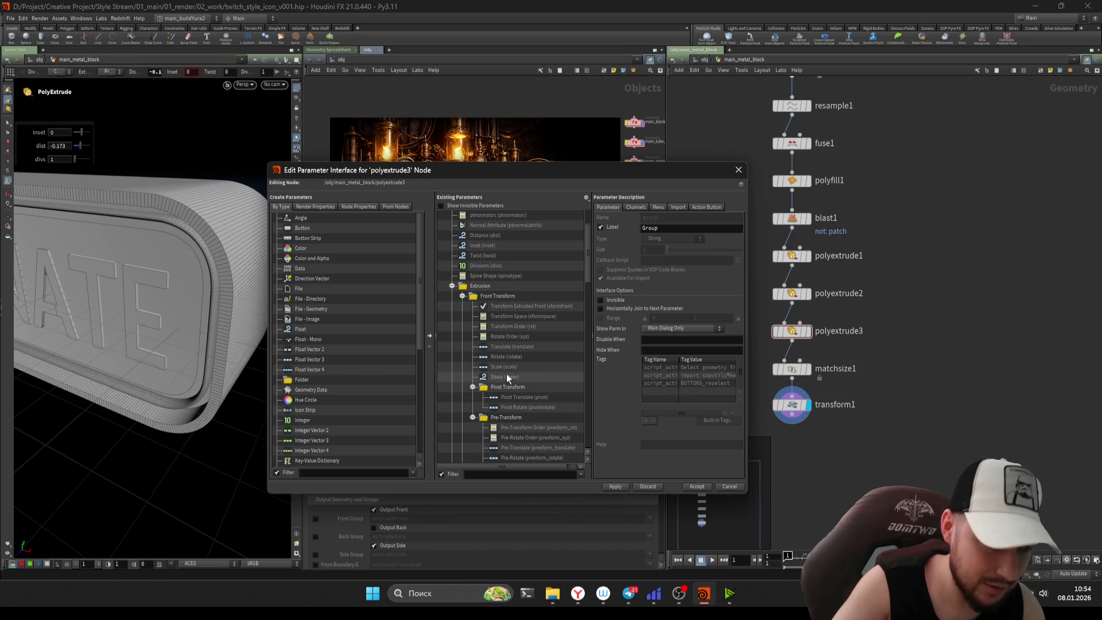
pyautogui.moveTo(542, 170)
pyautogui.mouseDown()
pyautogui.moveTo(542, 322)
pyautogui.moveTo(466, 585)
pyautogui.moveTo(472, 608)
pyautogui.moveTo(515, 142)
pyautogui.mouseUp()
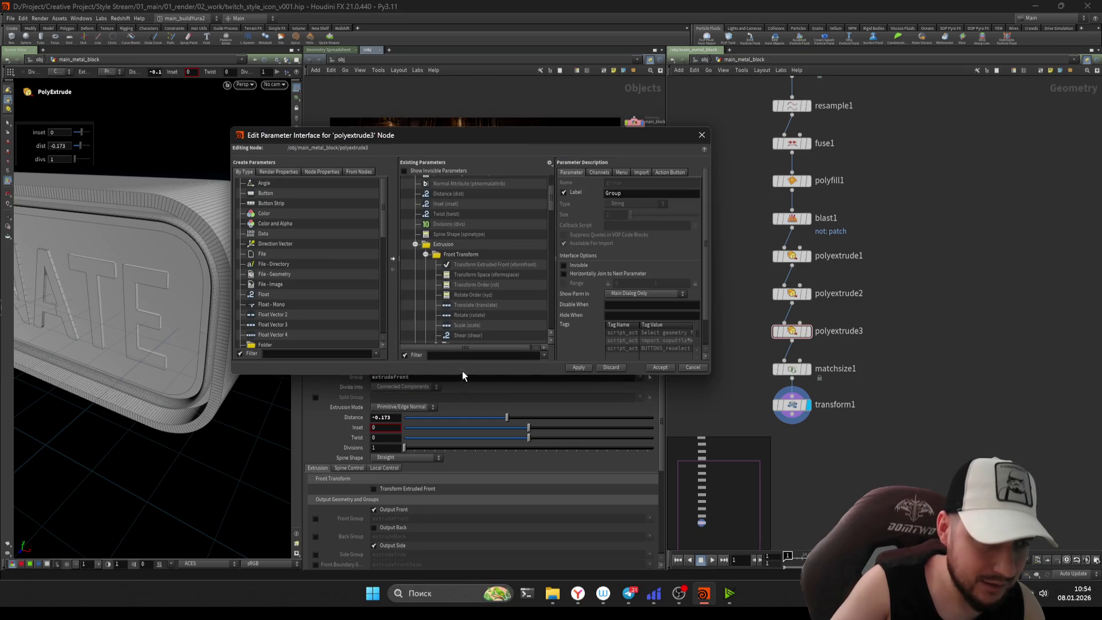
pyautogui.moveTo(462, 375); pyautogui.dragTo(463, 438)
pyautogui.click(470, 261)
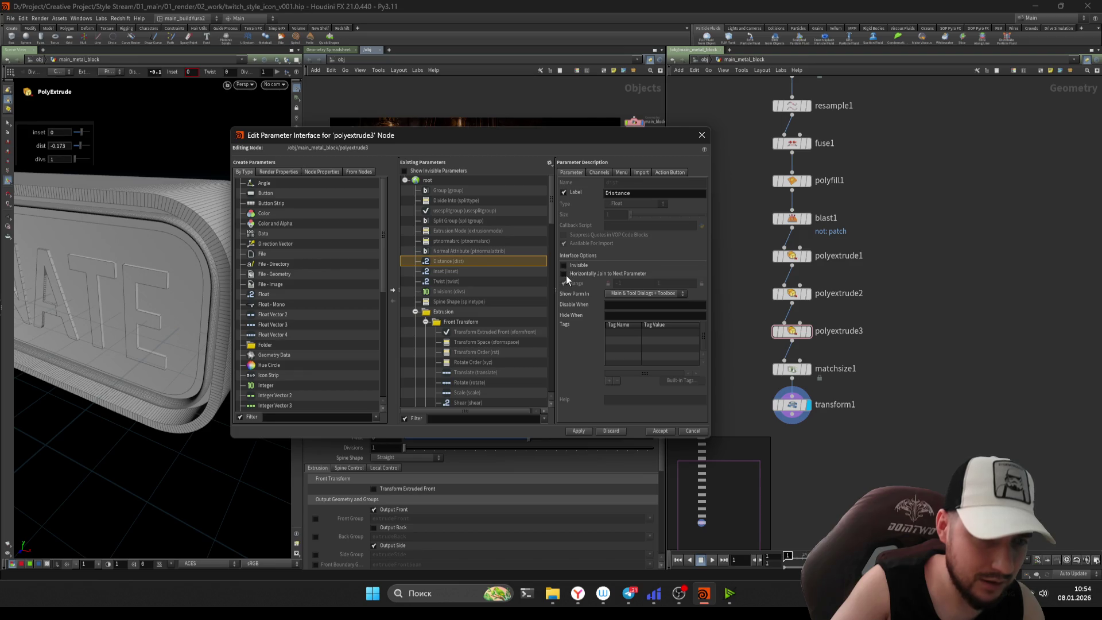
pyautogui.click(702, 136)
pyautogui.hotkey('ctrl', 's')
pyautogui.press('Tab')
pyautogui.write('nu')
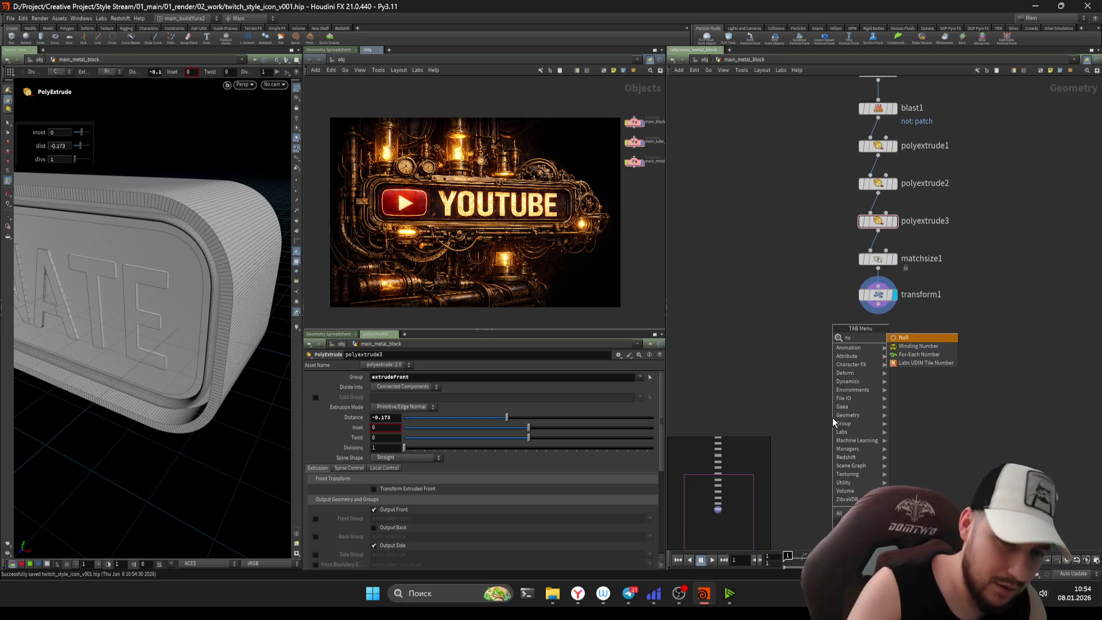
pyautogui.press('Escape')
pyautogui.moveTo(726, 333); pyautogui.dragTo(758, 376, button='middle')
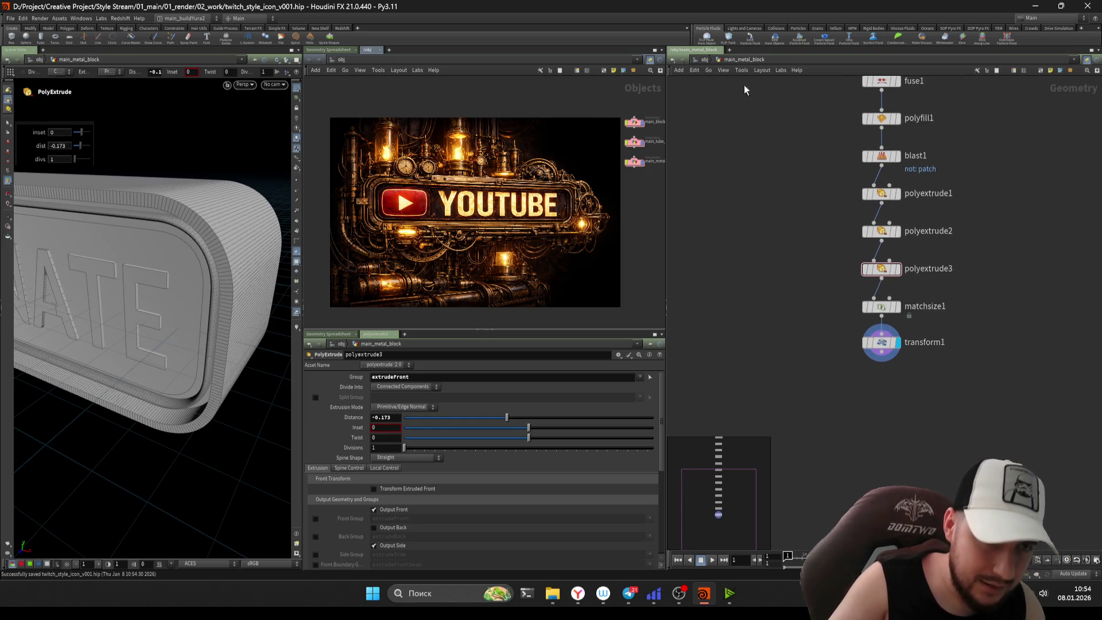
pyautogui.click(704, 60)
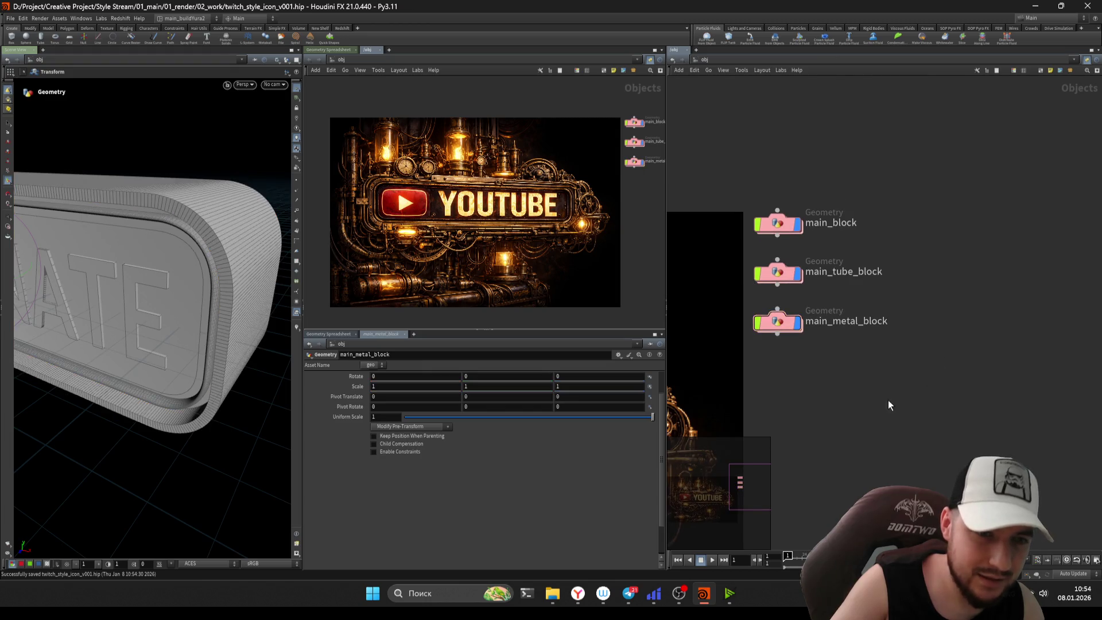
# - Place a Null object beside main_tube_block and start retyping its name, beginning with 'c0'
pyautogui.press('Tab')
pyautogui.write('null')
pyautogui.press('Return')
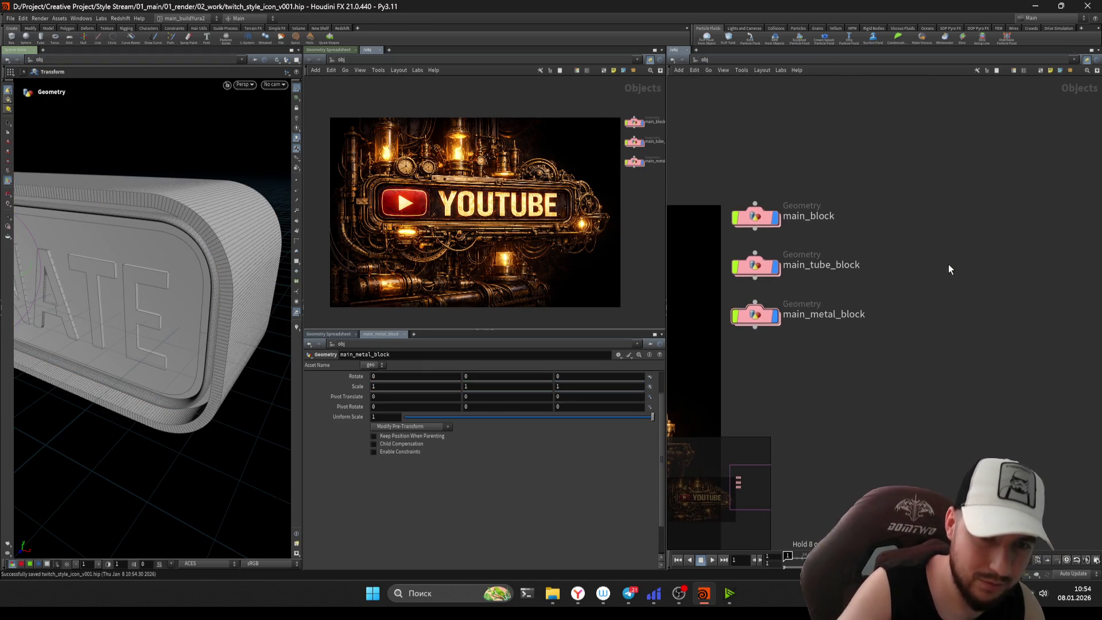
pyautogui.click(948, 265)
pyautogui.write('c0')
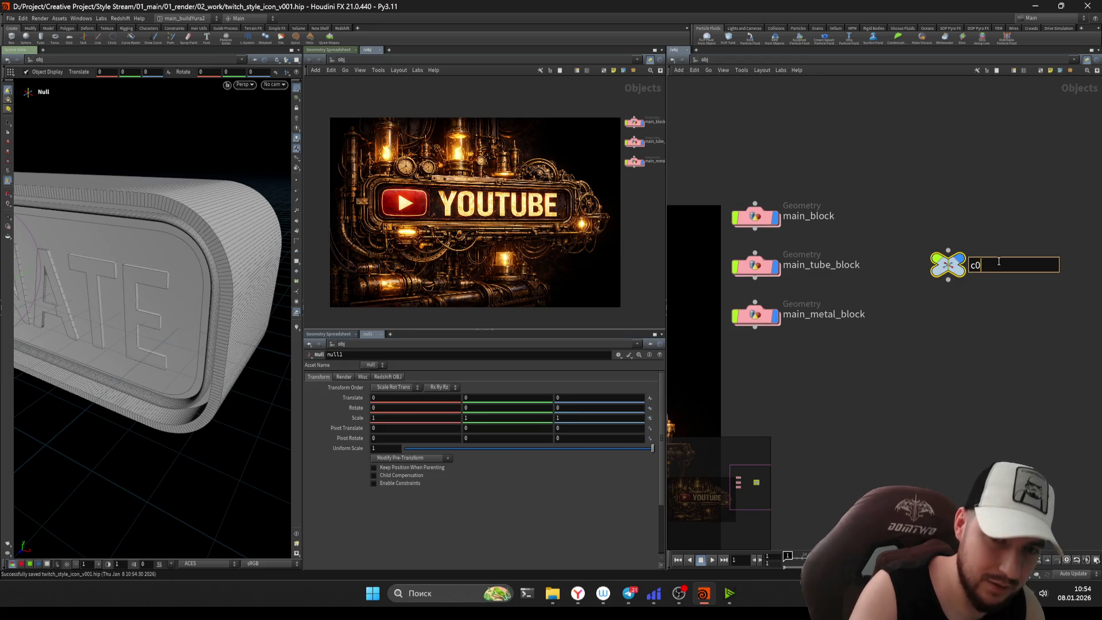
pyautogui.doubleClick(999, 262)
pyautogui.write('c0')
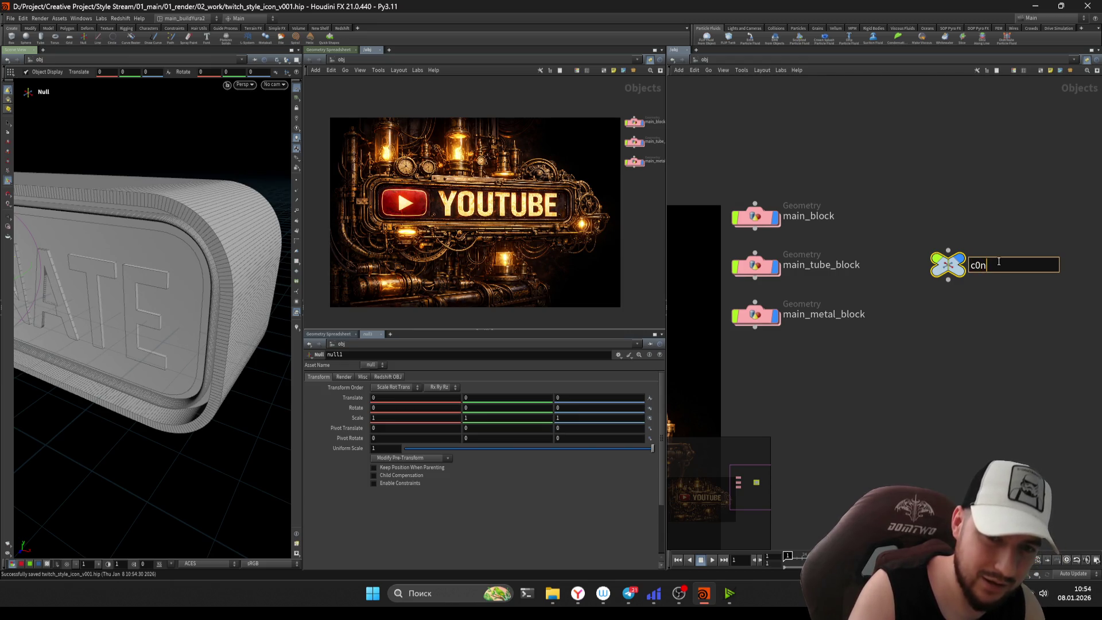
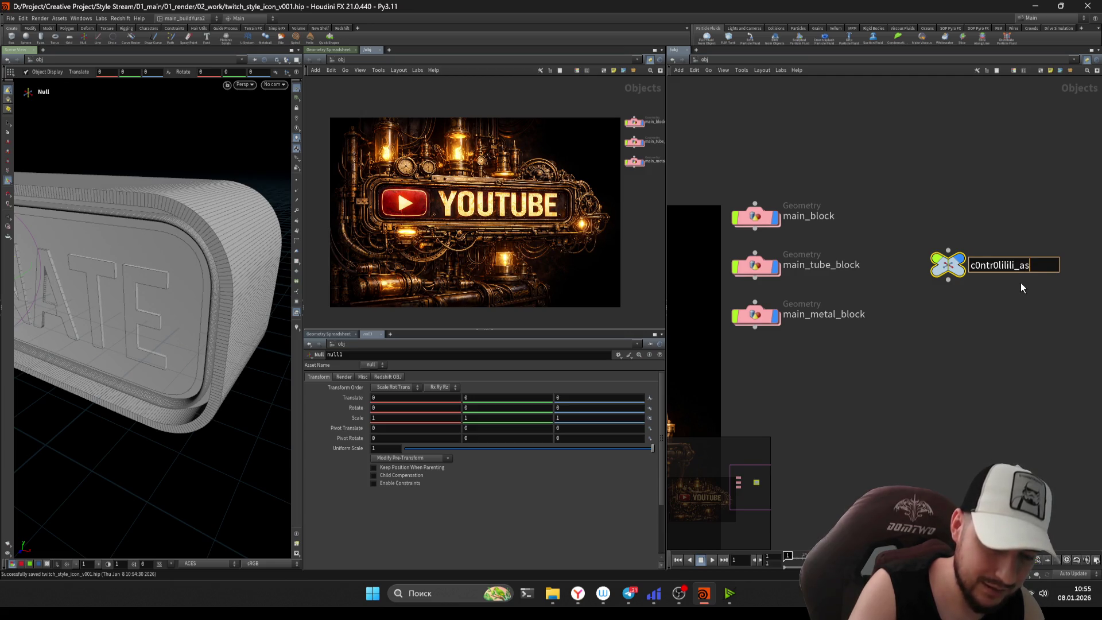
# - Confirm the null's name c0ntr0lilili_asset and collapse its Transform, Render, Misc and Redshift OBJ folders
pyautogui.write('set')
pyautogui.press('Return')
pyautogui.click(618, 354)
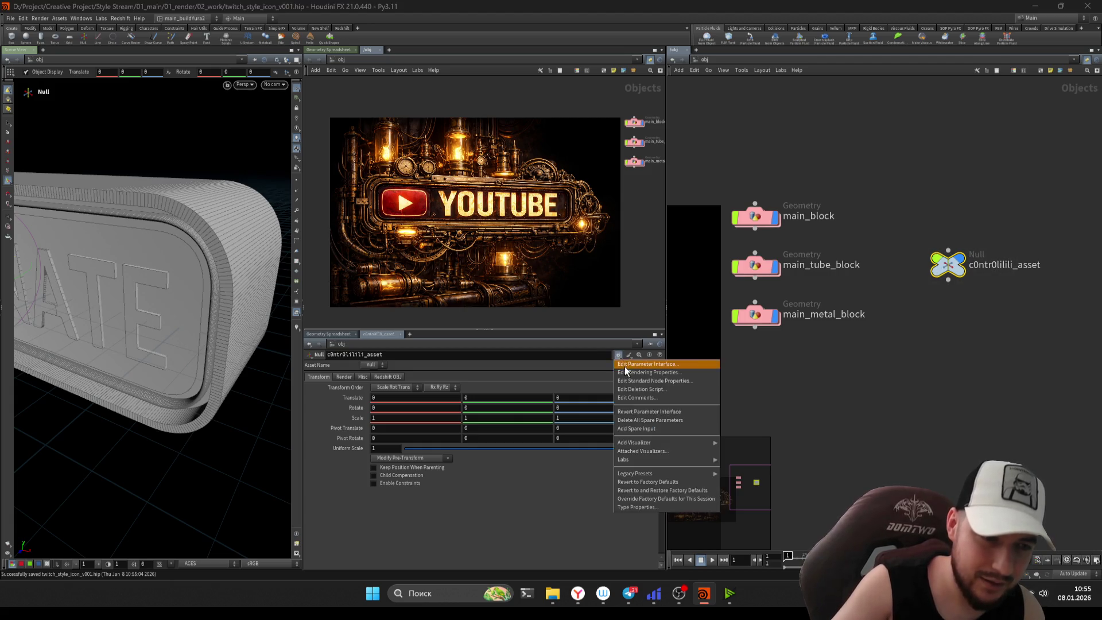
pyautogui.click(638, 365)
pyautogui.click(415, 191)
pyautogui.click(415, 201)
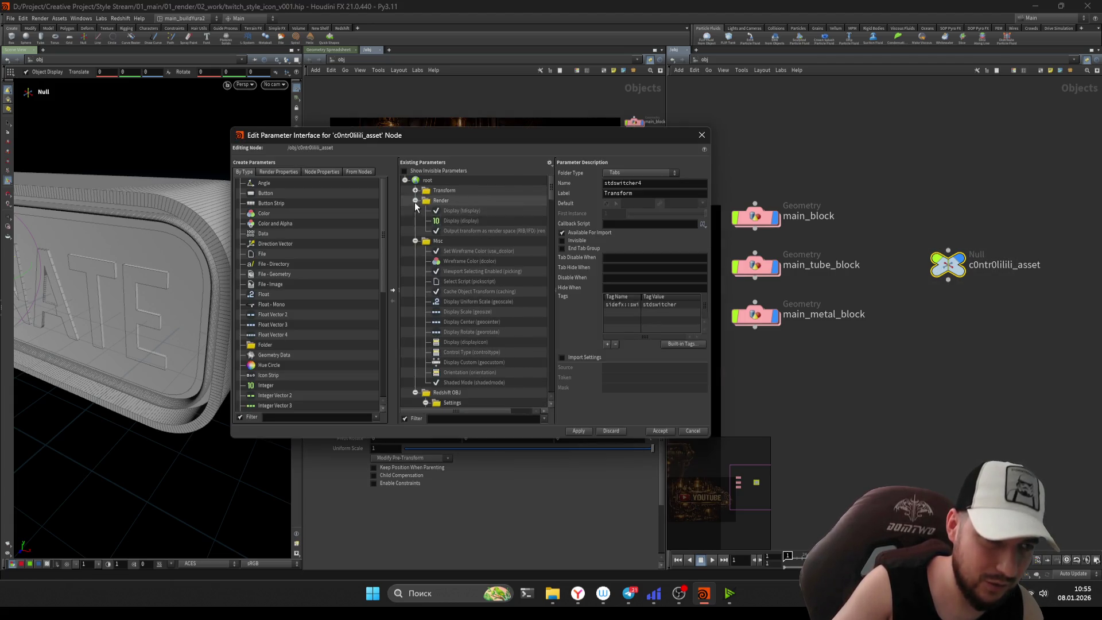
pyautogui.click(415, 210)
pyautogui.click(415, 220)
# - Select the Transform through Redshift OBJ folders and expand the whole parameter tree
pyautogui.click(444, 190)
pyautogui.keyDown('shift'); pyautogui.click(447, 198); pyautogui.keyUp('shift')
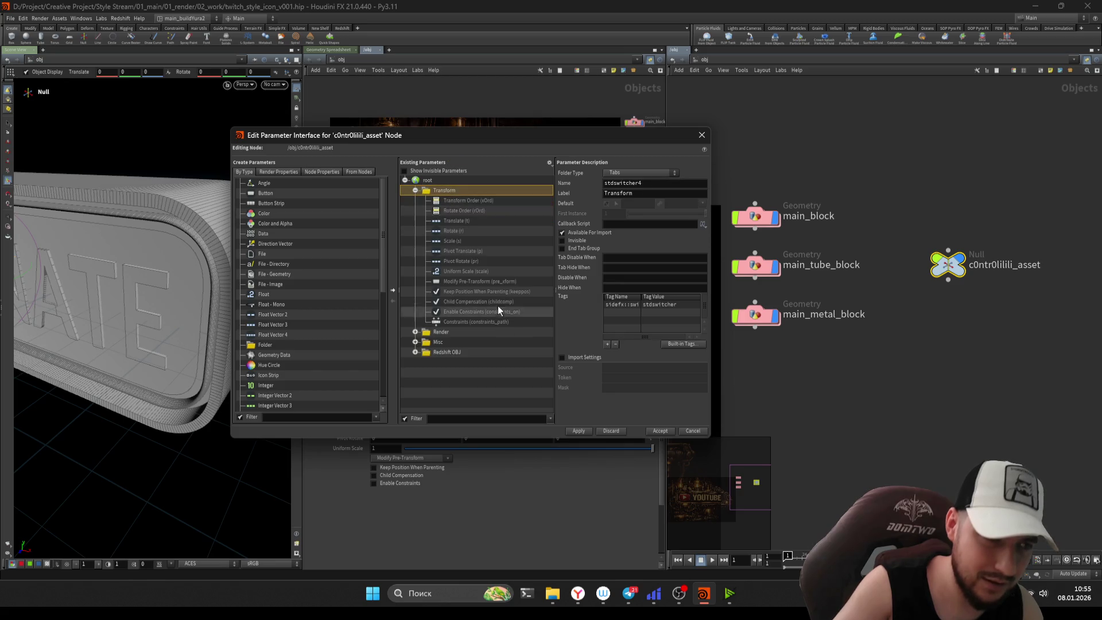
pyautogui.keyDown('shift'); pyautogui.click(441, 220); pyautogui.keyUp('shift')
pyautogui.press('*')
pyautogui.scroll(-3, 449, 247)
pyautogui.click(432, 194)
pyautogui.scroll(7, 487, 281)
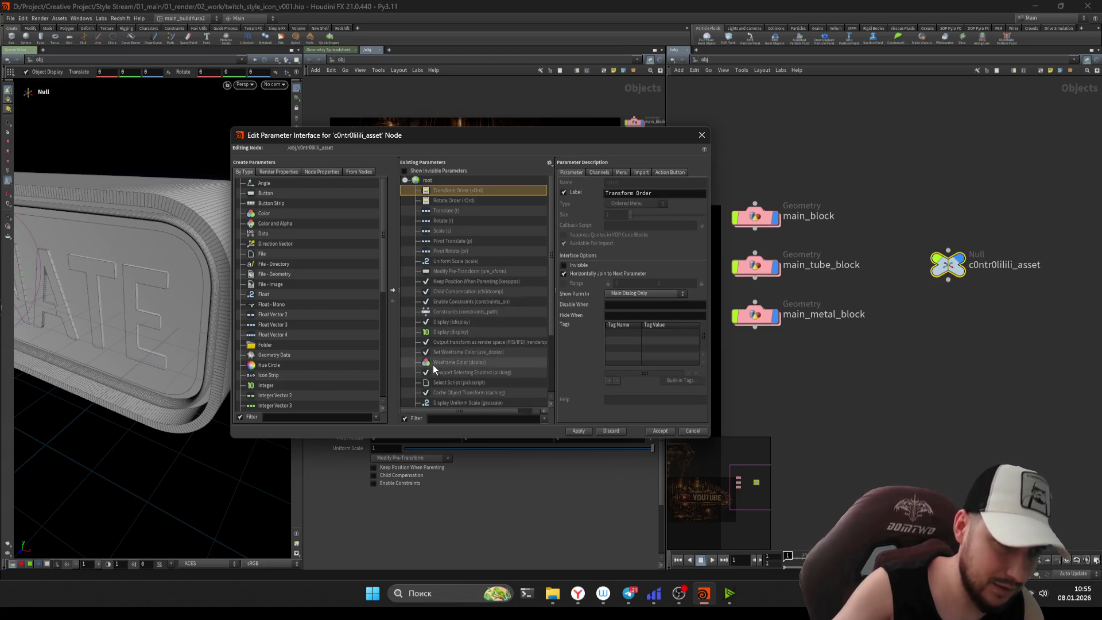
# - Select all existing parameters and apply, accepting the reference warning
pyautogui.hotkey('ctrl', 'a')
pyautogui.rightClick(430, 363)
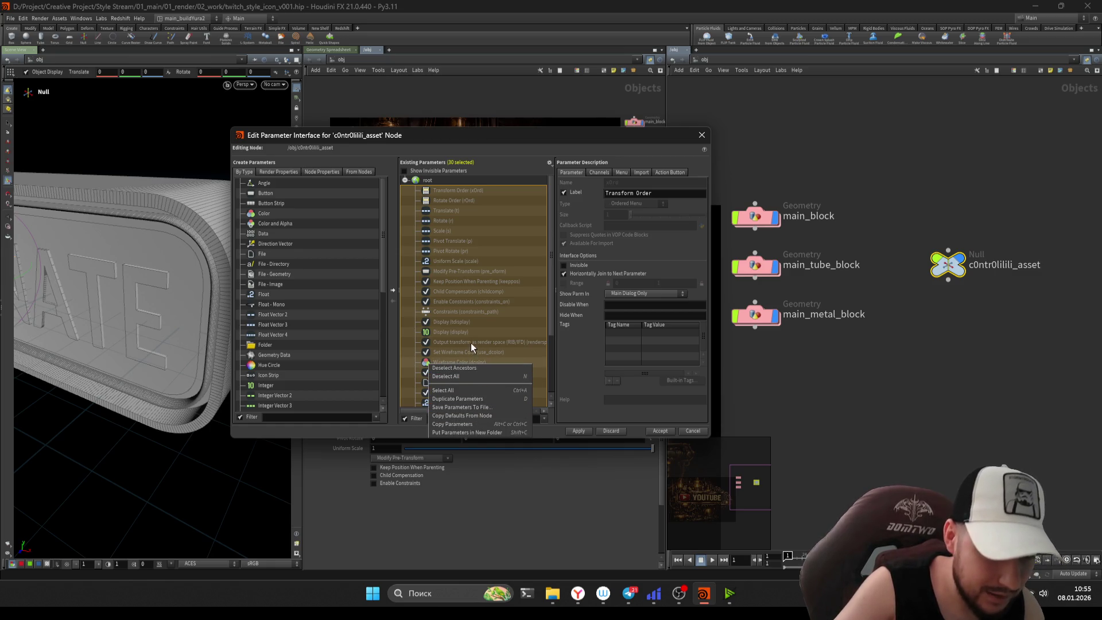
pyautogui.press('Escape')
pyautogui.click(579, 430)
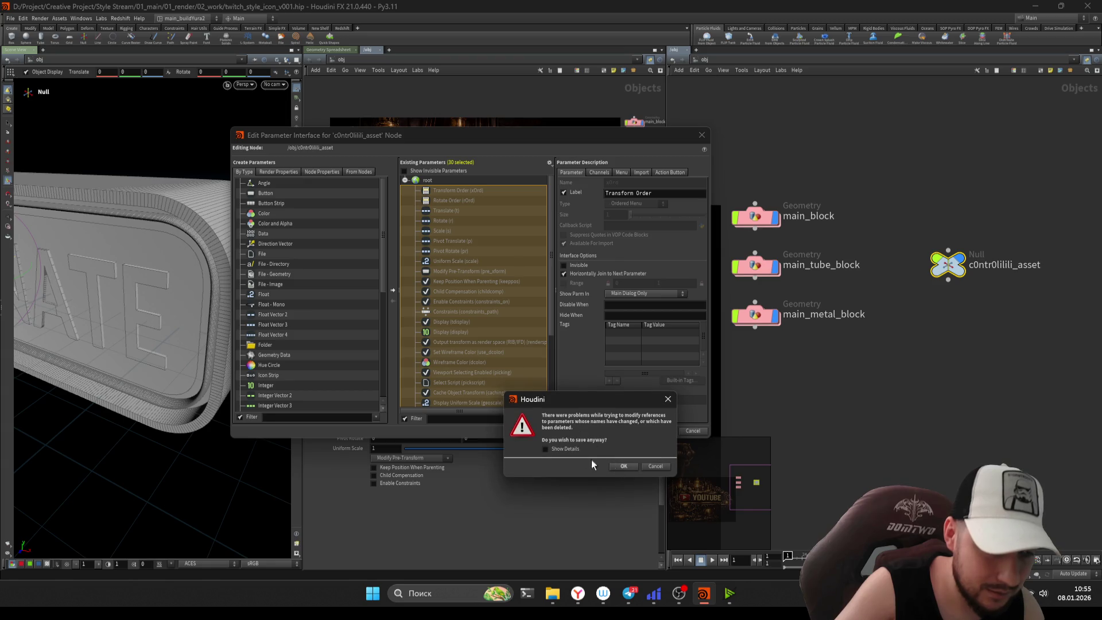
pyautogui.click(570, 450)
pyautogui.click(677, 466)
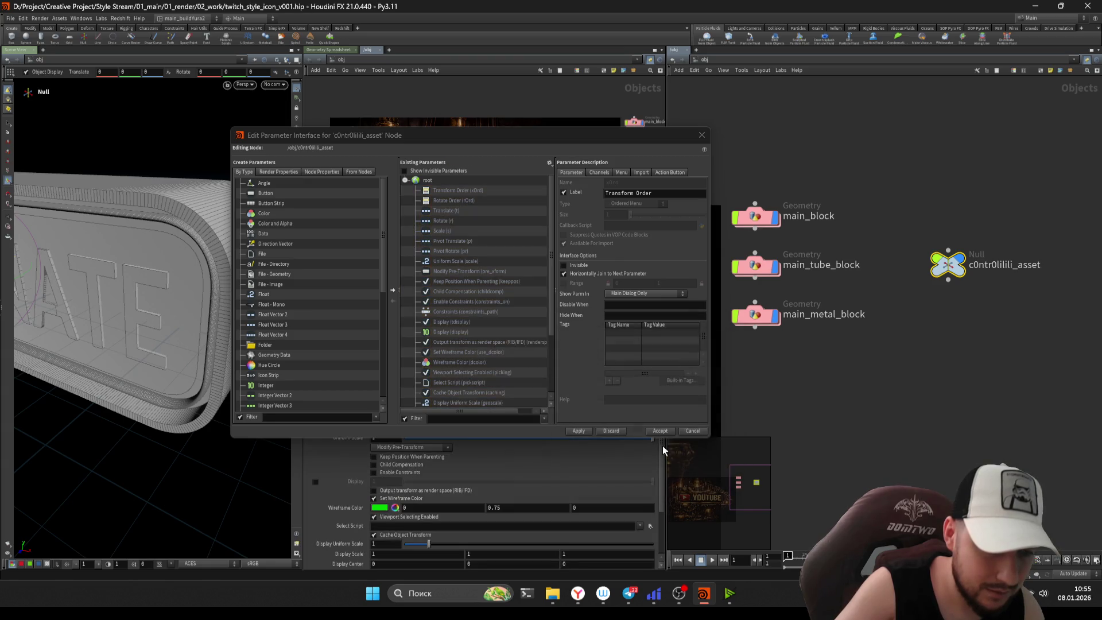
pyautogui.moveTo(567, 138)
pyautogui.mouseDown()
pyautogui.moveTo(71, 438)
pyautogui.moveTo(481, 119)
pyautogui.moveTo(556, 128)
pyautogui.mouseUp()
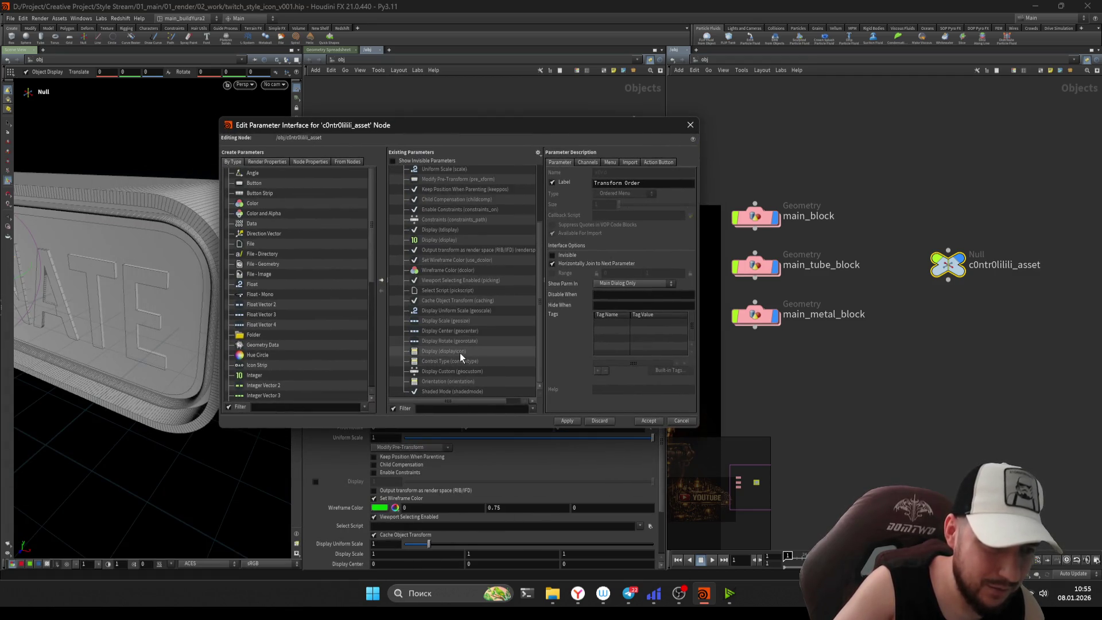
# - Turn off labels for all existing parameters and apply
pyautogui.hotkey('ctrl', 'a')
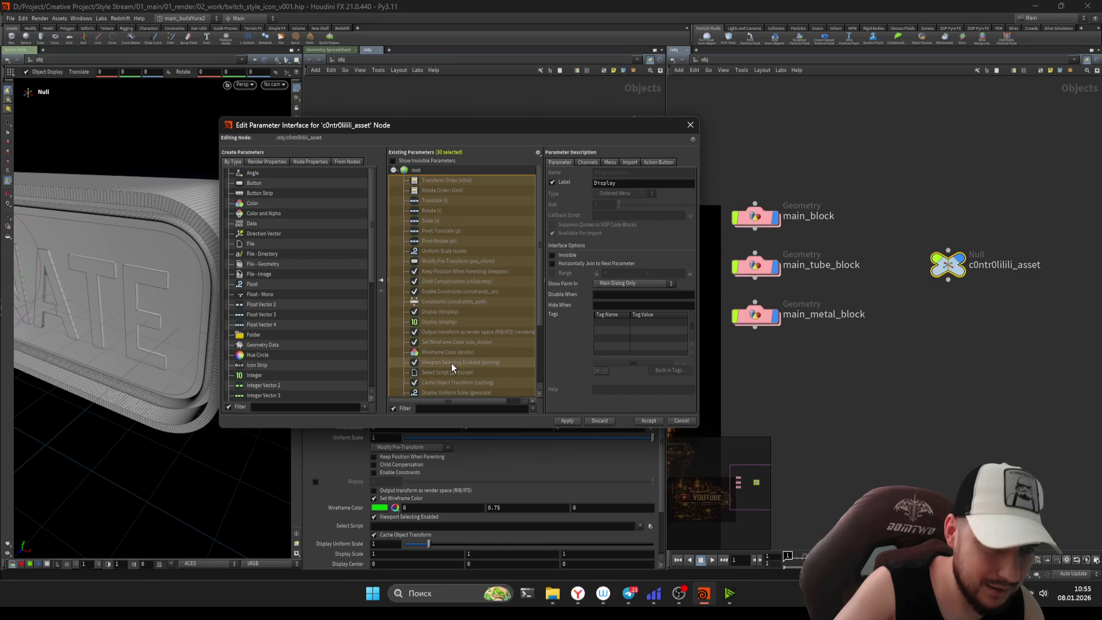
pyautogui.scroll(-1, 452, 362)
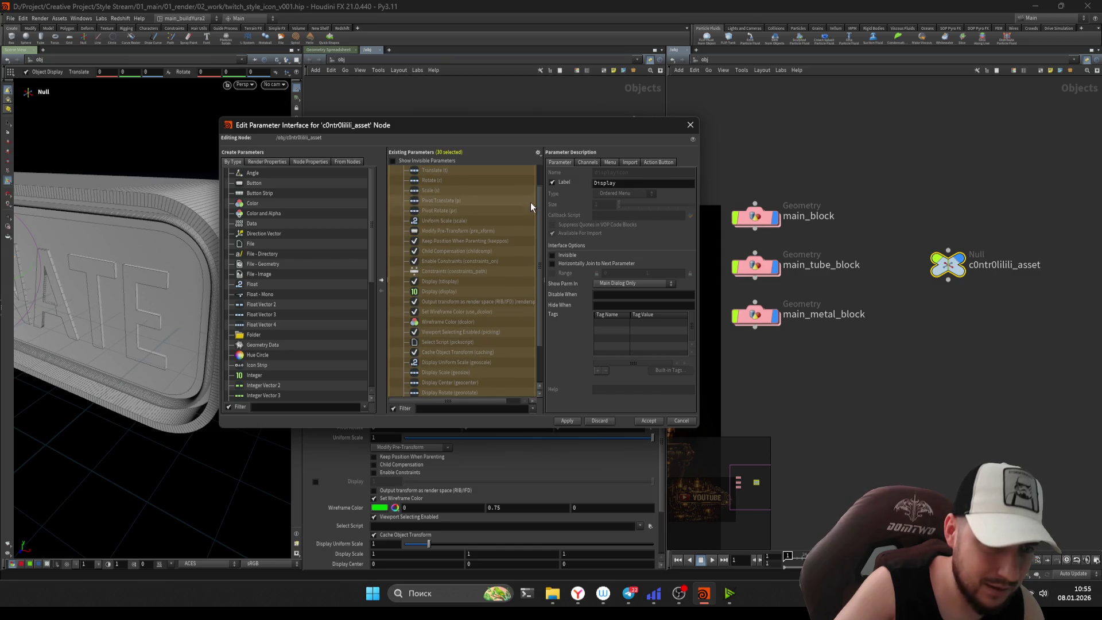
pyautogui.click(552, 183)
pyautogui.click(573, 418)
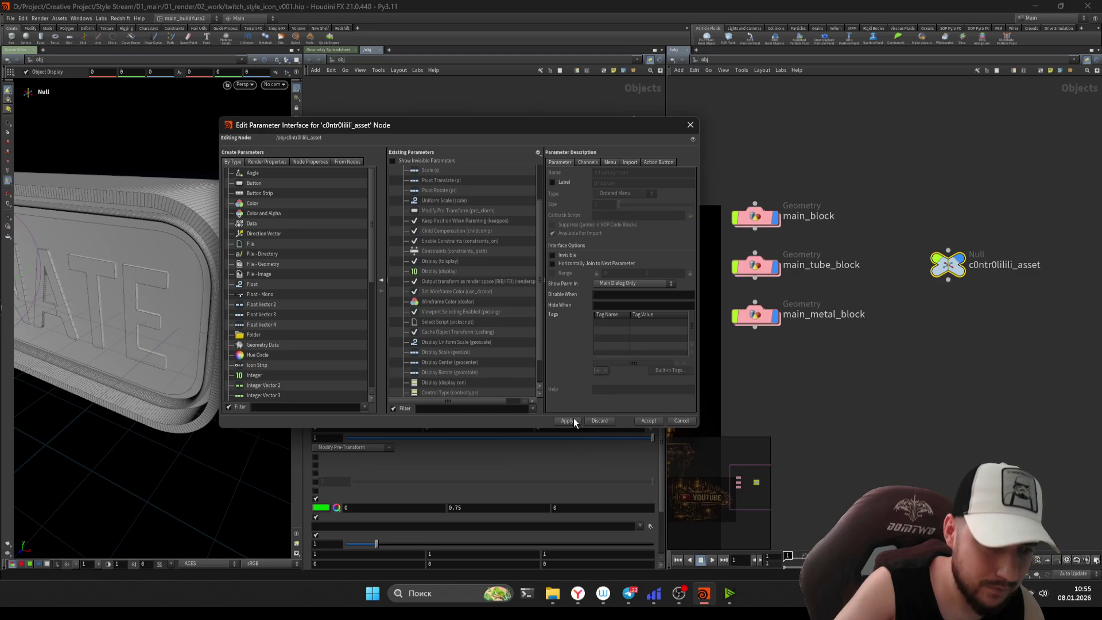
# - Make every built-in parameter invisible and accept the changes
pyautogui.click(471, 311)
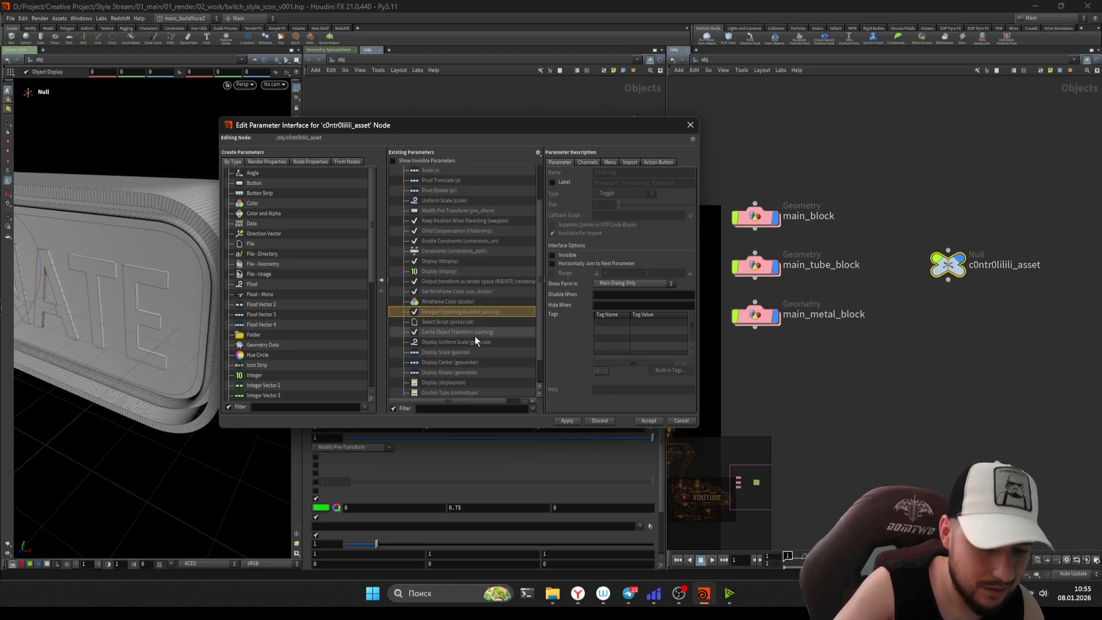
pyautogui.hotkey('ctrl', 'a')
pyautogui.click(553, 255)
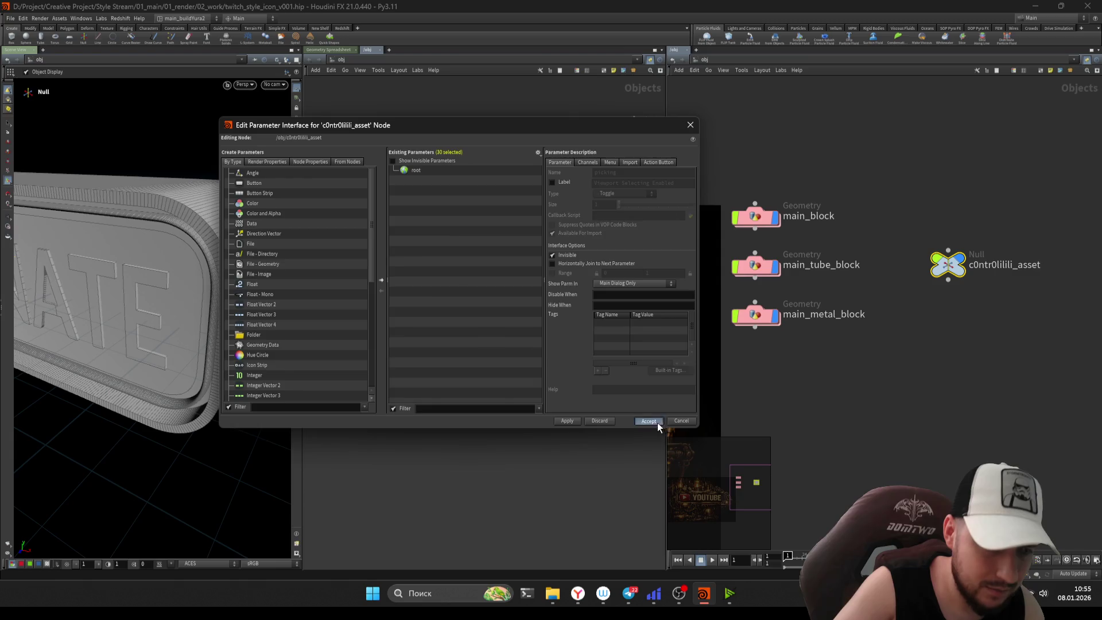
pyautogui.click(658, 422)
# - Move the c0ntr0lilili_asset null node higher in the network
pyautogui.moveTo(918, 190); pyautogui.dragTo(1010, 355)
pyautogui.moveTo(952, 268); pyautogui.dragTo(952, 219)
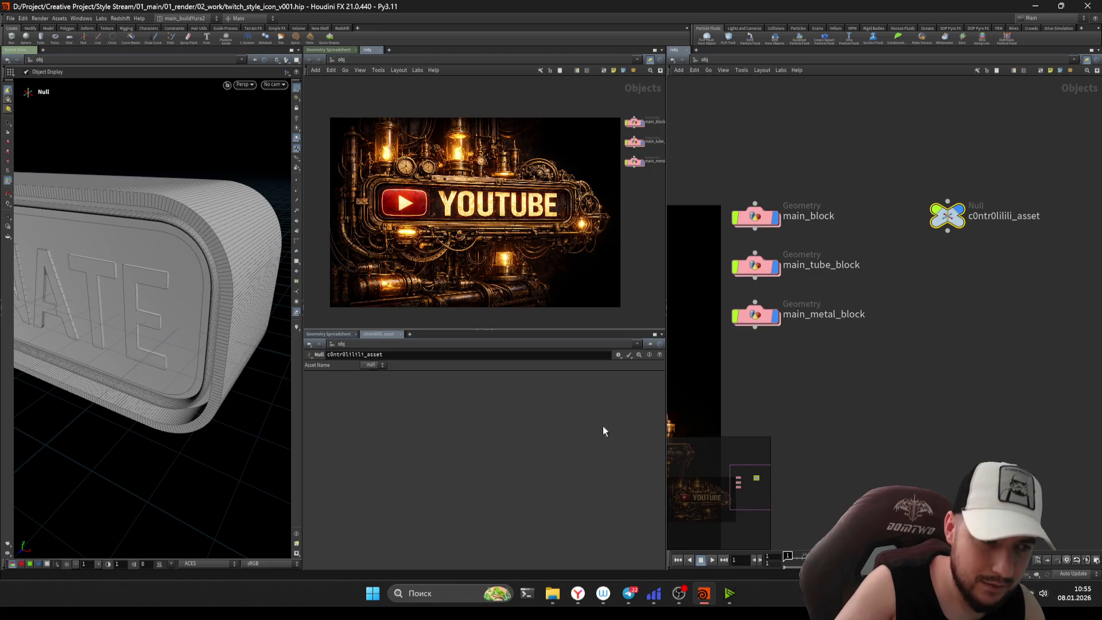
pyautogui.click(628, 355)
# - Add folders under root and name and label the first one main_block
pyautogui.click(632, 363)
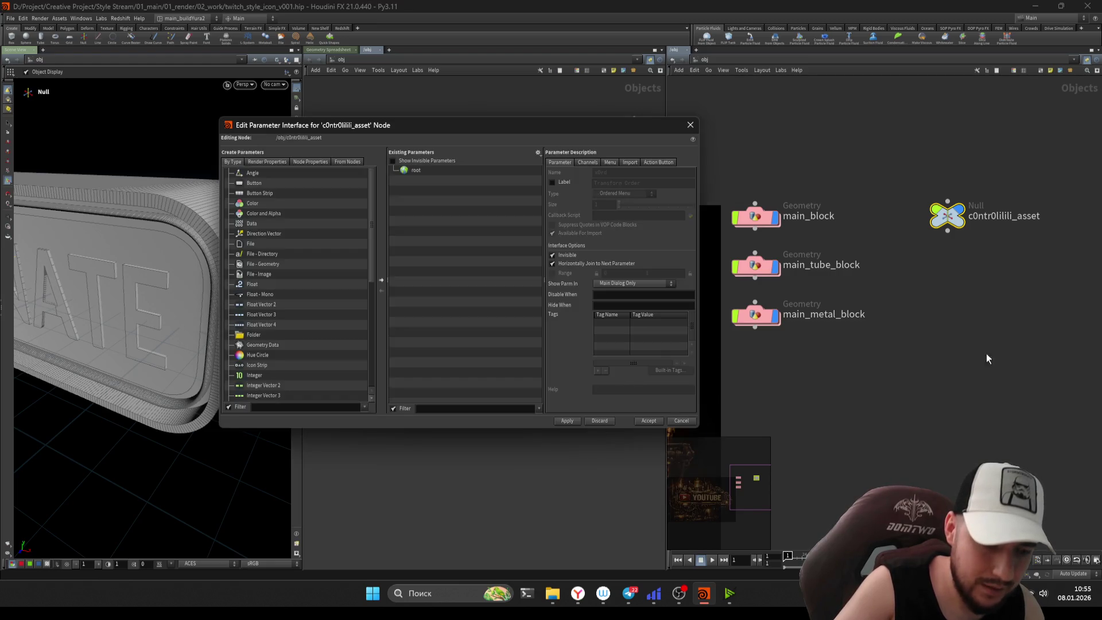
pyautogui.moveTo(418, 126)
pyautogui.mouseDown()
pyautogui.moveTo(428, 105)
pyautogui.moveTo(378, 148)
pyautogui.moveTo(390, 136)
pyautogui.moveTo(247, 129)
pyautogui.moveTo(449, 147)
pyautogui.mouseUp()
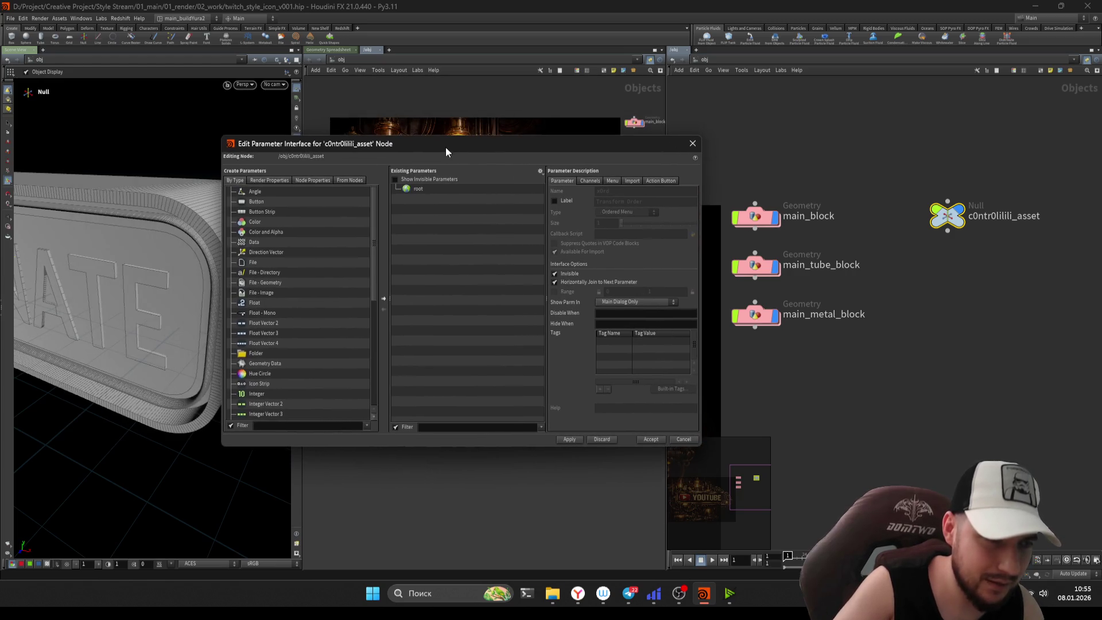
pyautogui.moveTo(256, 353)
pyautogui.mouseDown()
pyautogui.moveTo(421, 192)
pyautogui.moveTo(404, 202)
pyautogui.moveTo(415, 207)
pyautogui.mouseUp()
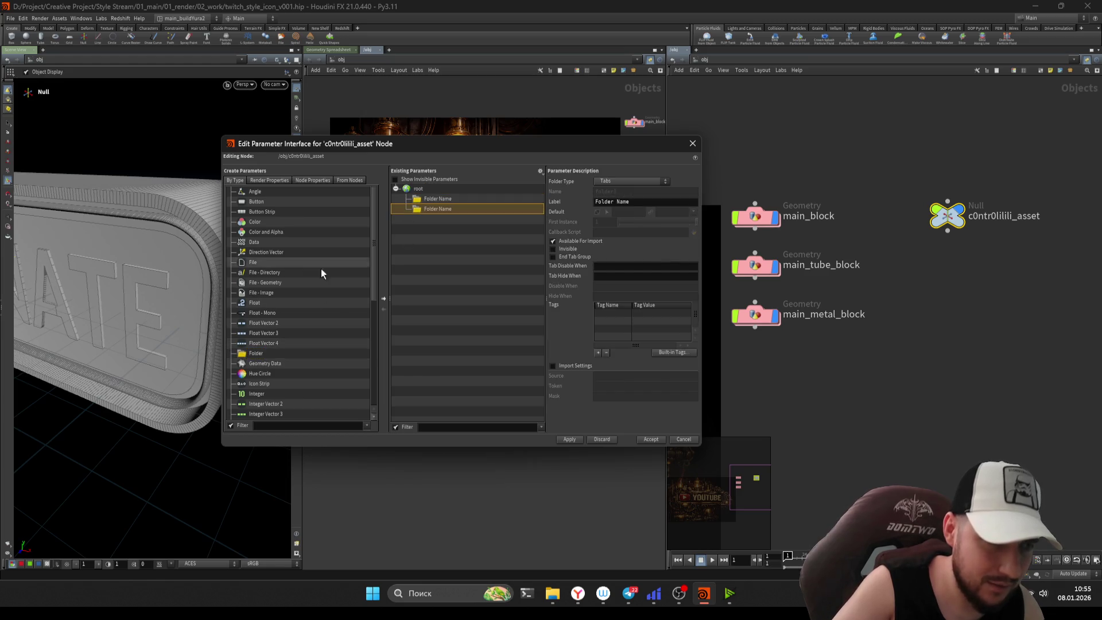
pyautogui.moveTo(248, 356)
pyautogui.mouseDown()
pyautogui.moveTo(423, 188)
pyautogui.moveTo(440, 202)
pyautogui.mouseUp()
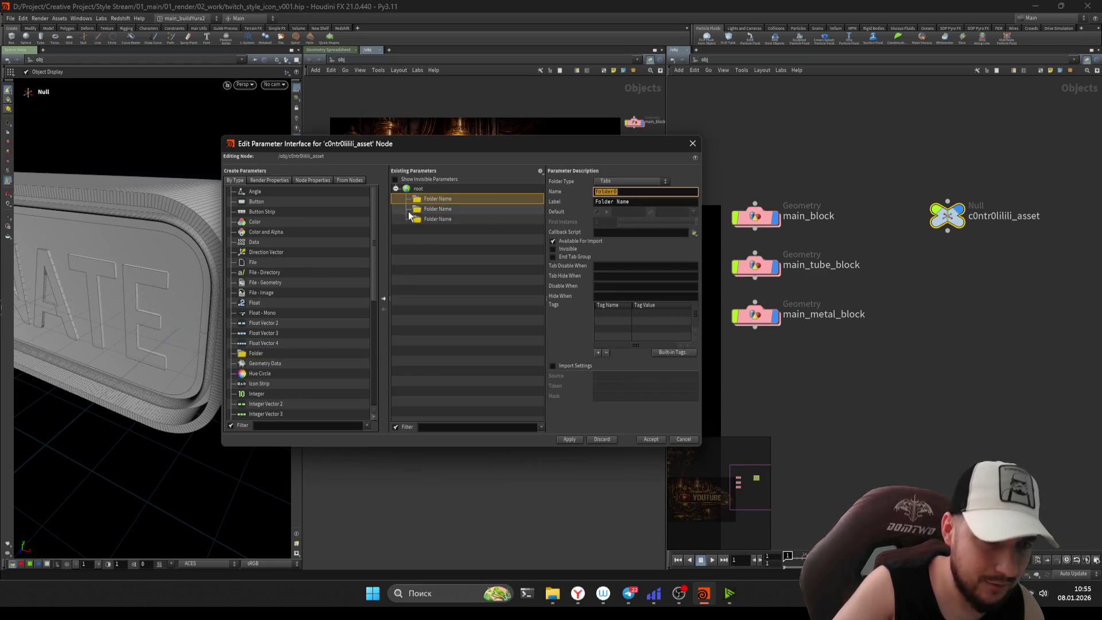
pyautogui.write('main_block')
pyautogui.press('Tab')
pyautogui.write('main')
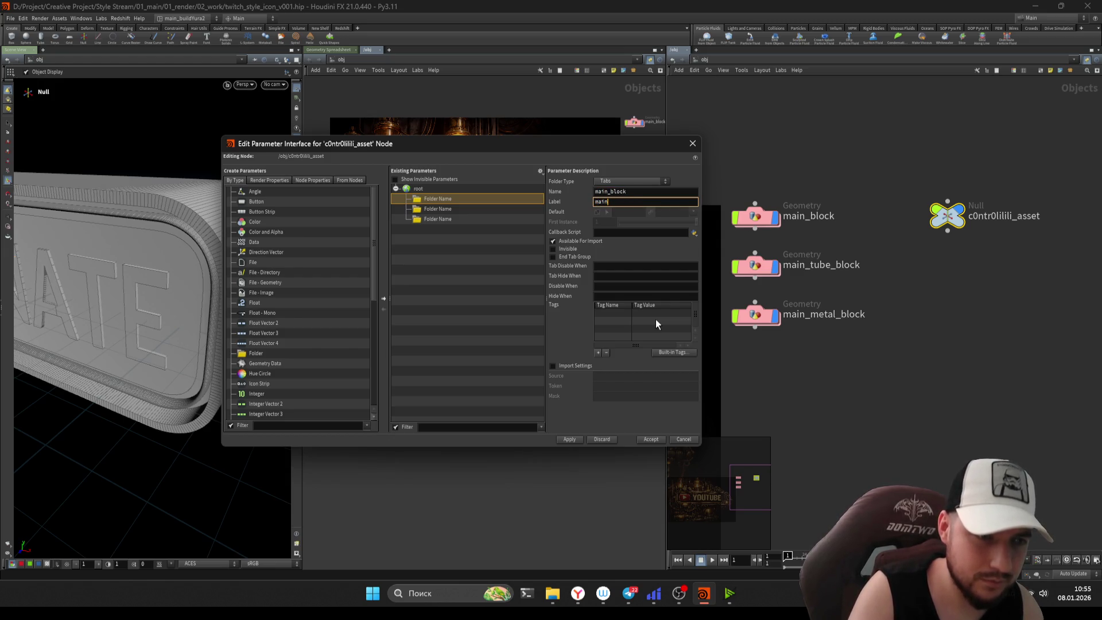
pyautogui.write('_block')
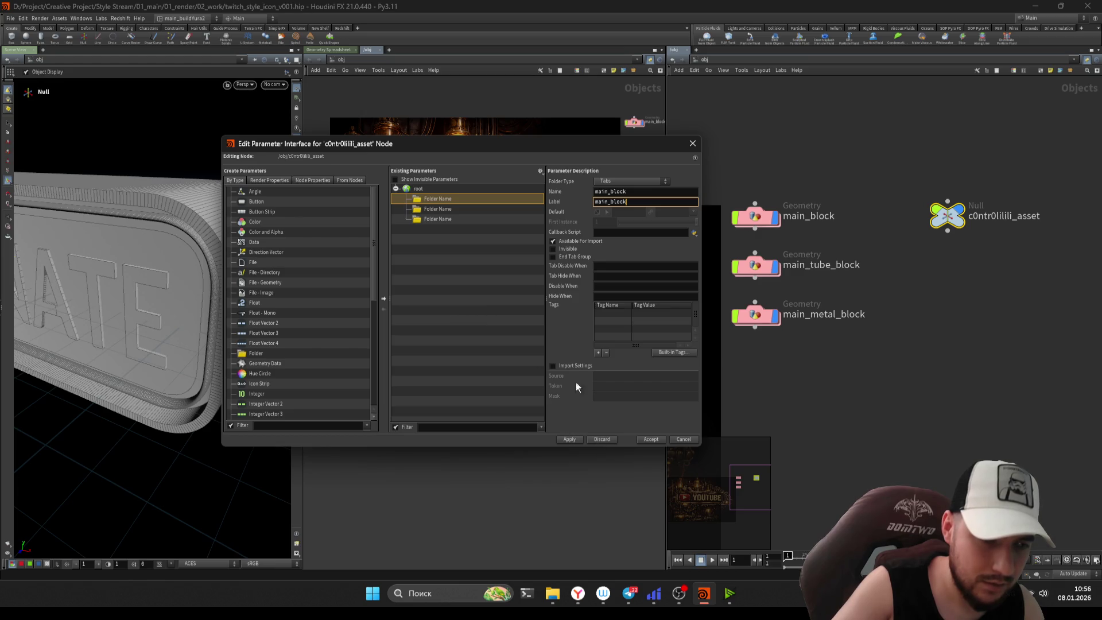
pyautogui.click(553, 366)
# - Relabel the second folder main_tube_block, keeping its type as Tabs
pyautogui.click(439, 209)
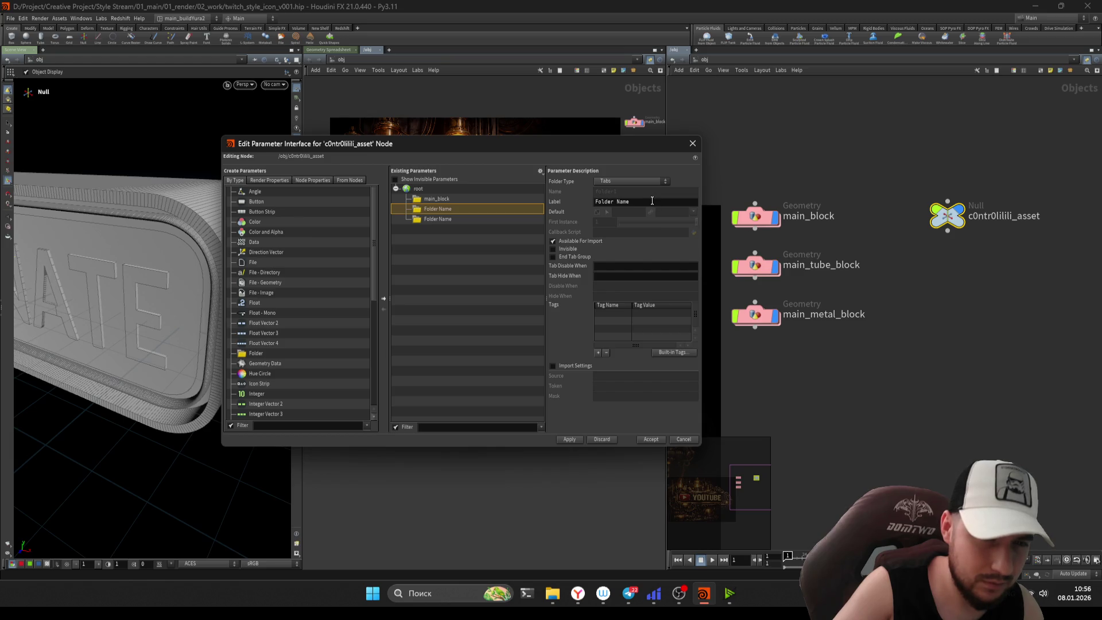
pyautogui.tripleClick(652, 201)
pyautogui.write('main_tube_block')
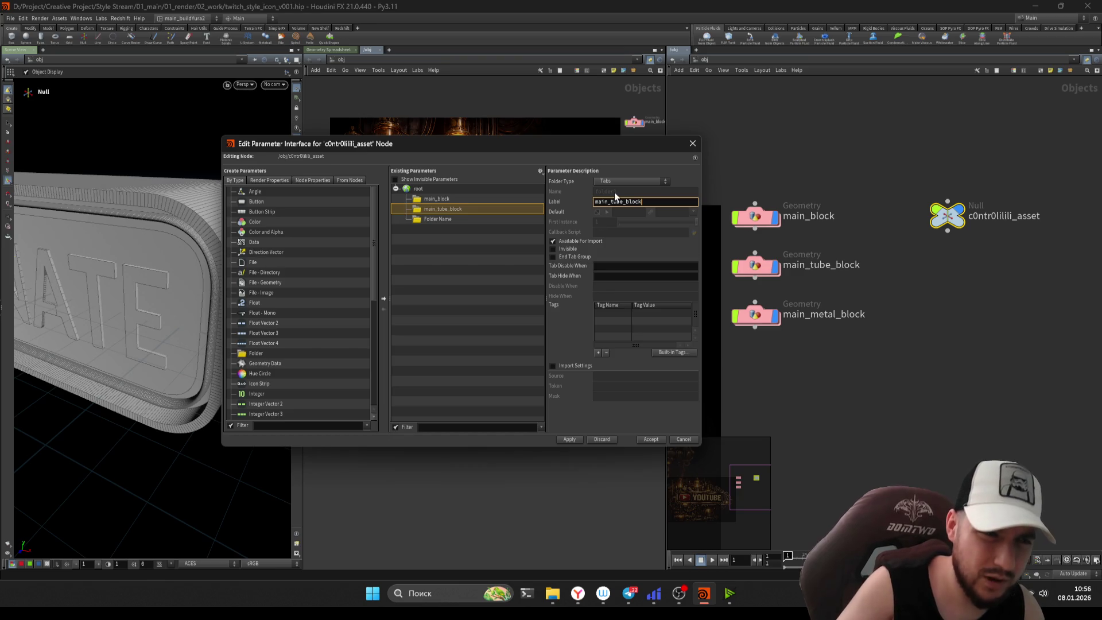
pyautogui.click(622, 181)
pyautogui.click(621, 181)
pyautogui.click(447, 199)
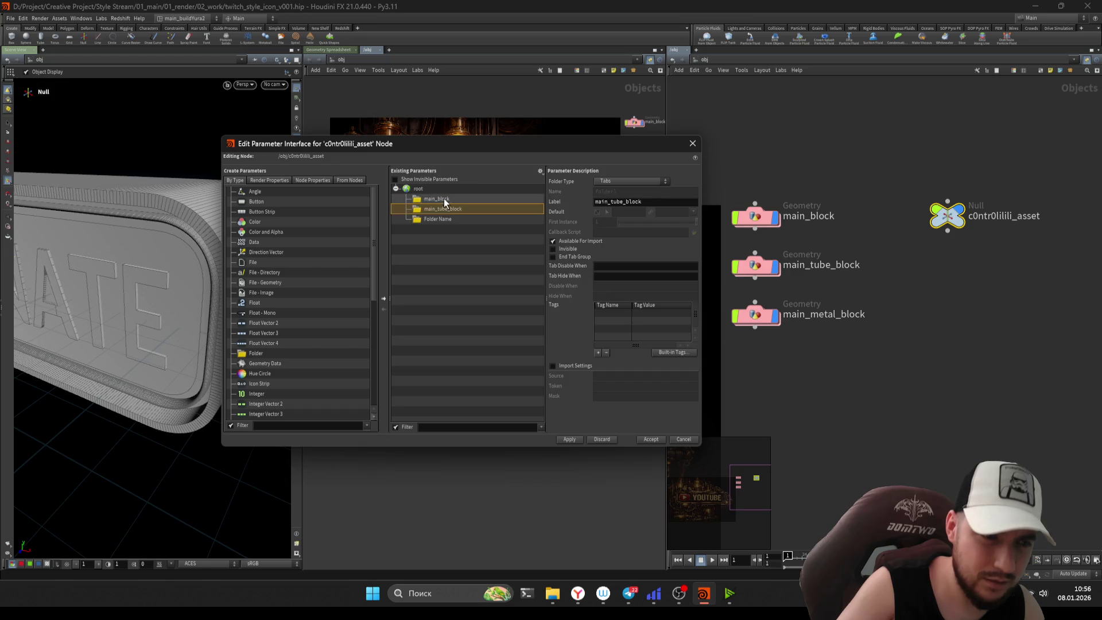
# - Label the third folder main_metal_block and go inside the main_metal_block network
pyautogui.click(446, 218)
pyautogui.tripleClick(629, 201)
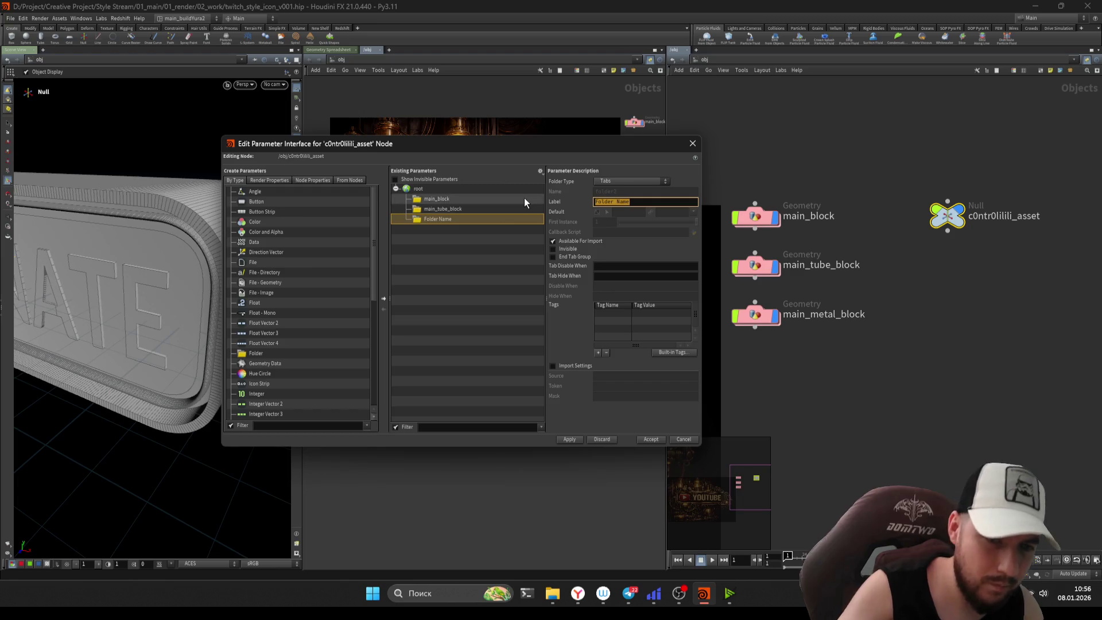
pyautogui.write('main')
pyautogui.write('_metasl')
pyautogui.press('BackSpace')
pyautogui.press('BackSpace')
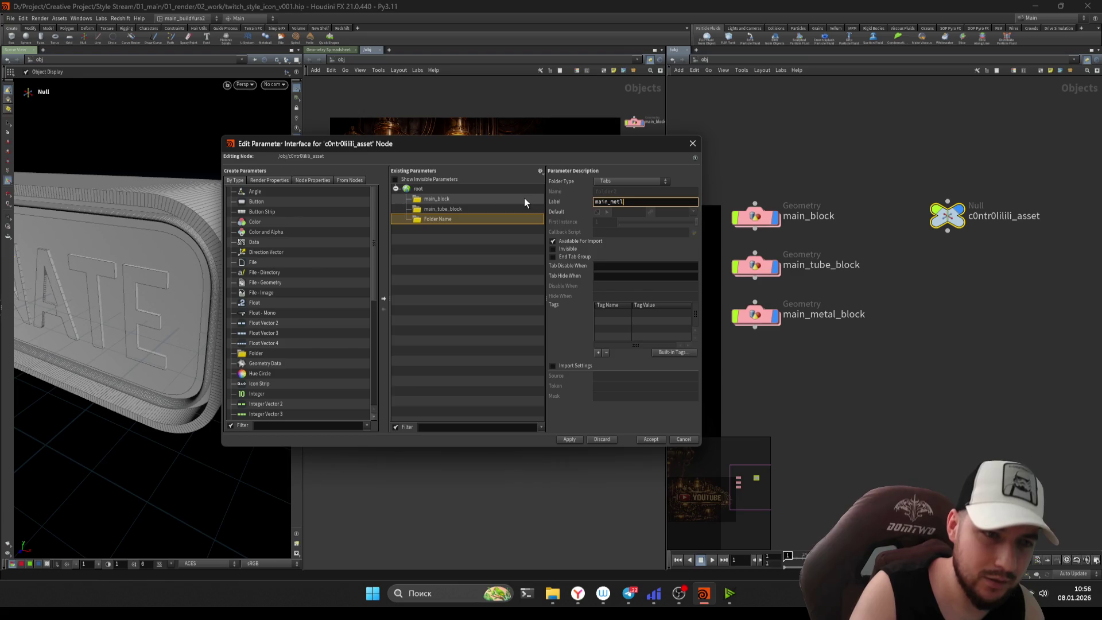
pyautogui.write('l_block')
pyautogui.press('Return')
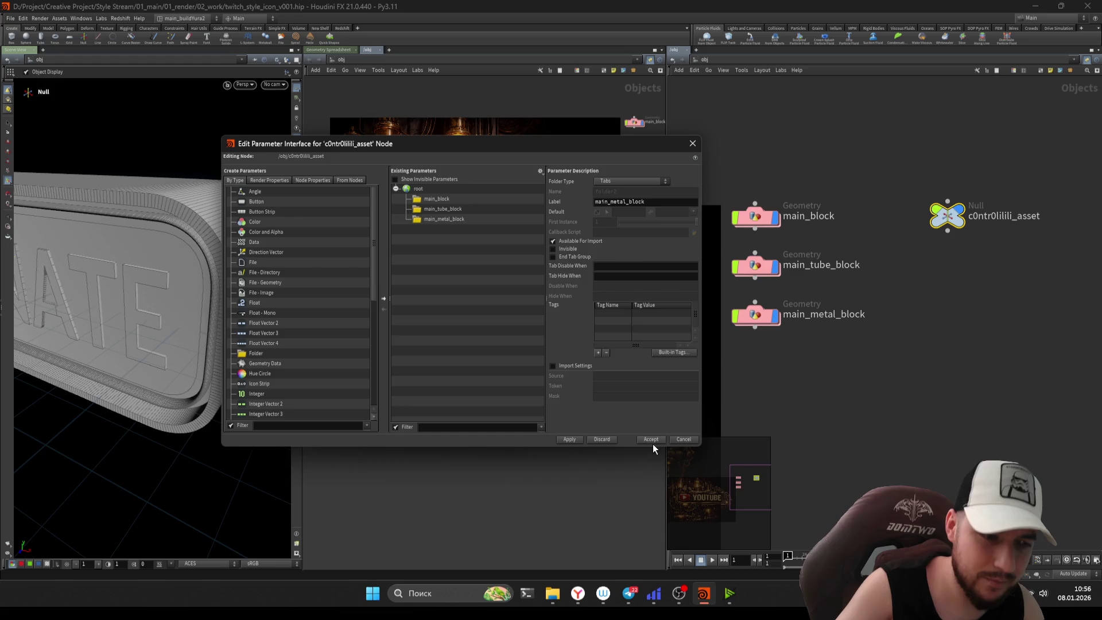
pyautogui.moveTo(515, 149)
pyautogui.mouseDown()
pyautogui.moveTo(509, 510)
pyautogui.moveTo(453, 107)
pyautogui.moveTo(531, 109)
pyautogui.moveTo(499, 116)
pyautogui.mouseUp()
pyautogui.doubleClick(781, 318)
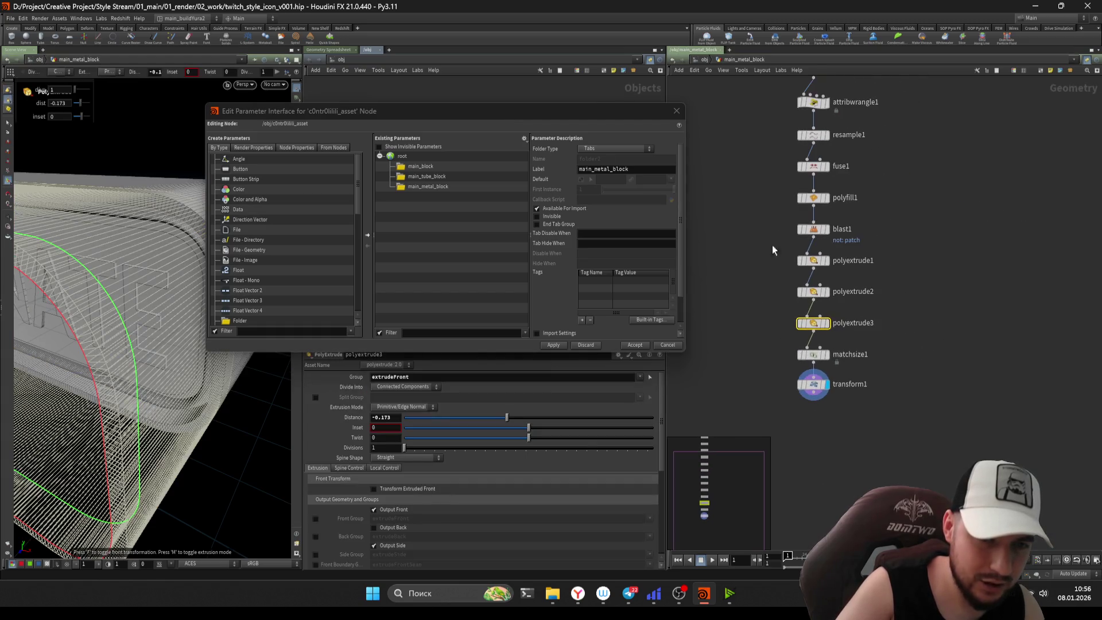
# - Add a float parameter inside the main_metal_block folder
pyautogui.click(429, 185)
pyautogui.click(408, 193)
pyautogui.click(407, 187)
pyautogui.scroll(-2, 259, 216)
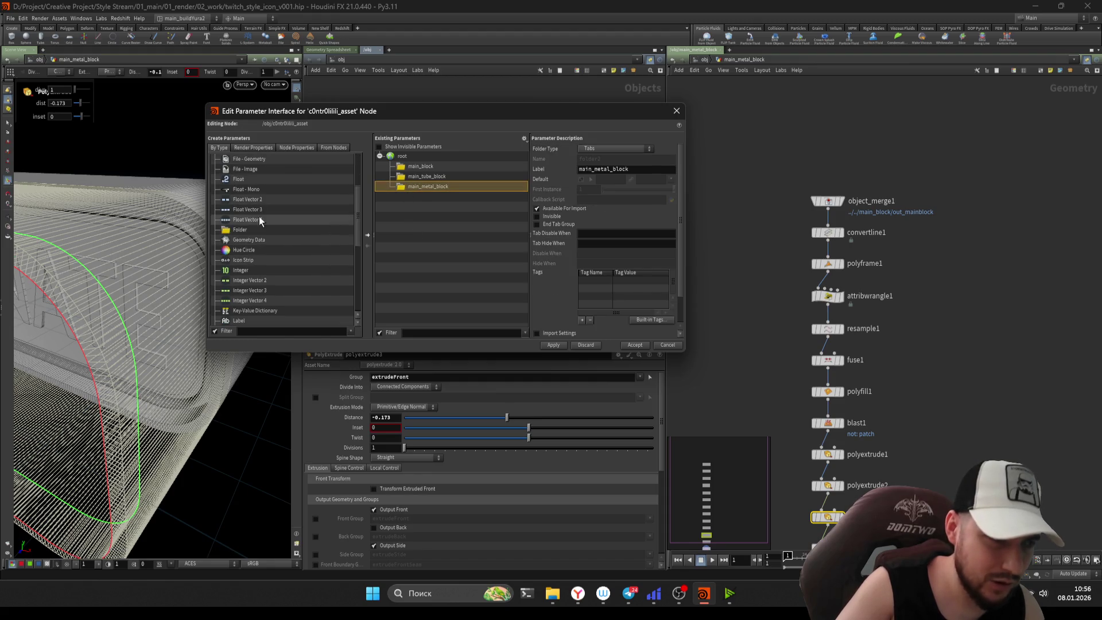
pyautogui.moveTo(239, 210)
pyautogui.mouseDown()
pyautogui.moveTo(350, 210)
pyautogui.moveTo(440, 192)
pyautogui.mouseUp()
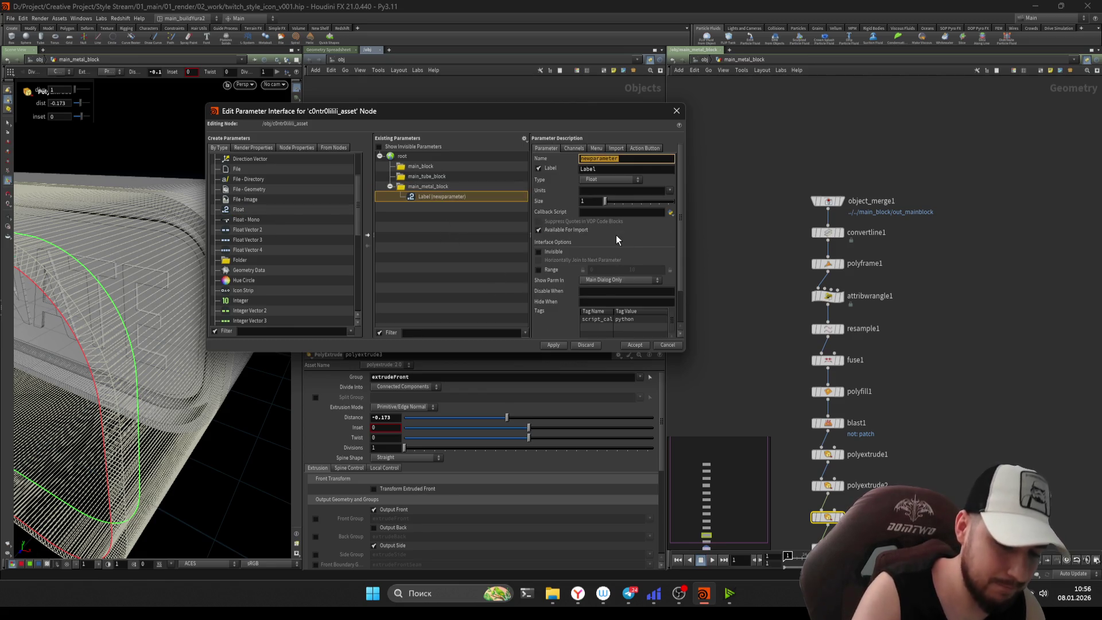
pyautogui.click(816, 296)
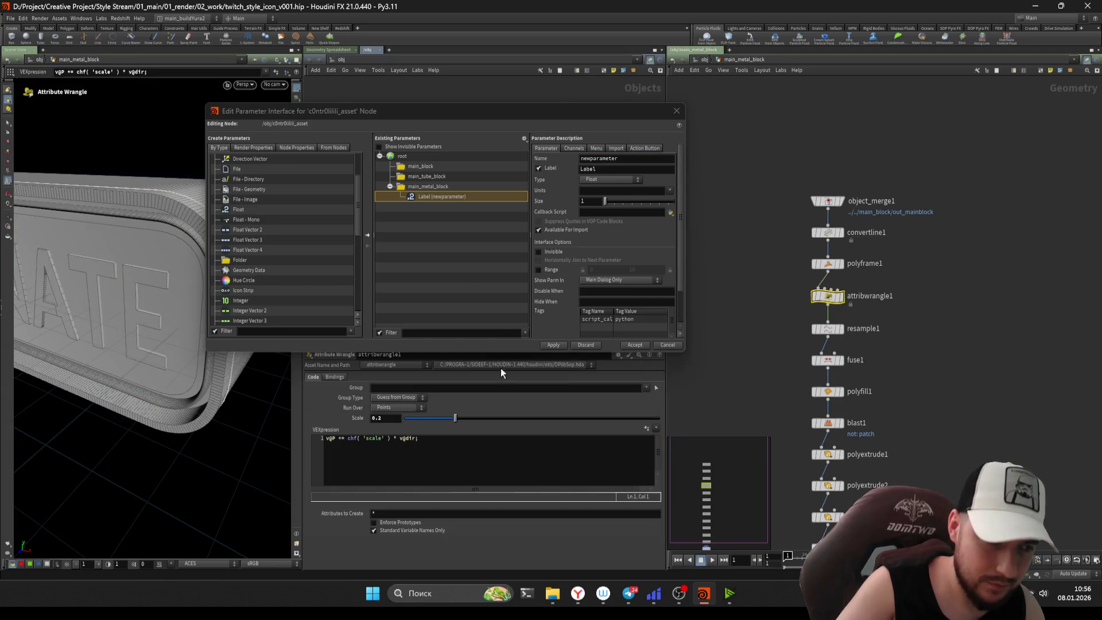
# - Name the float scale_width, give it a 0.2–1 range and apply
pyautogui.doubleClick(645, 160)
pyautogui.write('scale_width')
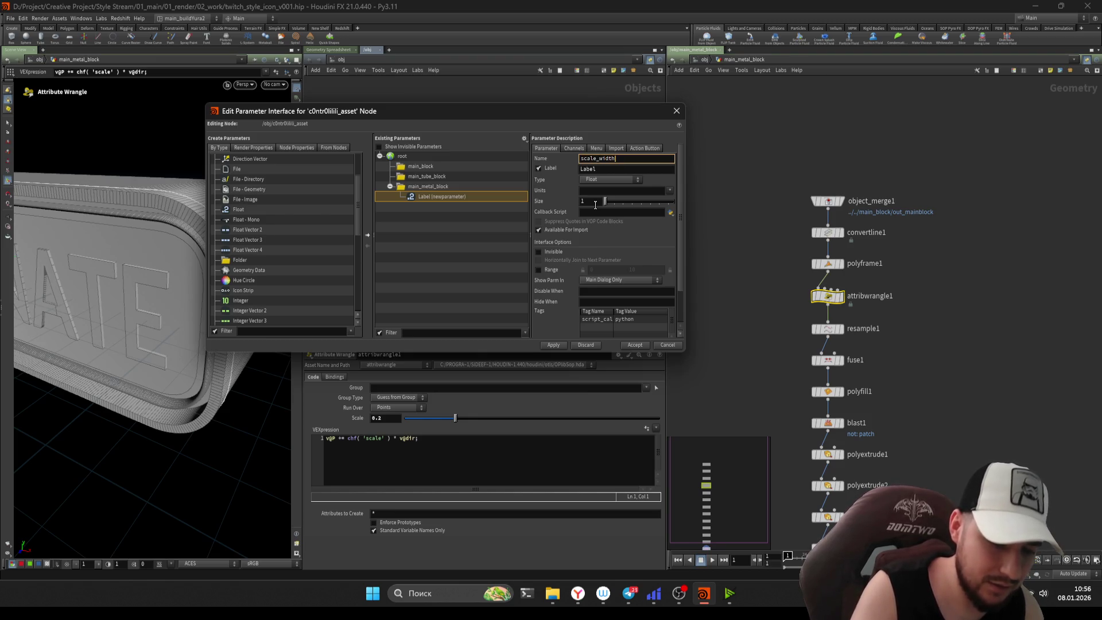
pyautogui.press('Tab')
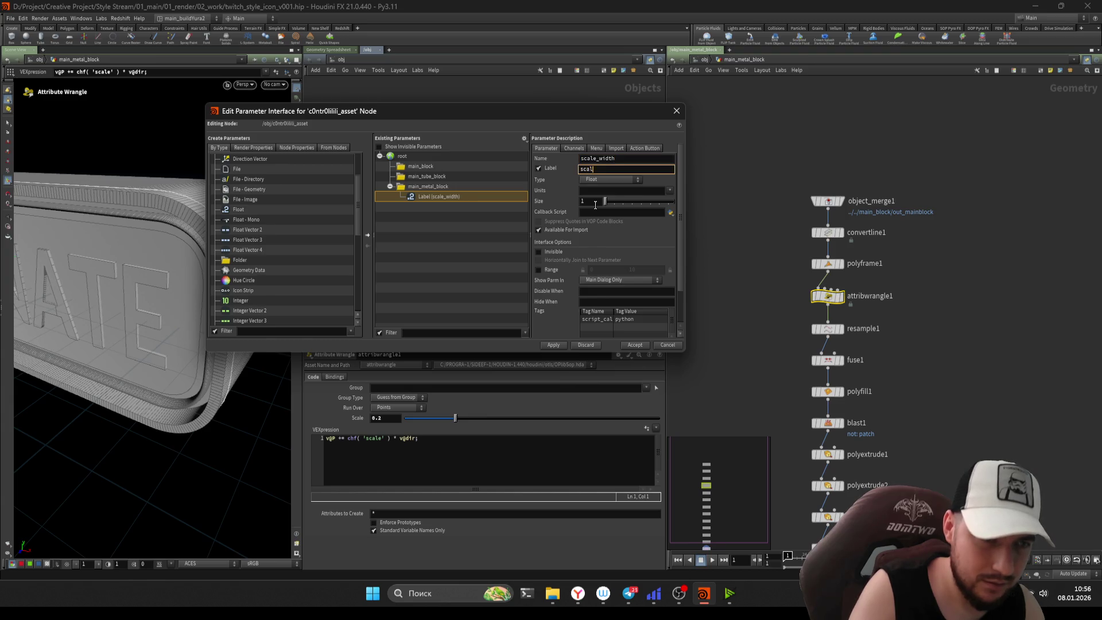
pyautogui.press('Return')
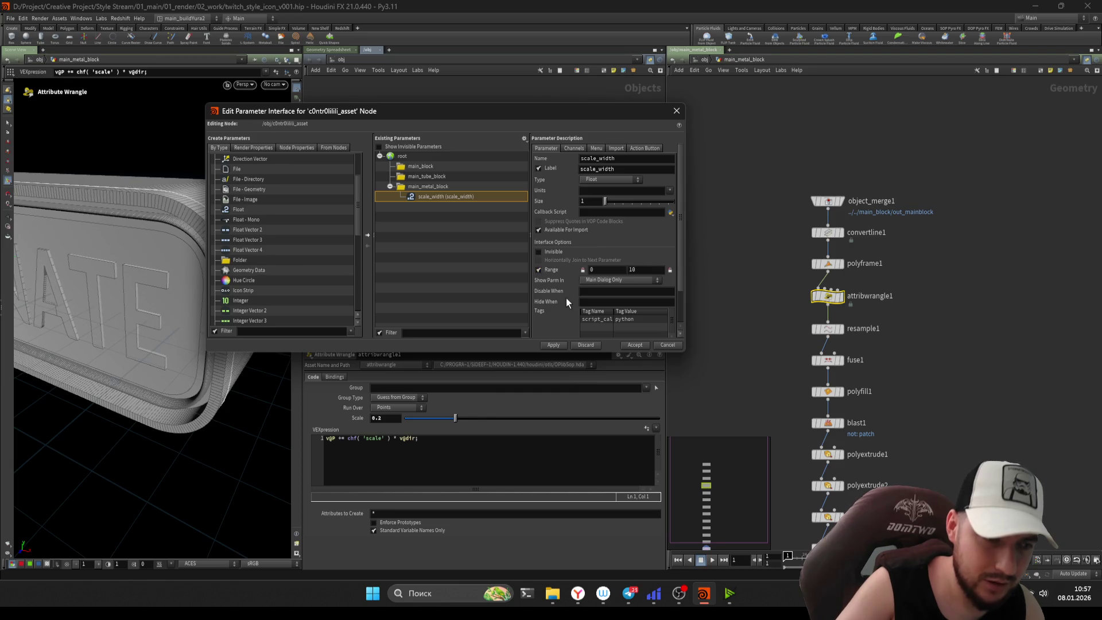
pyautogui.moveTo(456, 418)
pyautogui.mouseDown()
pyautogui.moveTo(432, 422)
pyautogui.moveTo(448, 419)
pyautogui.mouseUp()
pyautogui.click(612, 270)
pyautogui.write('.2')
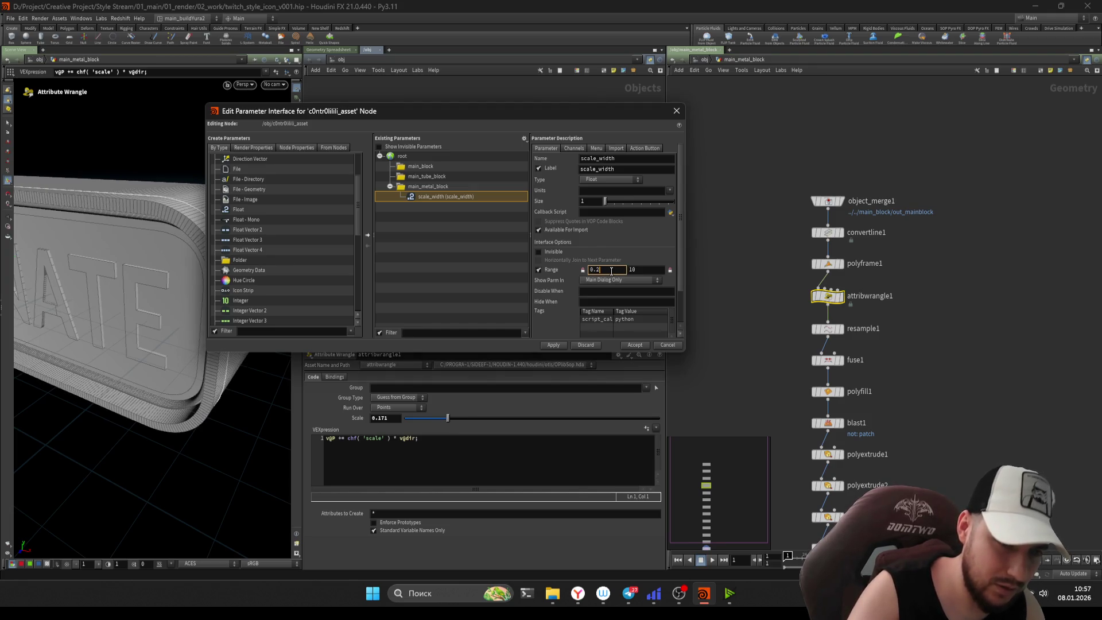
pyautogui.press('Tab')
pyautogui.write('1')
pyautogui.click(557, 345)
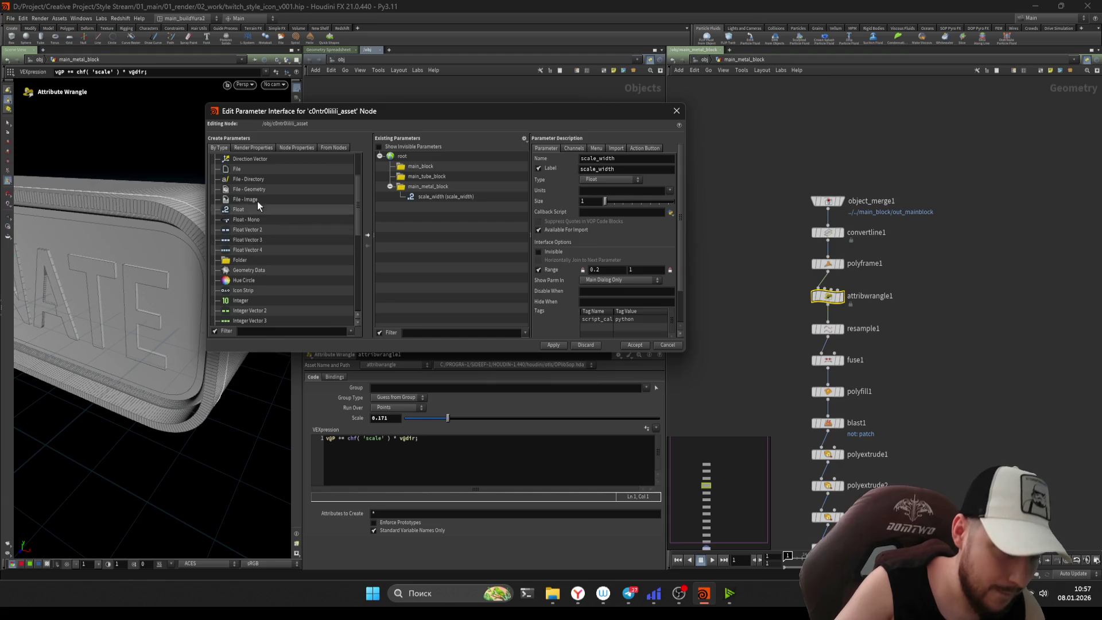
pyautogui.moveTo(237, 212); pyautogui.dragTo(428, 192)
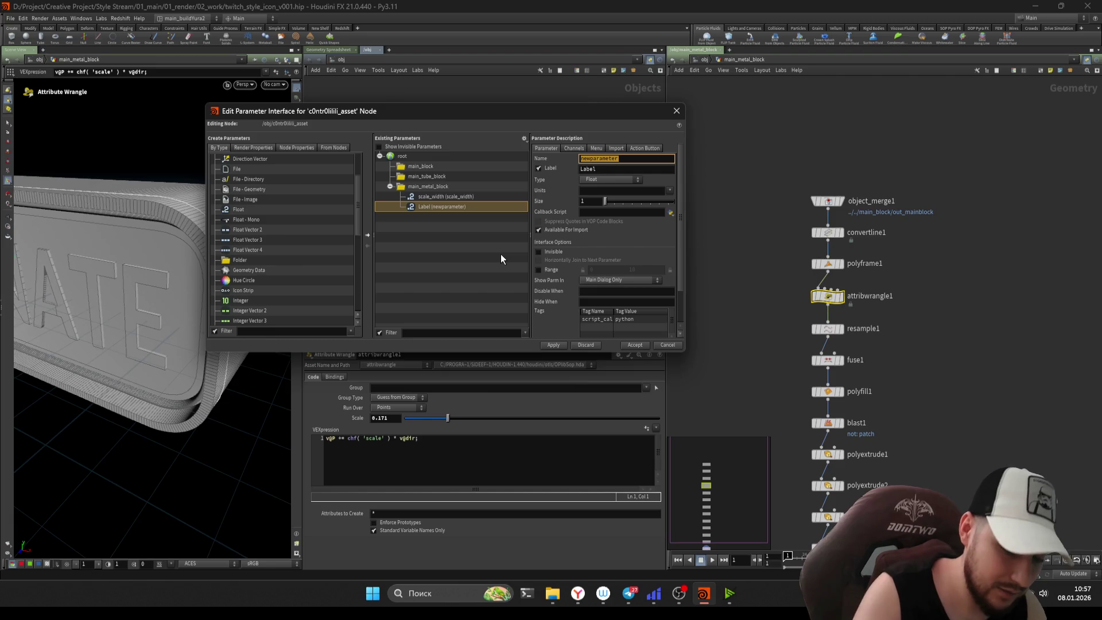
# - Name and label the new float parameter extrude_block
pyautogui.write('ex')
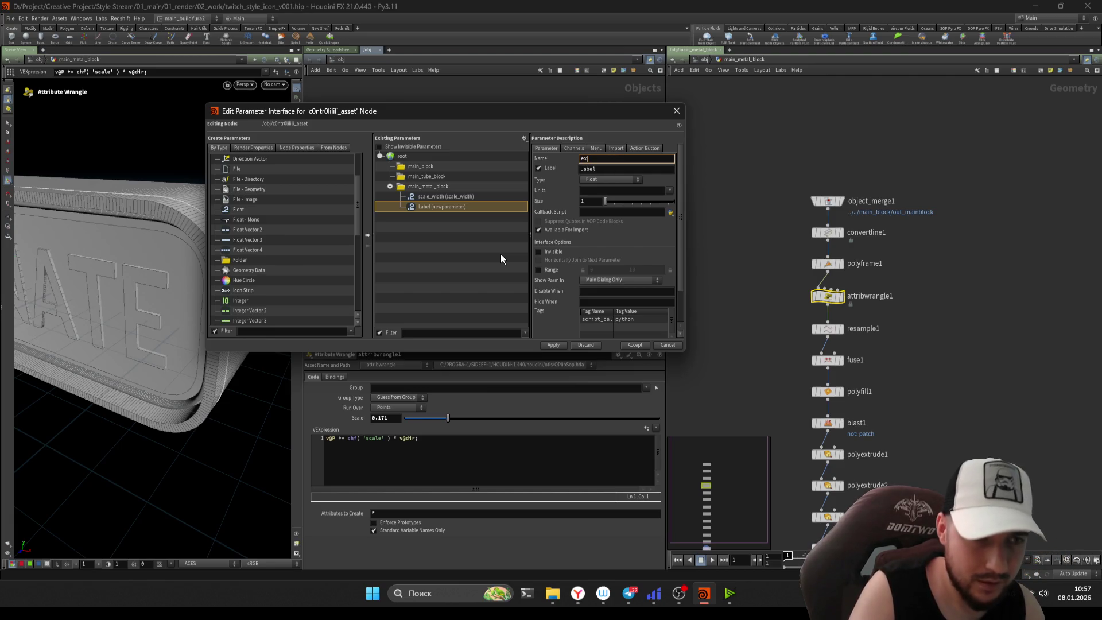
pyautogui.write('trude_')
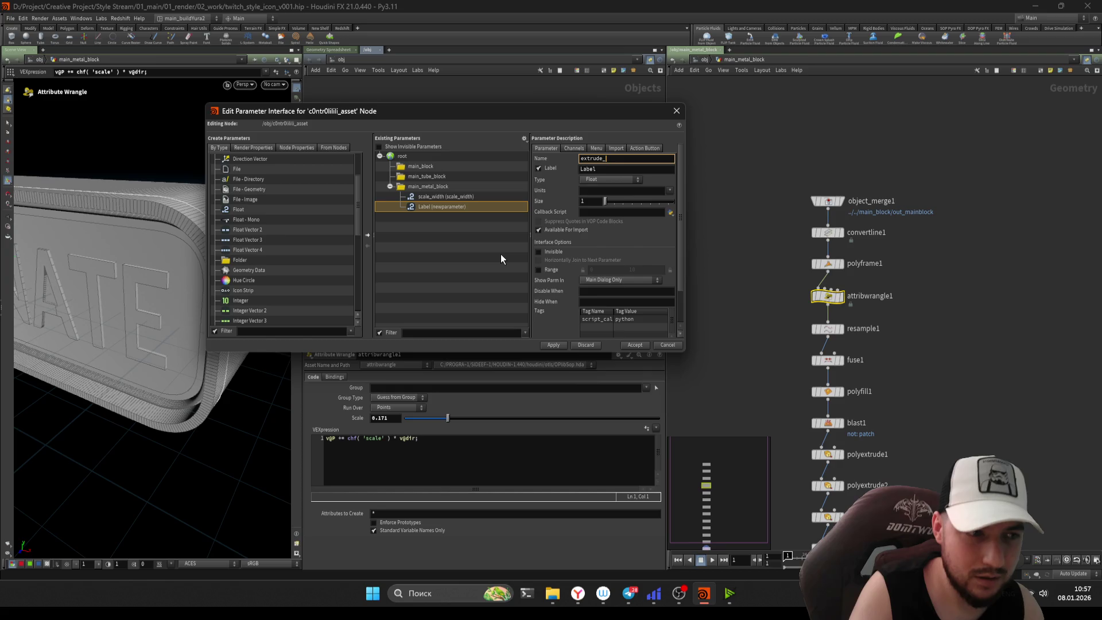
pyautogui.write('metal')
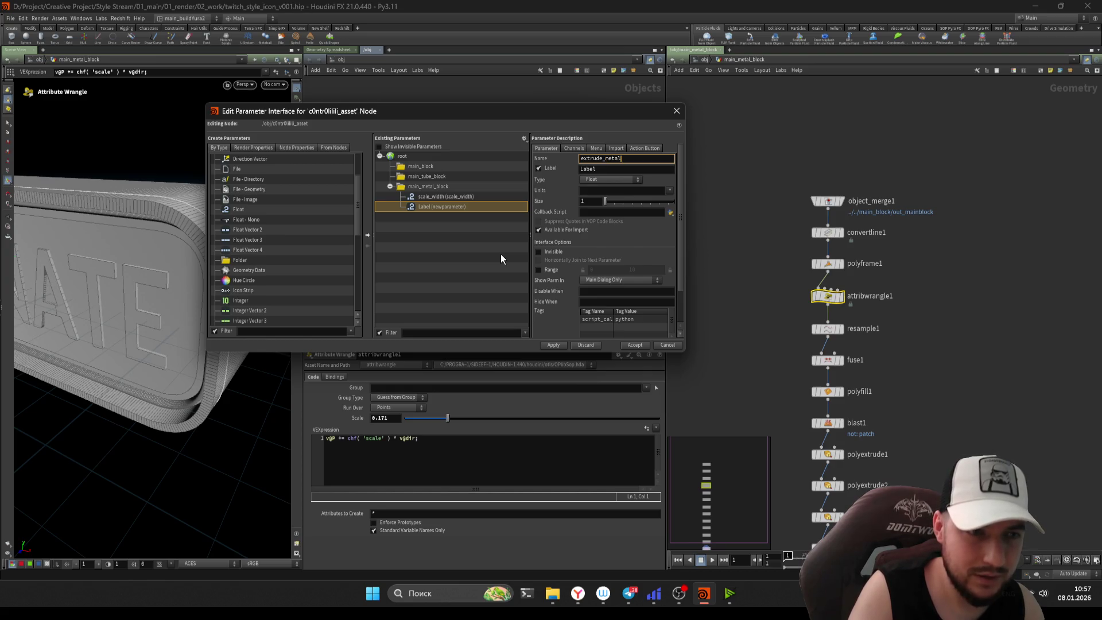
pyautogui.press('BackSpace')
pyautogui.press('BackSpace')
pyautogui.press('BackSpace')
pyautogui.write('block')
pyautogui.press('Tab')
pyautogui.write('exturde')
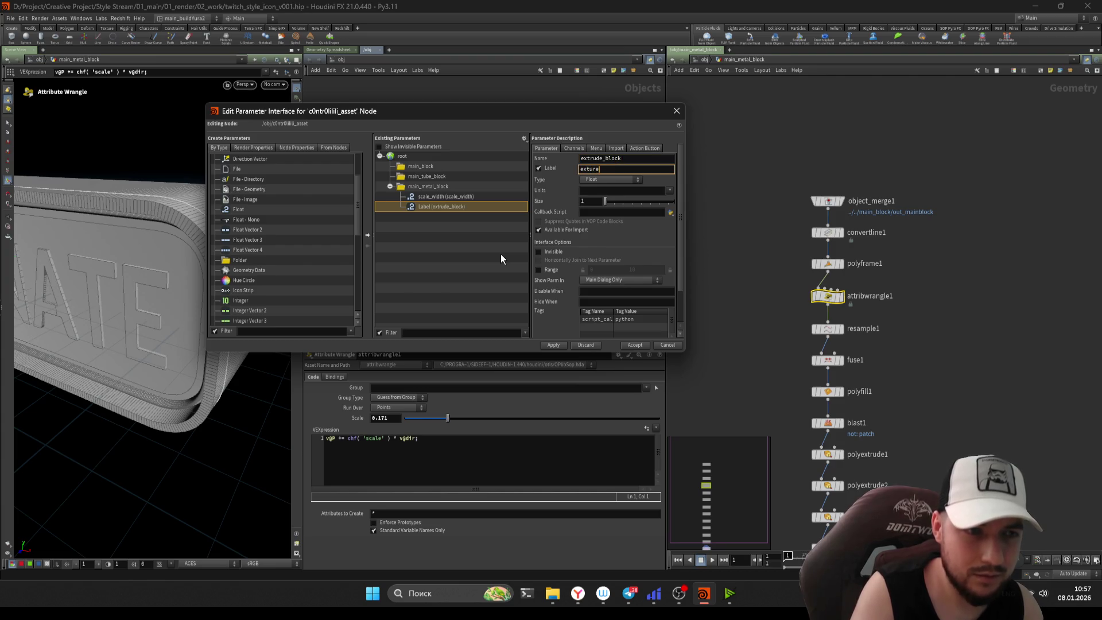
pyautogui.press('BackSpace')
pyautogui.press('BackSpace')
pyautogui.press('BackSpace')
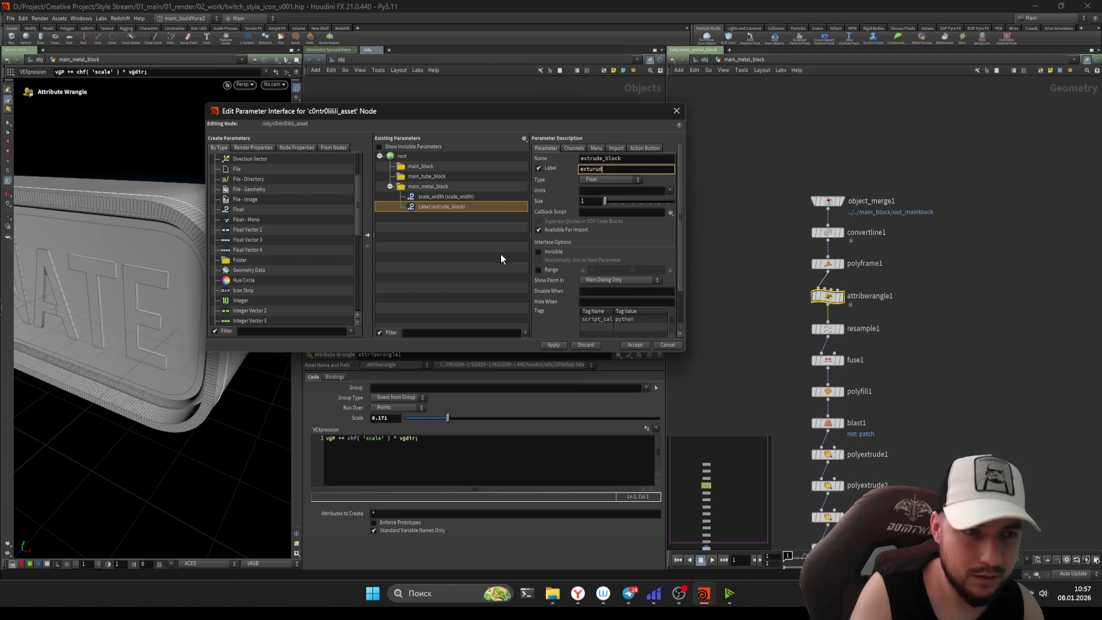
pyautogui.press('BackSpace')
pyautogui.press('BackSpace')
pyautogui.press('BackSpace')
pyautogui.write('extur')
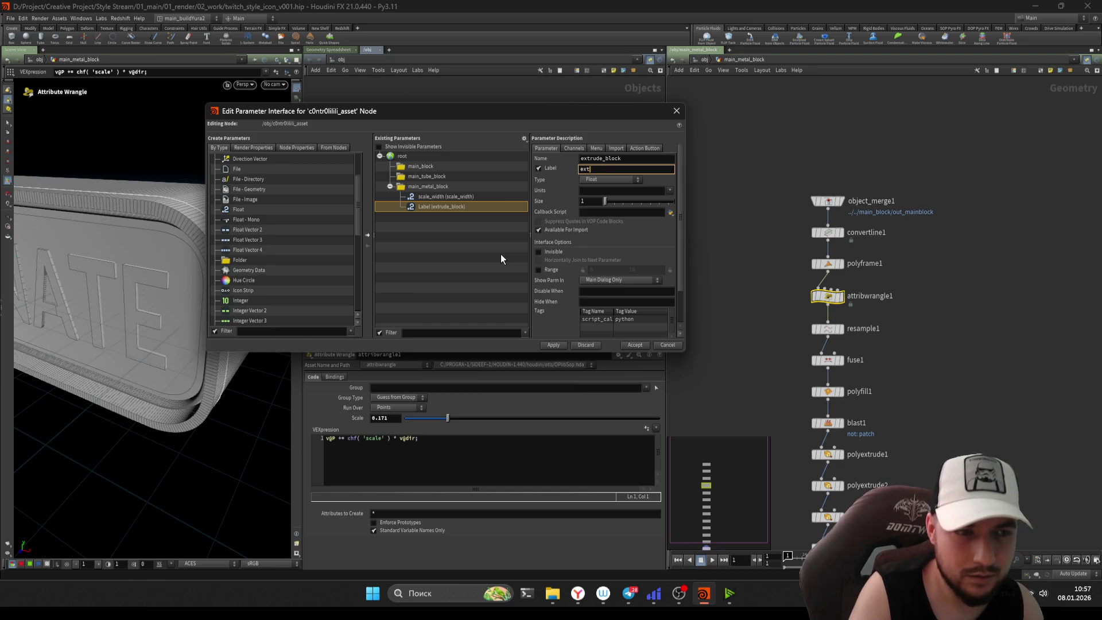
pyautogui.press('BackSpace')
pyautogui.press('BackSpace')
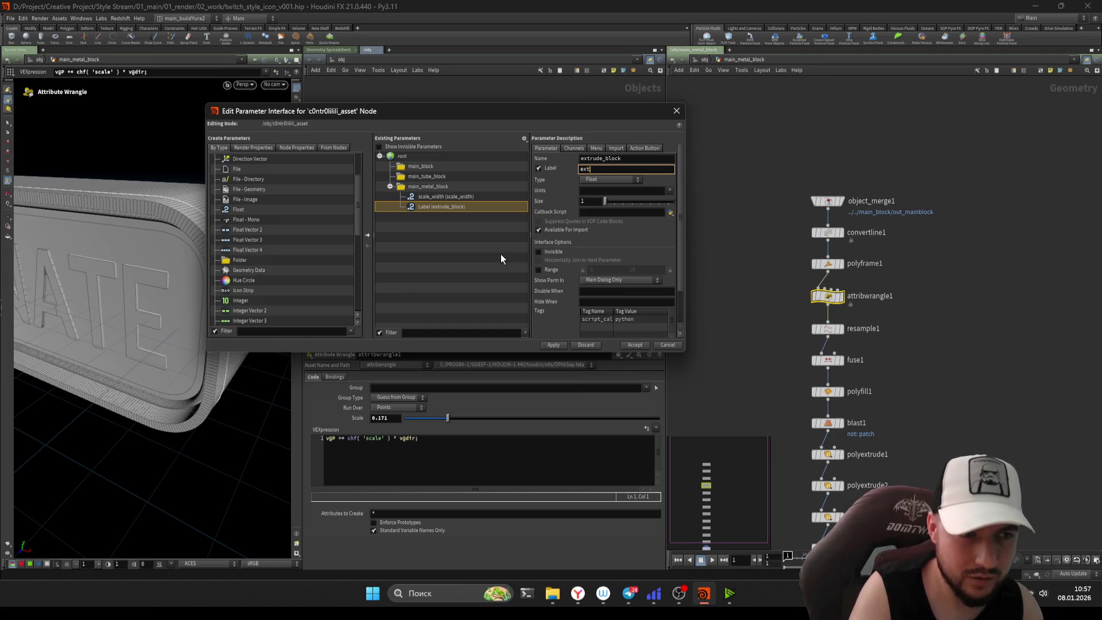
pyautogui.write('tude_block')
pyautogui.press('Return')
# - Give extrude_block a 0.2–1 range and apply
pyautogui.click(538, 270)
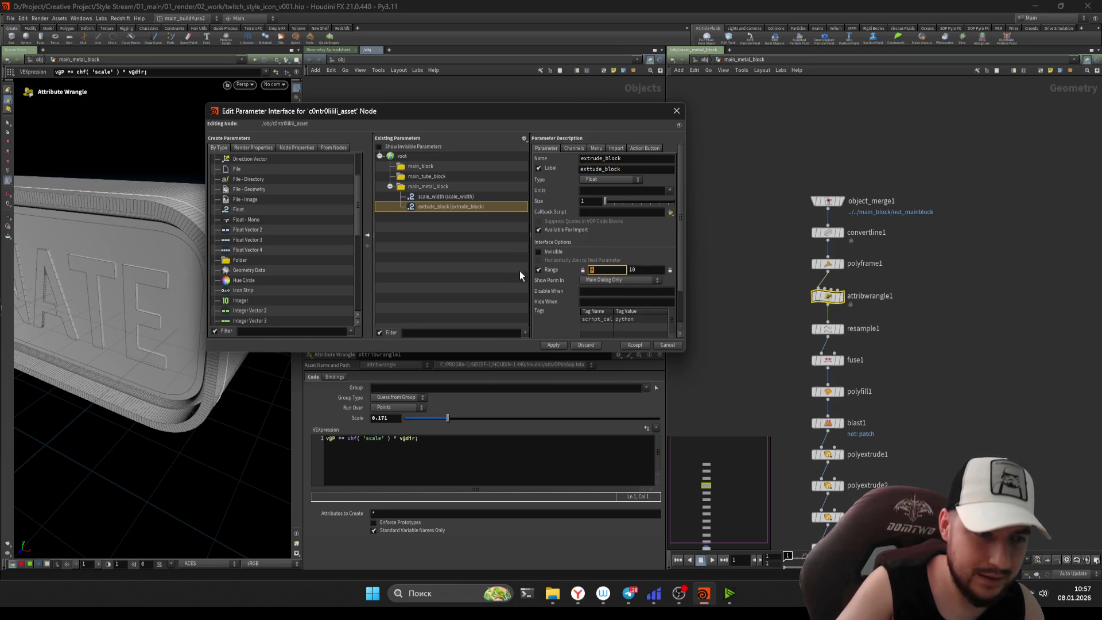
pyautogui.write('0.2')
pyautogui.press('Tab')
pyautogui.write('1')
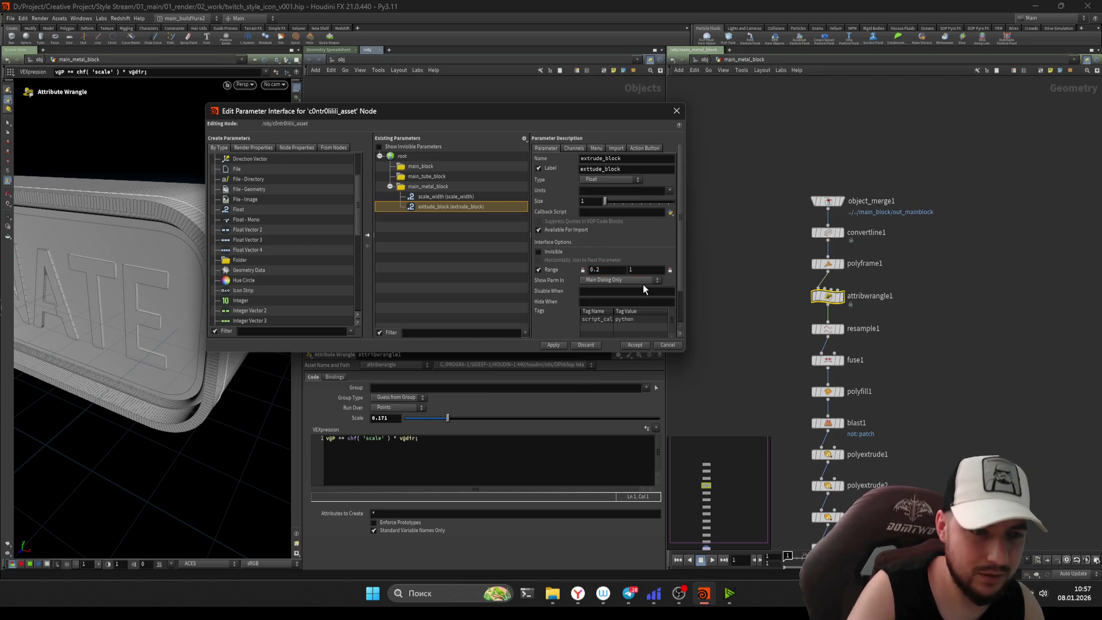
pyautogui.click(560, 347)
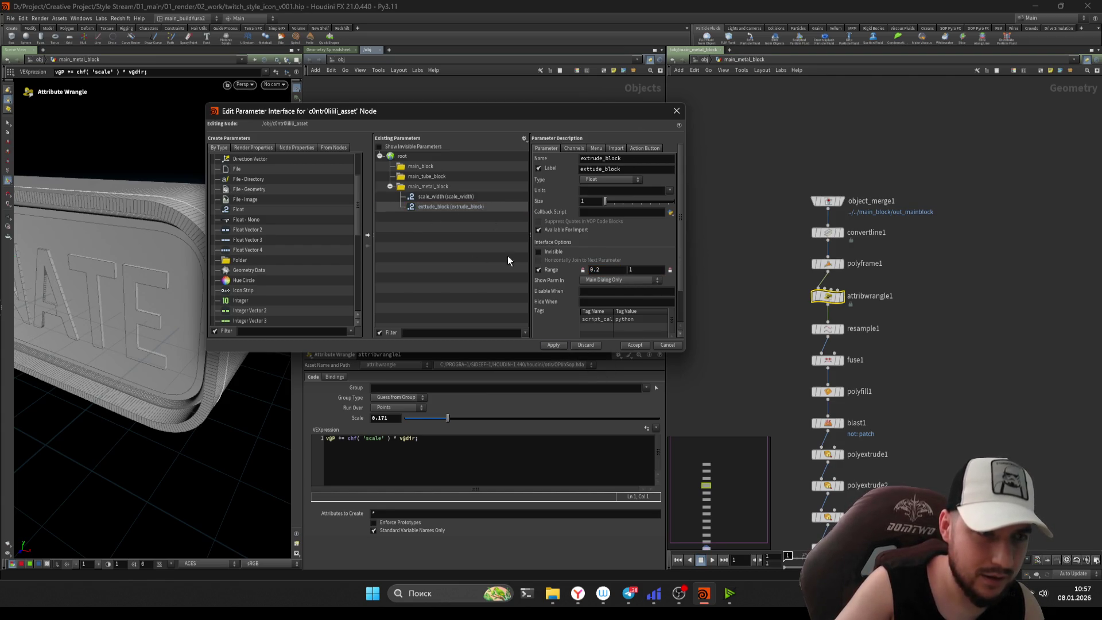
pyautogui.moveTo(238, 209); pyautogui.dragTo(408, 187)
# - Name and label the new float parameter bevel
pyautogui.write('bevel')
pyautogui.press('Tab')
pyautogui.write('bvevel')
pyautogui.press('Return')
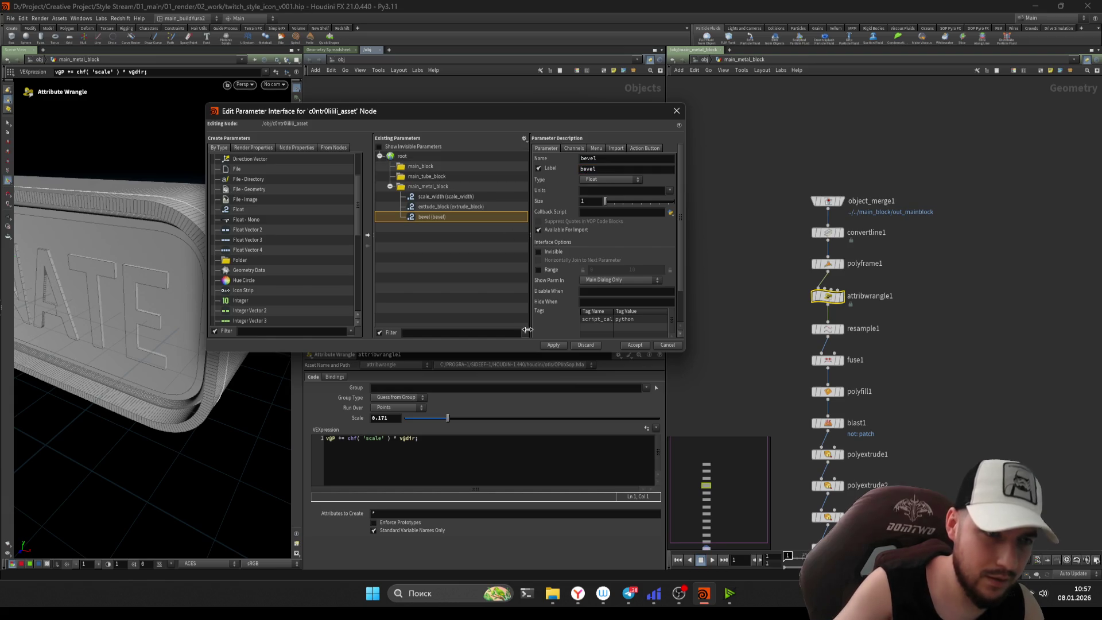
# - Set the bevel parameter's range to 0.001–0.2 and apply
pyautogui.click(539, 270)
pyautogui.doubleClick(598, 272)
pyautogui.write('001')
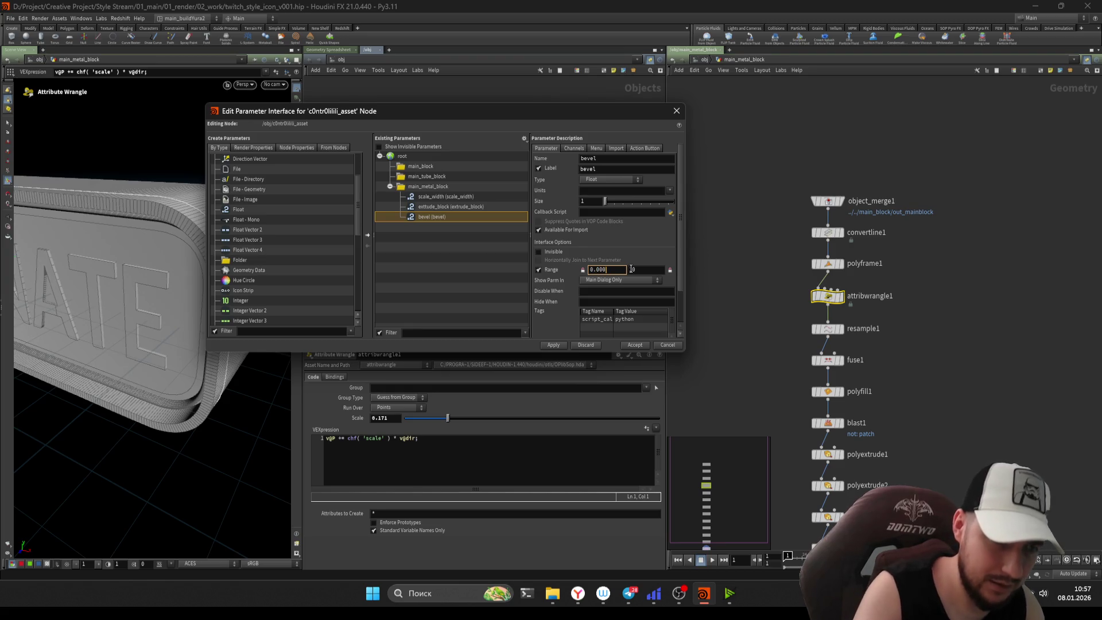
pyautogui.doubleClick(631, 269)
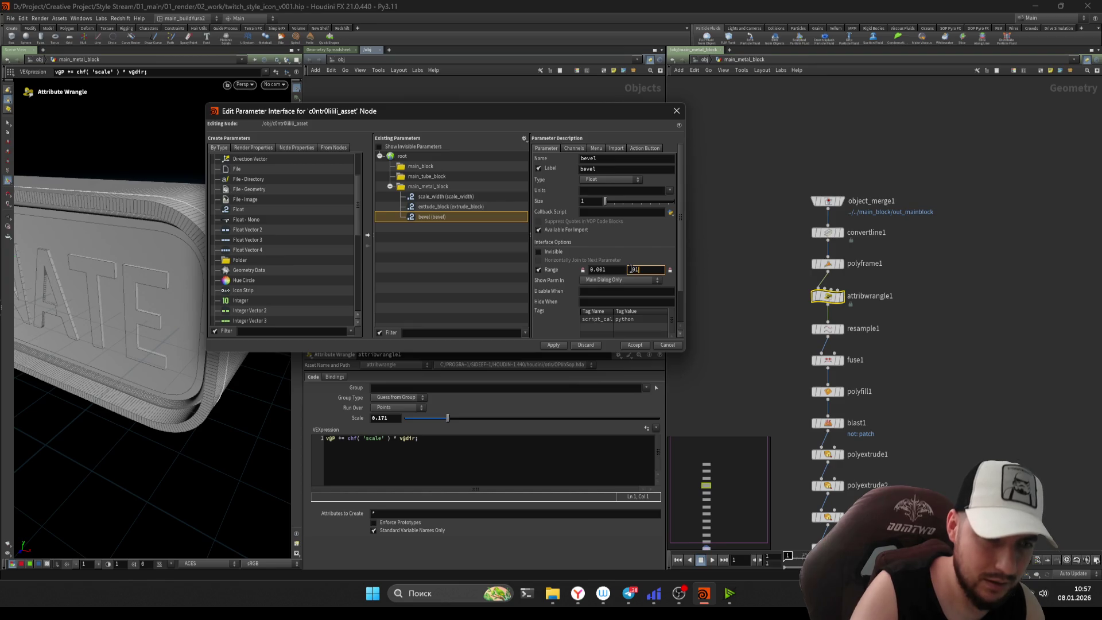
pyautogui.press('BackSpace')
pyautogui.press('BackSpace')
pyautogui.press('BackSpace')
pyautogui.write('0')
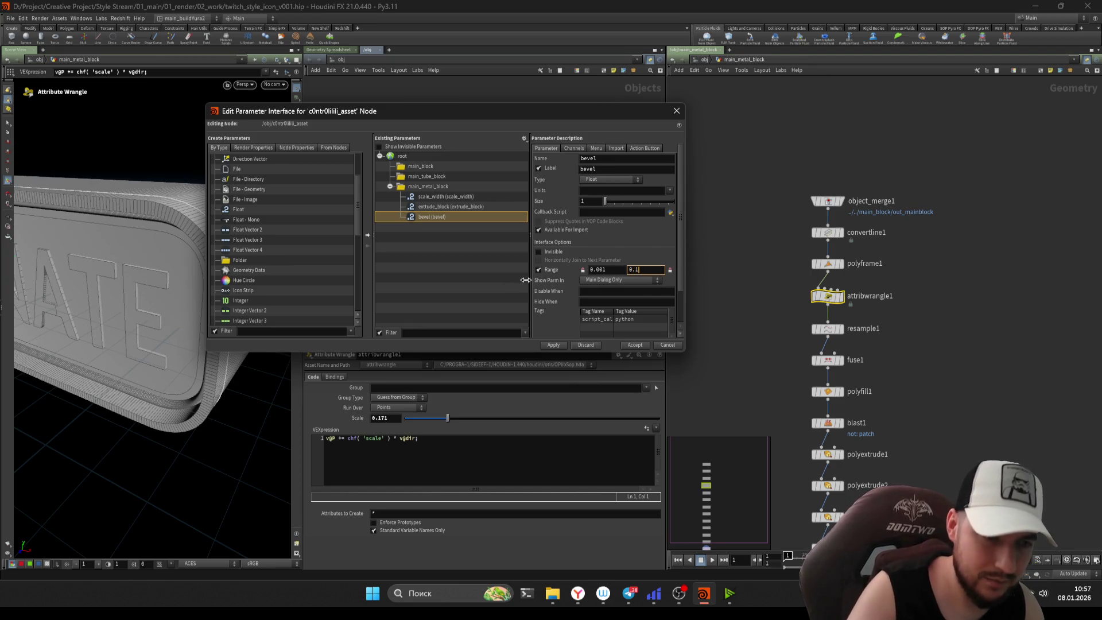
pyautogui.press('Return')
pyautogui.doubleClick(634, 270)
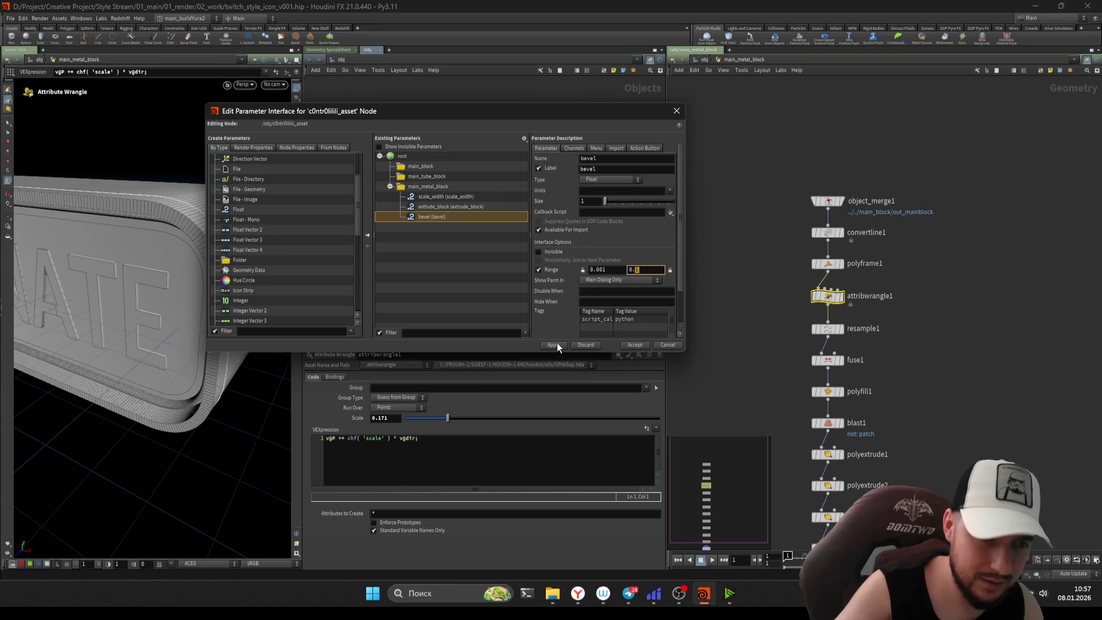
pyautogui.write('0.2')
pyautogui.click(559, 347)
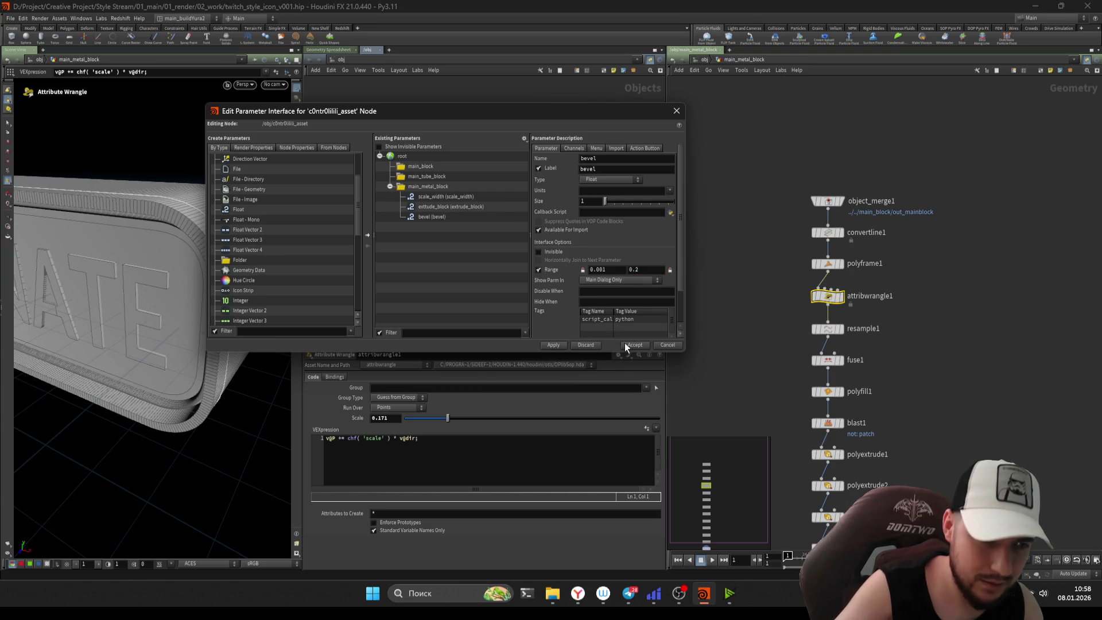
# - Accept the parameter interface edits and save twitch_style_icon_v001.hip
pyautogui.click(626, 346)
pyautogui.hotkey('ctrl', 's')
pyautogui.press('Tab')
pyautogui.press('Escape')
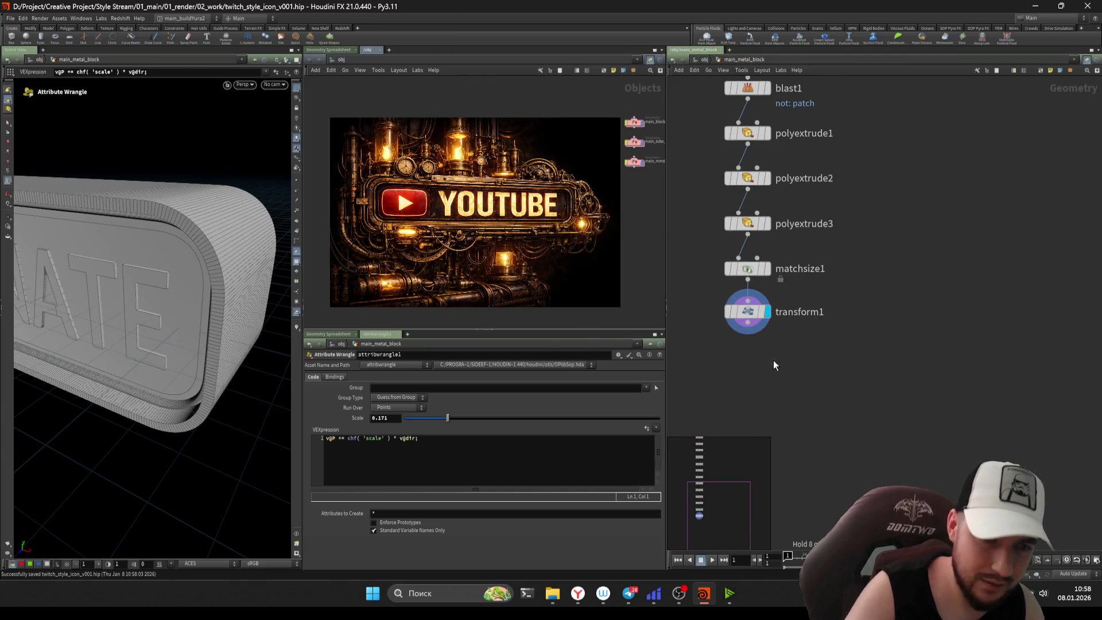
# - Add a displayed PolyBevel node after transform1 with maximum normal angle about 14
pyautogui.click(774, 365)
pyautogui.click(769, 364)
pyautogui.moveTo(769, 379); pyautogui.dragTo(794, 349, button='middle')
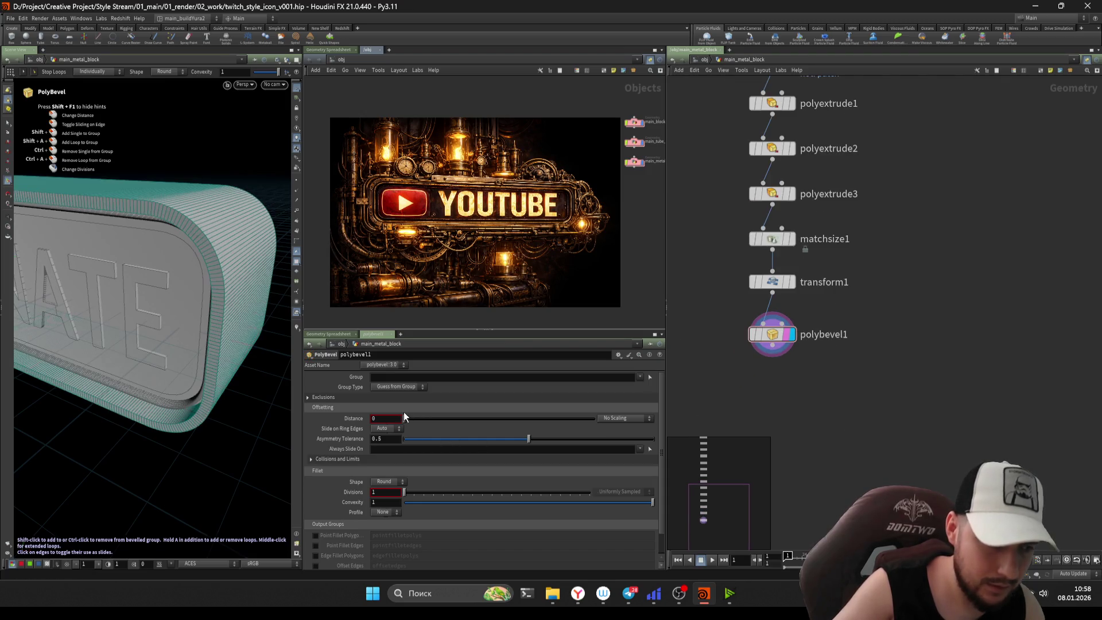
pyautogui.click(323, 397)
pyautogui.moveTo(417, 422); pyautogui.dragTo(422, 423)
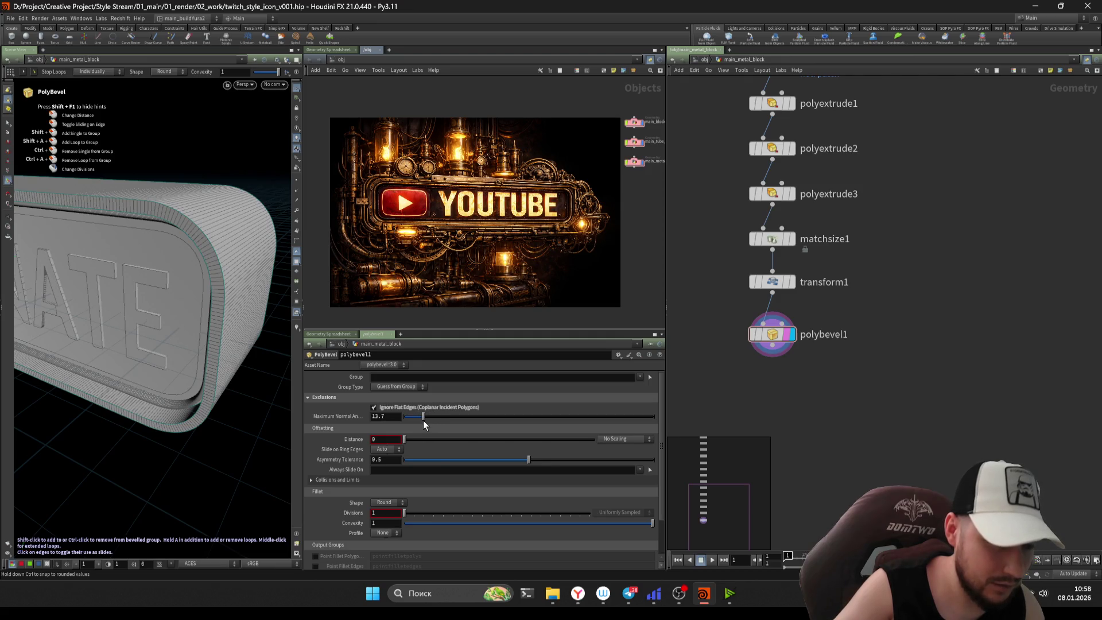
pyautogui.press('Escape')
pyautogui.moveTo(201, 251)
pyautogui.mouseDown()
pyautogui.moveTo(226, 251)
pyautogui.moveTo(123, 258)
pyautogui.mouseUp()
pyautogui.press('Return')
# - Try restricting the bevel to the extrudeFront group, then undo it
pyautogui.click(639, 377)
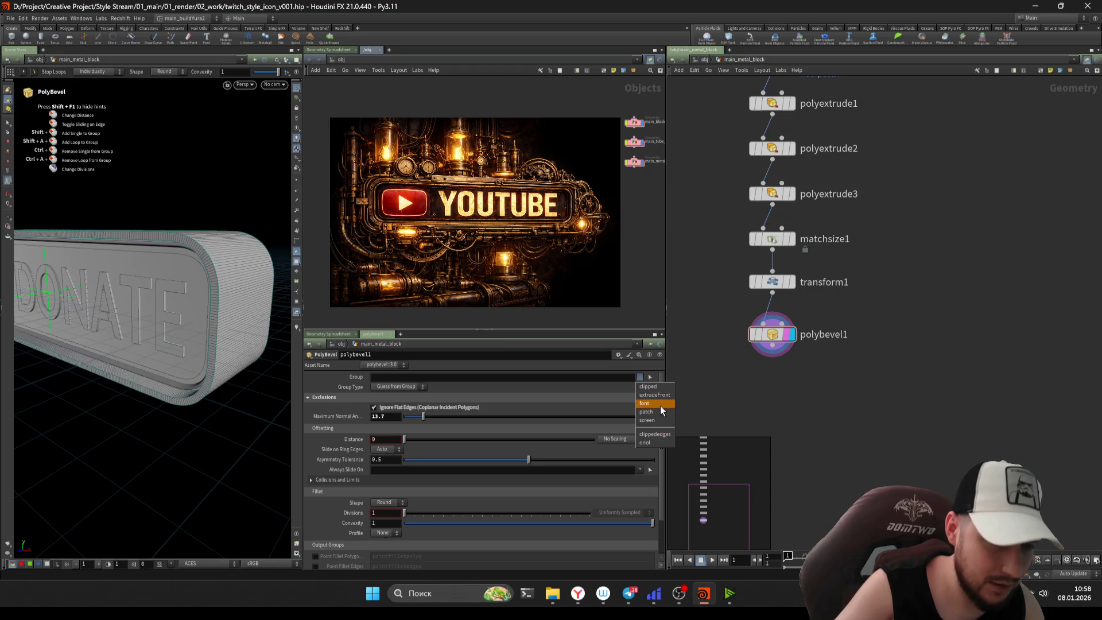
pyautogui.click(655, 395)
pyautogui.click(639, 376)
pyautogui.click(651, 395)
pyautogui.click(639, 376)
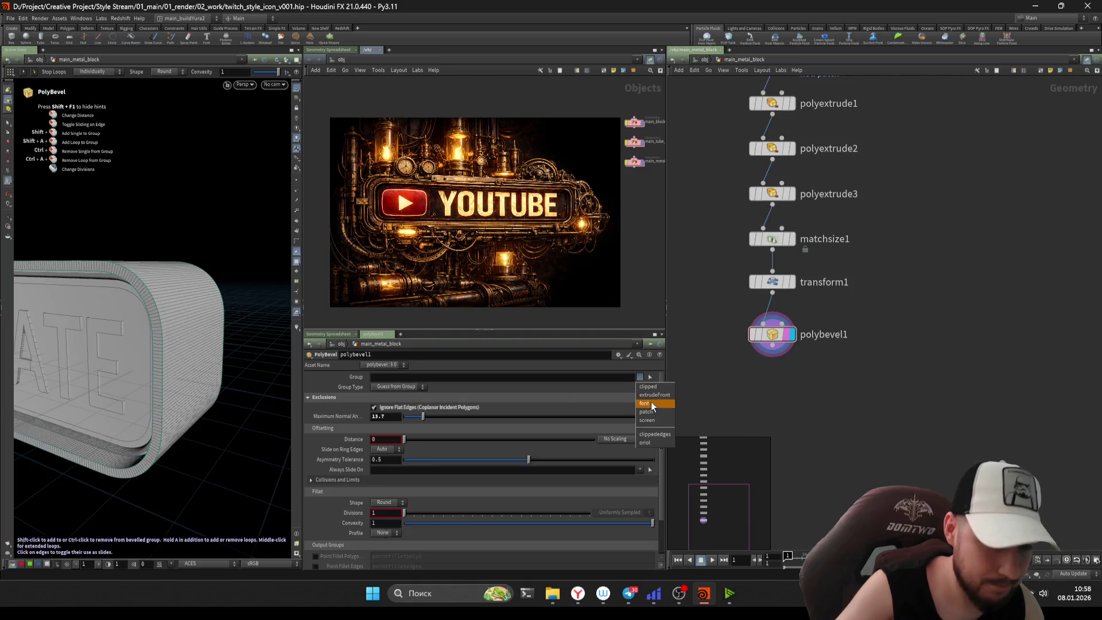
pyautogui.press('Escape')
pyautogui.hotkey('ctrl', 'z')
# - Set the bevel group to clippededges, then clear the group again
pyautogui.click(640, 376)
pyautogui.press('Escape')
pyautogui.click(640, 377)
pyautogui.click(640, 377)
pyautogui.click(639, 377)
pyautogui.click(655, 435)
pyautogui.click(640, 376)
pyautogui.click(654, 446)
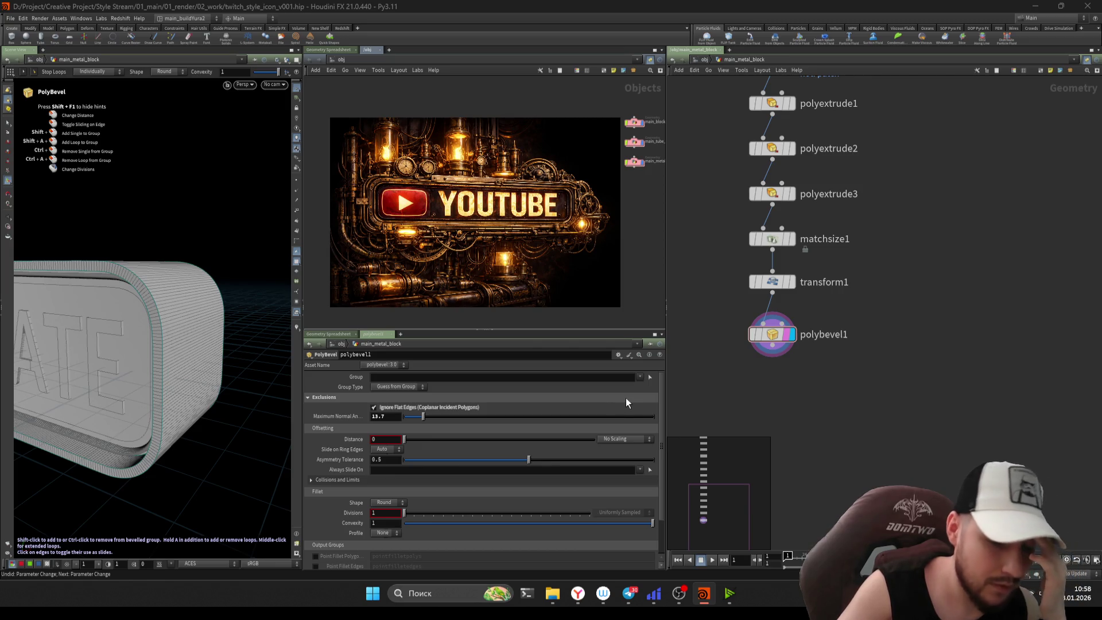
# - Bring up the TAB node menu to add a group node
pyautogui.scroll(-5, 814, 419)
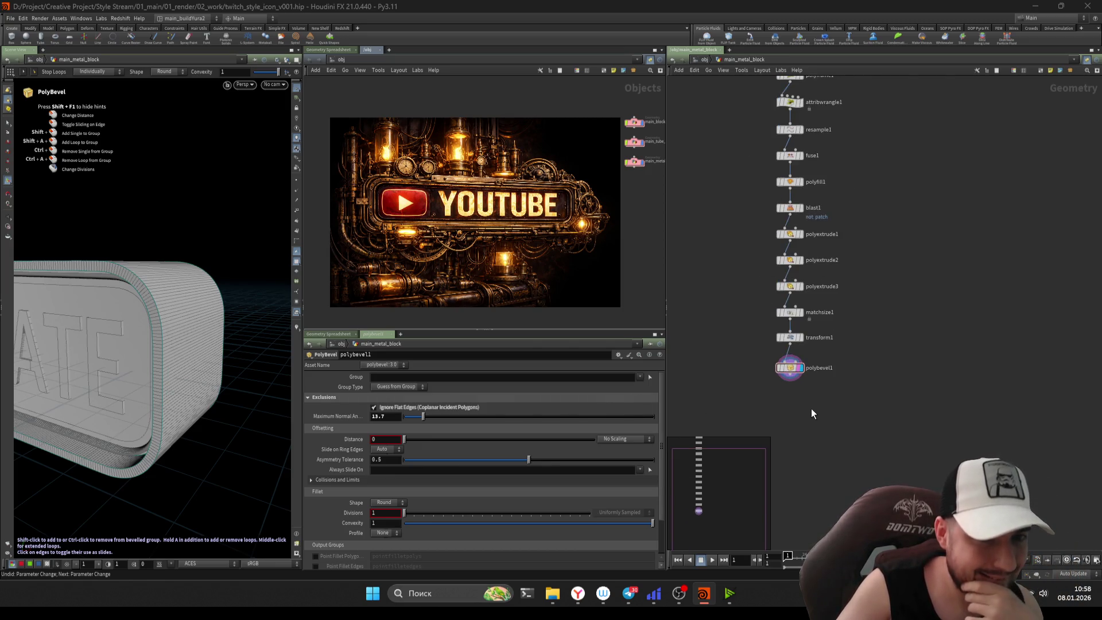
pyautogui.scroll(4, 811, 414)
pyautogui.scroll(-2, 811, 408)
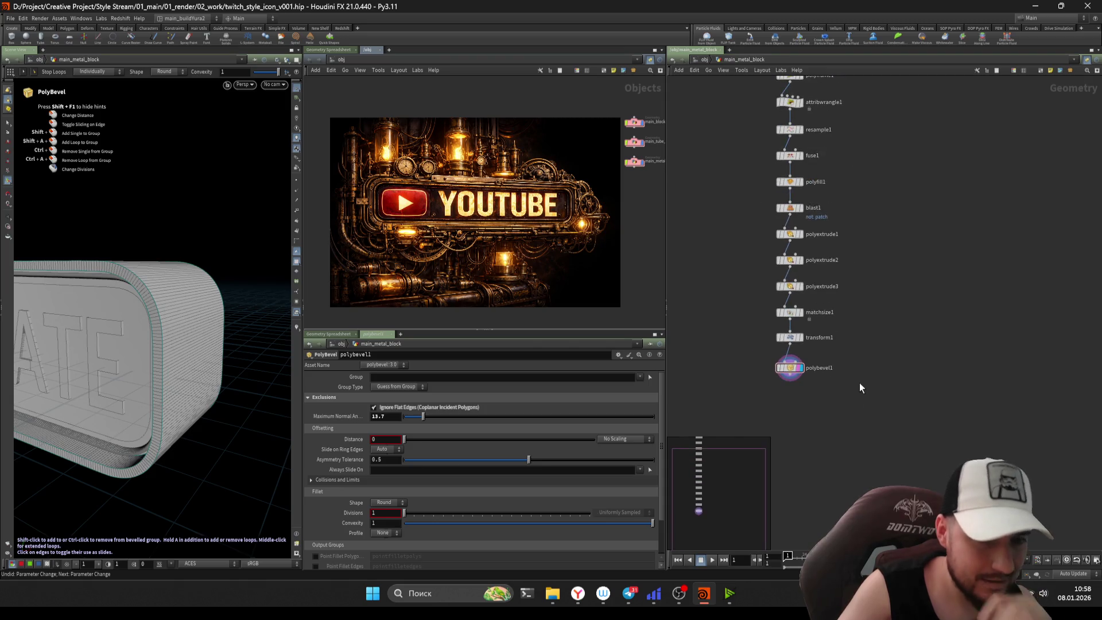
pyautogui.press('Tab')
# - Insert a Group Create node between transform1 and polybevel1 keeping faces by normal, spread angle 30
pyautogui.write('gro')
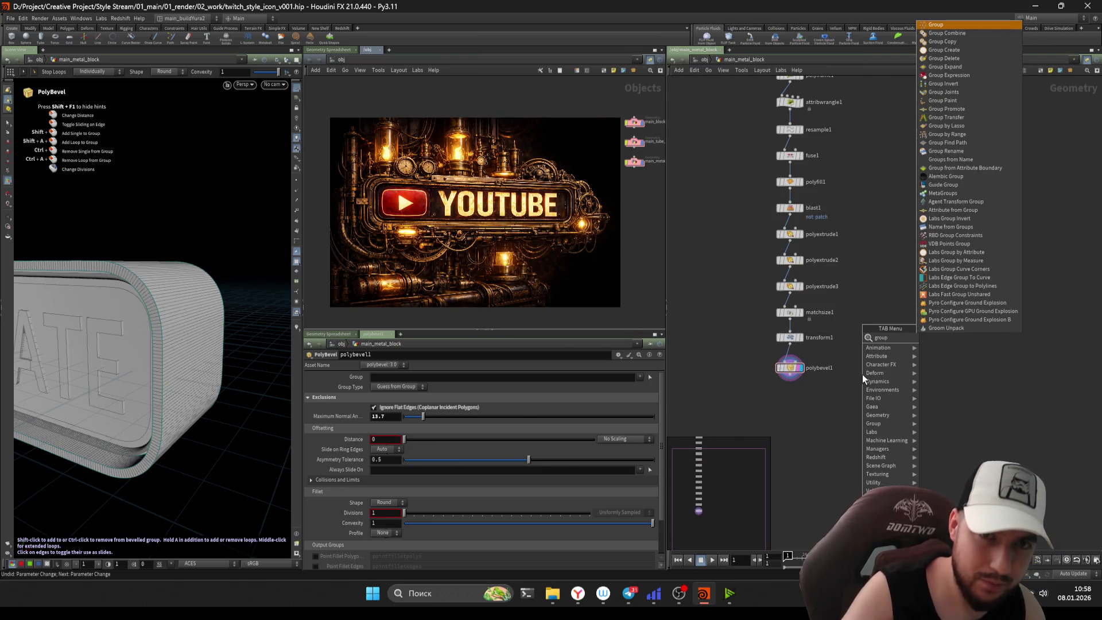
pyautogui.press('Return')
pyautogui.click(790, 367)
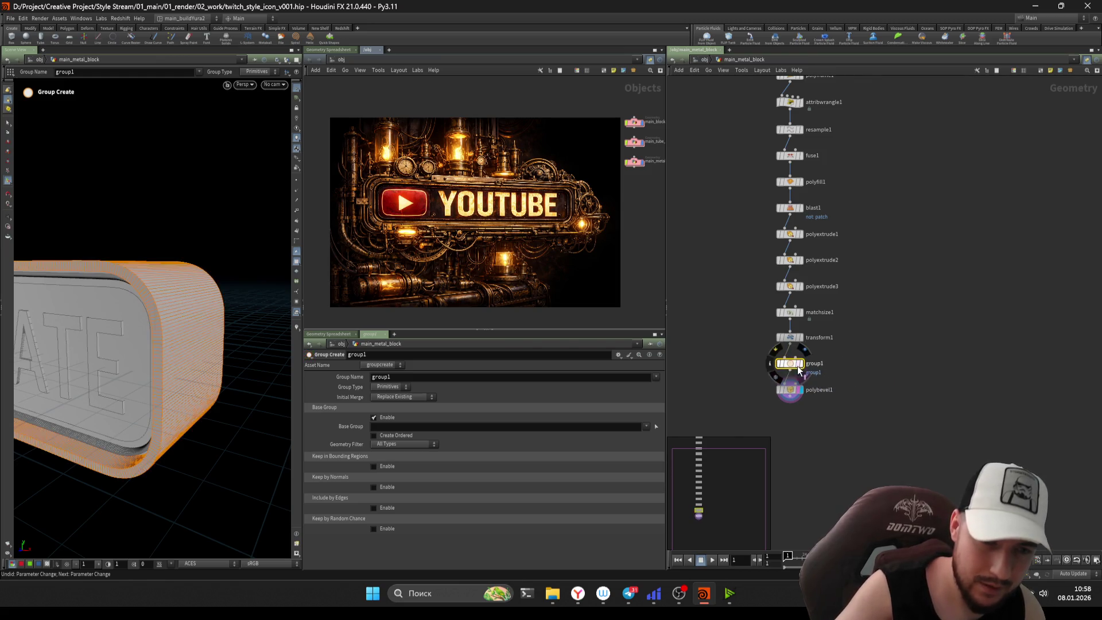
pyautogui.click(374, 487)
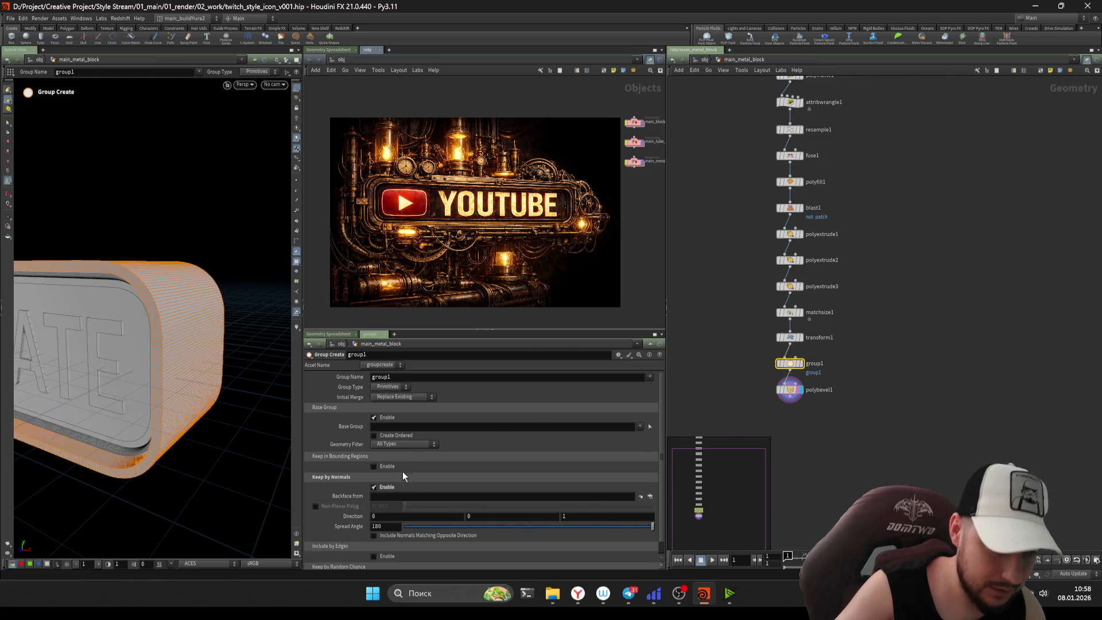
pyautogui.moveTo(408, 527); pyautogui.dragTo(478, 534)
pyautogui.doubleClick(380, 527)
pyautogui.write('3')
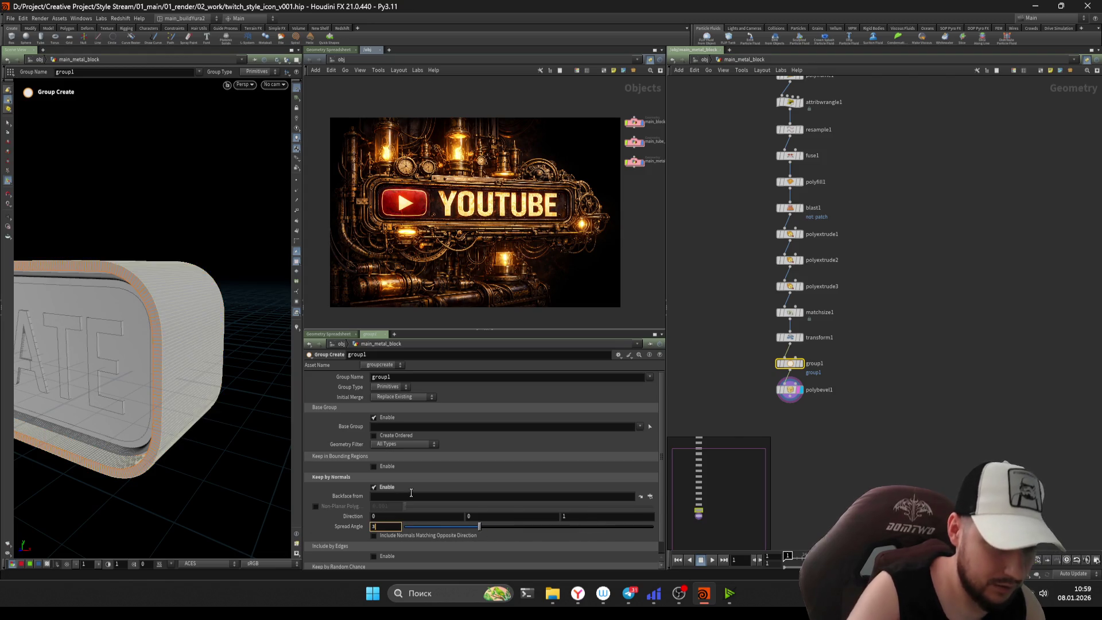
pyautogui.write('0')
pyautogui.press('Return')
# - Rename the group to bevel and save the scene
pyautogui.press('Escape')
pyautogui.moveTo(134, 455)
pyautogui.mouseDown()
pyautogui.moveTo(192, 430)
pyautogui.moveTo(170, 391)
pyautogui.moveTo(111, 419)
pyautogui.moveTo(147, 443)
pyautogui.moveTo(202, 448)
pyautogui.moveTo(178, 362)
pyautogui.moveTo(192, 402)
pyautogui.moveTo(167, 394)
pyautogui.moveTo(187, 384)
pyautogui.moveTo(177, 364)
pyautogui.moveTo(189, 352)
pyautogui.moveTo(195, 387)
pyautogui.moveTo(118, 387)
pyautogui.moveTo(153, 393)
pyautogui.moveTo(132, 402)
pyautogui.moveTo(148, 448)
pyautogui.moveTo(173, 413)
pyautogui.mouseUp()
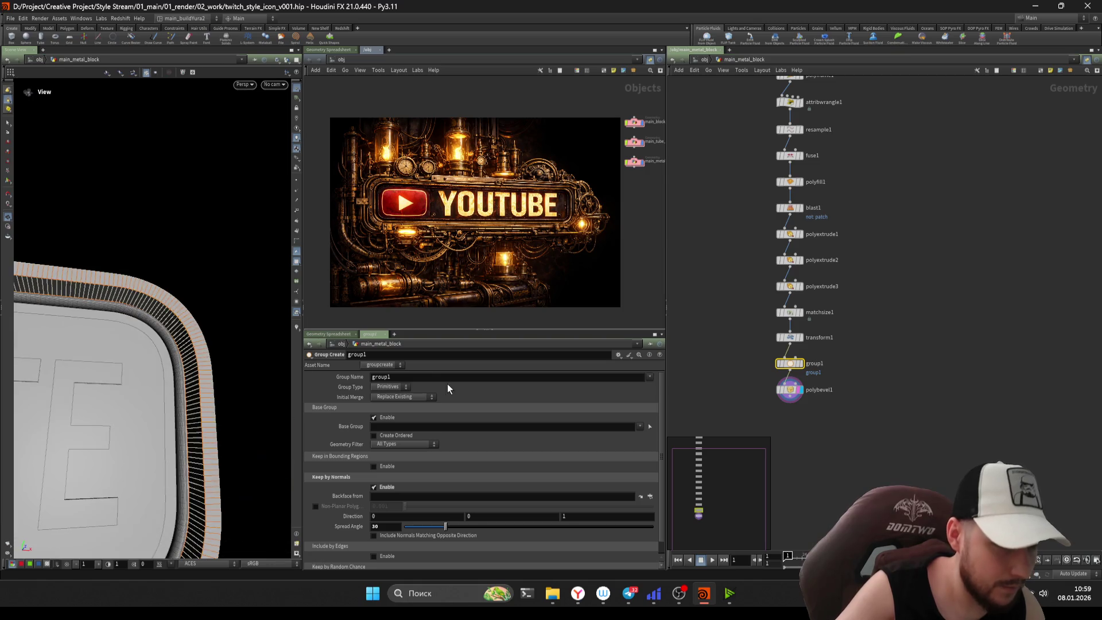
pyautogui.click(449, 377)
pyautogui.press('BackSpace')
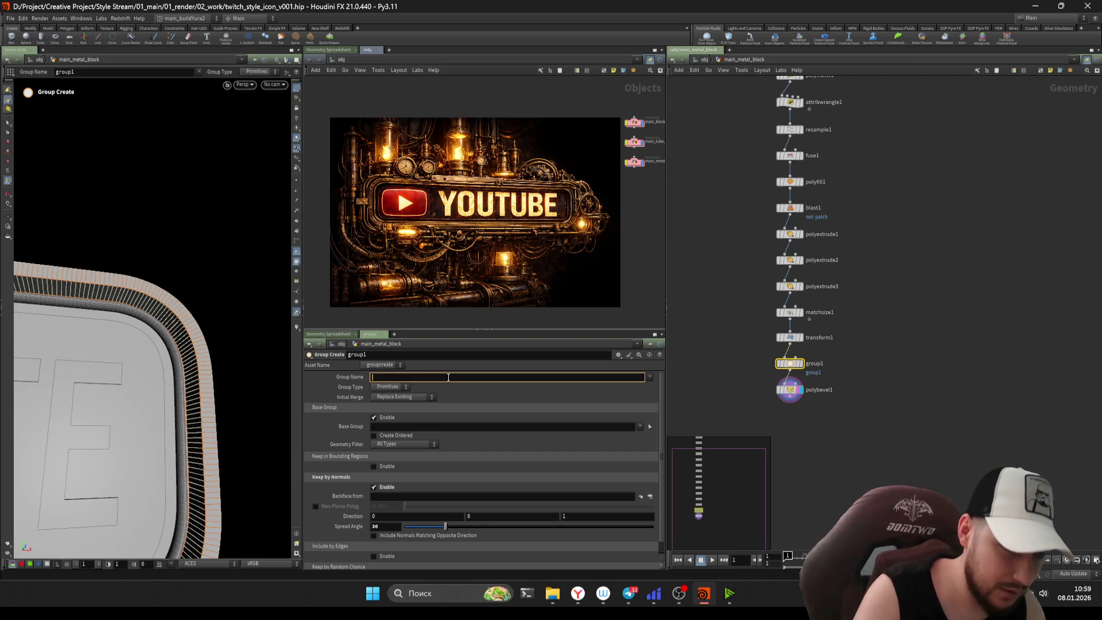
pyautogui.write('bevel')
pyautogui.press('Return')
pyautogui.hotkey('ctrl', 's')
pyautogui.scroll(2, 758, 393)
pyautogui.click(792, 391)
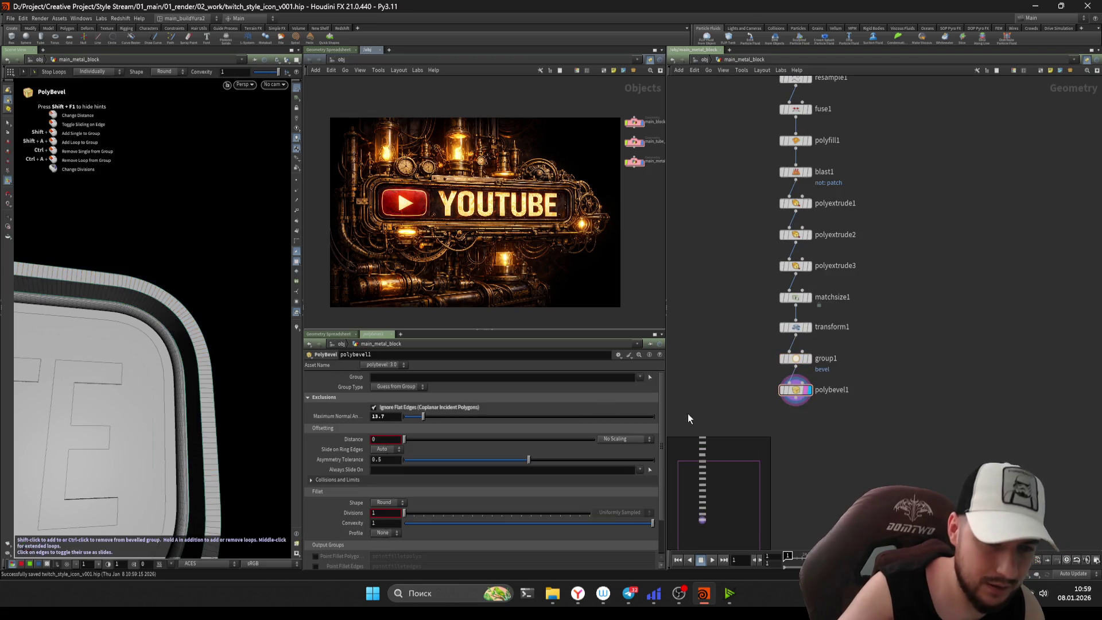
# - Restrict polybevel1 to the bevel group and save the scene
pyautogui.click(640, 377)
pyautogui.click(660, 405)
pyautogui.press('Escape')
pyautogui.moveTo(115, 402)
pyautogui.mouseDown()
pyautogui.moveTo(81, 364)
pyautogui.moveTo(94, 387)
pyautogui.moveTo(225, 340)
pyautogui.moveTo(197, 379)
pyautogui.moveTo(217, 337)
pyautogui.moveTo(120, 393)
pyautogui.moveTo(172, 368)
pyautogui.moveTo(149, 397)
pyautogui.moveTo(115, 391)
pyautogui.moveTo(209, 336)
pyautogui.moveTo(199, 413)
pyautogui.moveTo(187, 424)
pyautogui.mouseUp()
pyautogui.hotkey('ctrl', 's')
# - Widen the bevel distance to 0.082 with the viewport handle, inspect the corner, and save
pyautogui.press('Return')
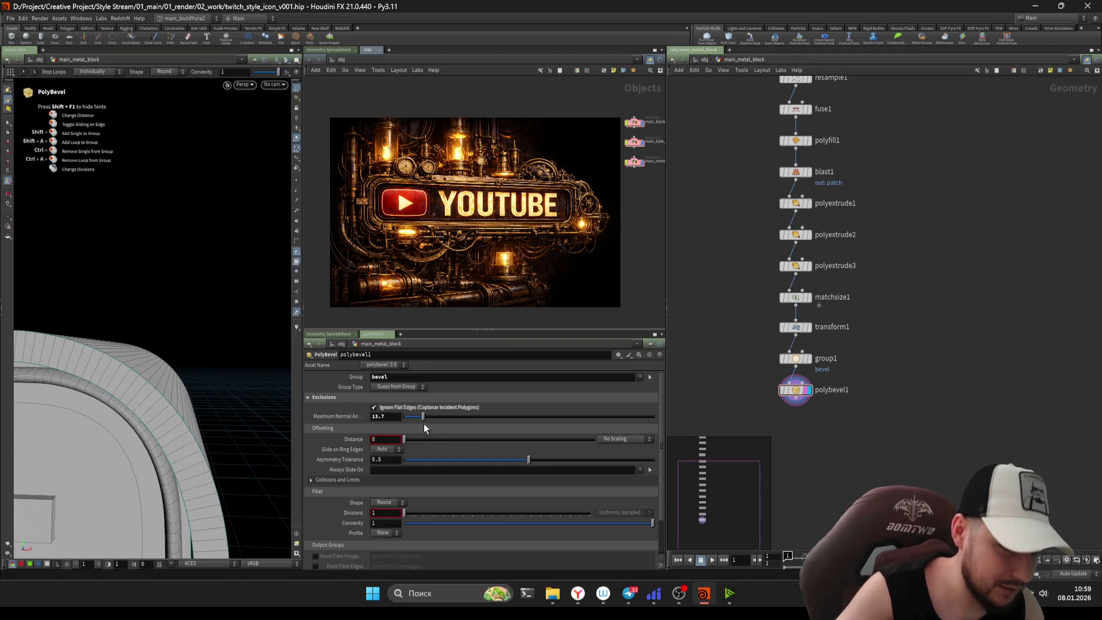
pyautogui.moveTo(404, 439)
pyautogui.mouseDown()
pyautogui.moveTo(524, 449)
pyautogui.moveTo(420, 448)
pyautogui.mouseUp()
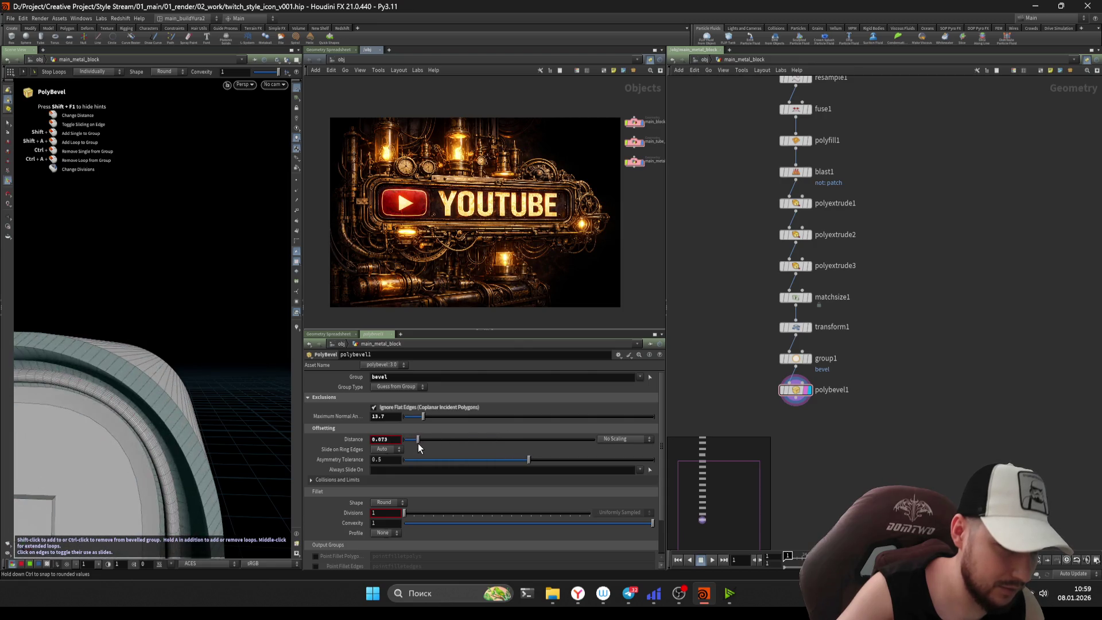
pyautogui.press('Escape')
pyautogui.moveTo(162, 396); pyautogui.dragTo(253, 409)
pyautogui.press('Return')
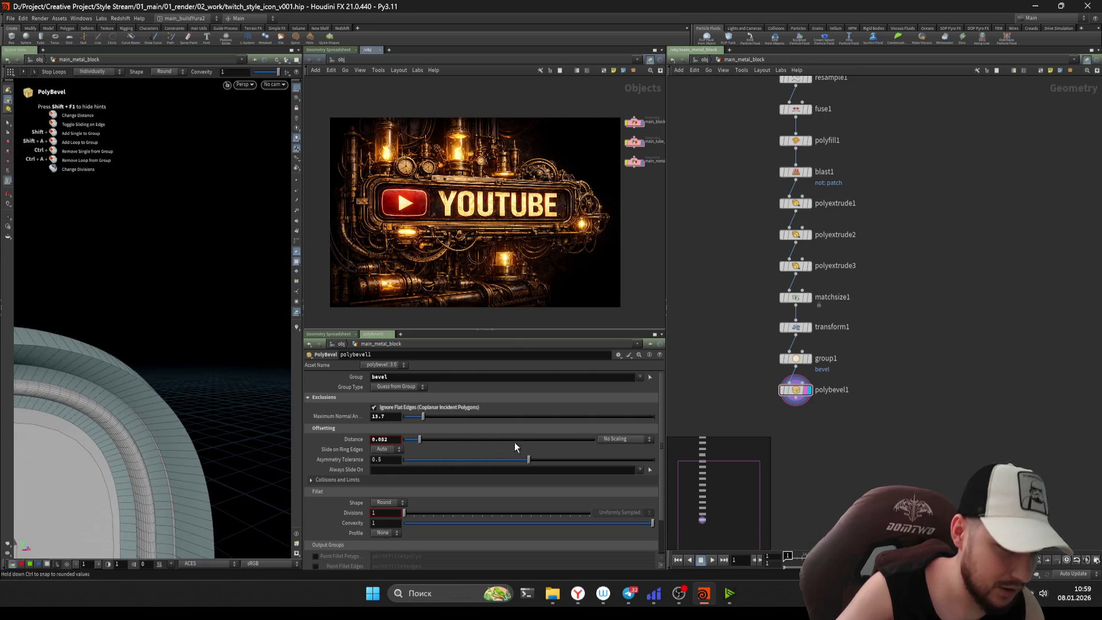
pyautogui.hotkey('ctrl', 's')
pyautogui.scroll(-2, 727, 183)
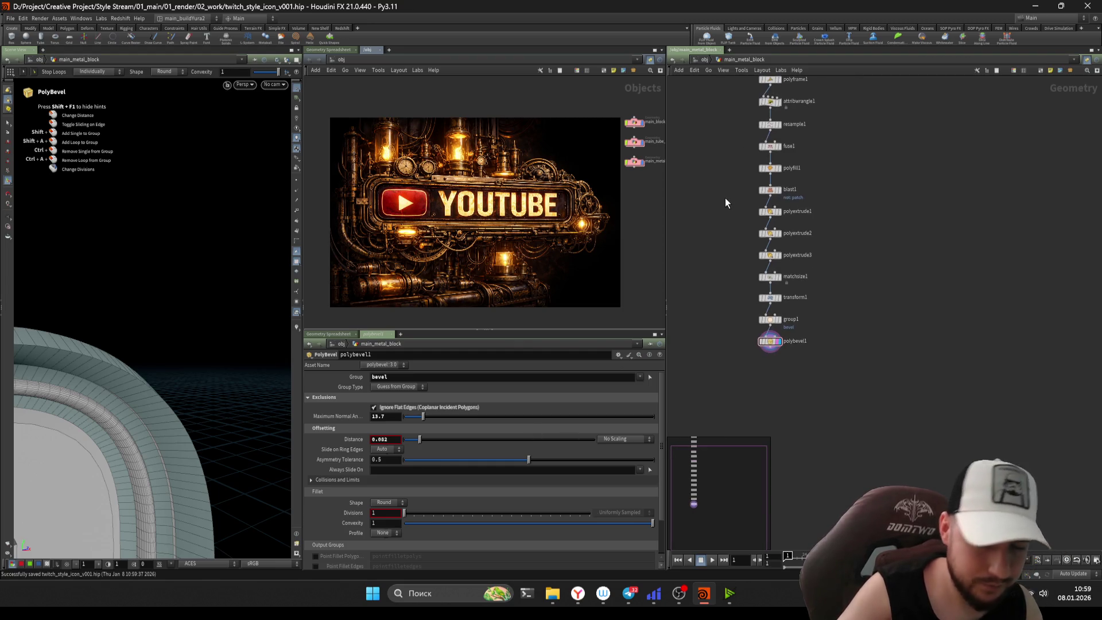
pyautogui.scroll(2, 712, 126)
pyautogui.scroll(-3, 715, 132)
pyautogui.moveTo(718, 138); pyautogui.dragTo(791, 484)
pyautogui.scroll(3, 682, 302)
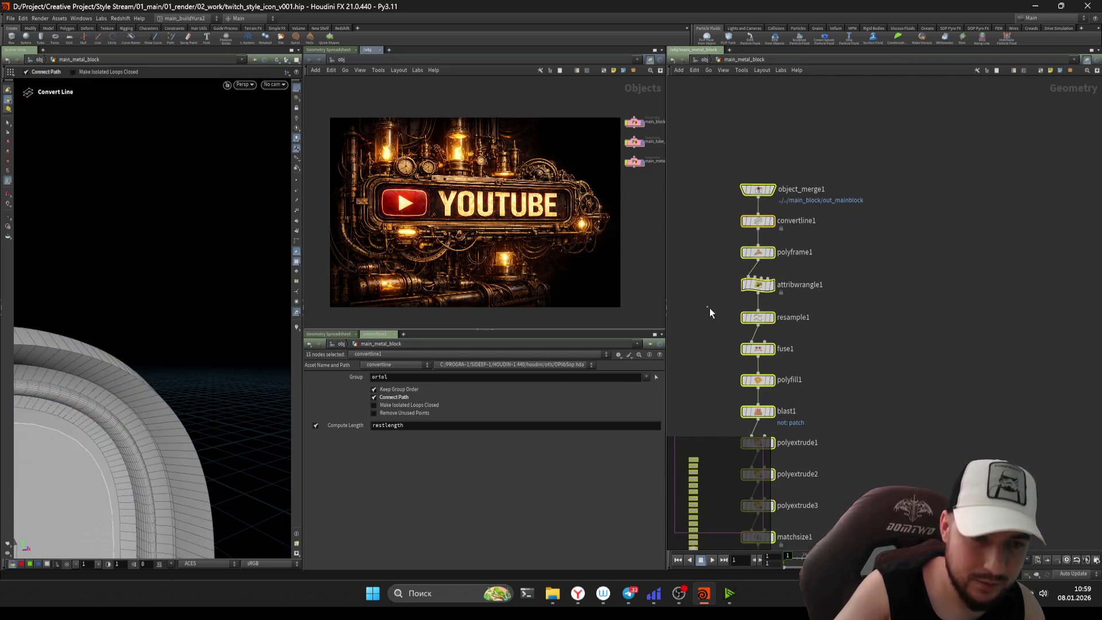
# - Commit resample1's segment length of 0.02 and save the scene
pyautogui.click(735, 316)
pyautogui.scroll(2, 712, 320)
pyautogui.press('Return')
pyautogui.hotkey('ctrl', 's')
# - Open the Edit Parameter Interface window for the control null at object level
pyautogui.click(704, 60)
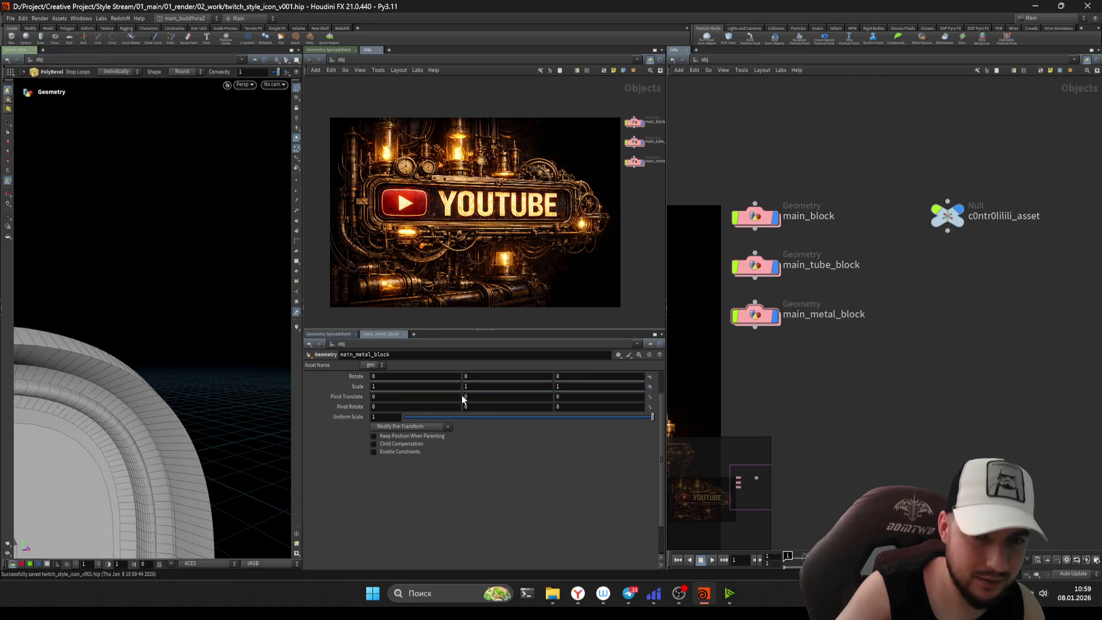
pyautogui.click(947, 216)
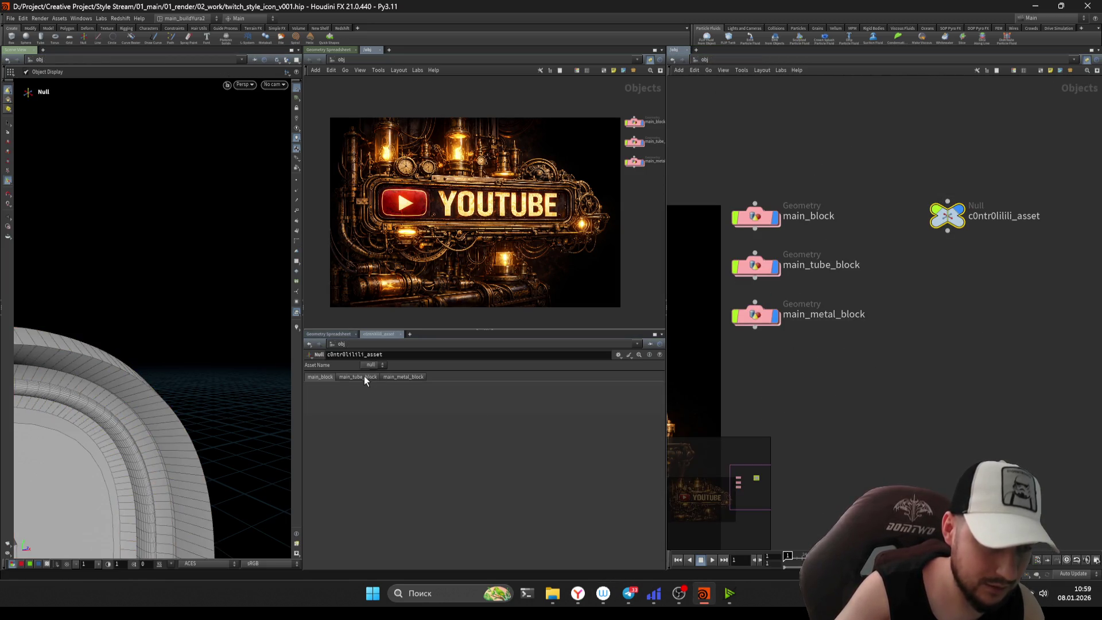
pyautogui.click(404, 377)
pyautogui.click(358, 377)
pyautogui.click(403, 377)
pyautogui.click(618, 354)
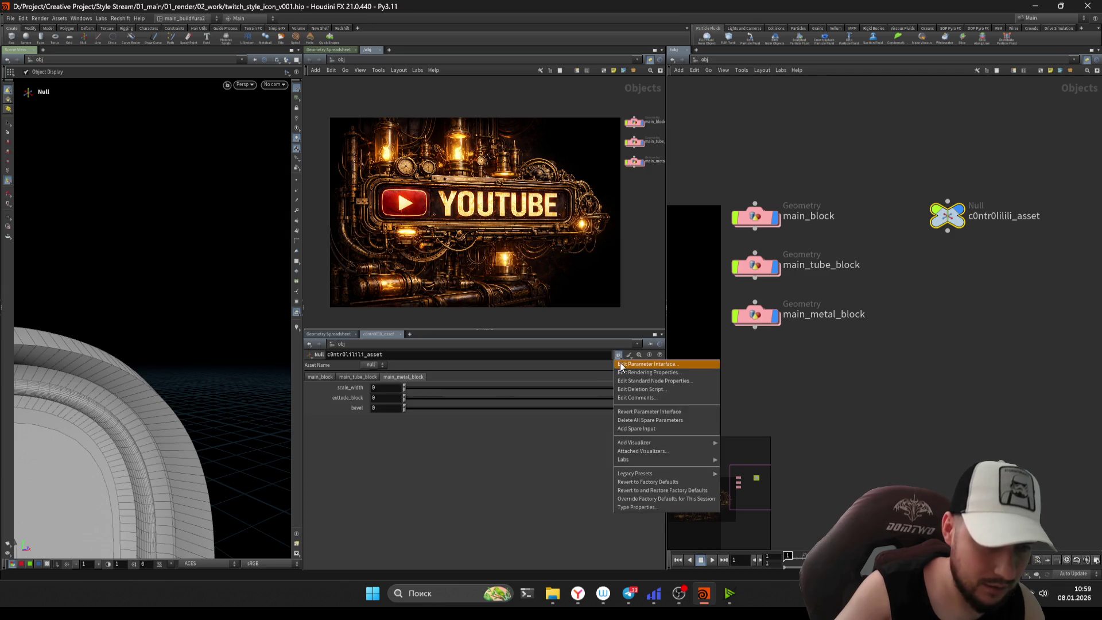
pyautogui.click(643, 361)
pyautogui.moveTo(480, 108); pyautogui.dragTo(415, 112)
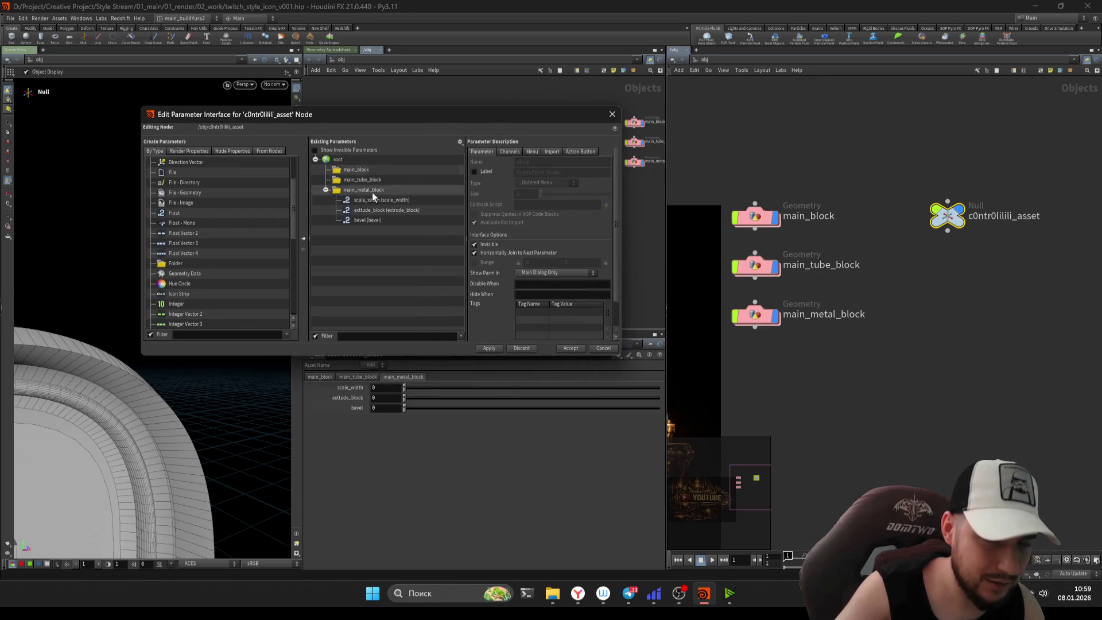
# - Add a Float parameter named resample under main_metal_block, below bevel
pyautogui.moveTo(177, 216)
pyautogui.mouseDown()
pyautogui.moveTo(341, 206)
pyautogui.moveTo(356, 225)
pyautogui.mouseUp()
pyautogui.write('rew')
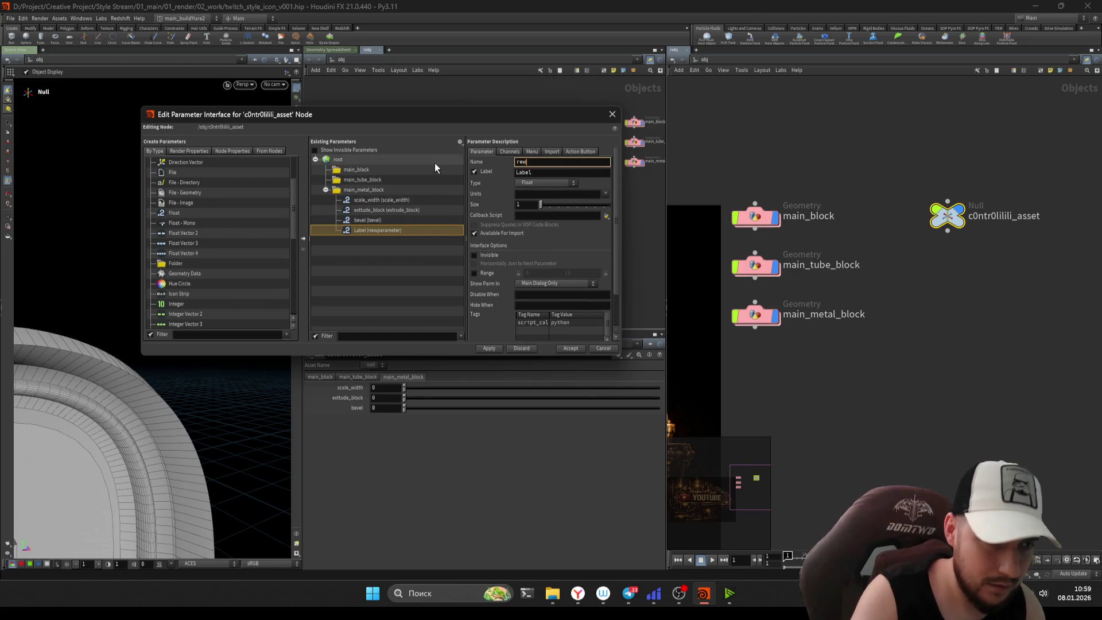
pyautogui.write('sa')
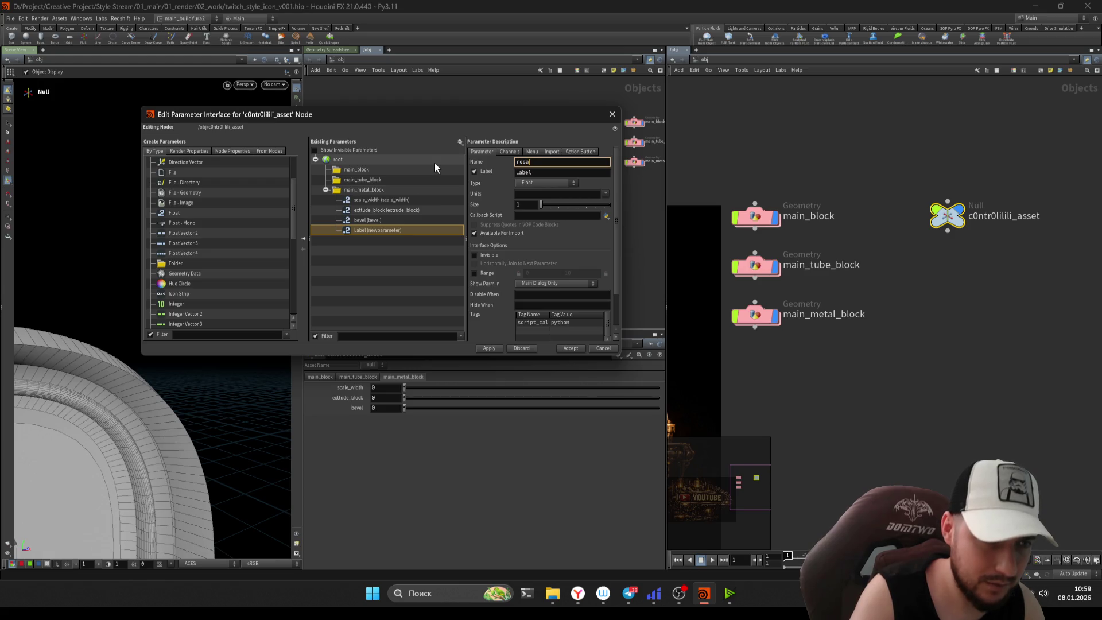
pyautogui.write('mple')
pyautogui.press('Tab')
pyautogui.write('resample')
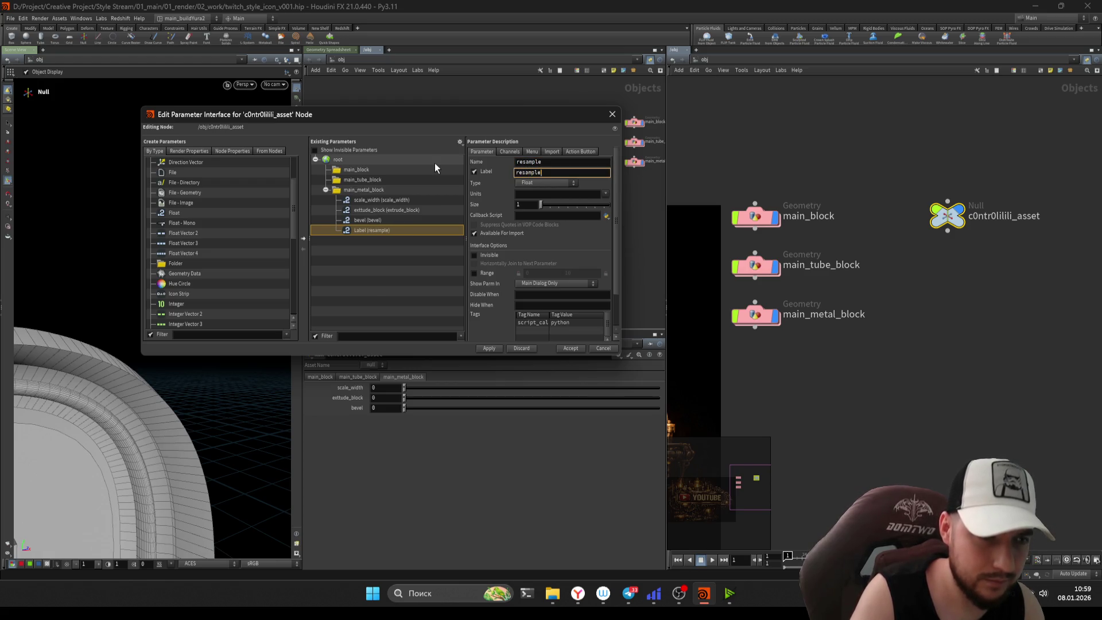
pyautogui.press('Return')
pyautogui.click(475, 273)
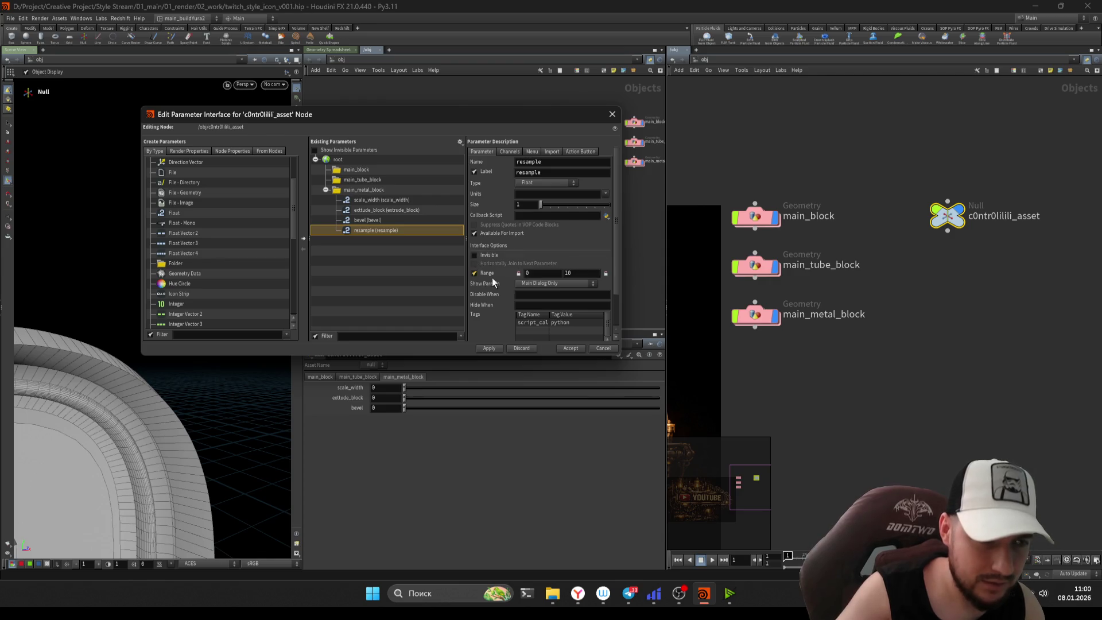
pyautogui.doubleClick(756, 320)
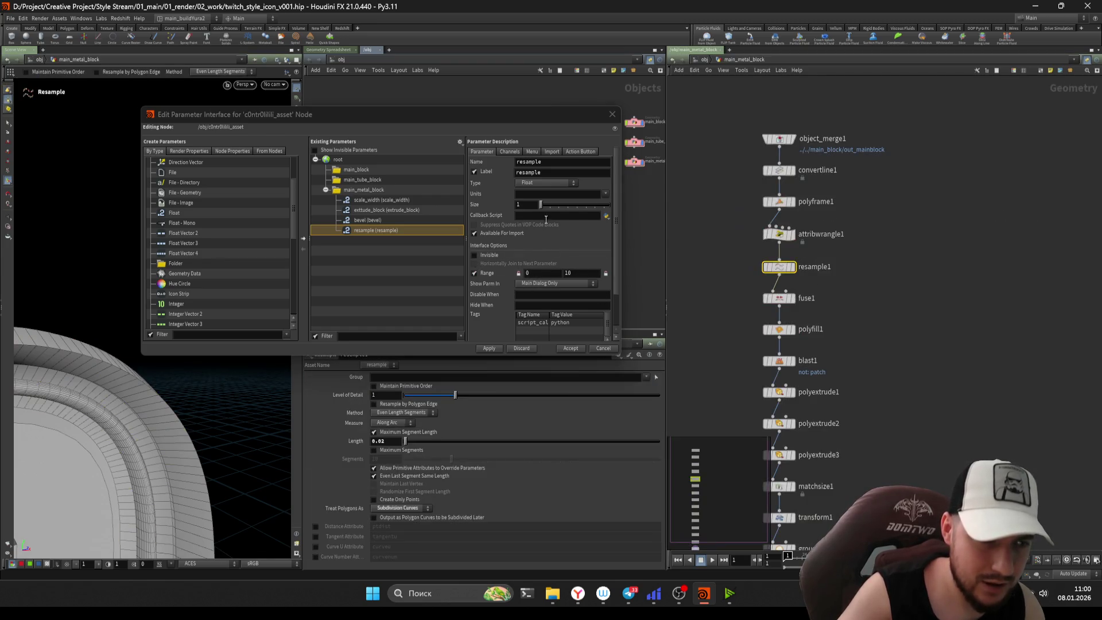
# - Give resample a range of 0.01–0.1, accept the interface changes, and save
pyautogui.click(532, 273)
pyautogui.write('.1')
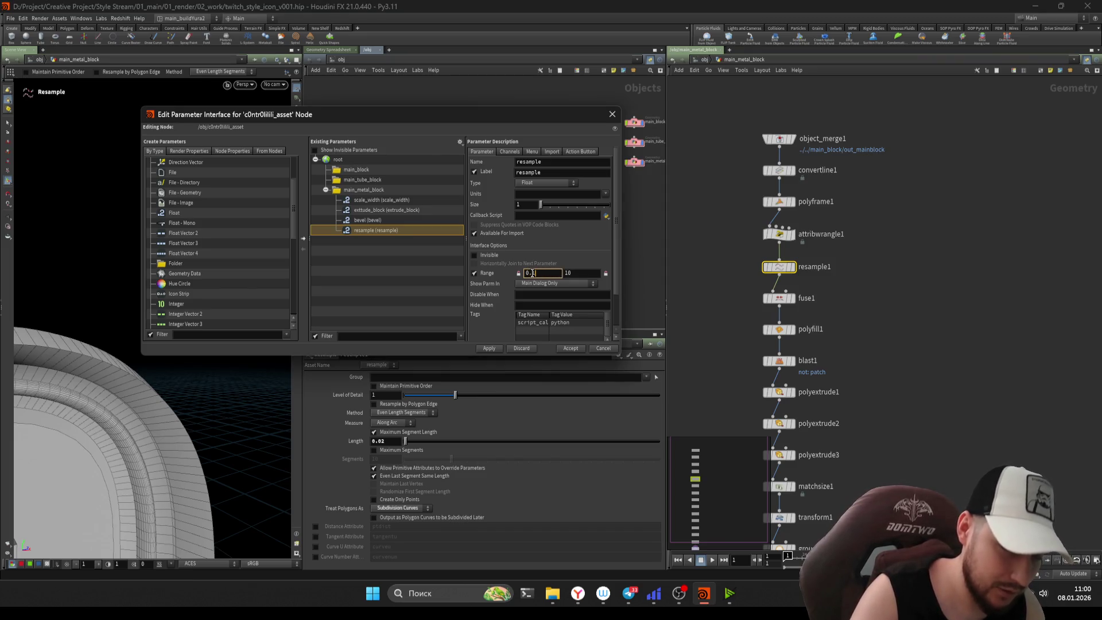
pyautogui.press('Tab')
pyautogui.write('0.01')
pyautogui.click(532, 273)
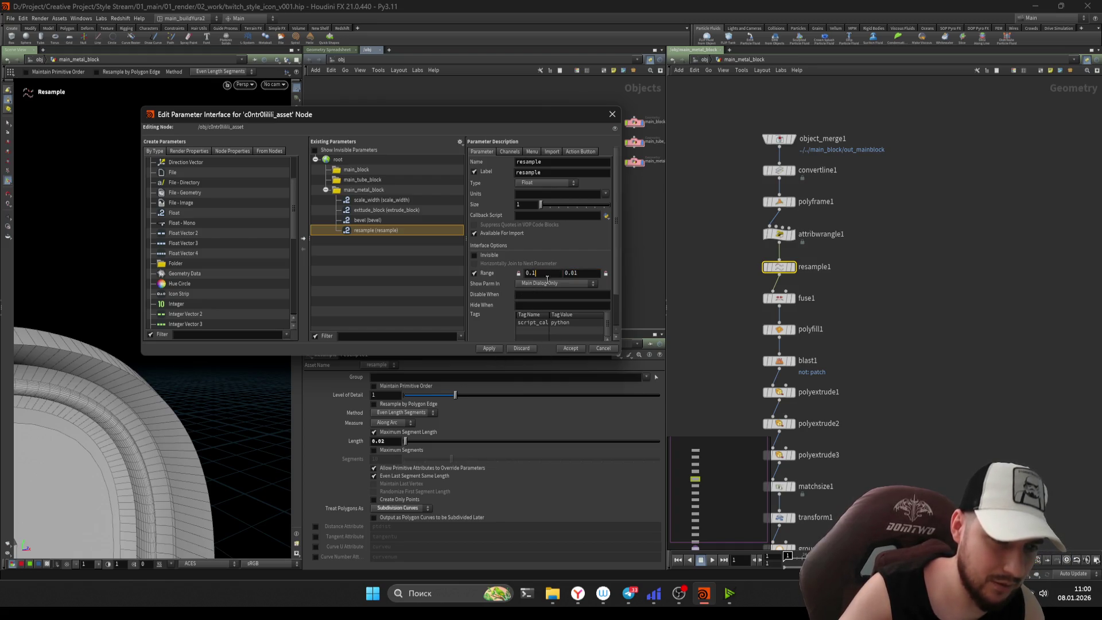
pyautogui.write('0')
pyautogui.press('Tab')
pyautogui.write('0.0')
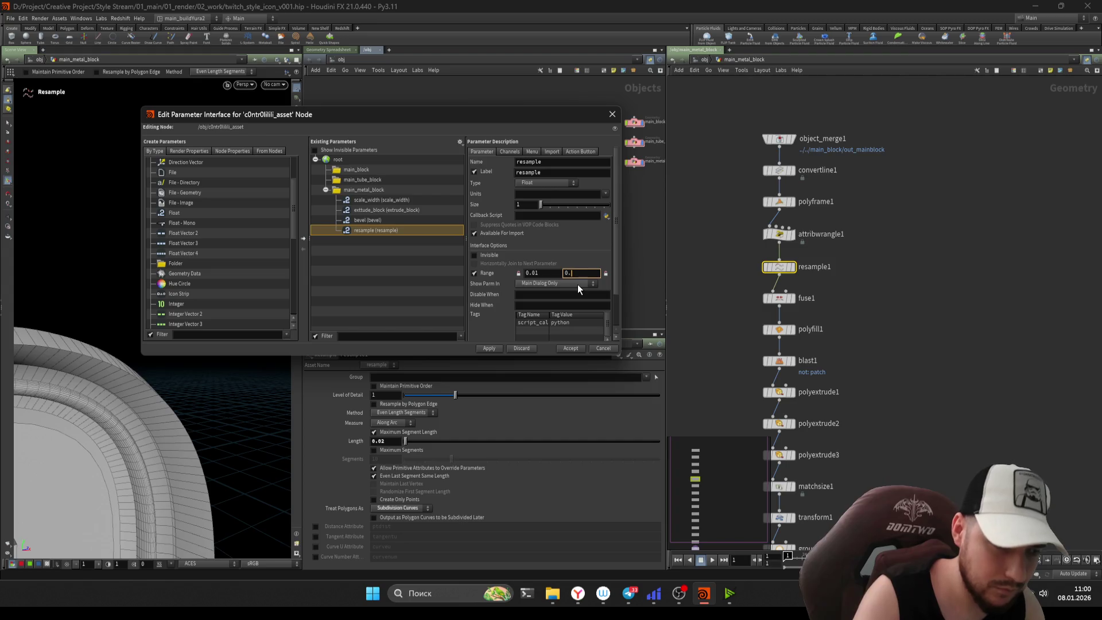
pyautogui.click(512, 351)
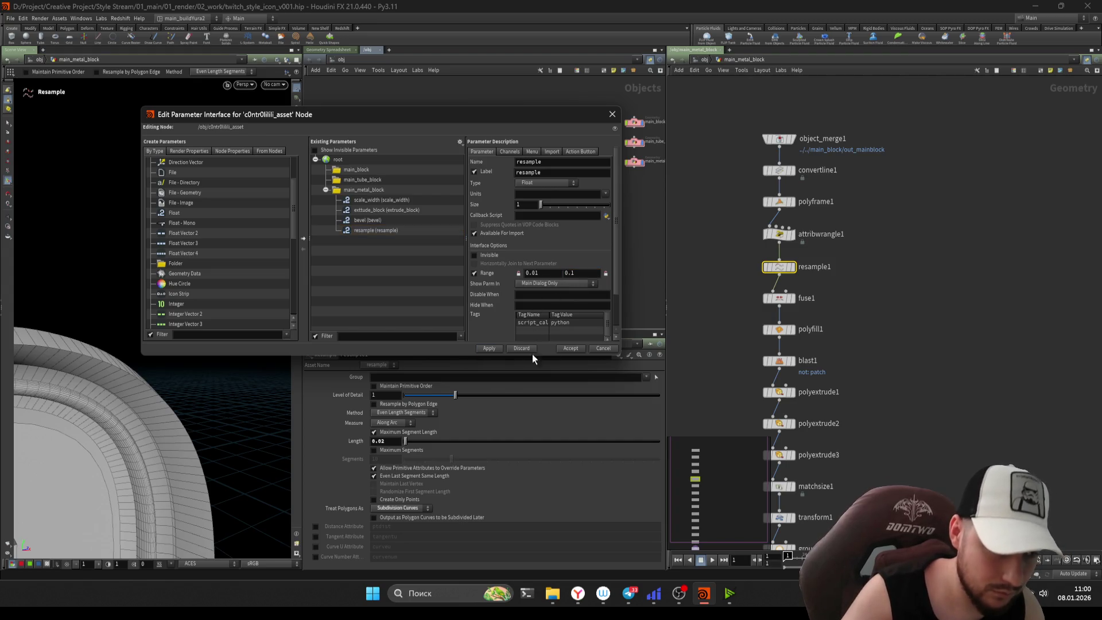
pyautogui.click(571, 349)
pyautogui.hotkey('ctrl', 's')
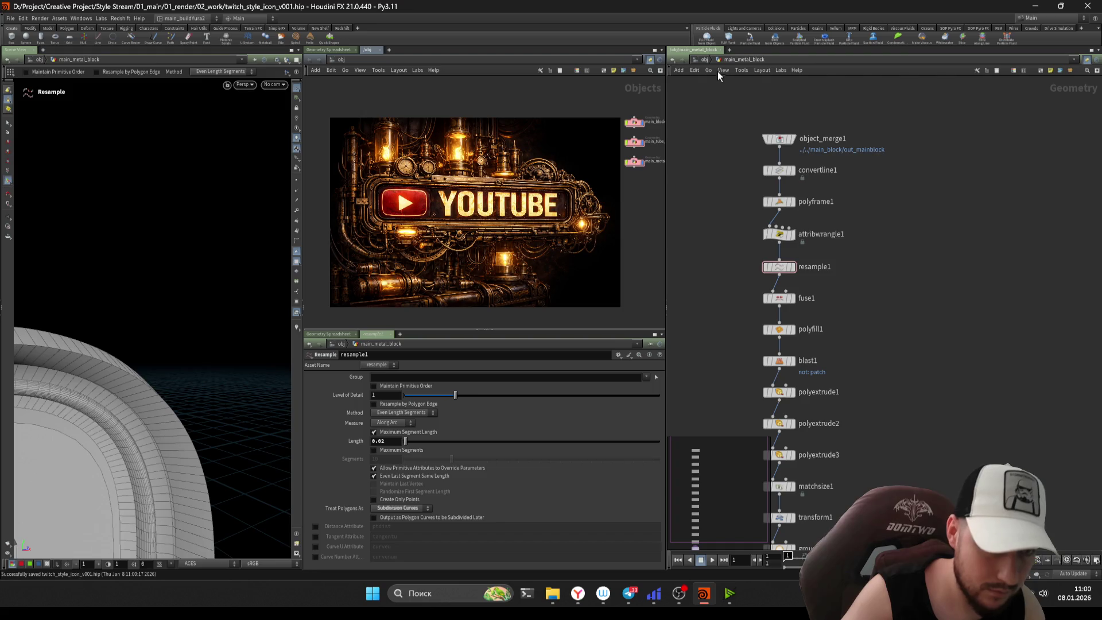
# - Set the control null's resample slider to 0.1 and bevel to 0.0265
pyautogui.click(705, 60)
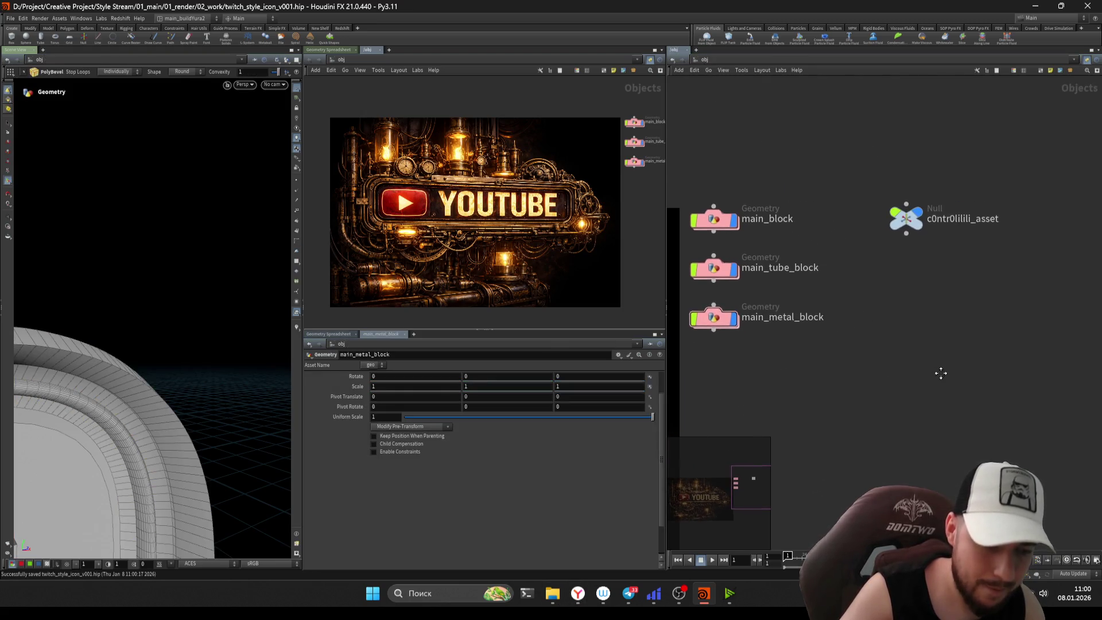
pyautogui.moveTo(927, 328); pyautogui.dragTo(857, 206)
pyautogui.moveTo(404, 418)
pyautogui.mouseDown()
pyautogui.moveTo(761, 441)
pyautogui.moveTo(267, 431)
pyautogui.moveTo(905, 455)
pyautogui.mouseUp()
pyautogui.moveTo(438, 408); pyautogui.dragTo(443, 388)
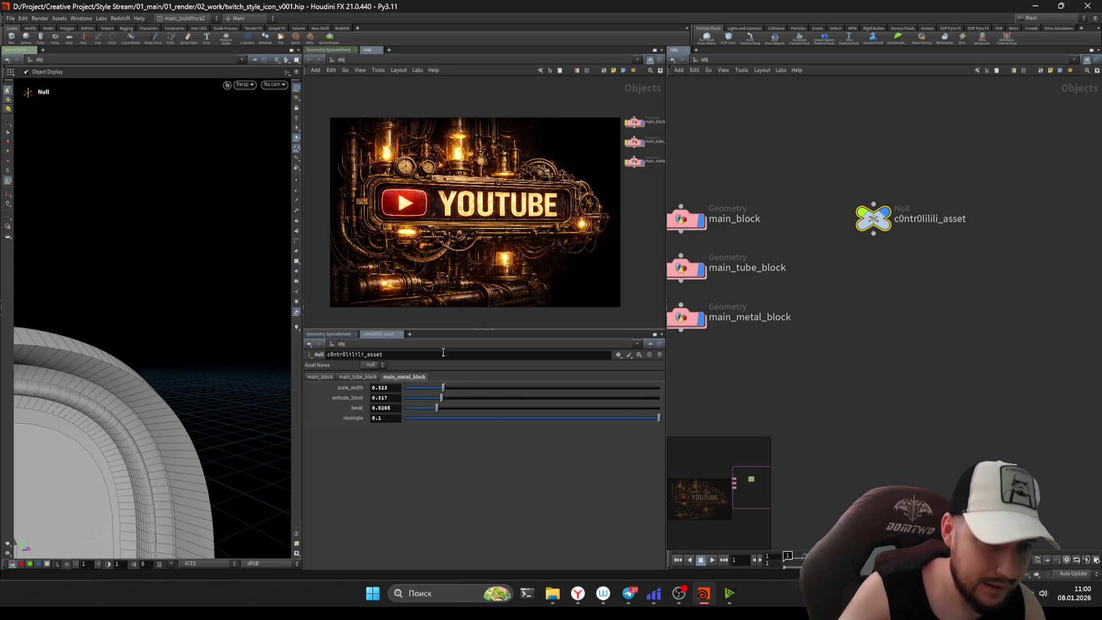
pyautogui.moveTo(783, 330); pyautogui.dragTo(812, 320, button='middle')
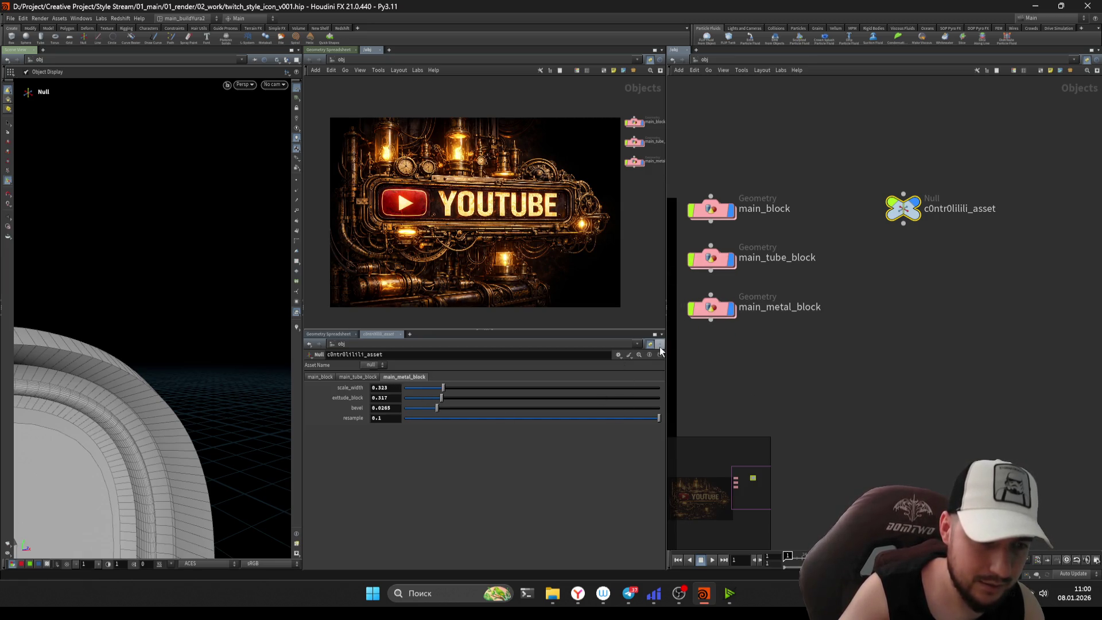
pyautogui.doubleClick(711, 306)
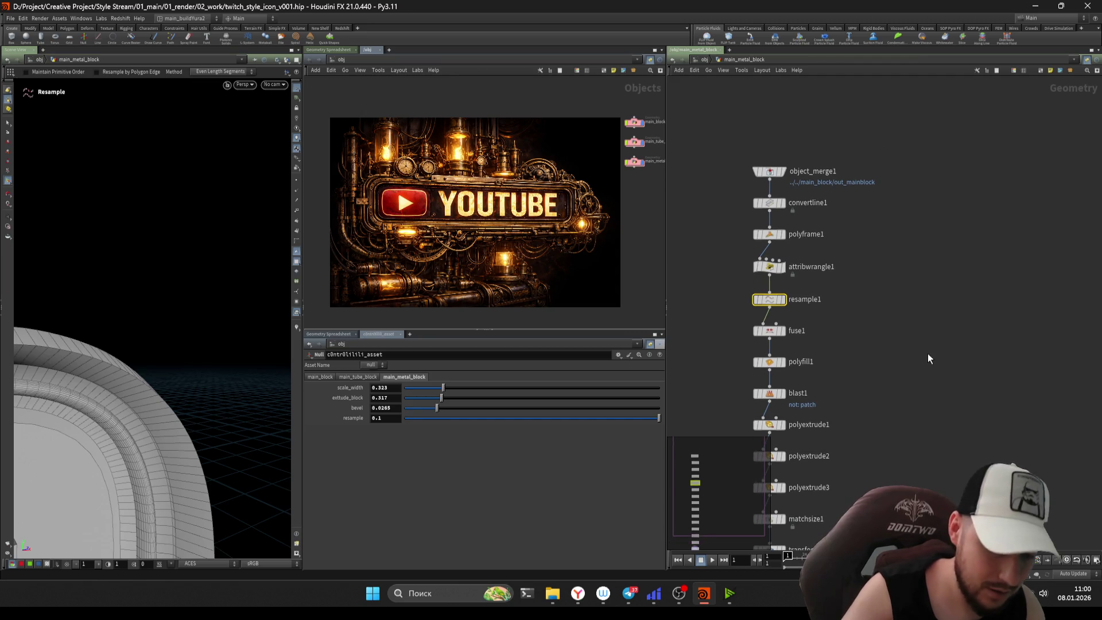
# - Link resample1's Length to the control null's resample as a relative channel reference, reading 0.1
pyautogui.press('p')
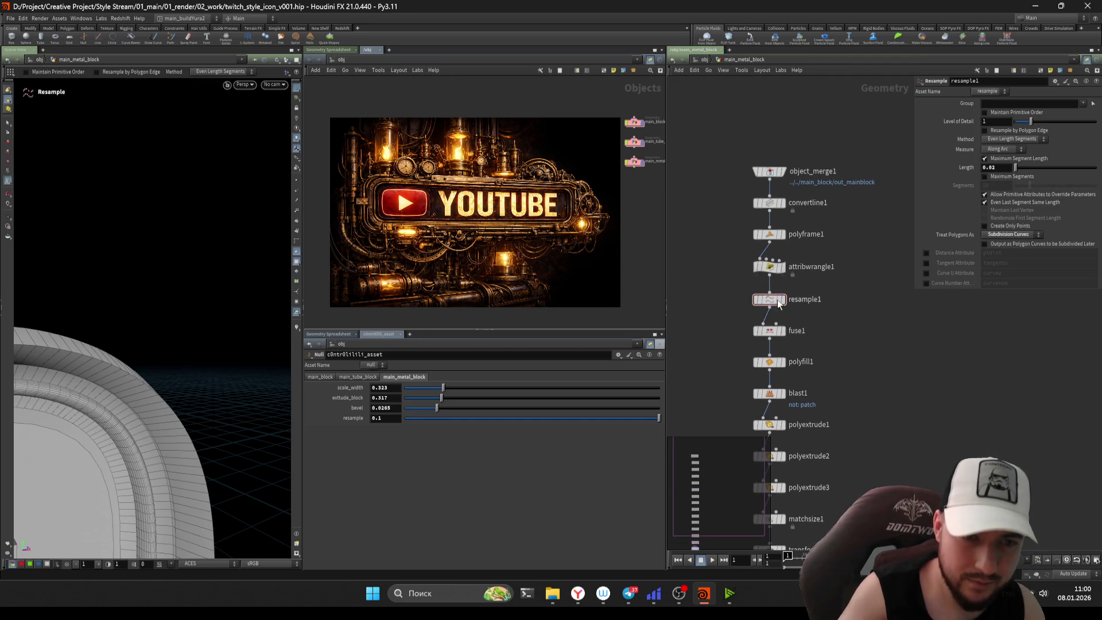
pyautogui.moveTo(997, 171); pyautogui.dragTo(997, 170)
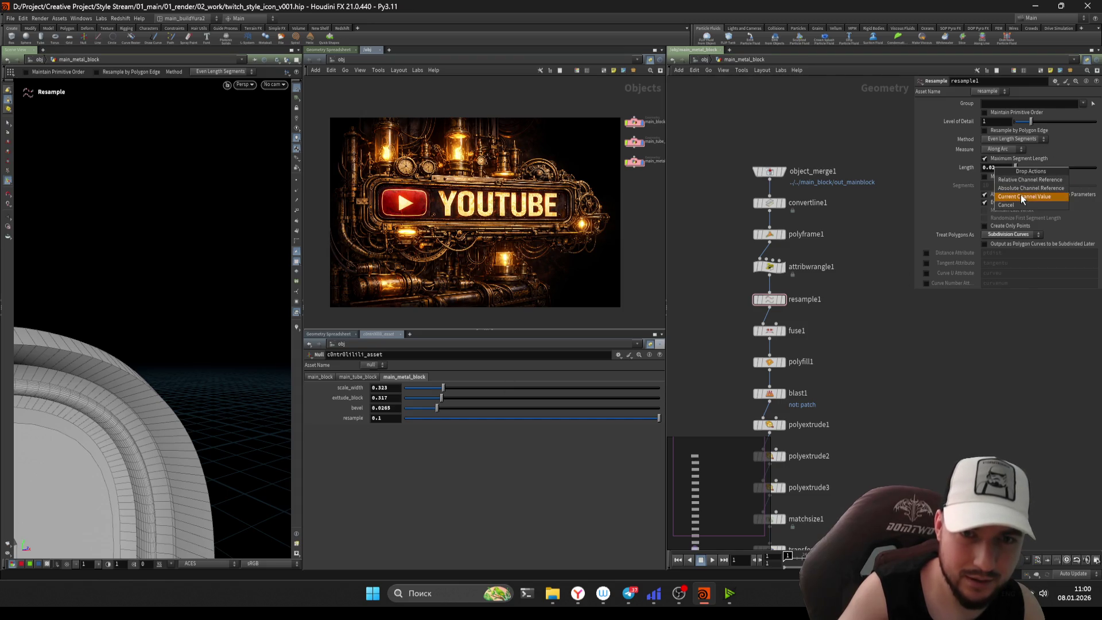
pyautogui.click(1020, 190)
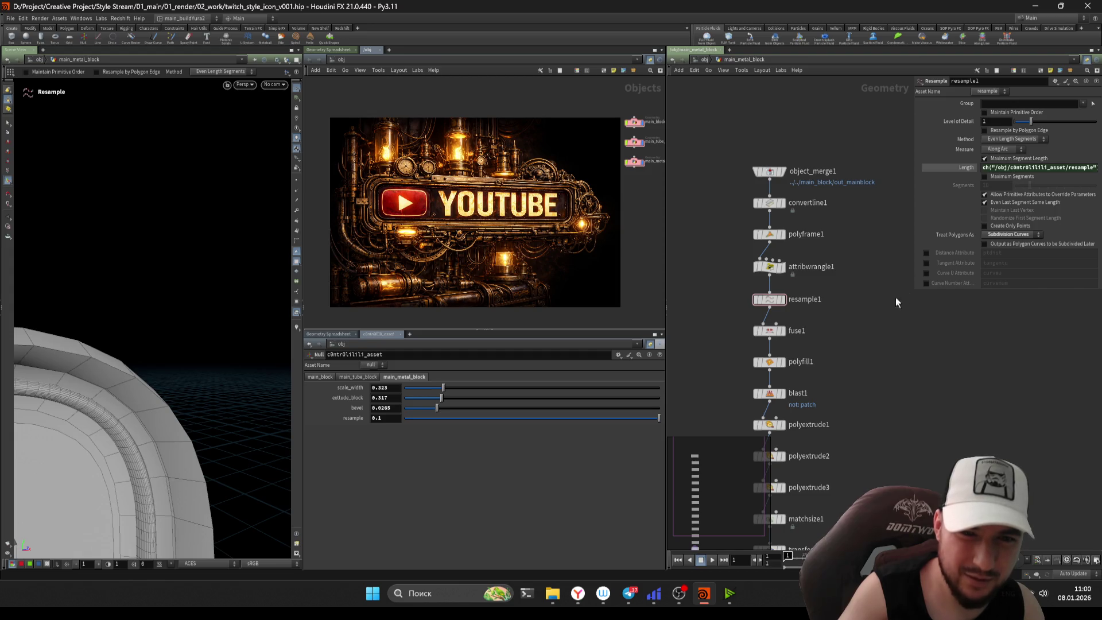
pyautogui.moveTo(914, 290); pyautogui.dragTo(833, 338)
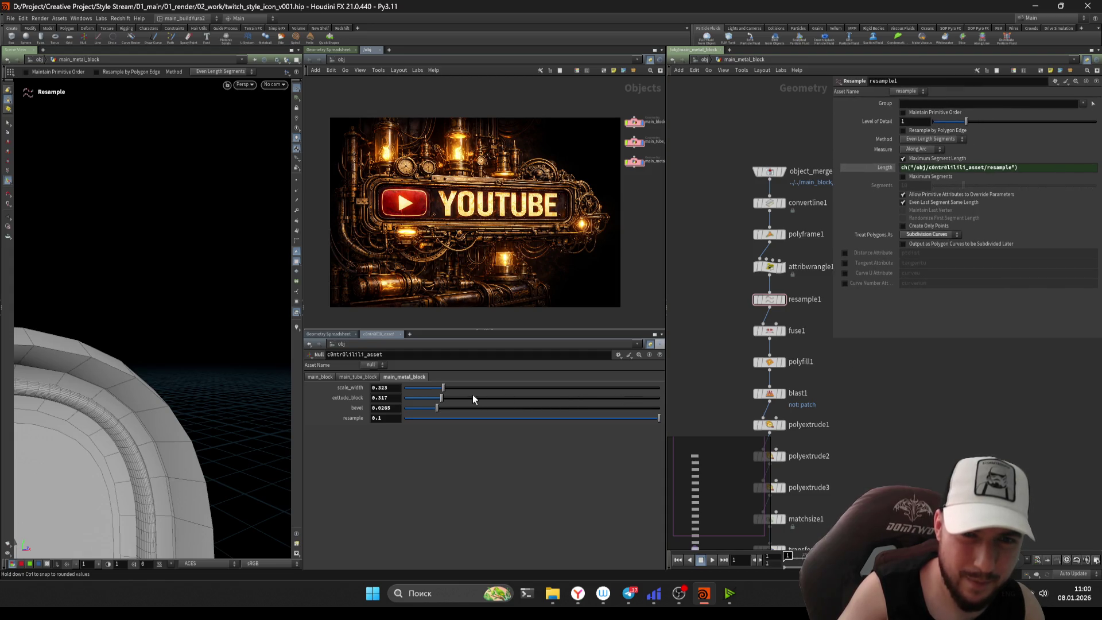
pyautogui.moveTo(353, 418)
pyautogui.mouseDown()
pyautogui.moveTo(371, 426)
pyautogui.moveTo(888, 167)
pyautogui.mouseUp()
pyautogui.click(896, 181)
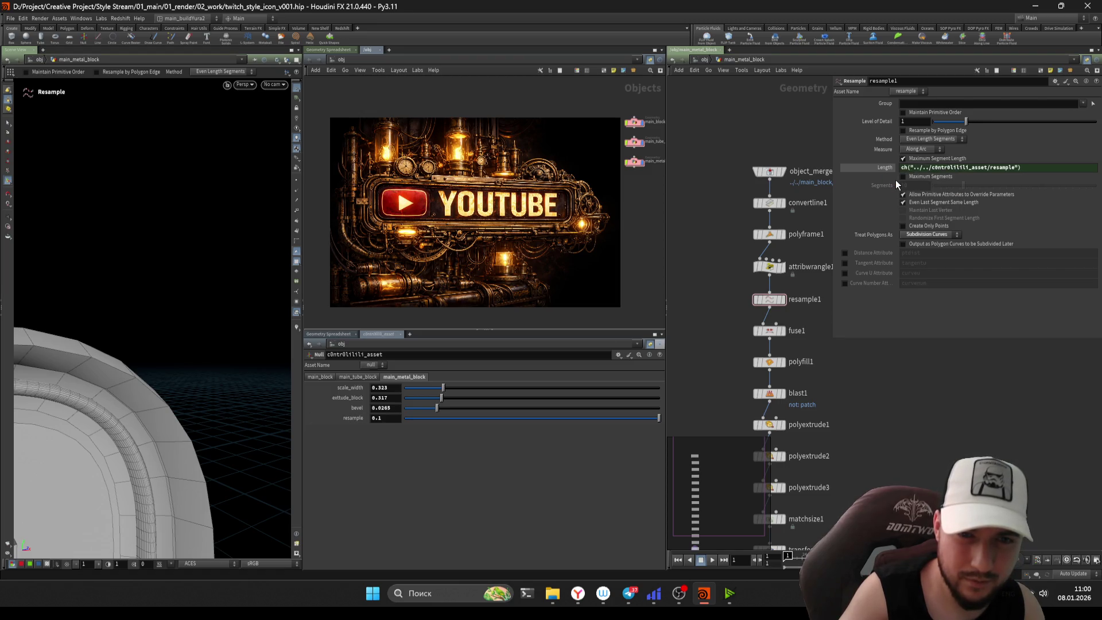
pyautogui.click(889, 167)
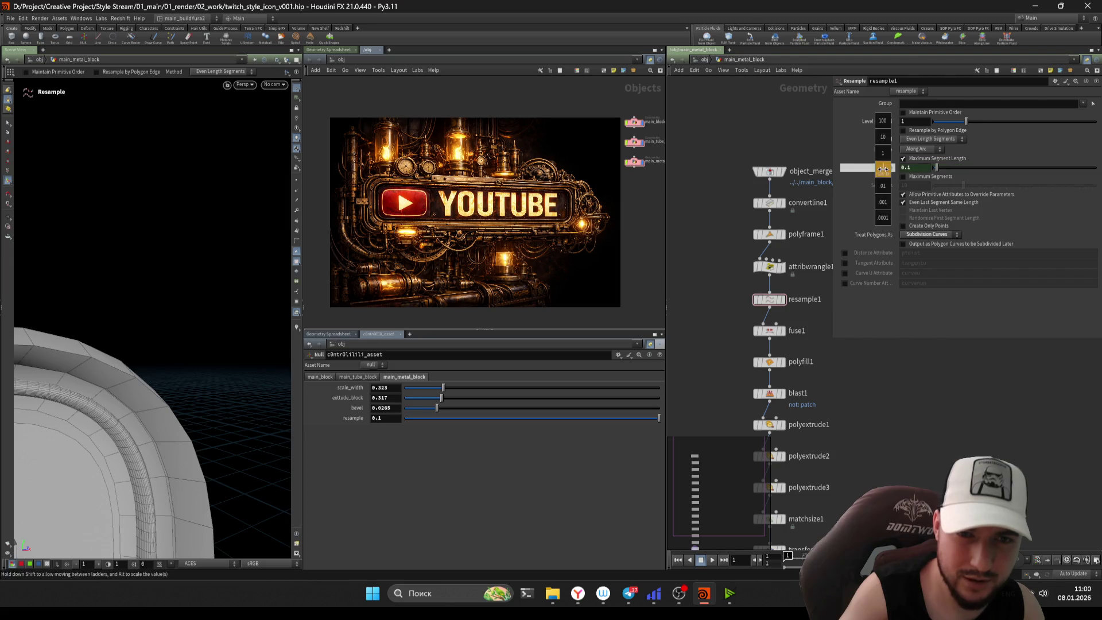
pyautogui.click(888, 169)
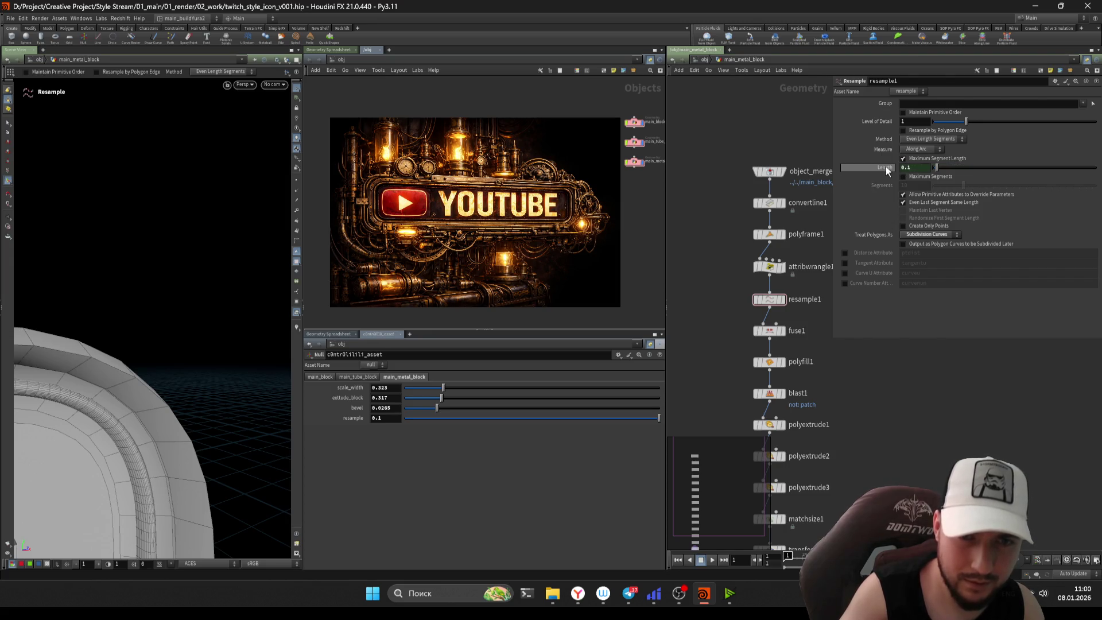
pyautogui.scroll(2, 833, 195)
pyautogui.click(752, 281)
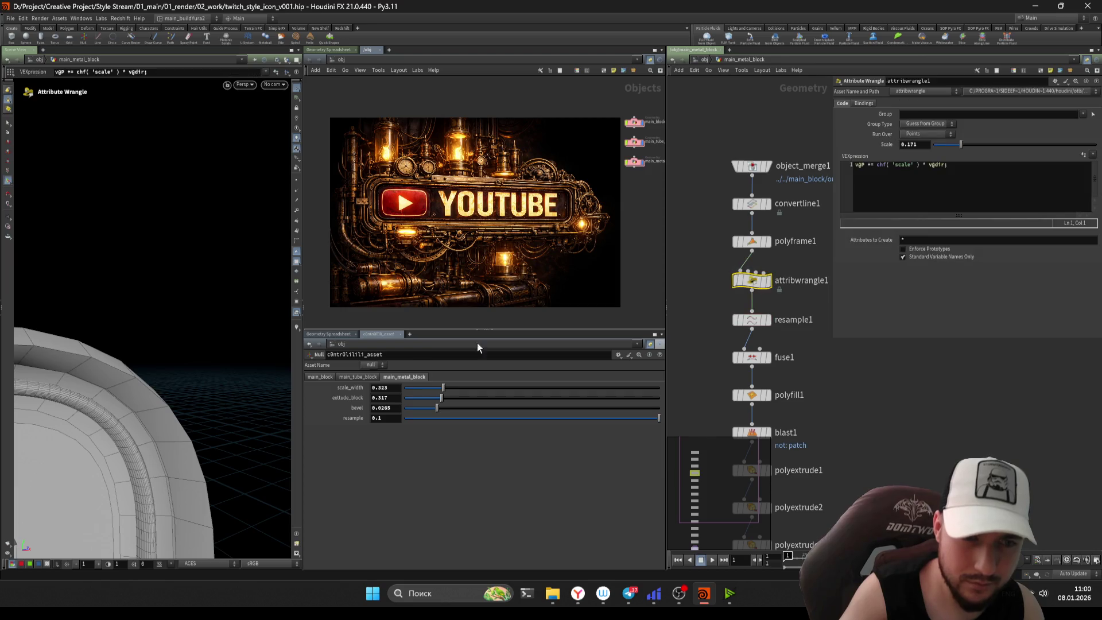
# - Link attribwrangle1's Scale to the control null's scale_width as a relative channel reference
pyautogui.moveTo(347, 390)
pyautogui.mouseDown()
pyautogui.moveTo(837, 207)
pyautogui.moveTo(896, 145)
pyautogui.mouseUp()
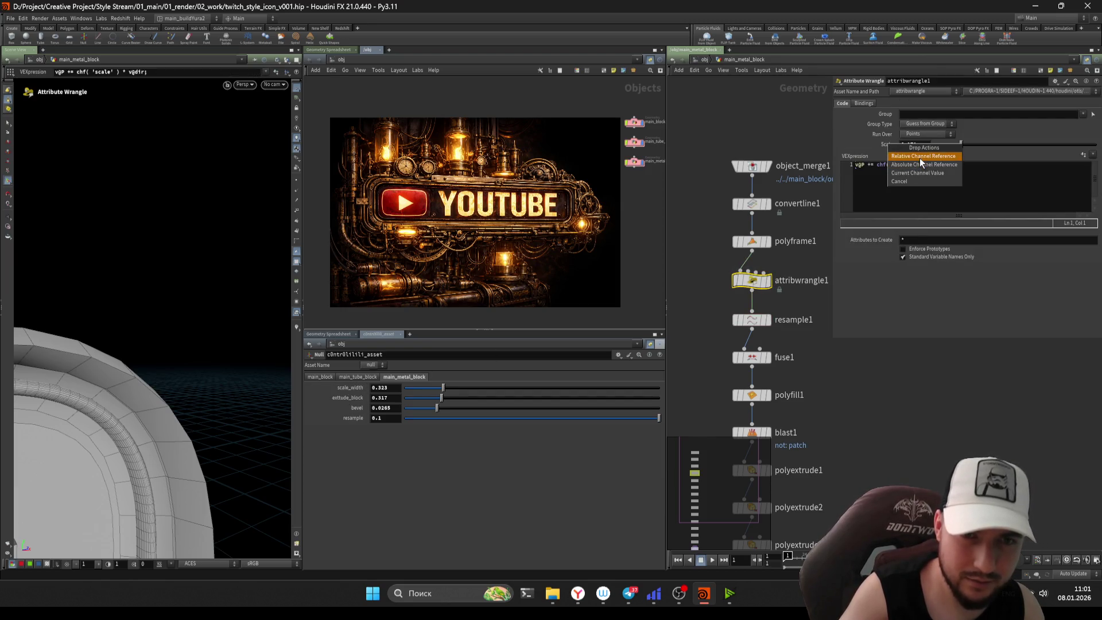
pyautogui.click(917, 165)
pyautogui.scroll(-5, 680, 298)
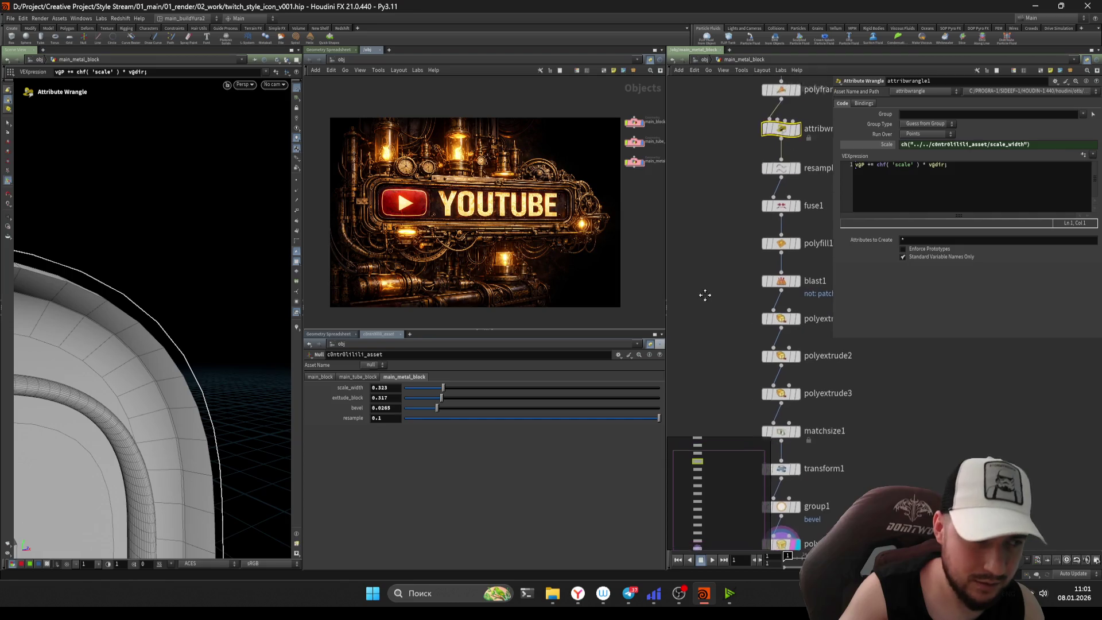
pyautogui.scroll(-3, 705, 319)
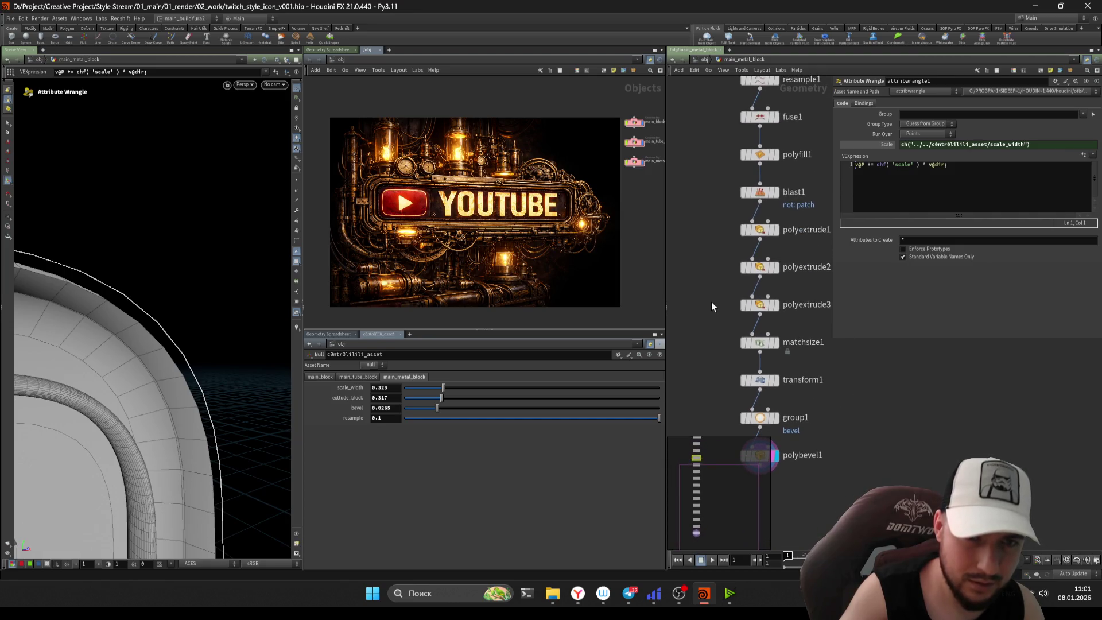
pyautogui.click(884, 147)
# - Test the control sliders, leaving scale_width at 0.2 and extrude_block at 0.274
pyautogui.moveTo(443, 387)
pyautogui.mouseDown()
pyautogui.moveTo(430, 388)
pyautogui.moveTo(472, 386)
pyautogui.moveTo(454, 388)
pyautogui.mouseUp()
pyautogui.hotkey('ctrl', 'z')
pyautogui.scroll(2, 712, 209)
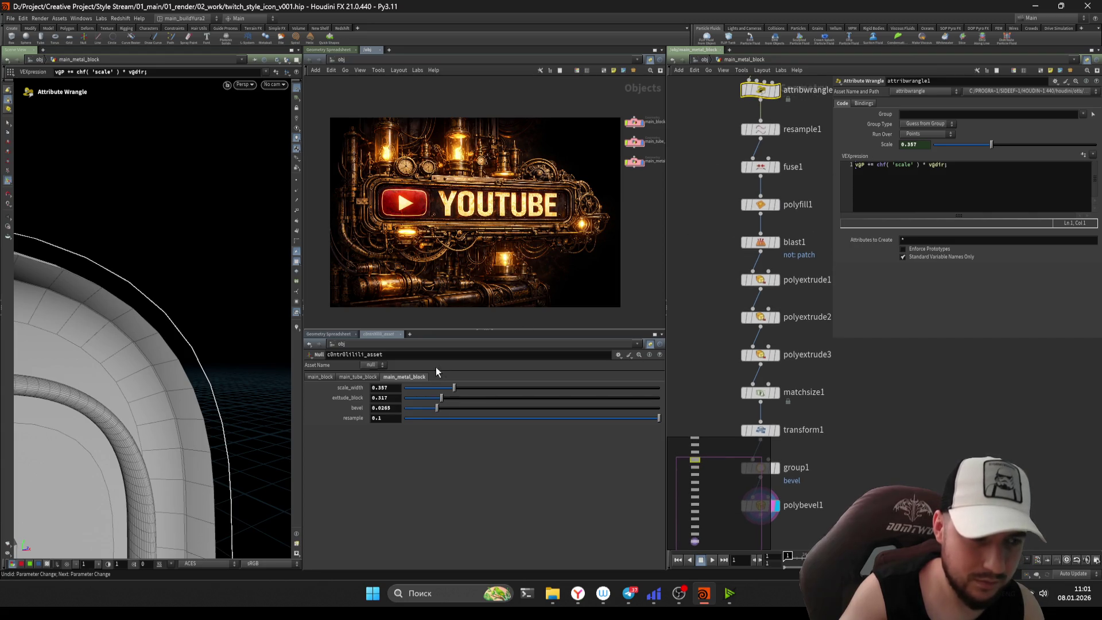
pyautogui.moveTo(443, 419)
pyautogui.mouseDown()
pyautogui.moveTo(403, 424)
pyautogui.moveTo(490, 425)
pyautogui.moveTo(476, 425)
pyautogui.mouseUp()
pyautogui.scroll(2, 707, 267)
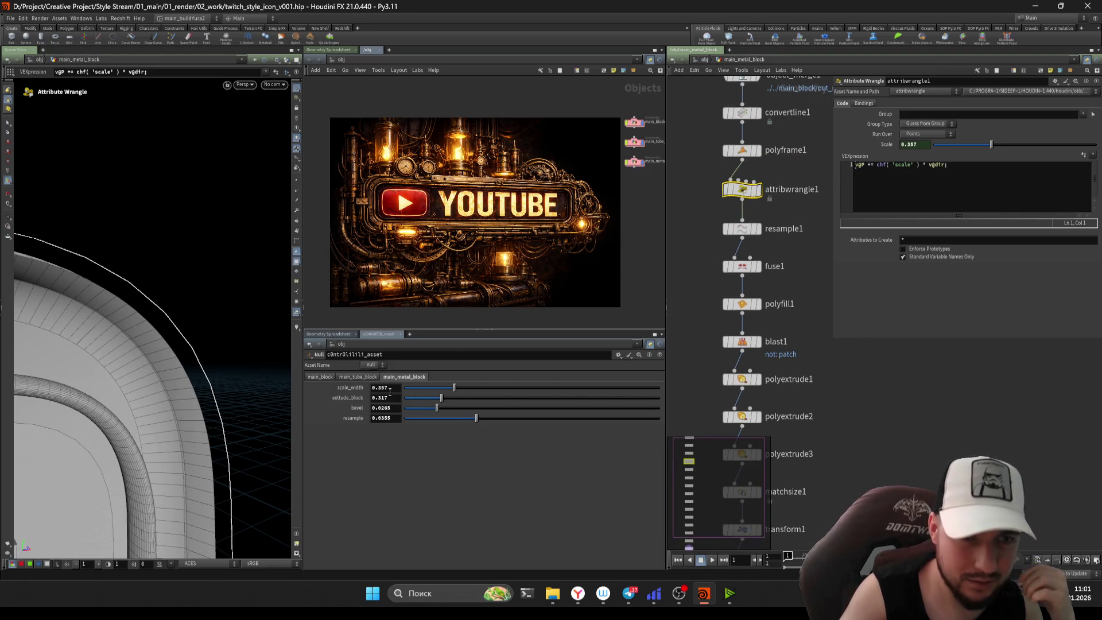
pyautogui.moveTo(442, 399); pyautogui.dragTo(404, 388)
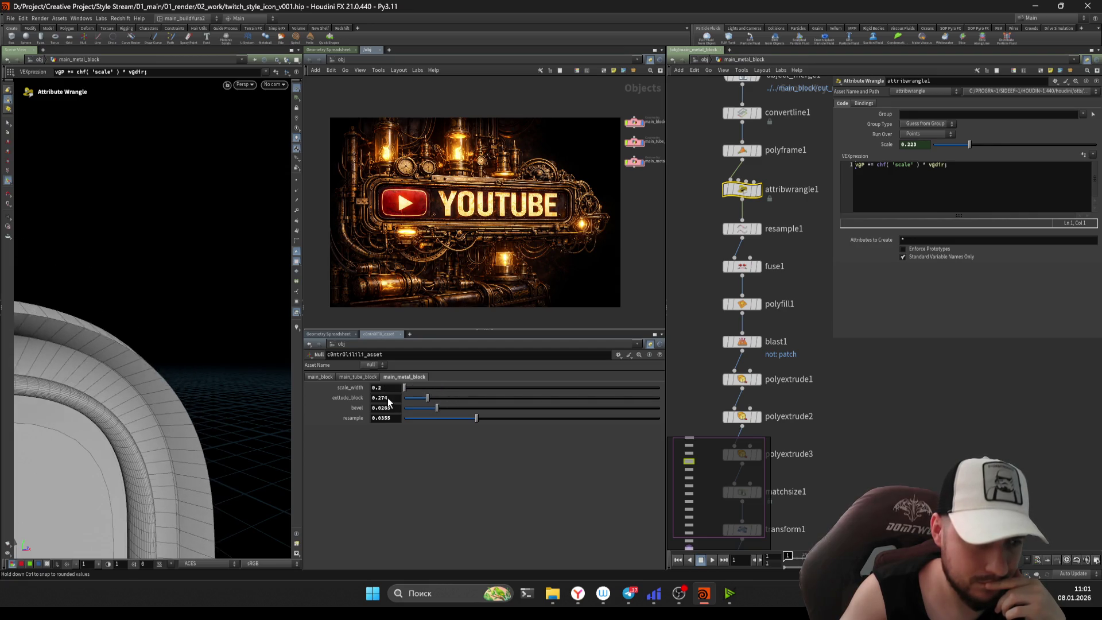
pyautogui.press('Escape')
pyautogui.moveTo(155, 401)
pyautogui.mouseDown()
pyautogui.moveTo(162, 386)
pyautogui.moveTo(139, 397)
pyautogui.mouseUp()
pyautogui.press('Return')
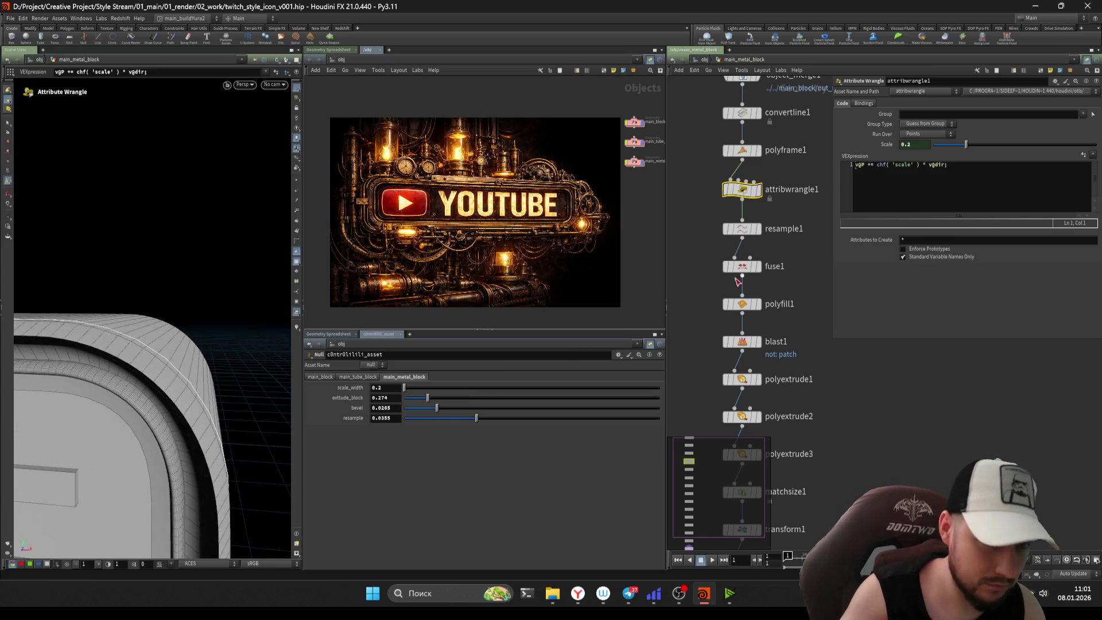
pyautogui.scroll(2, 695, 218)
pyautogui.press('Down')
pyautogui.press('Down')
pyautogui.press('Down')
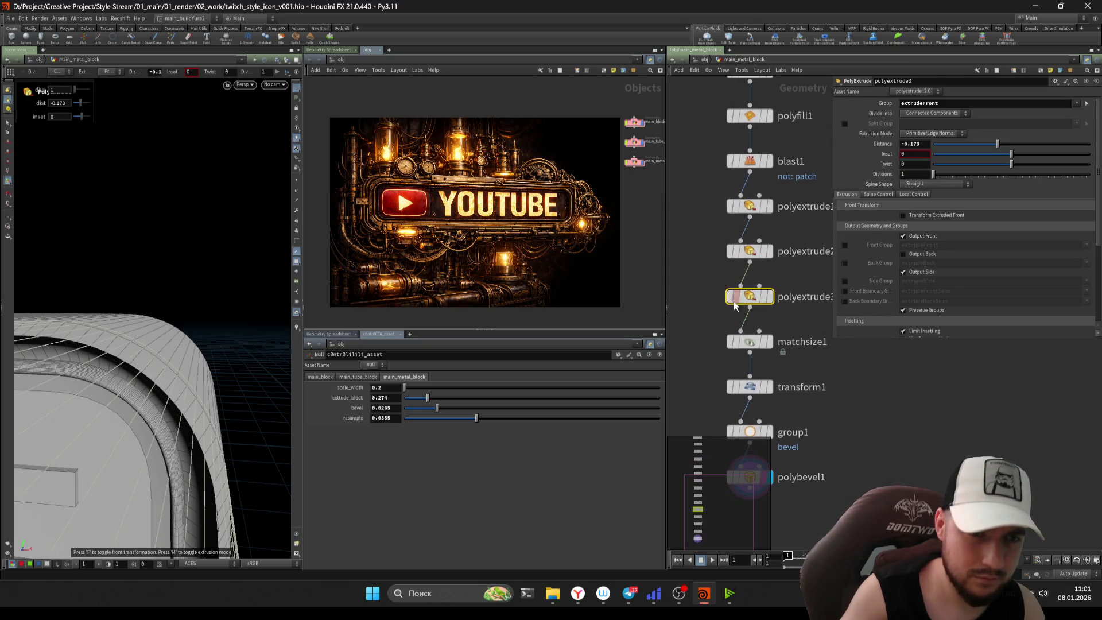
# - Paste extrude_block as a relative reference into polyextrude3's Distance
pyautogui.moveTo(697, 274); pyautogui.dragTo(759, 303)
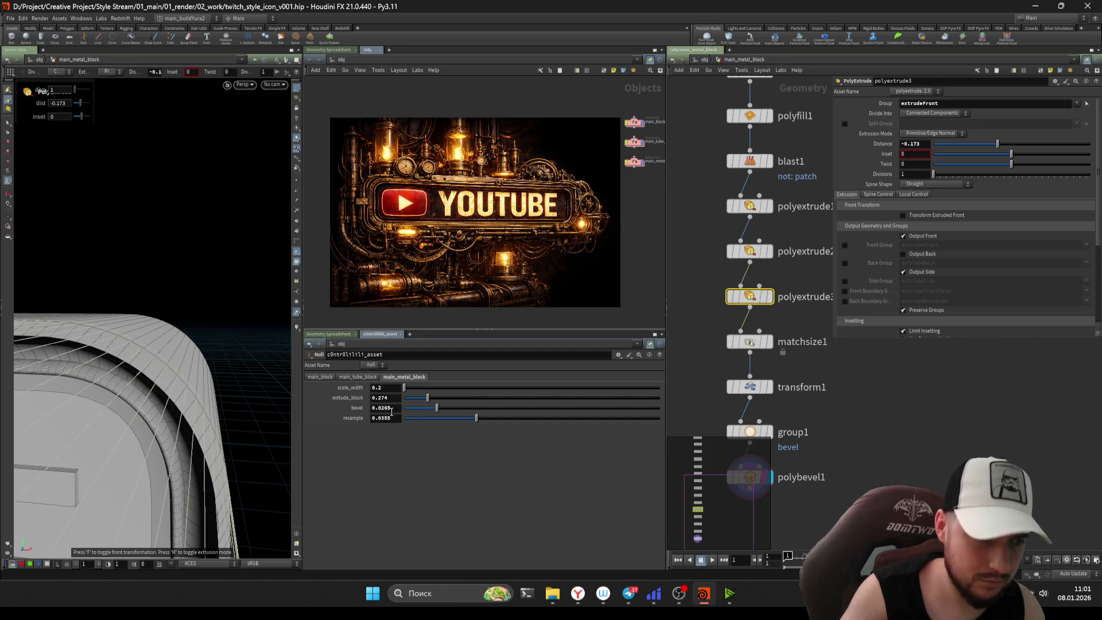
pyautogui.rightClick(391, 415)
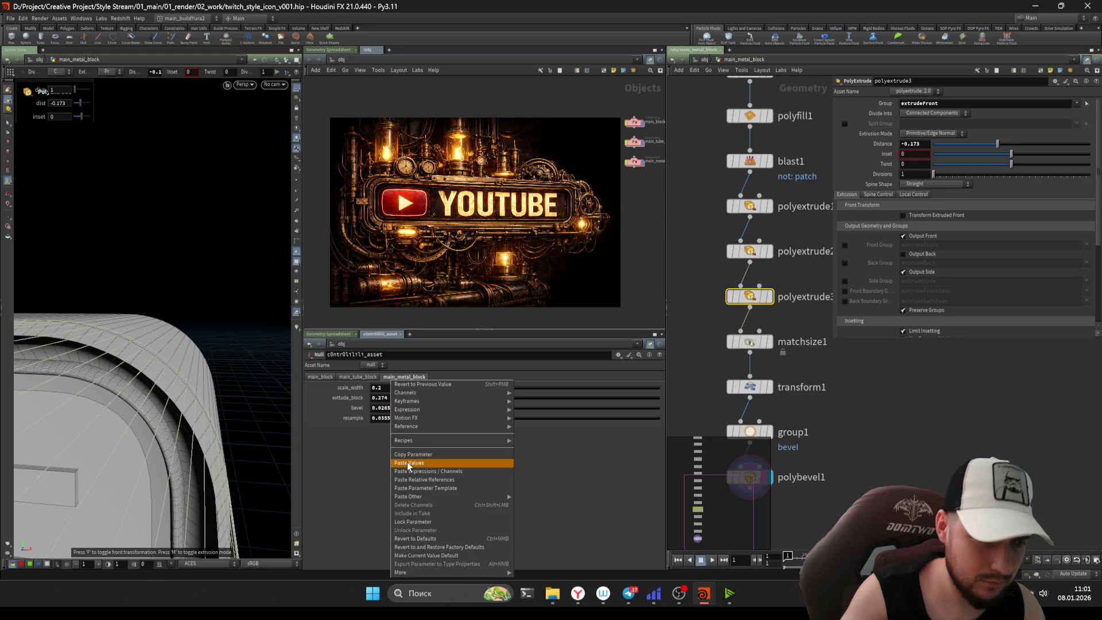
pyautogui.click(398, 462)
pyautogui.write('/obj/main_tube_block/convertline1')
pyautogui.press('Return')
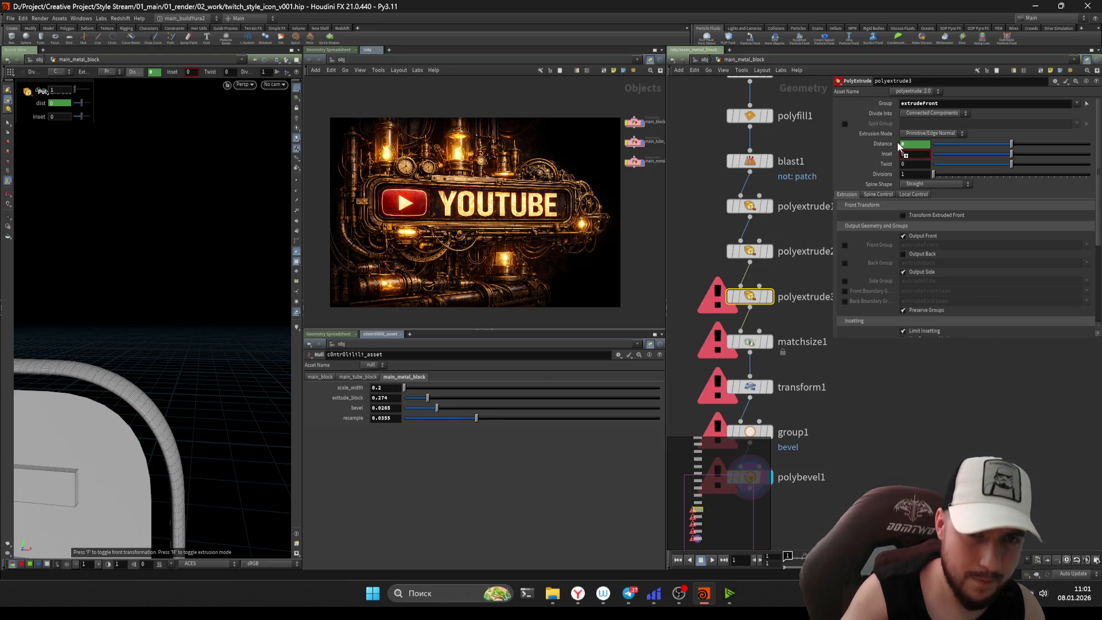
# - Negate the Distance expression by appending *-1
pyautogui.click(890, 150)
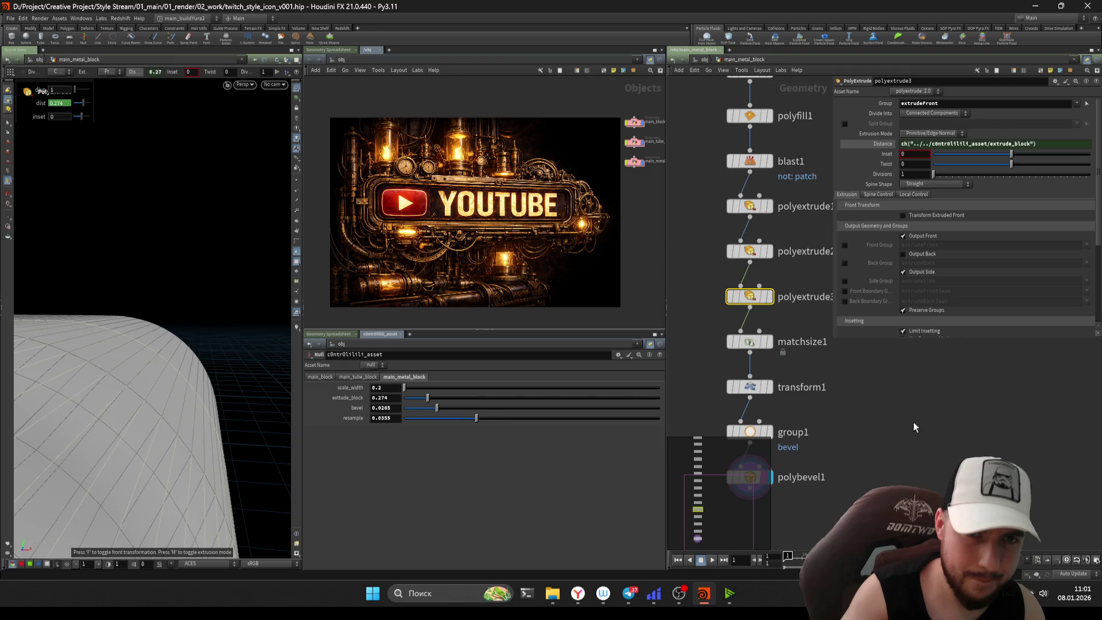
pyautogui.click(890, 150)
pyautogui.click(884, 149)
pyautogui.click(882, 148)
pyautogui.click(882, 148)
pyautogui.click(1039, 144)
pyautogui.write('*-1')
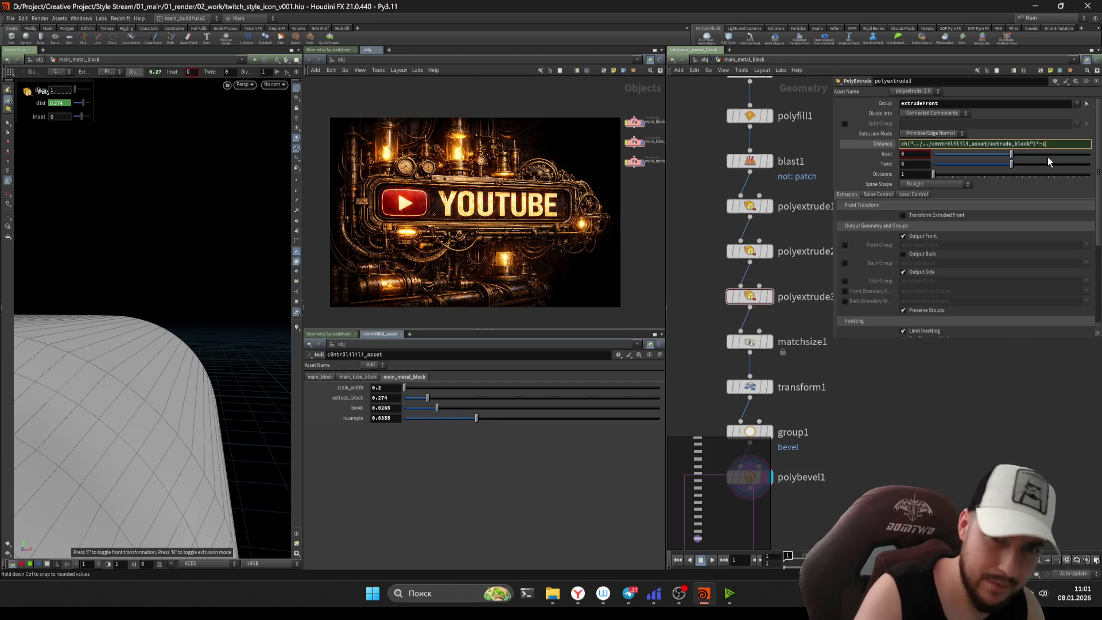
pyautogui.press('Return')
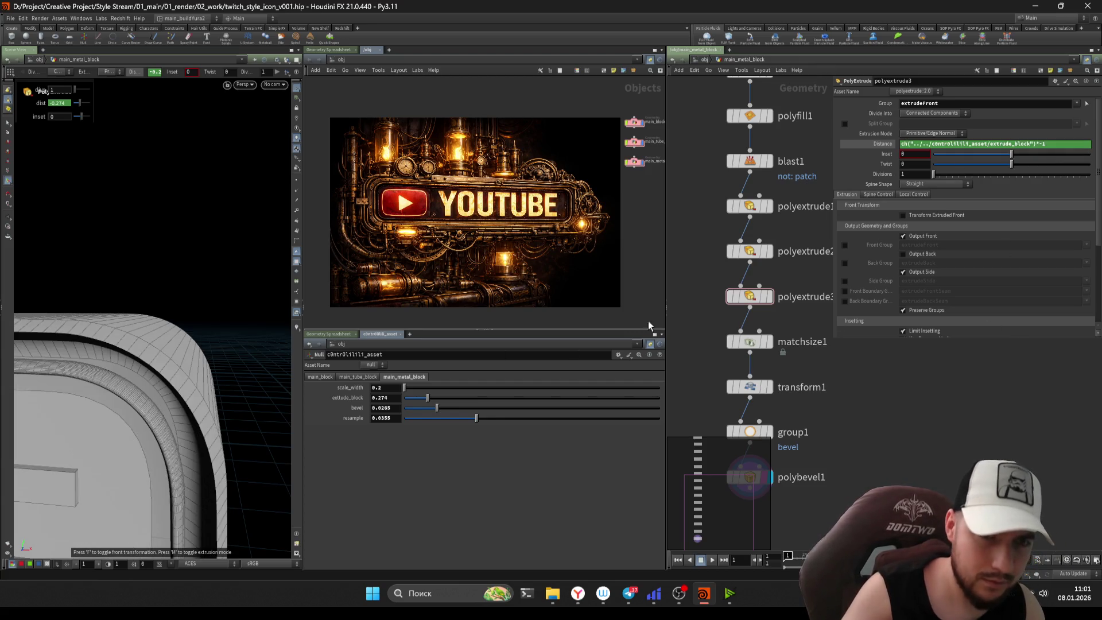
# - Lower extrude_block to 0.2 and reduce polybevel1's Distance
pyautogui.moveTo(416, 392); pyautogui.dragTo(344, 396)
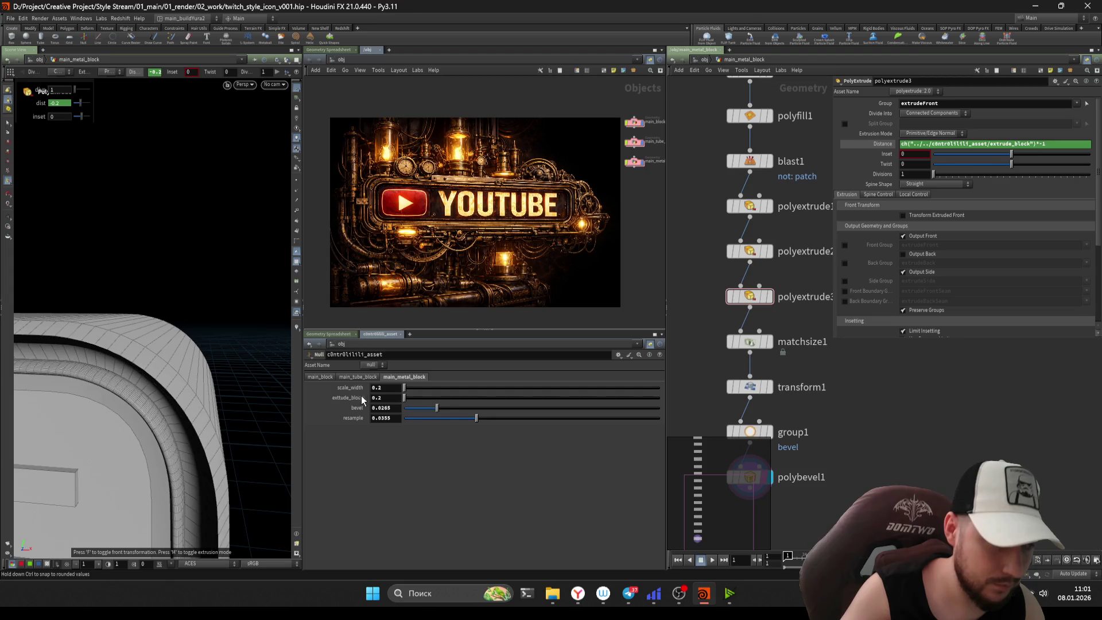
pyautogui.press('Escape')
pyautogui.moveTo(170, 364); pyautogui.dragTo(204, 354)
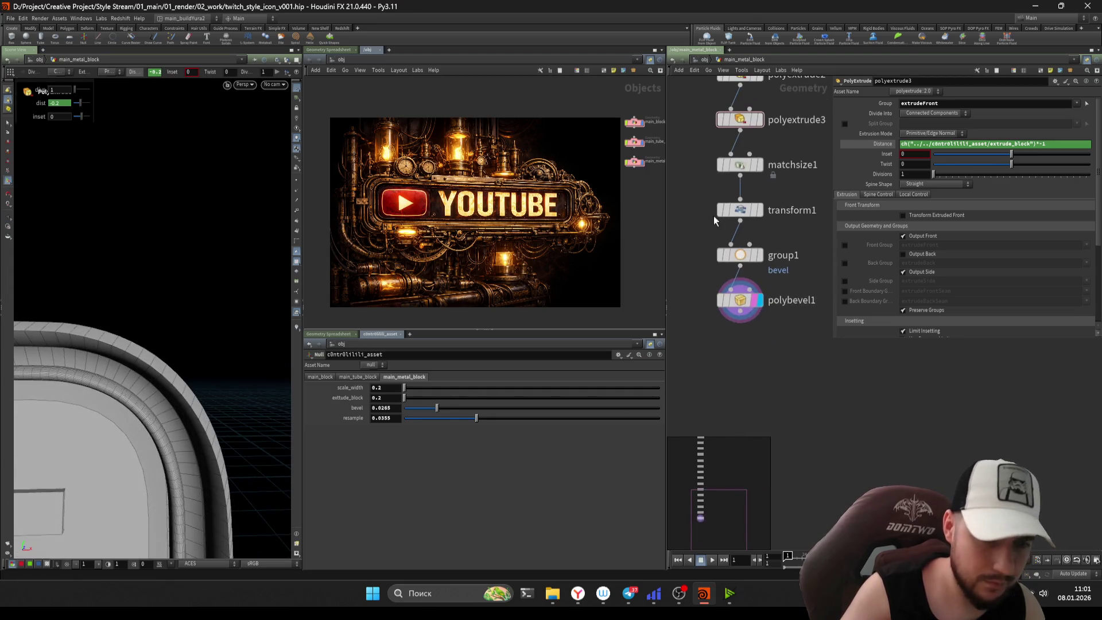
pyautogui.moveTo(942, 166); pyautogui.dragTo(937, 167)
# - Link polybevel1's Distance to the control null's bevel parameter, set to 0.0158
pyautogui.press('Escape')
pyautogui.moveTo(252, 367); pyautogui.dragTo(126, 437)
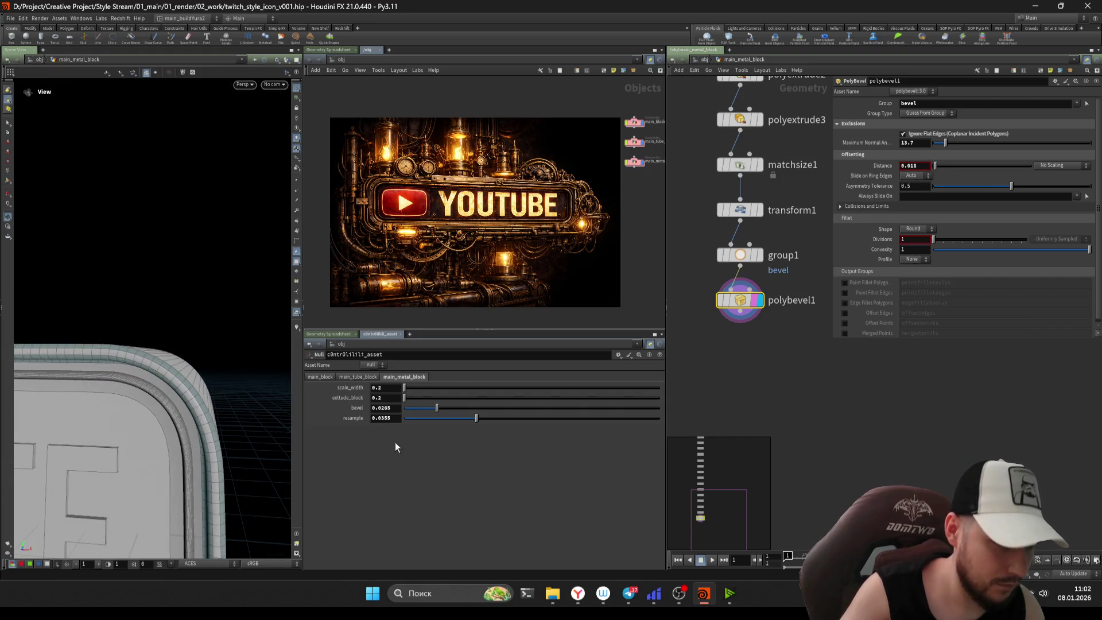
pyautogui.press('Return')
pyautogui.rightClick(924, 167)
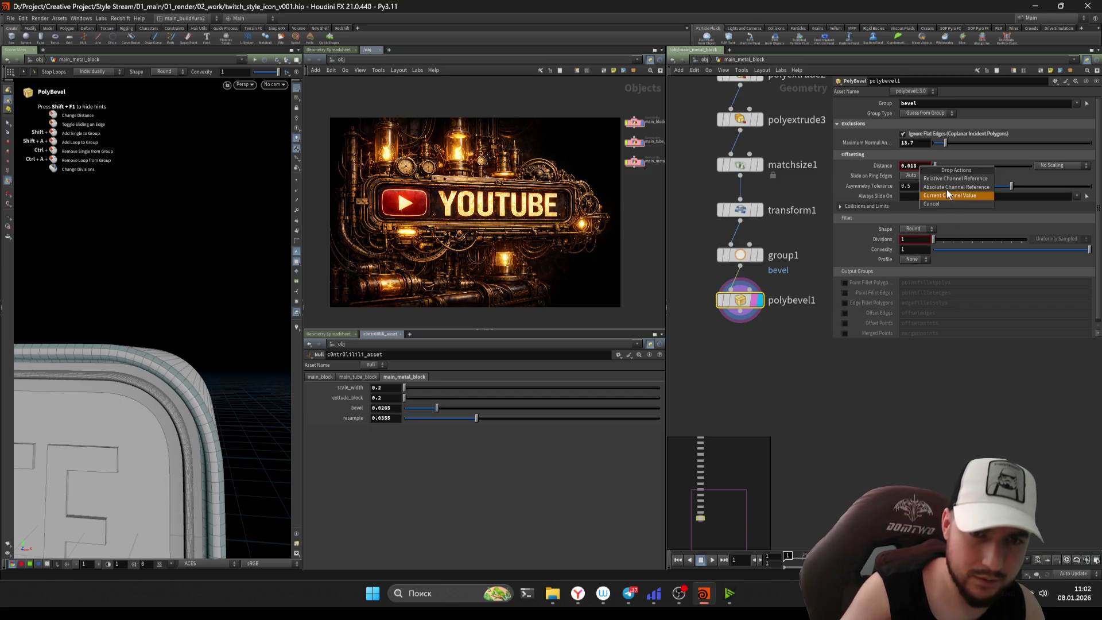
pyautogui.click(953, 180)
pyautogui.moveTo(434, 412); pyautogui.dragTo(423, 411)
pyautogui.write('3')
# - Widen the 3D viewport and lower the resample control value
pyautogui.moveTo(204, 386)
pyautogui.mouseDown()
pyautogui.moveTo(173, 436)
pyautogui.moveTo(81, 453)
pyautogui.moveTo(226, 334)
pyautogui.moveTo(160, 386)
pyautogui.moveTo(173, 402)
pyautogui.mouseUp()
pyautogui.moveTo(302, 336); pyautogui.dragTo(344, 336)
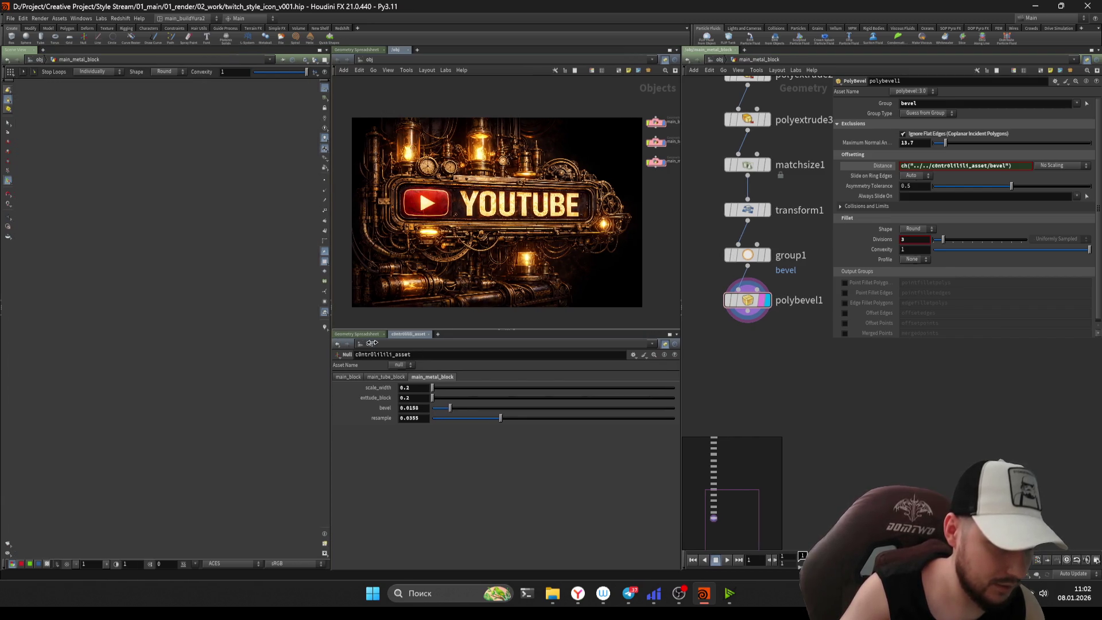
pyautogui.moveTo(490, 415)
pyautogui.mouseDown()
pyautogui.moveTo(456, 415)
pyautogui.moveTo(525, 418)
pyautogui.mouseUp()
pyautogui.press('Escape')
pyautogui.scroll(6, 222, 349)
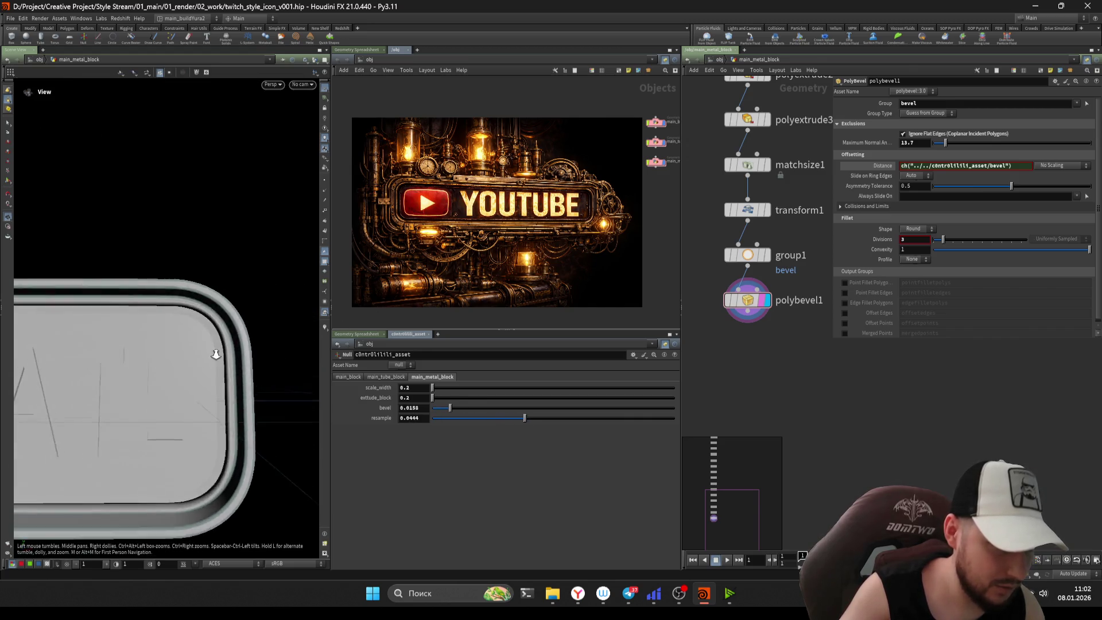
pyautogui.scroll(-5, 173, 382)
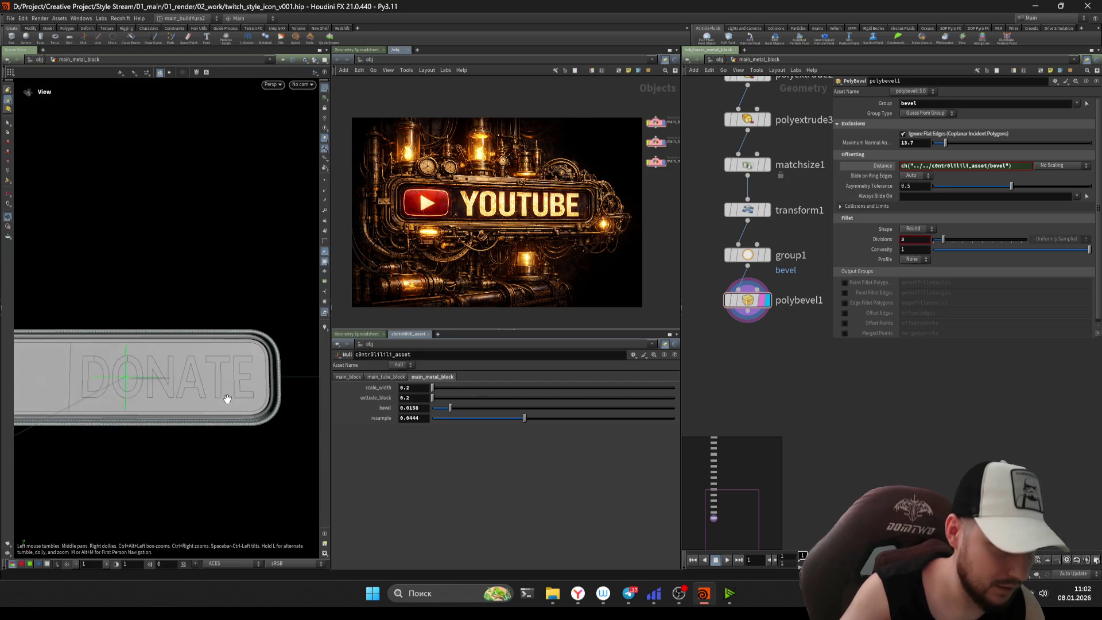
pyautogui.press('Return')
# - Switch the viewport to dark MatCap shading and orbit around the bevelled block
pyautogui.click(306, 60)
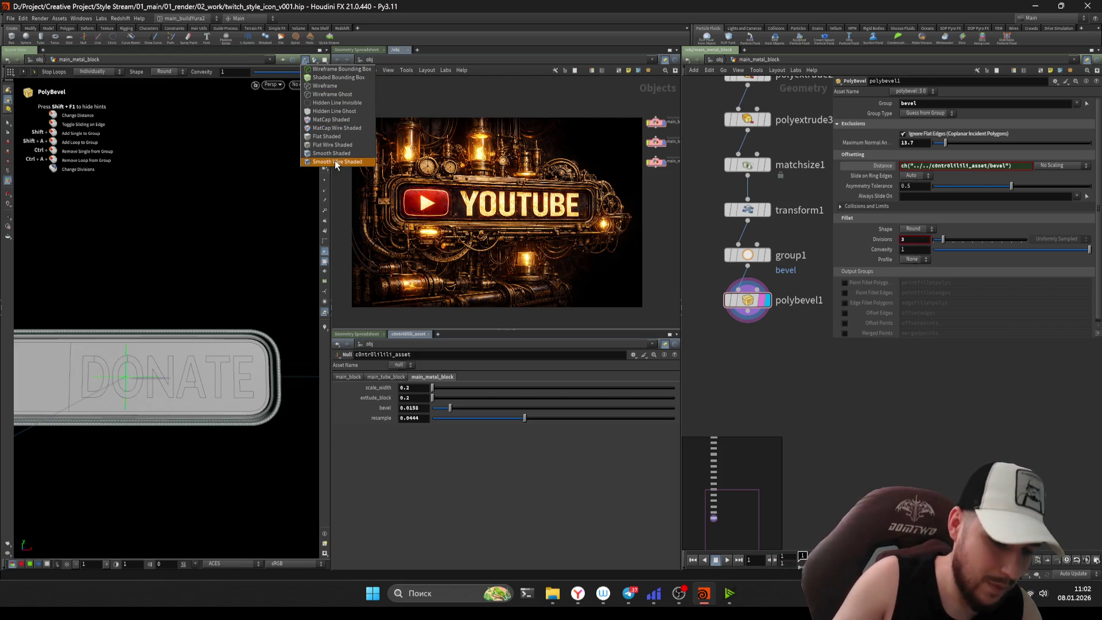
pyautogui.click(345, 120)
pyautogui.moveTo(248, 232)
pyautogui.keyDown('alt'); pyautogui.mouseDown()
pyautogui.moveTo(229, 381)
pyautogui.moveTo(241, 301)
pyautogui.mouseUp(); pyautogui.keyUp('alt')
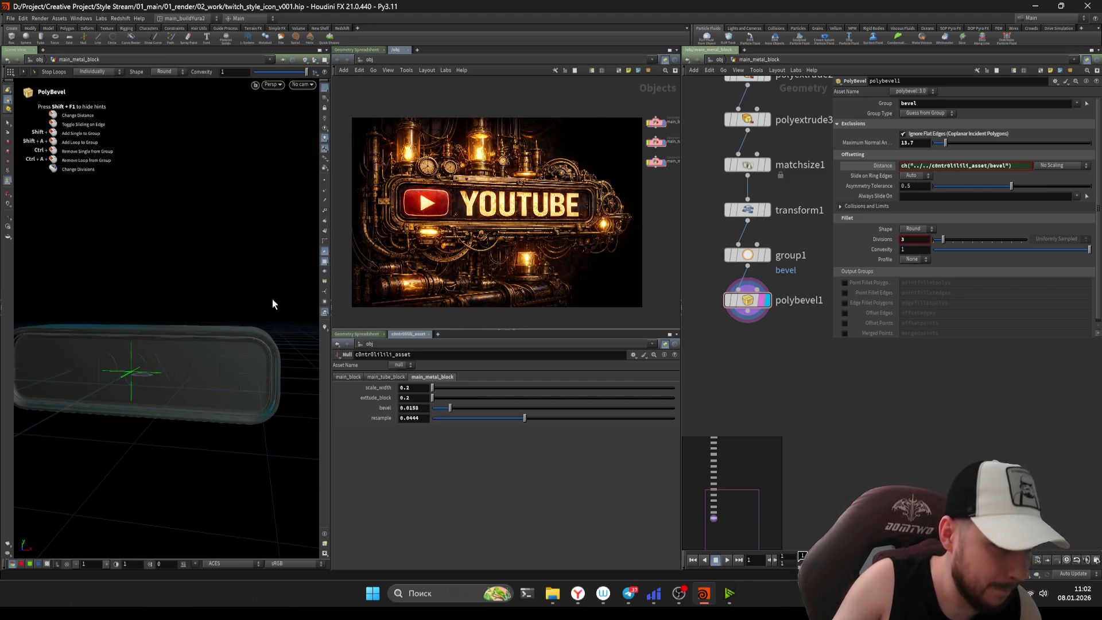
pyautogui.scroll(-5, 794, 375)
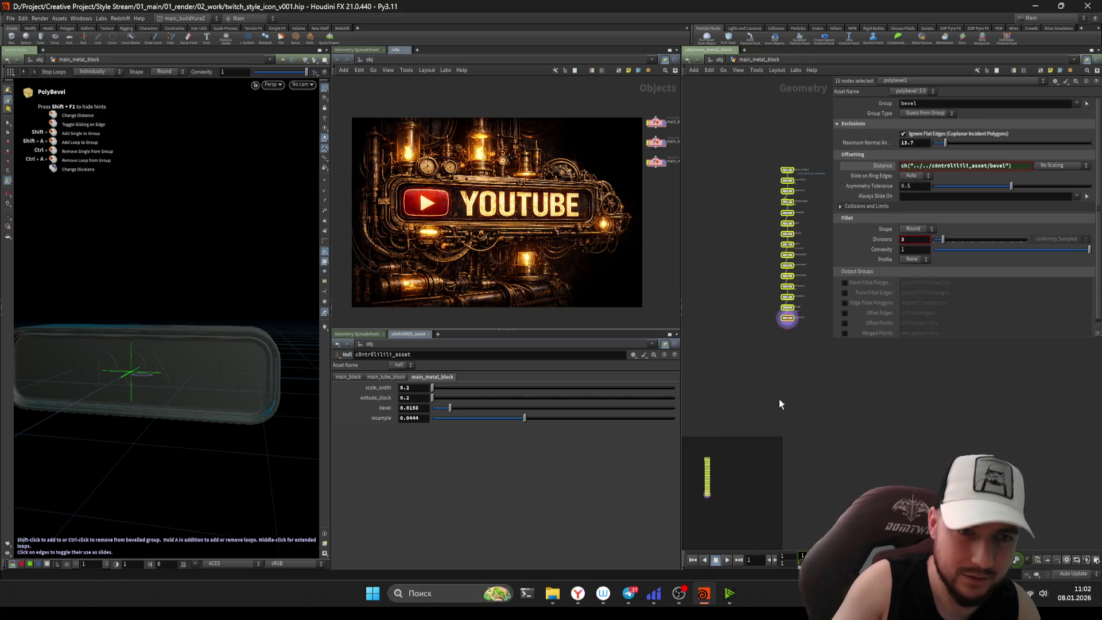
# - Save the scene and show polybevel1's bevel distance as its evaluated value
pyautogui.hotkey('ctrl', 's')
pyautogui.moveTo(816, 455); pyautogui.dragTo(789, 462, button='middle')
pyautogui.click(870, 168)
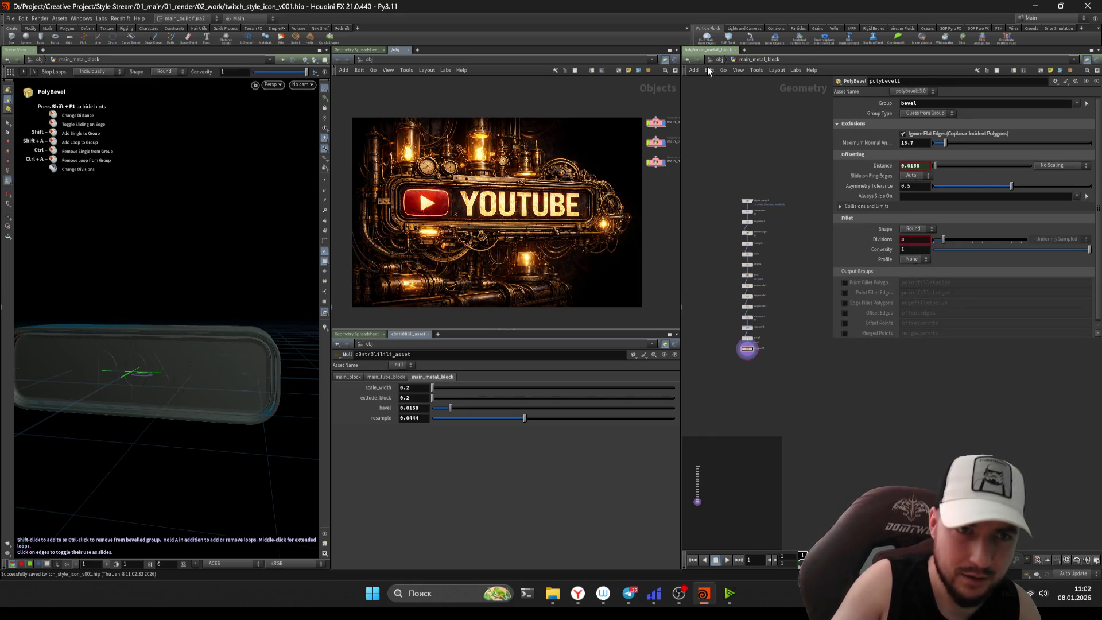
pyautogui.press('u')
# - Add a null named out_main_metalblock below polybevel1 in main_metal_block
pyautogui.doubleClick(732, 306)
pyautogui.scroll(5, 747, 361)
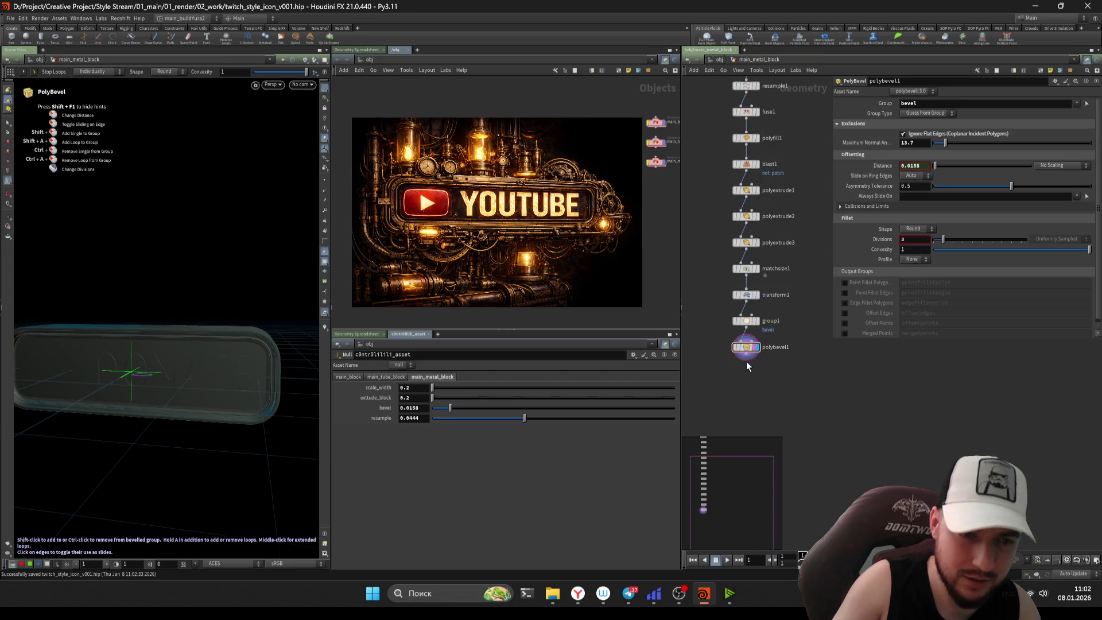
pyautogui.press('Tab')
pyautogui.write('null')
pyautogui.press('Return')
pyautogui.scroll(3, 762, 376)
pyautogui.click(763, 382)
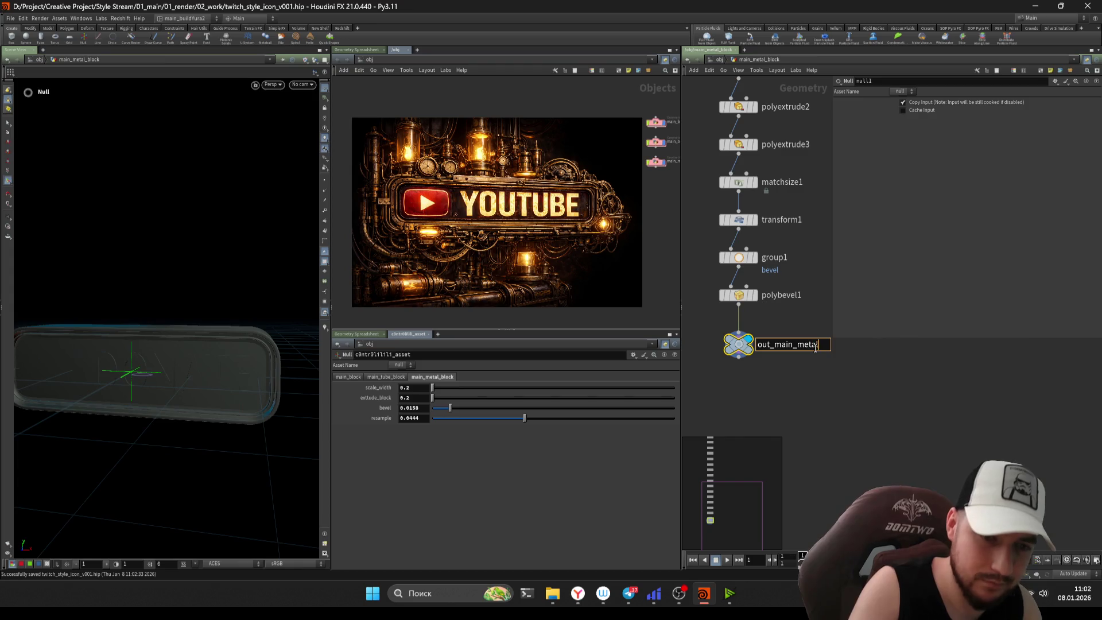
pyautogui.write('block')
pyautogui.press('Return')
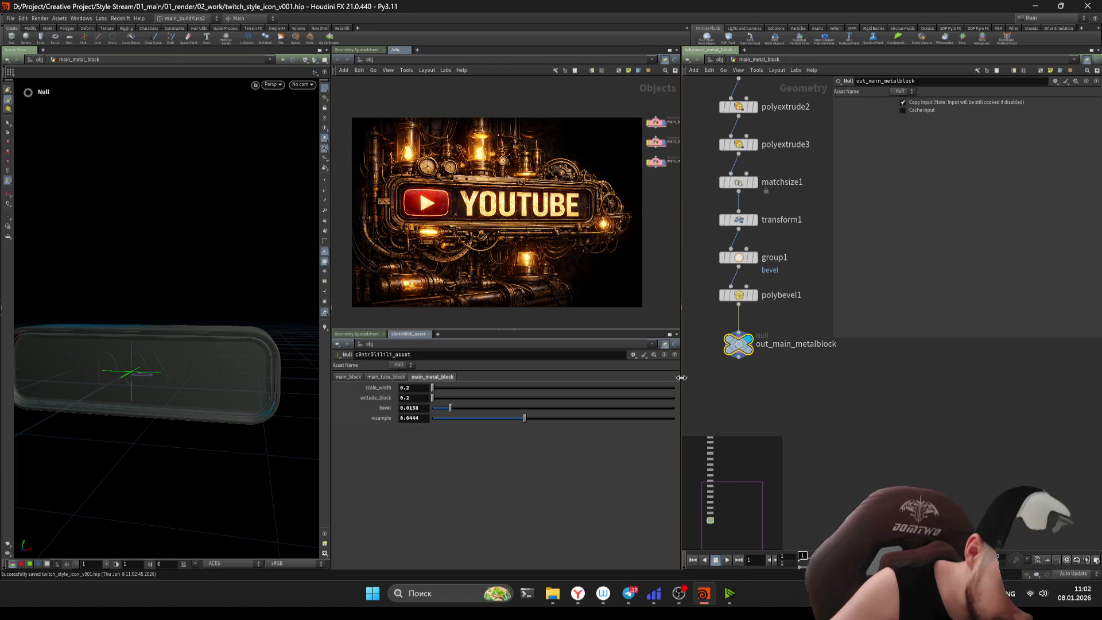
# - Frame the whole node chain, return to object level, and switch to the web browser
pyautogui.press('h')
pyautogui.hotkey('ctrl', 'a')
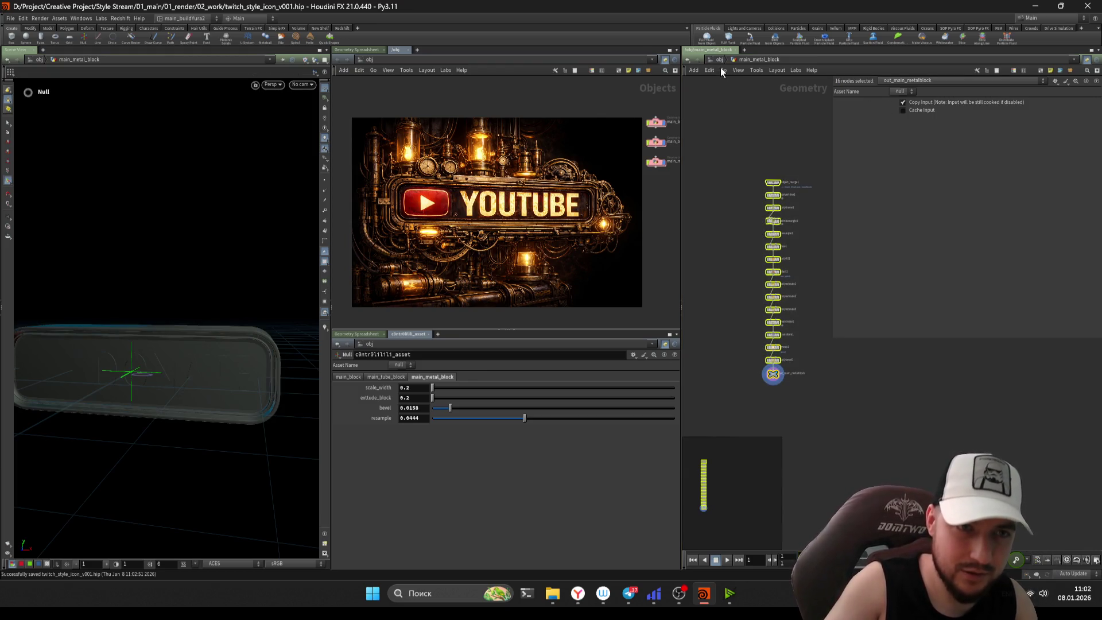
pyautogui.click(719, 60)
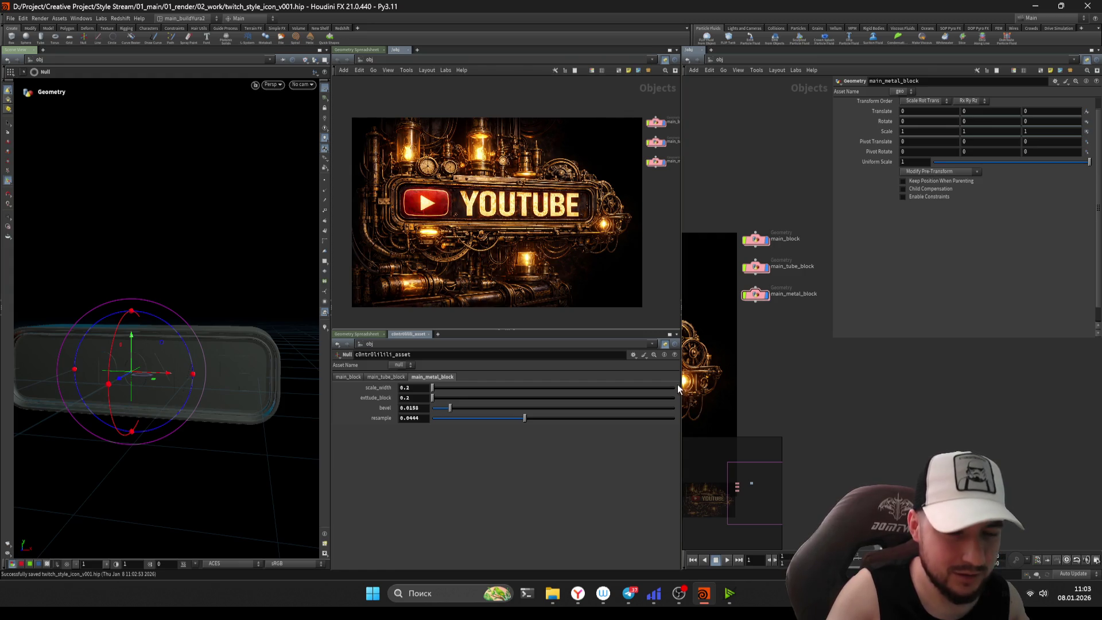
pyautogui.scroll(3, 565, 241)
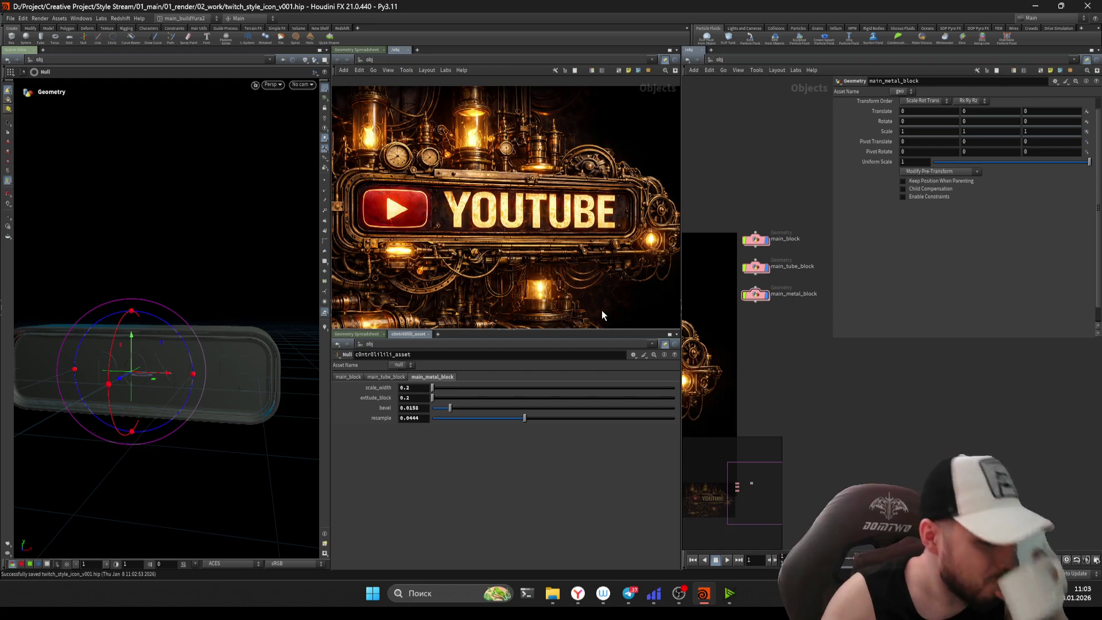
pyautogui.click(579, 593)
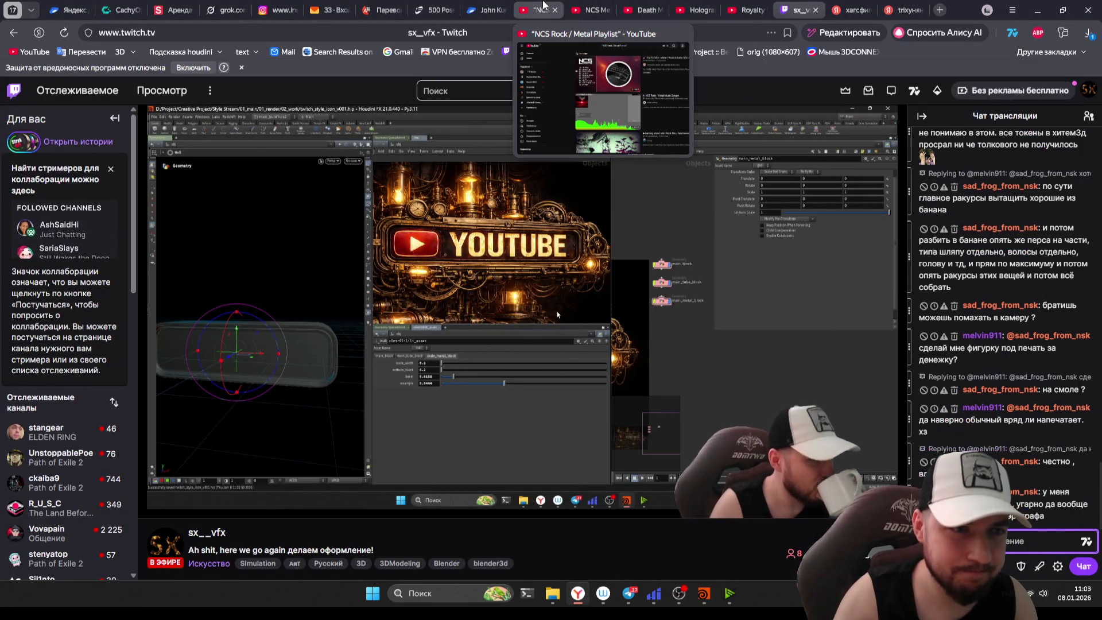
# - Play 'Royalty Free Metal - Secta', close the Holographic Universe tab, and minimise the browser
pyautogui.click(695, 10)
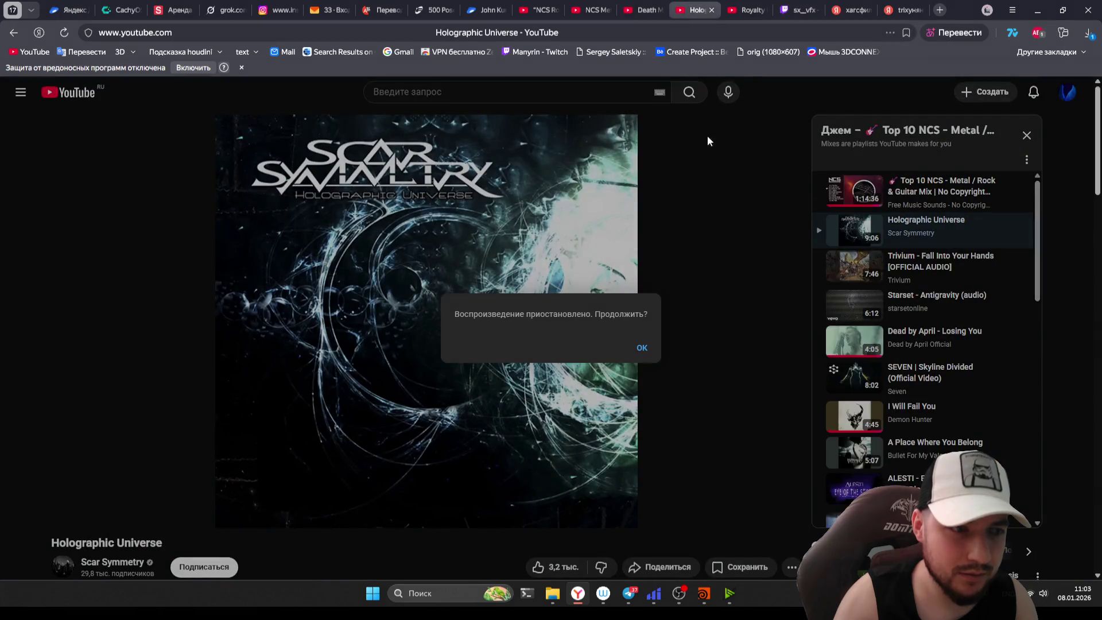
pyautogui.click(747, 10)
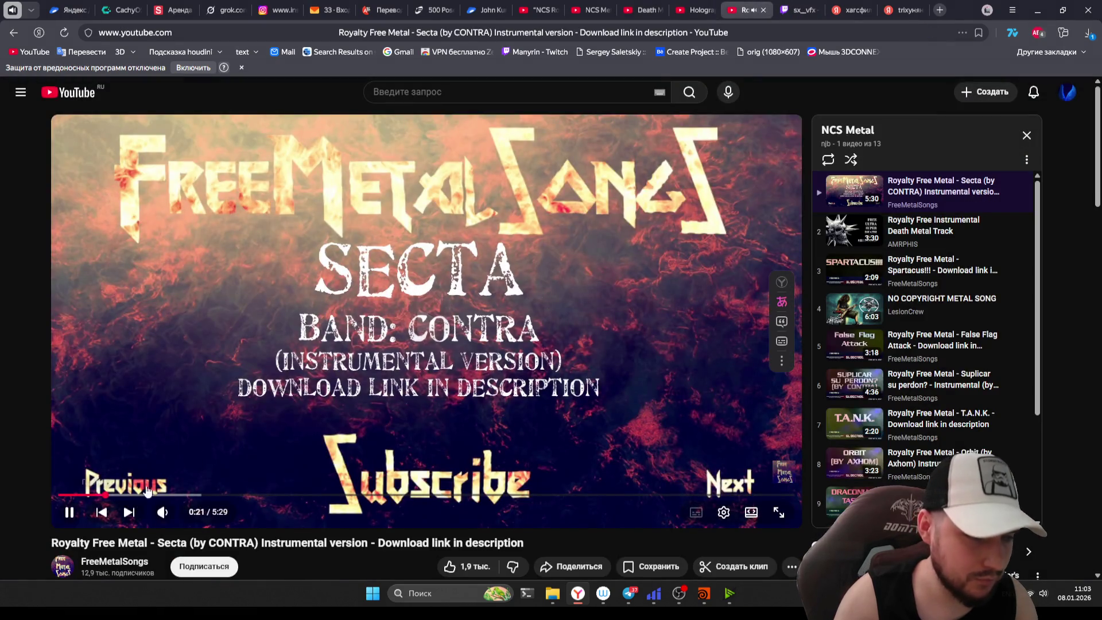
pyautogui.click(712, 10)
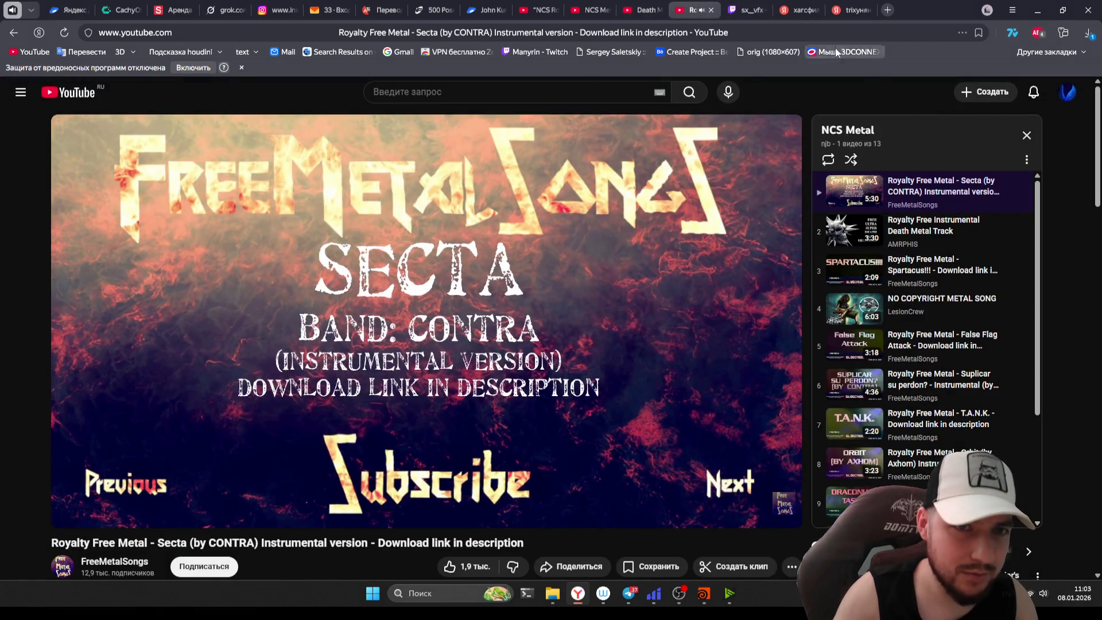
pyautogui.click(1042, 16)
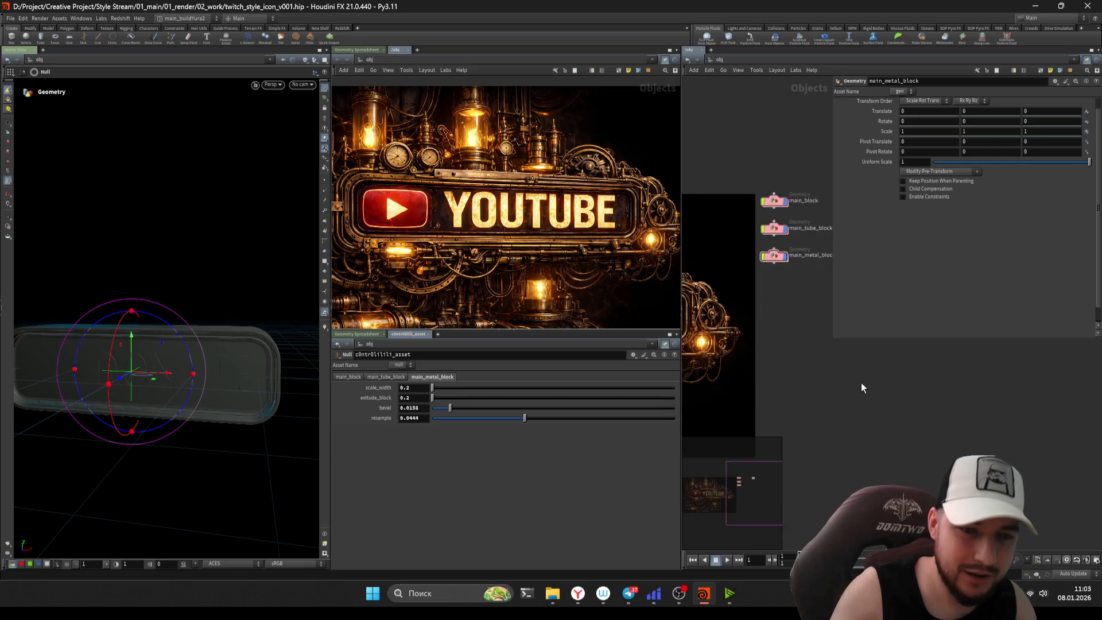
# - Move the three geometry nodes slightly down-left to tidy the object network
pyautogui.moveTo(861, 383); pyautogui.dragTo(790, 351, button='middle')
pyautogui.press('h')
pyautogui.moveTo(805, 325); pyautogui.dragTo(770, 171)
pyautogui.moveTo(782, 214); pyautogui.dragTo(780, 226)
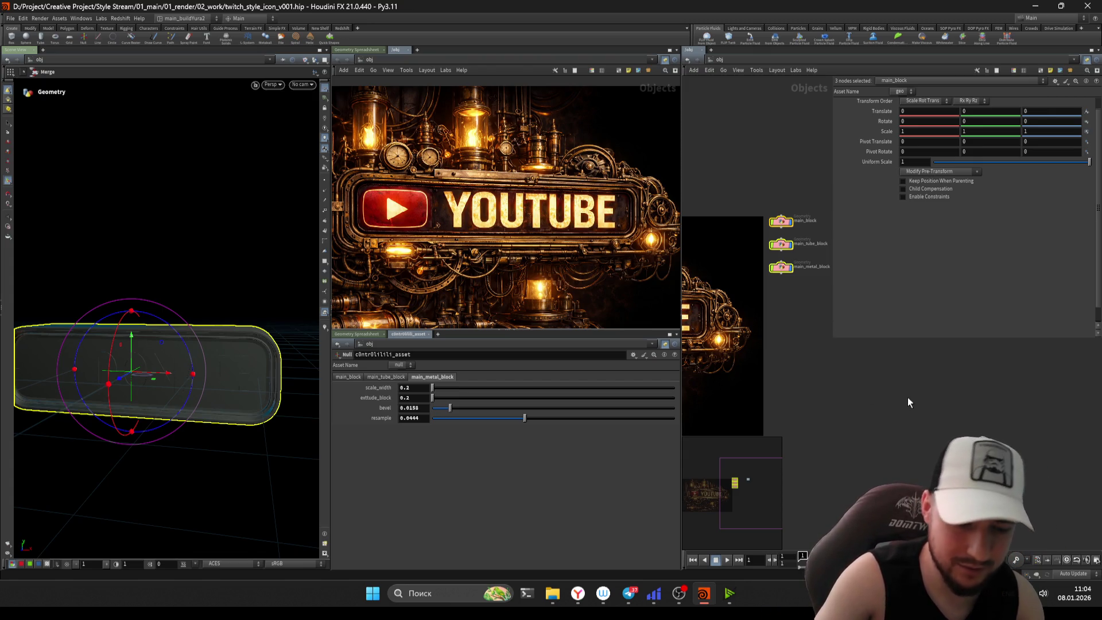
pyautogui.click(890, 427)
# - Let the parameter pane follow selection, then select the control null and main_tube_block
pyautogui.click(665, 345)
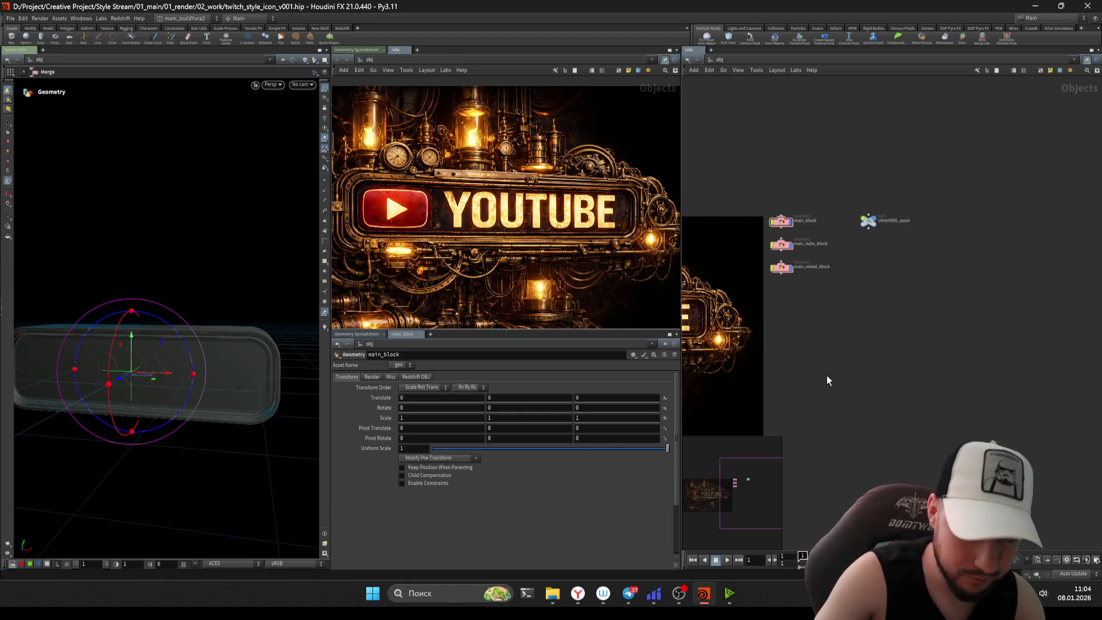
pyautogui.scroll(3, 902, 334)
pyautogui.click(849, 227)
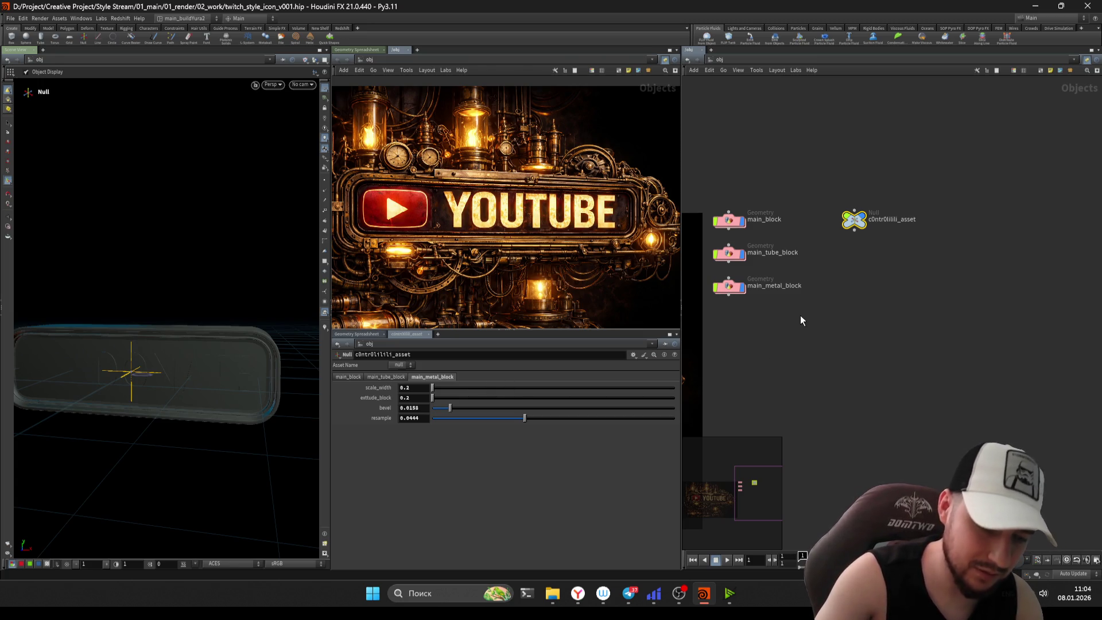
pyautogui.scroll(2, 830, 333)
pyautogui.click(744, 264)
# - Inside main_tube_block, switch the viewport to wireframe over shaded, then return to object level
pyautogui.doubleClick(744, 267)
pyautogui.scroll(-3, 712, 196)
pyautogui.scroll(4, 758, 276)
pyautogui.press('h')
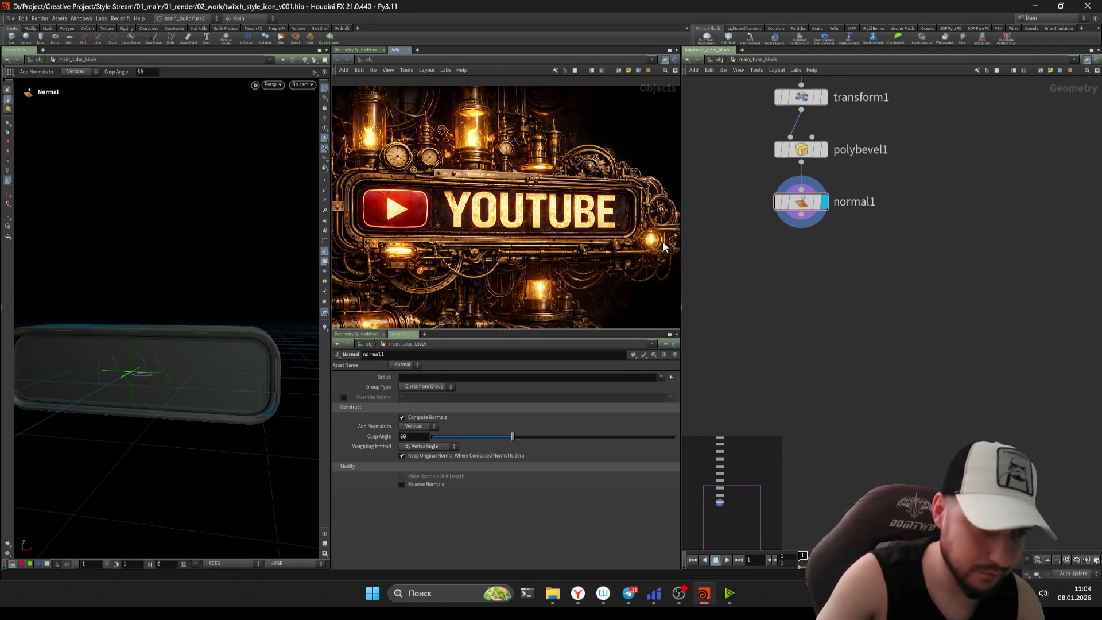
pyautogui.click(304, 62)
pyautogui.click(339, 144)
pyautogui.click(310, 73)
pyautogui.click(339, 147)
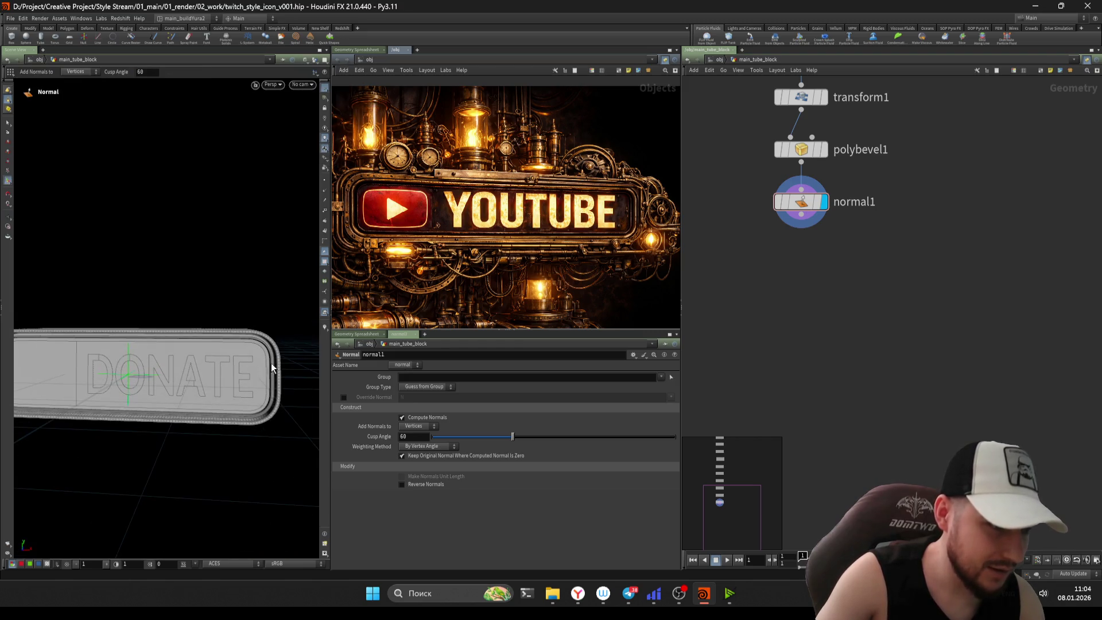
pyautogui.keyDown('alt'); pyautogui.moveTo(260, 346); pyautogui.dragTo(270, 330); pyautogui.keyUp('alt')
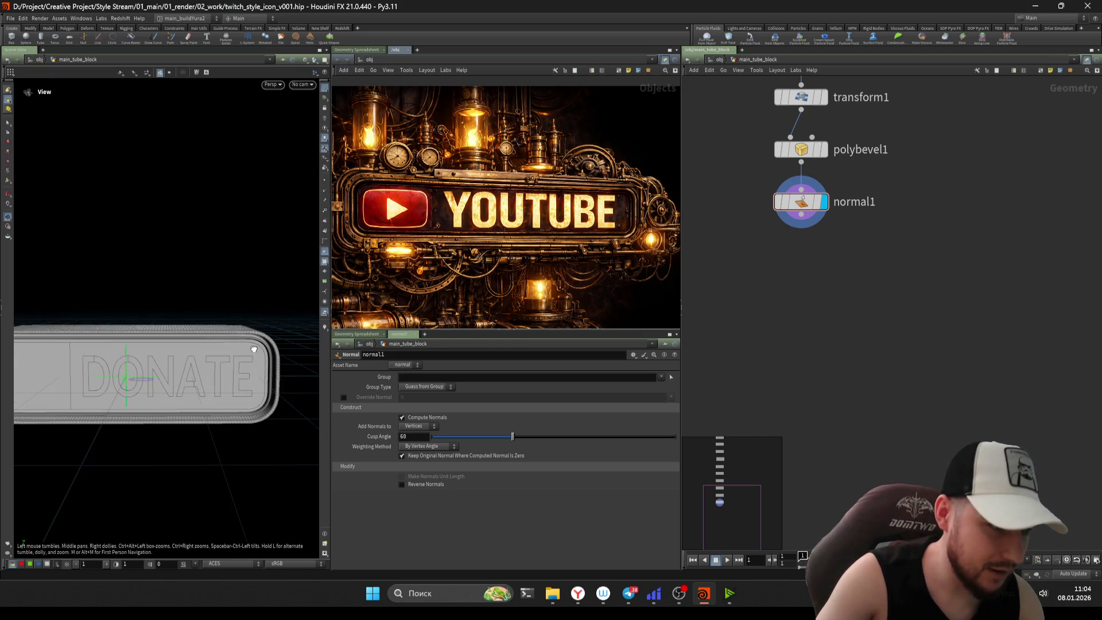
pyautogui.click(715, 60)
pyautogui.press('Tab')
# - Add an area light and move it beside the DONATE block
pyautogui.write('are')
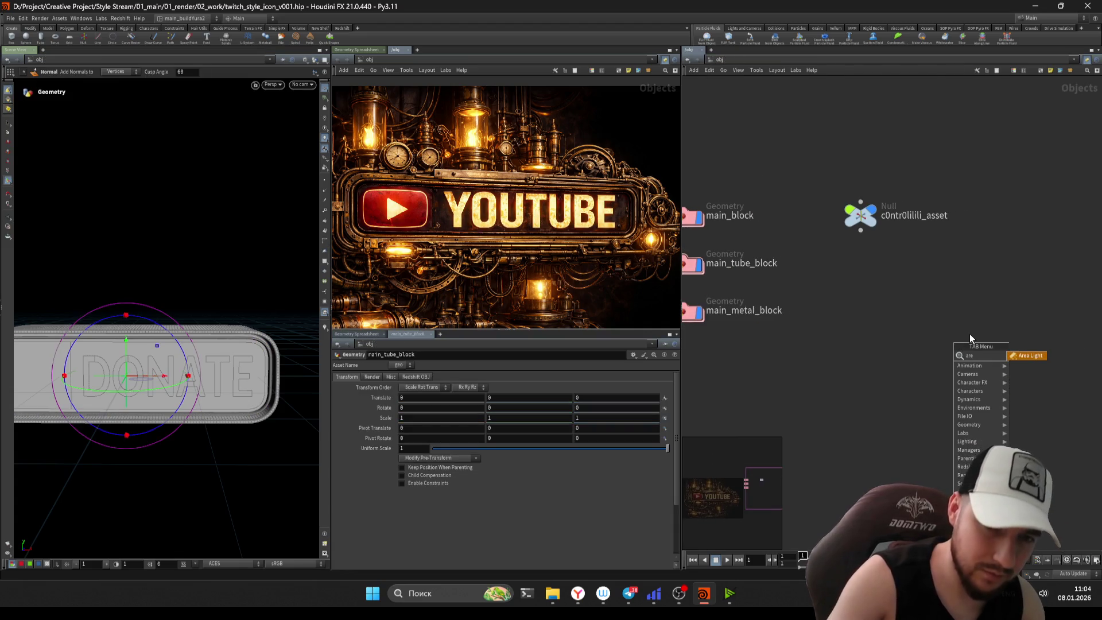
pyautogui.press('Return')
pyautogui.click(969, 333)
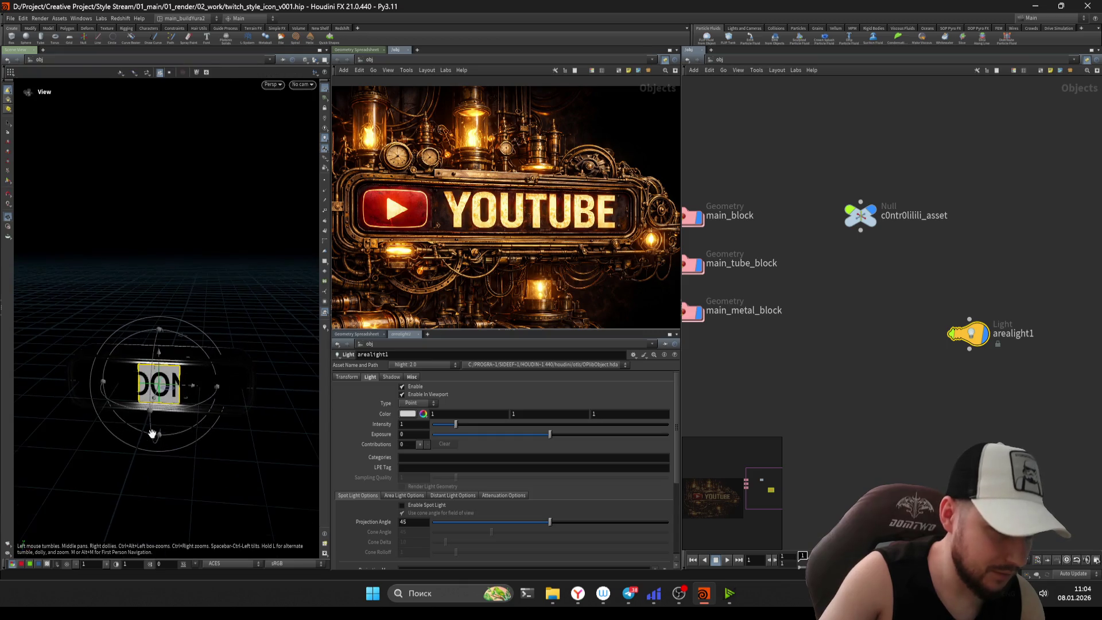
pyautogui.moveTo(155, 432)
pyautogui.mouseDown()
pyautogui.moveTo(210, 410)
pyautogui.moveTo(295, 415)
pyautogui.moveTo(276, 444)
pyautogui.moveTo(310, 454)
pyautogui.moveTo(256, 429)
pyautogui.mouseUp()
pyautogui.press('Return')
# - Give the area light a warm off-white colour and save the scene
pyautogui.scroll(-2, 435, 471)
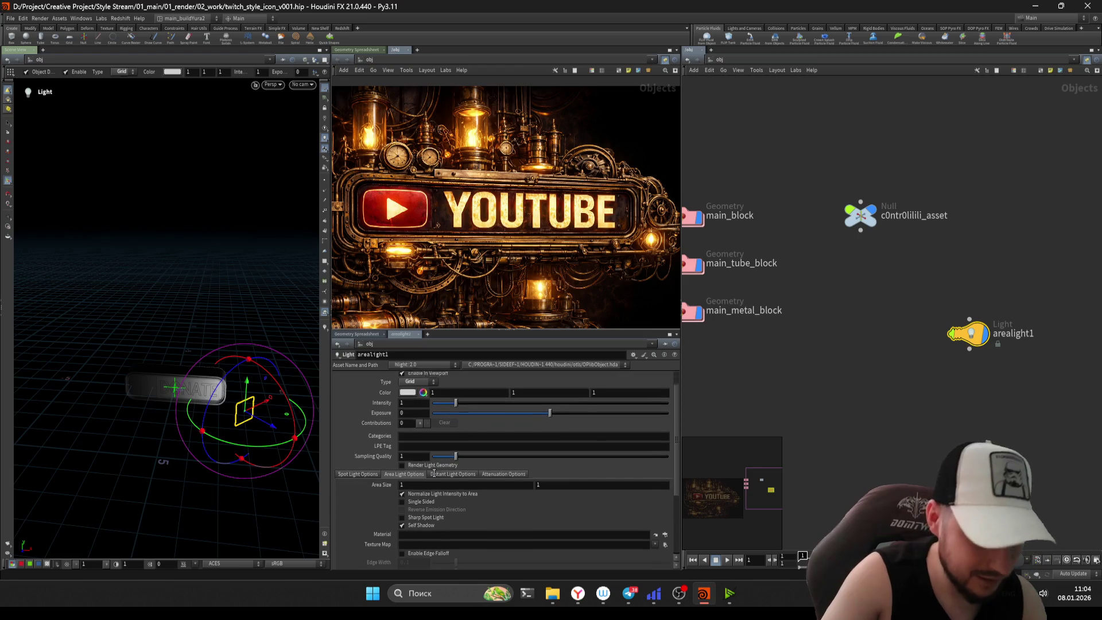
pyautogui.scroll(-2, 411, 500)
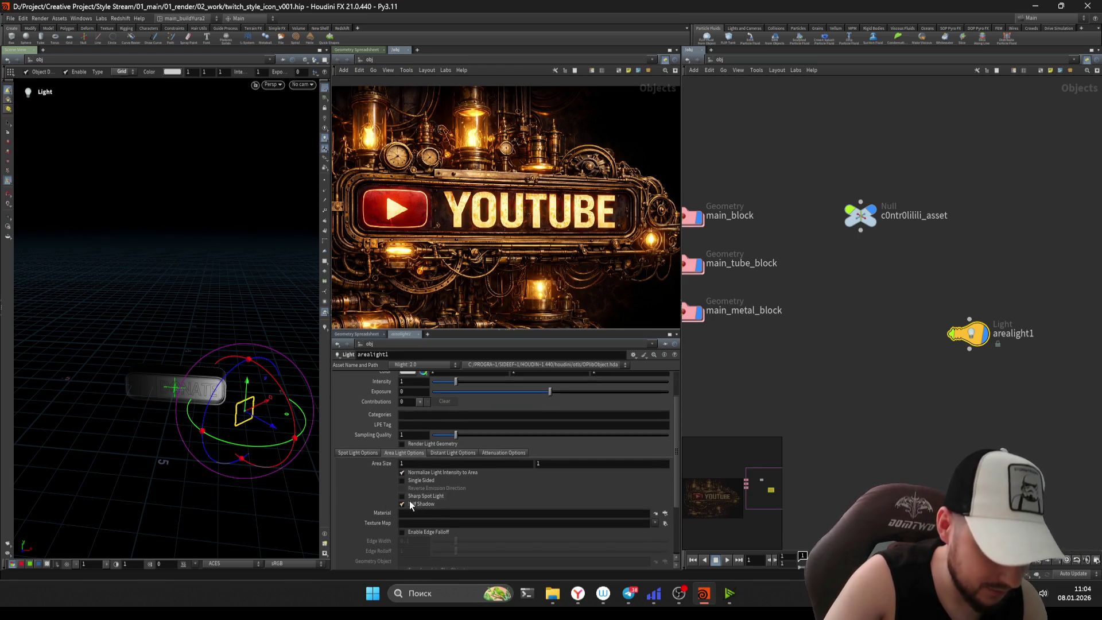
pyautogui.scroll(3, 426, 505)
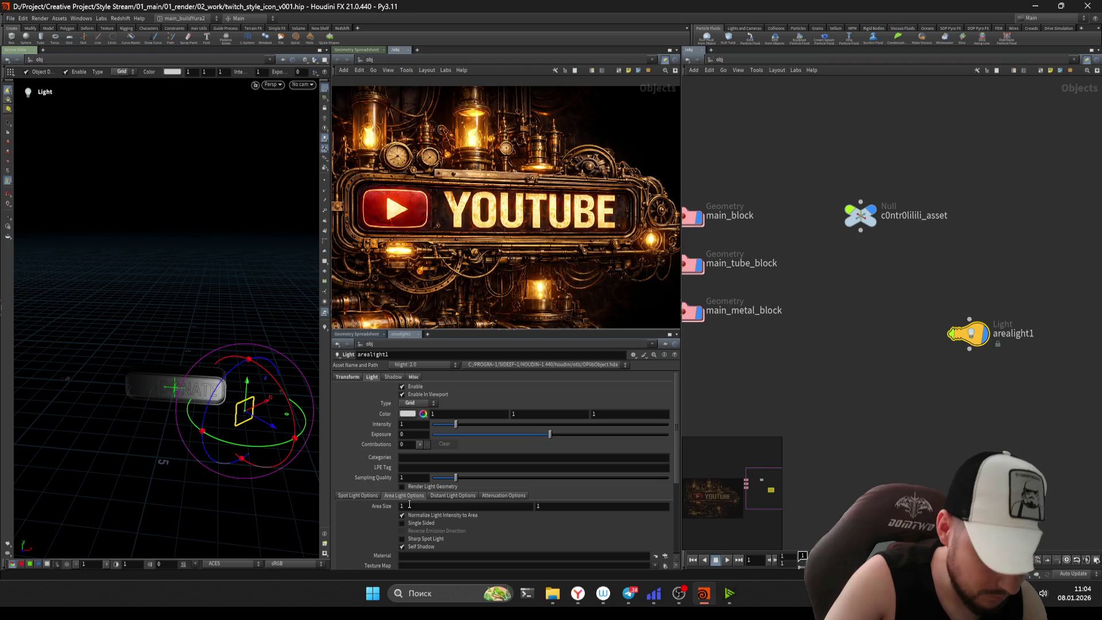
pyautogui.click(423, 414)
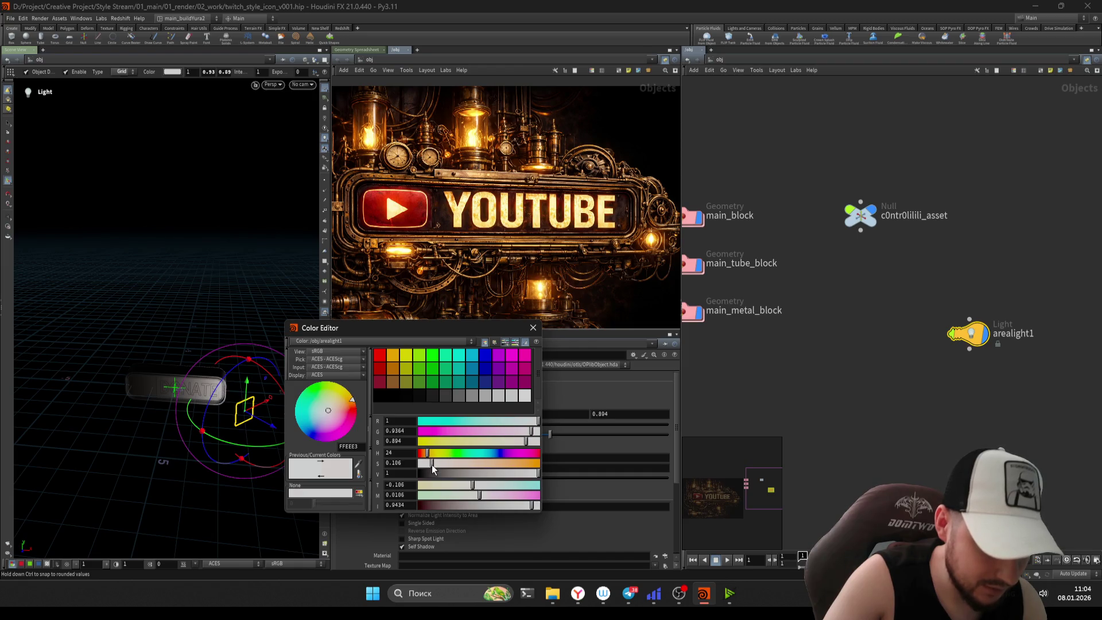
pyautogui.click(534, 329)
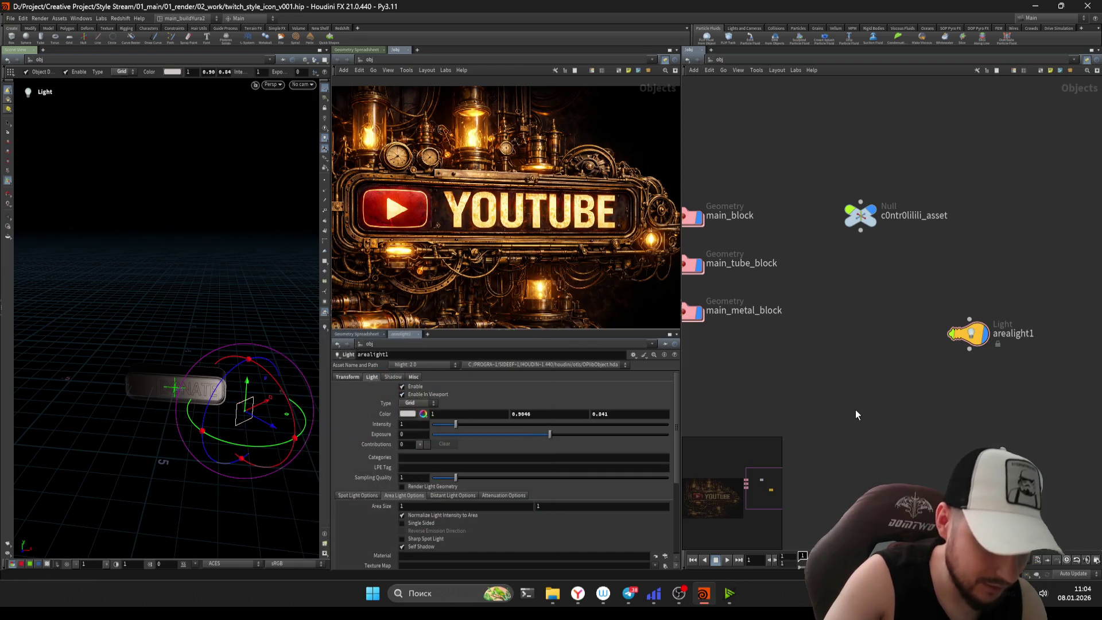
pyautogui.hotkey('ctrl', 's')
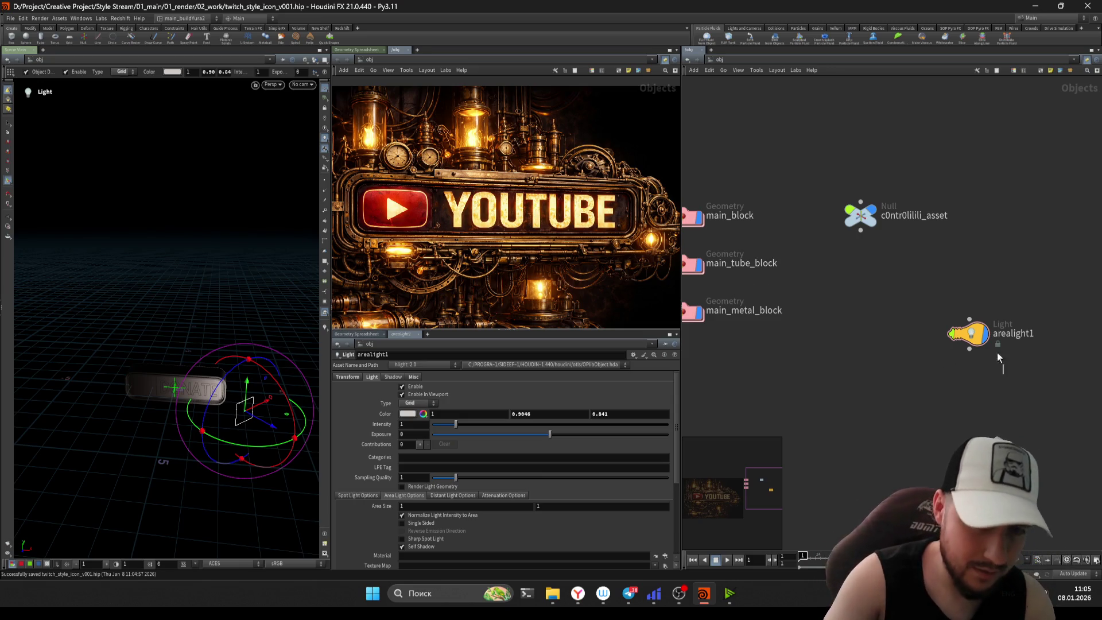
# - Set the light's area height to 1.5 and its intensity to 2.63
pyautogui.keyDown('alt'); pyautogui.moveTo(241, 495); pyautogui.dragTo(189, 485); pyautogui.keyUp('alt')
pyautogui.moveTo(505, 503); pyautogui.dragTo(603, 508, button='middle')
pyautogui.moveTo(456, 424)
pyautogui.mouseDown()
pyautogui.moveTo(509, 424)
pyautogui.moveTo(494, 425)
pyautogui.mouseUp()
pyautogui.press('Escape')
pyautogui.moveTo(172, 402); pyautogui.dragTo(198, 405)
pyautogui.press('Return')
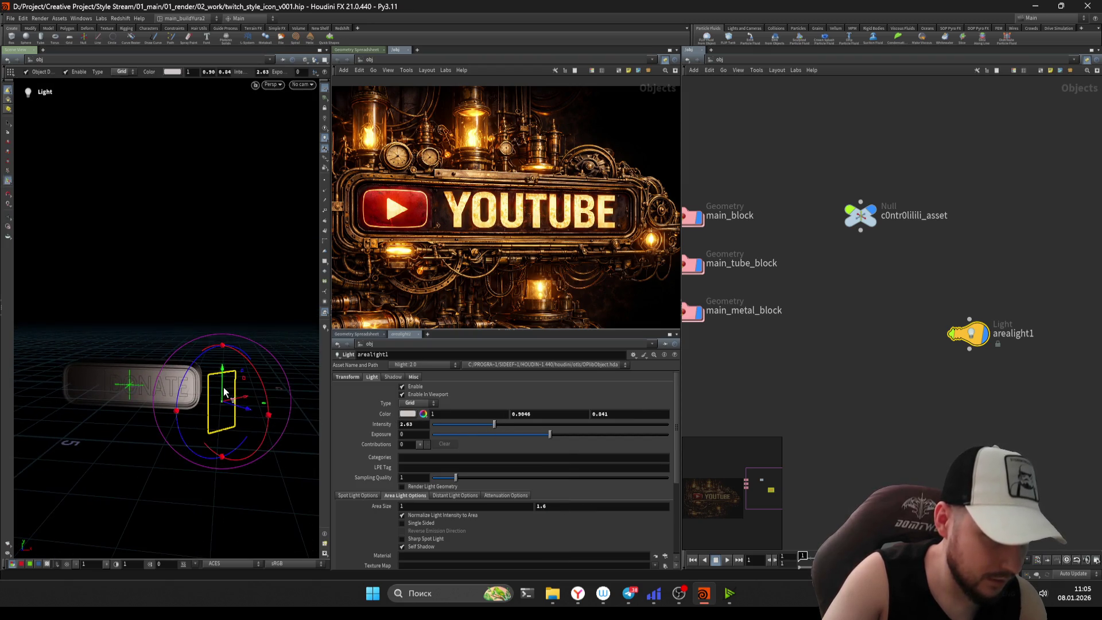
pyautogui.press('r')
pyautogui.moveTo(221, 380)
pyautogui.keyDown('alt'); pyautogui.mouseDown()
pyautogui.moveTo(273, 437)
pyautogui.moveTo(276, 428)
pyautogui.moveTo(197, 409)
pyautogui.moveTo(228, 383)
pyautogui.moveTo(253, 413)
pyautogui.mouseUp(); pyautogui.keyUp('alt')
pyautogui.press('Escape')
# - Add arealight2 below arealight1, align its handle to World, and rotate it about 45°
pyautogui.press('Return')
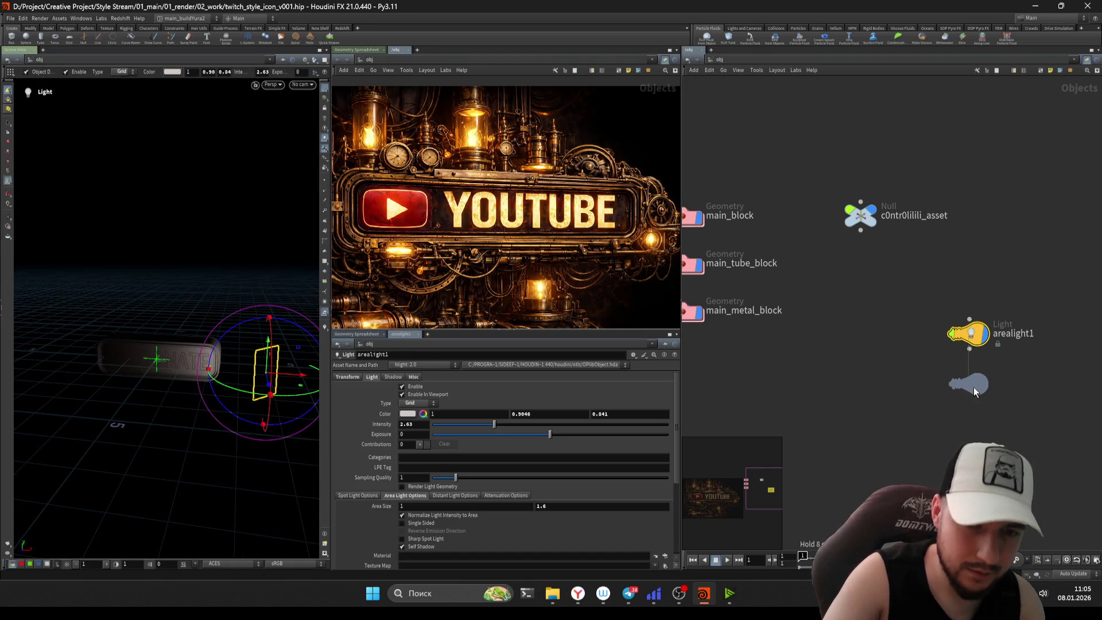
pyautogui.click(975, 392)
pyautogui.press('m')
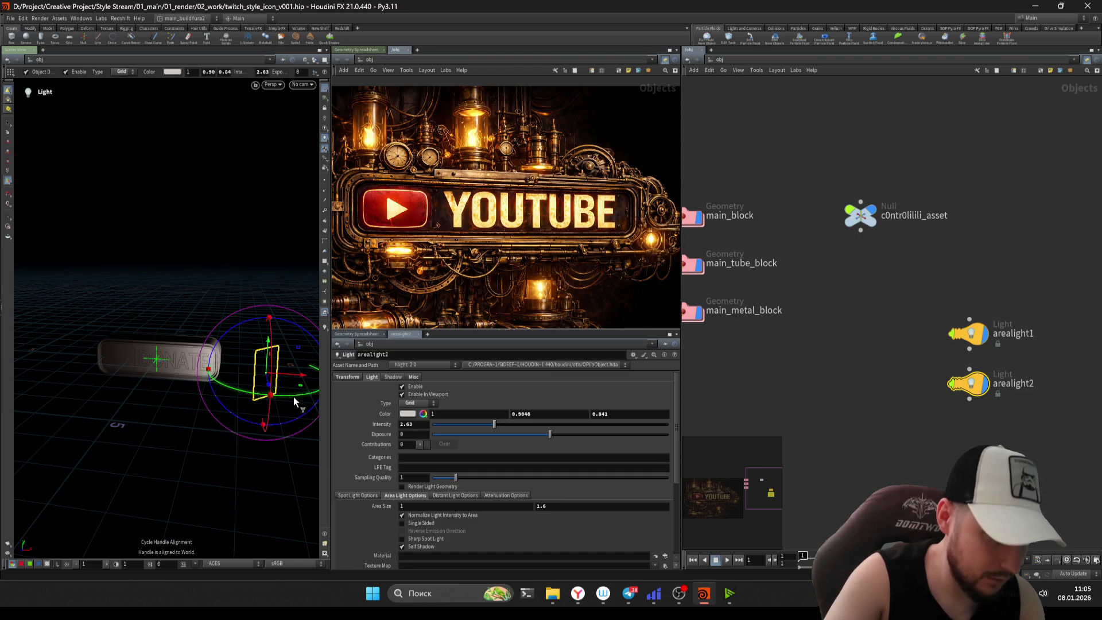
pyautogui.moveTo(296, 404); pyautogui.dragTo(222, 398)
pyautogui.press('Escape')
pyautogui.moveTo(291, 382)
pyautogui.mouseDown()
pyautogui.moveTo(97, 386)
pyautogui.moveTo(92, 402)
pyautogui.moveTo(54, 379)
pyautogui.moveTo(58, 362)
pyautogui.moveTo(165, 374)
pyautogui.moveTo(210, 352)
pyautogui.moveTo(201, 356)
pyautogui.moveTo(226, 315)
pyautogui.moveTo(270, 339)
pyautogui.mouseUp()
pyautogui.press('Return')
pyautogui.press('Escape')
pyautogui.scroll(5, 226, 325)
pyautogui.press('Return')
pyautogui.moveTo(959, 452); pyautogui.dragTo(868, 384, button='middle')
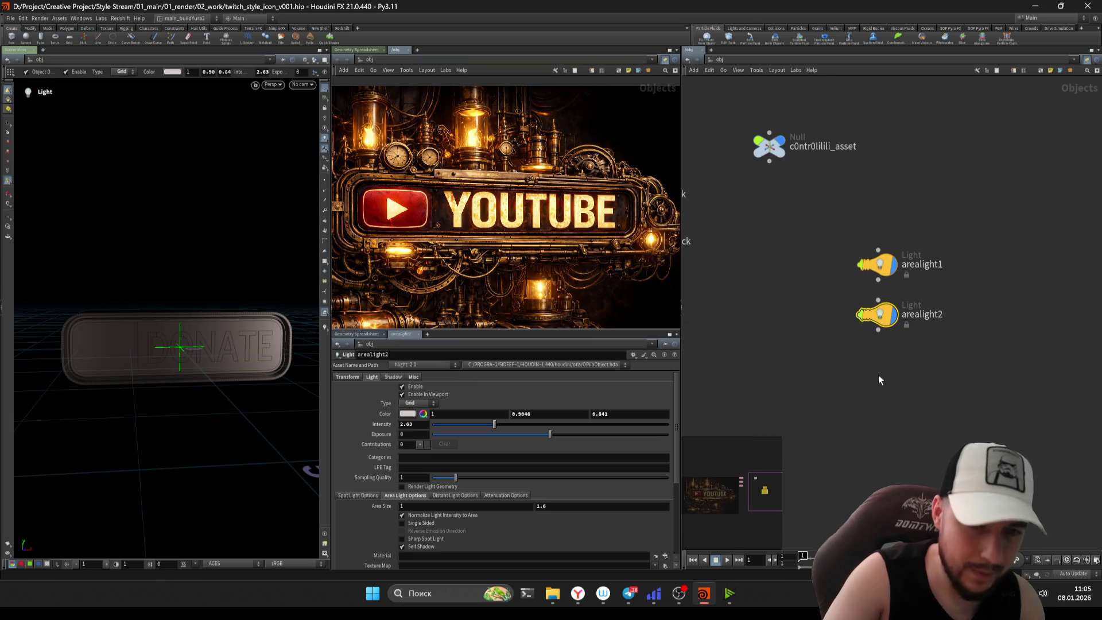
# - Place arealight3 at 0, 1.32, -2.39 with rotation -115.742/-90 over the block, and save
pyautogui.click(892, 384)
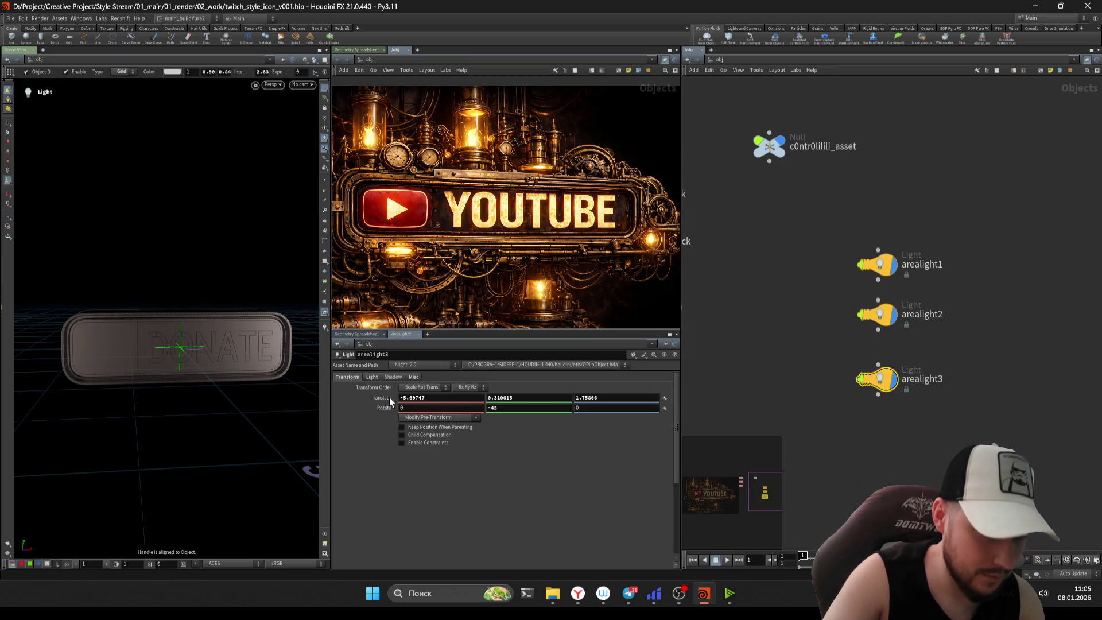
pyautogui.keyDown('ctrl'); pyautogui.middleClick(392, 399); pyautogui.keyUp('ctrl')
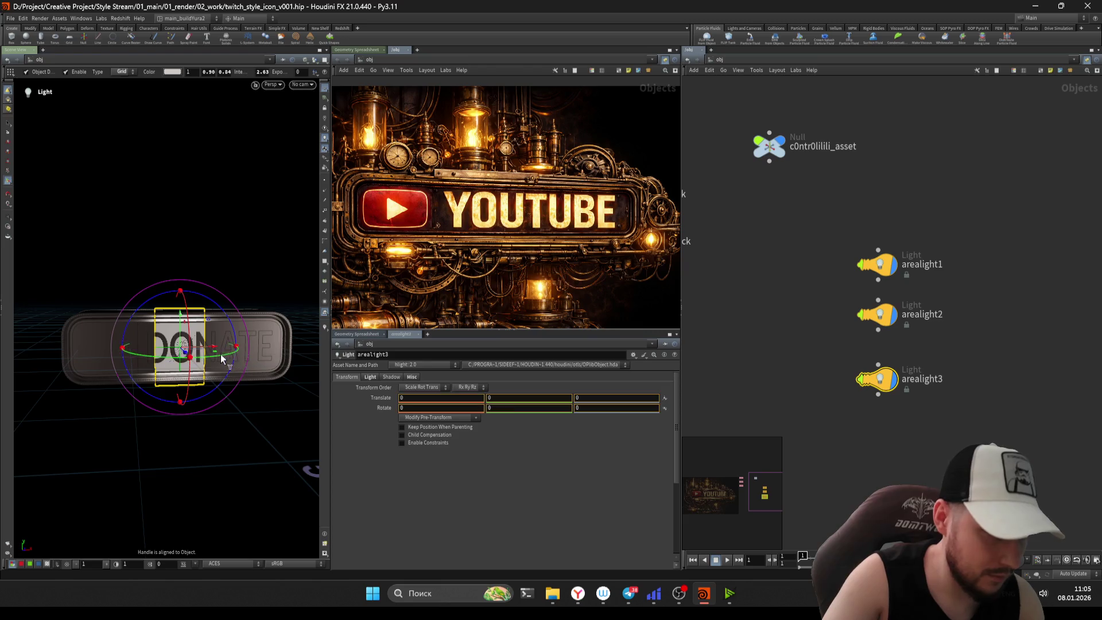
pyautogui.moveTo(253, 356)
pyautogui.mouseDown()
pyautogui.moveTo(185, 341)
pyautogui.moveTo(186, 356)
pyautogui.moveTo(250, 358)
pyautogui.moveTo(189, 353)
pyautogui.moveTo(149, 325)
pyautogui.moveTo(119, 297)
pyautogui.moveTo(115, 255)
pyautogui.moveTo(198, 380)
pyautogui.moveTo(192, 392)
pyautogui.moveTo(232, 404)
pyautogui.moveTo(241, 389)
pyautogui.moveTo(239, 360)
pyautogui.moveTo(180, 369)
pyautogui.moveTo(222, 344)
pyautogui.moveTo(255, 348)
pyautogui.moveTo(232, 358)
pyautogui.moveTo(243, 372)
pyautogui.mouseUp()
pyautogui.press('Escape')
pyautogui.press('Escape')
pyautogui.press('Return')
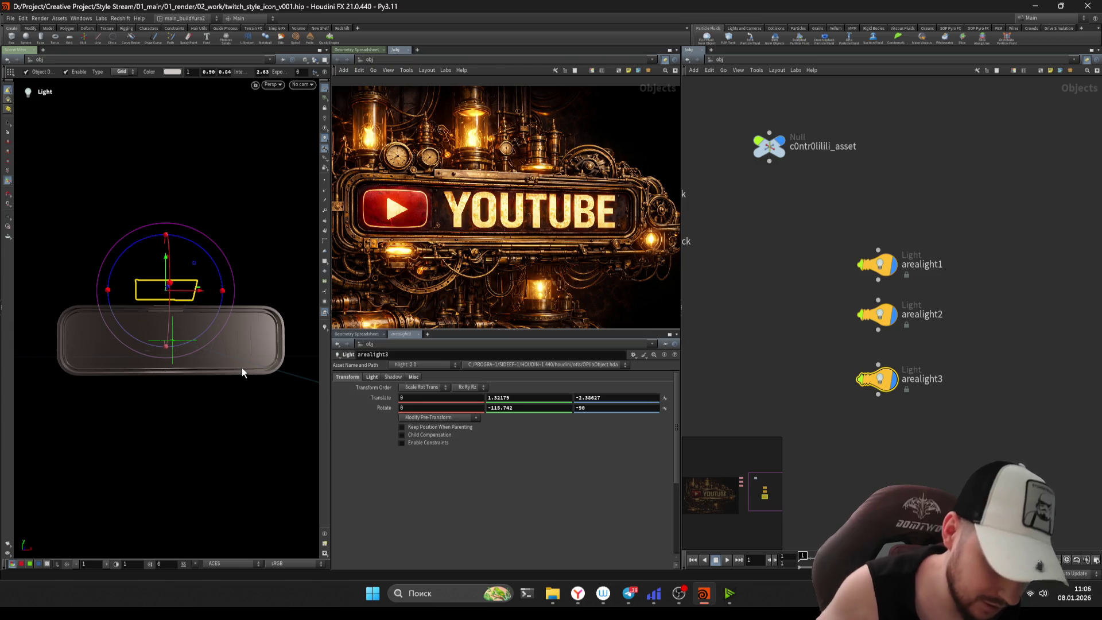
pyautogui.press('Escape')
pyautogui.moveTo(194, 362)
pyautogui.mouseDown()
pyautogui.moveTo(263, 353)
pyautogui.moveTo(212, 298)
pyautogui.moveTo(207, 345)
pyautogui.moveTo(244, 301)
pyautogui.moveTo(224, 307)
pyautogui.moveTo(212, 369)
pyautogui.moveTo(236, 369)
pyautogui.moveTo(201, 330)
pyautogui.moveTo(221, 342)
pyautogui.moveTo(257, 322)
pyautogui.moveTo(246, 340)
pyautogui.moveTo(274, 341)
pyautogui.moveTo(247, 322)
pyautogui.mouseUp()
pyautogui.hotkey('ctrl', 's')
pyautogui.moveTo(800, 288); pyautogui.dragTo(871, 294, button='middle')
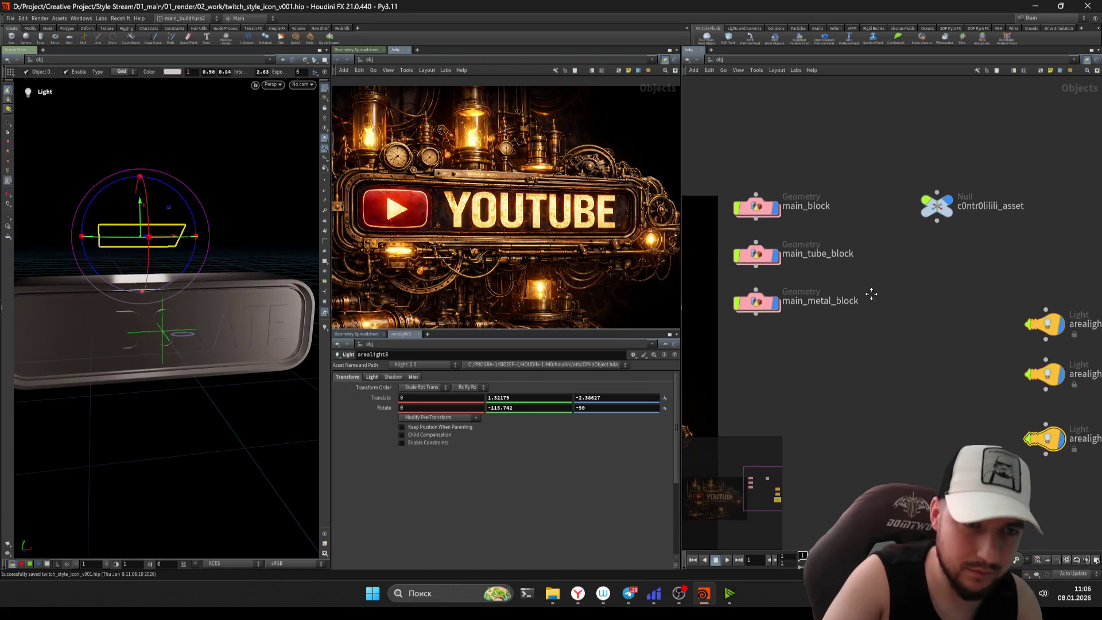
# - Inside main_block, reduce polyextrude1's Distance to 0.244
pyautogui.click(754, 254)
pyautogui.click(752, 205)
pyautogui.click(747, 256)
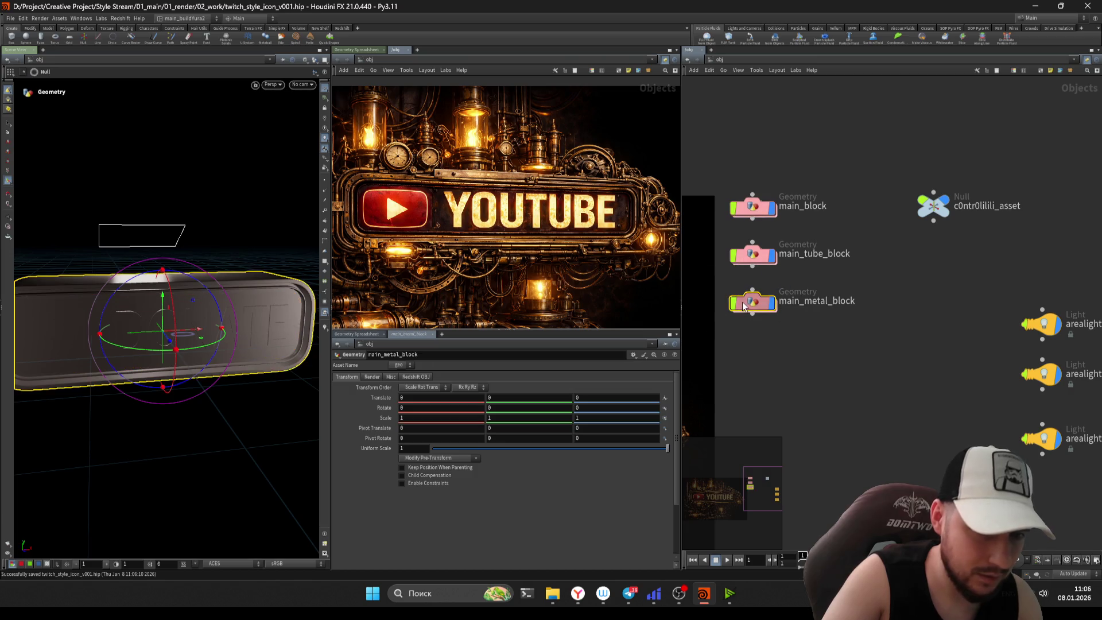
pyautogui.doubleClick(745, 257)
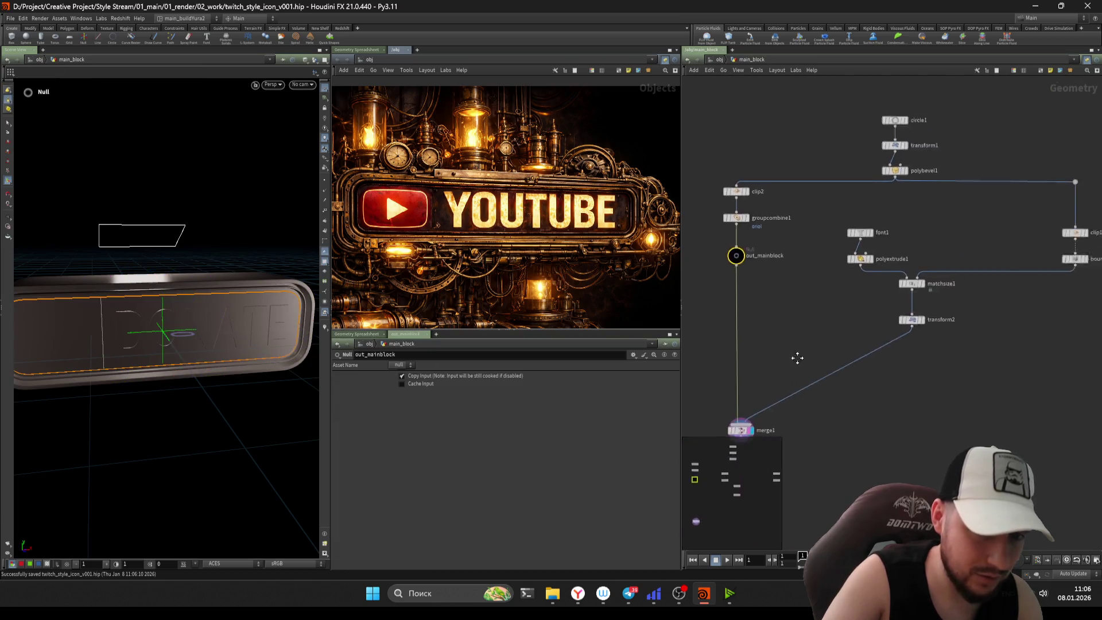
pyautogui.click(816, 285)
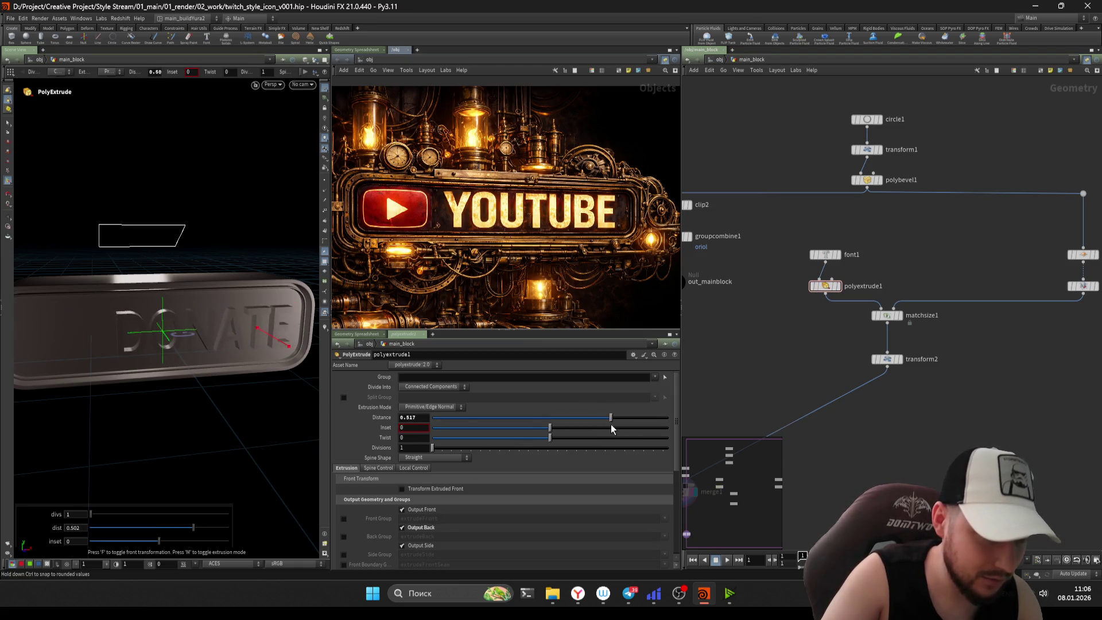
pyautogui.keyDown('alt'); pyautogui.moveTo(173, 373); pyautogui.dragTo(290, 339); pyautogui.keyUp('alt')
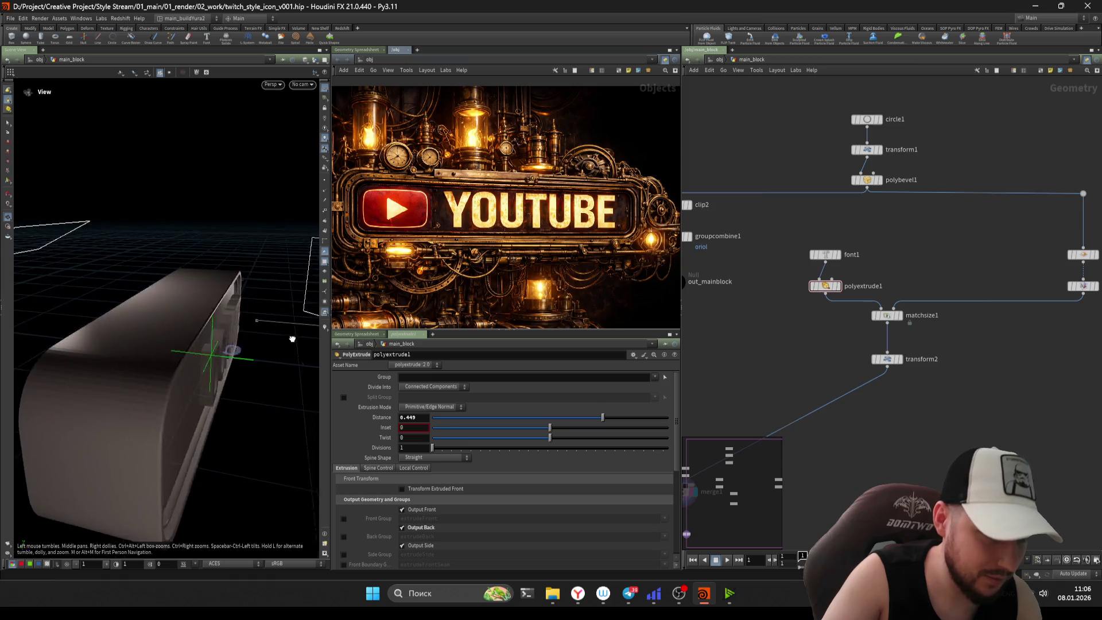
pyautogui.moveTo(603, 417); pyautogui.dragTo(575, 418)
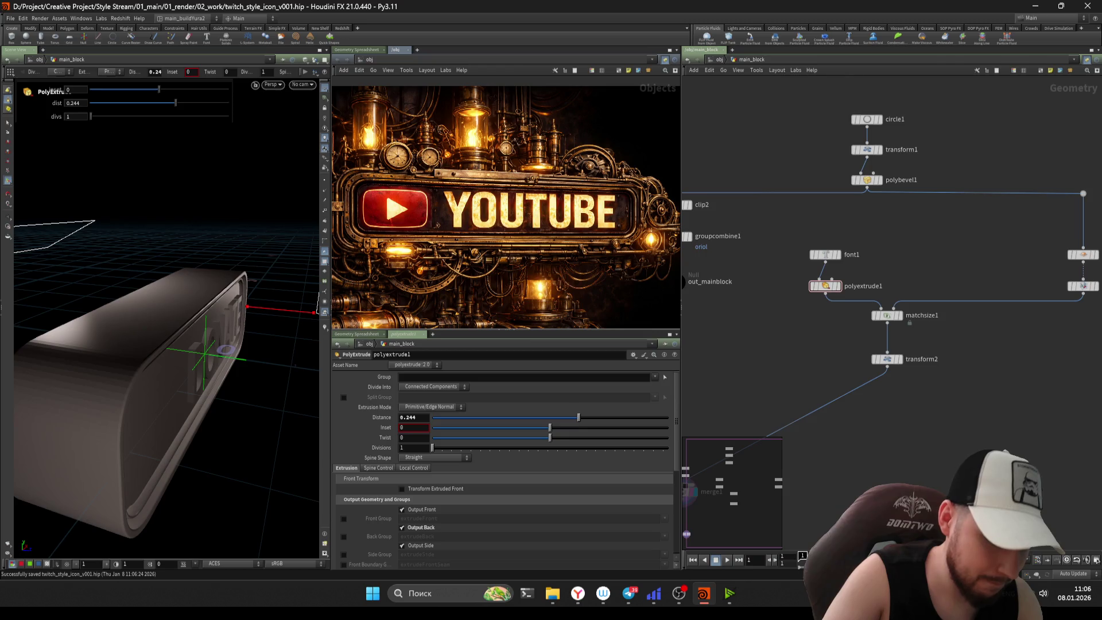
pyautogui.scroll(-5, 848, 419)
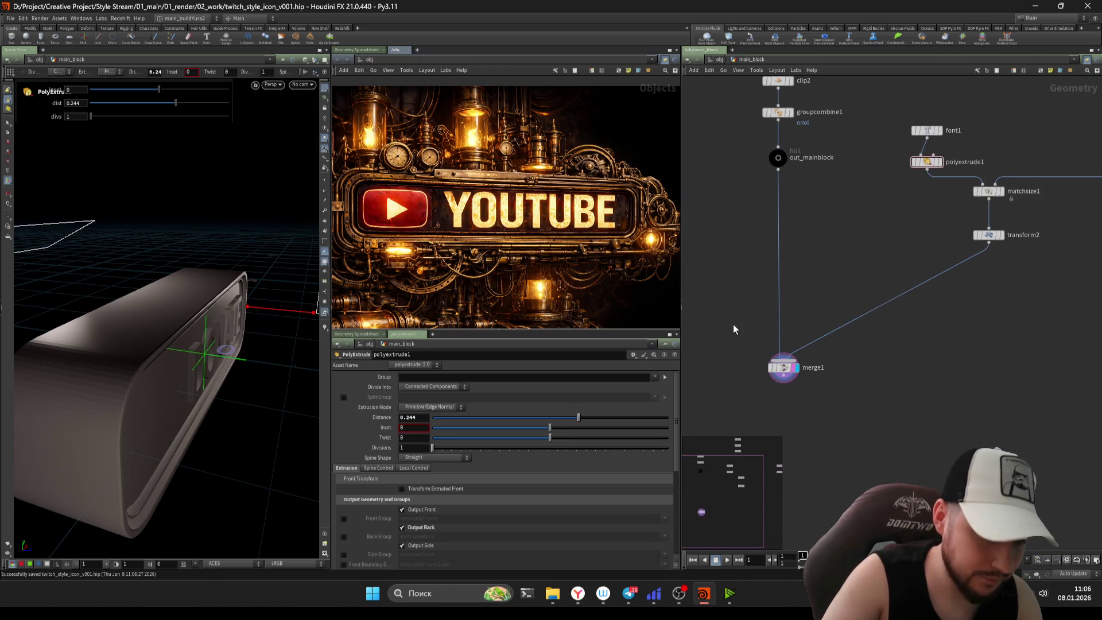
pyautogui.scroll(4, 750, 329)
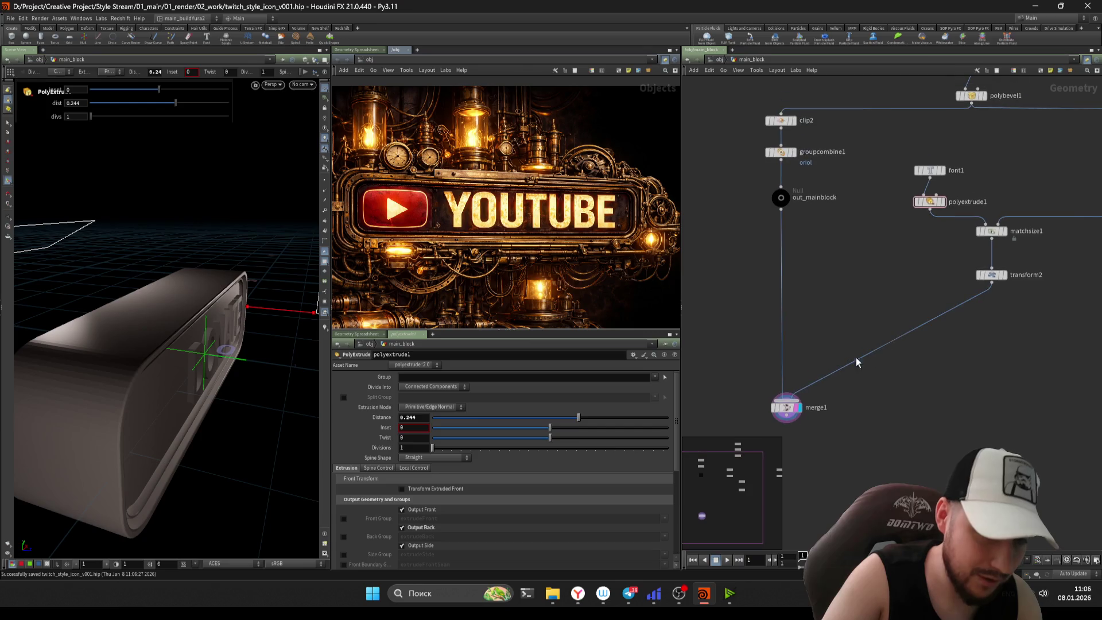
# - View merge1's combined result and fly in close to the extruded letters
pyautogui.click(784, 410)
pyautogui.press('Escape')
pyautogui.moveTo(158, 333); pyautogui.dragTo(173, 332)
pyautogui.moveTo(172, 332)
pyautogui.mouseDown(button='right')
pyautogui.moveTo(287, 286)
pyautogui.moveTo(216, 337)
pyautogui.mouseUp(button='right')
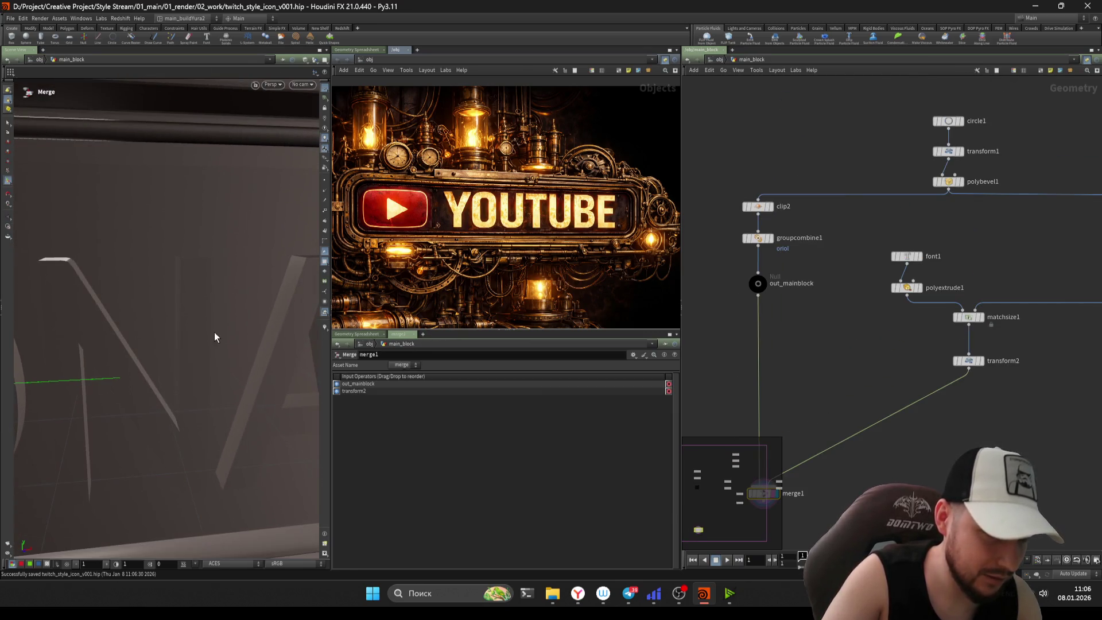
pyautogui.scroll(-5, 773, 372)
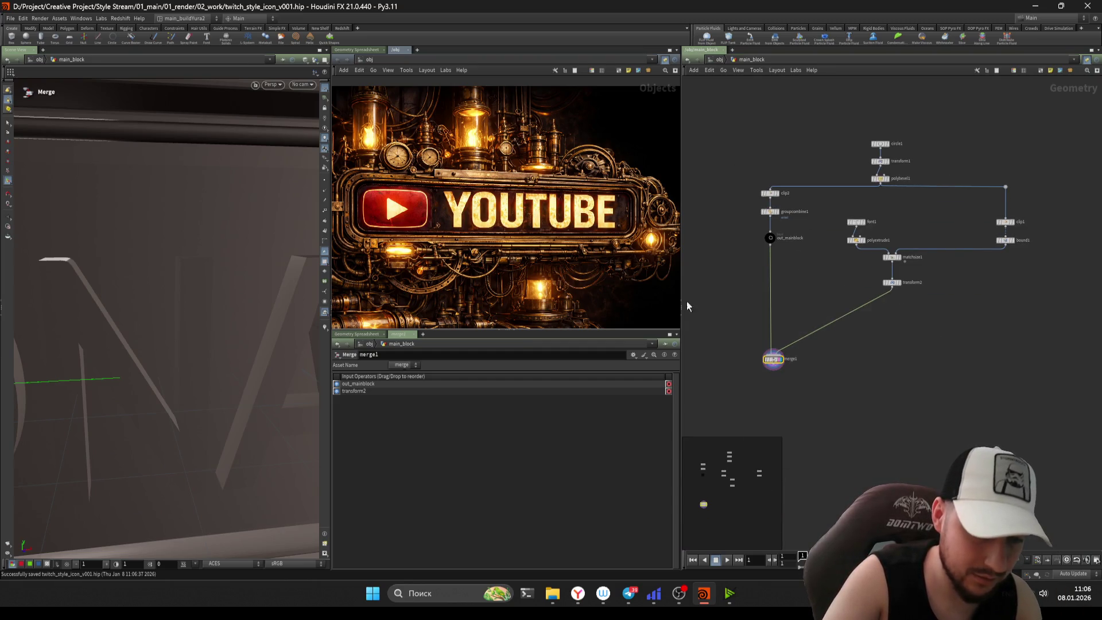
# - Add a normal node after polybevel1 in the main_tube_block network
pyautogui.press('u')
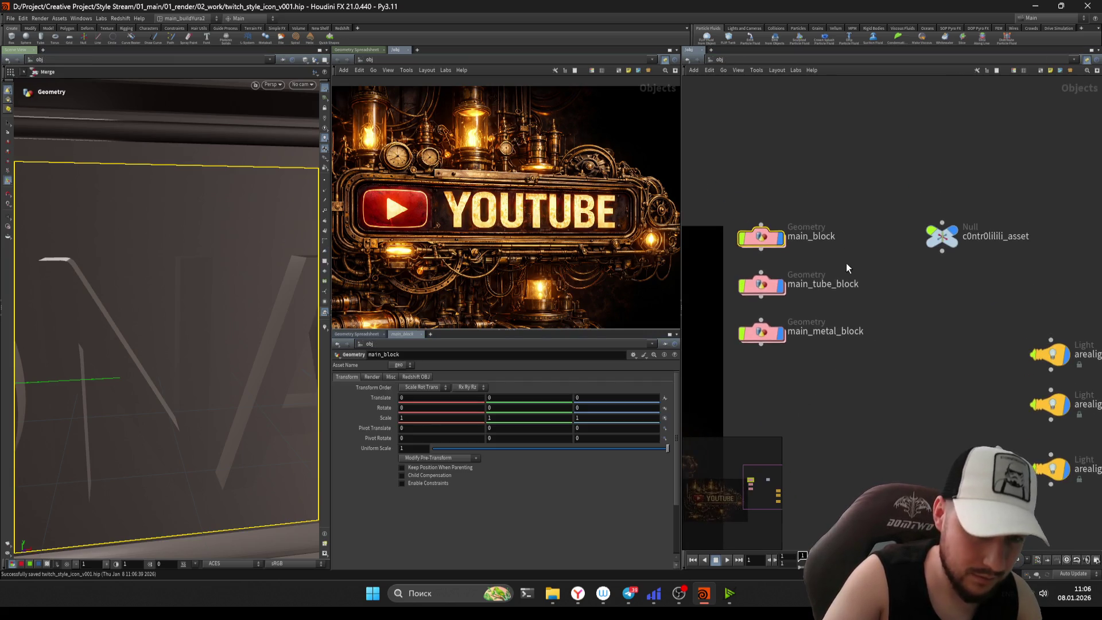
pyautogui.moveTo(847, 263); pyautogui.dragTo(812, 291, button='middle')
pyautogui.click(811, 290)
pyautogui.scroll(2, 872, 335)
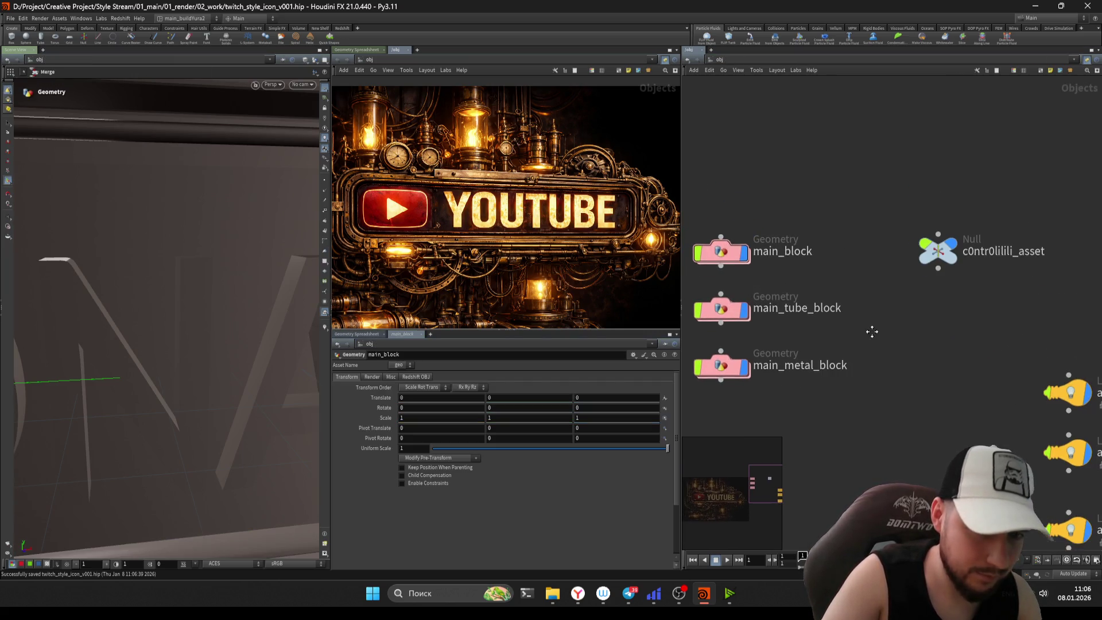
pyautogui.click(721, 304)
pyautogui.moveTo(217, 206)
pyautogui.mouseDown()
pyautogui.moveTo(135, 222)
pyautogui.moveTo(192, 286)
pyautogui.moveTo(300, 281)
pyautogui.moveTo(185, 317)
pyautogui.mouseUp()
pyautogui.press('Tab')
pyautogui.write('normal')
pyautogui.press('Return')
# - Try a thicker polywire1 Wire Radius, then undo it back to 0.02
pyautogui.scroll(-5, 832, 339)
pyautogui.click(769, 357)
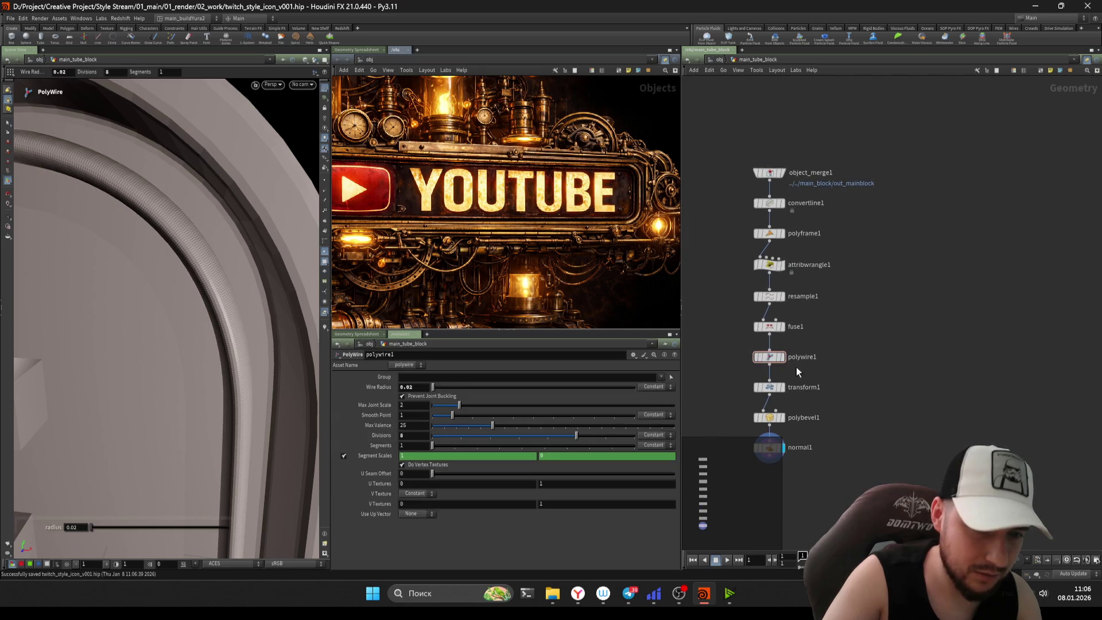
pyautogui.moveTo(423, 387)
pyautogui.mouseDown(button='middle')
pyautogui.moveTo(425, 406)
pyautogui.moveTo(451, 407)
pyautogui.mouseUp(button='middle')
pyautogui.press('Escape')
pyautogui.moveTo(156, 287)
pyautogui.mouseDown()
pyautogui.moveTo(214, 305)
pyautogui.moveTo(219, 332)
pyautogui.mouseUp()
pyautogui.hotkey('ctrl', 'z')
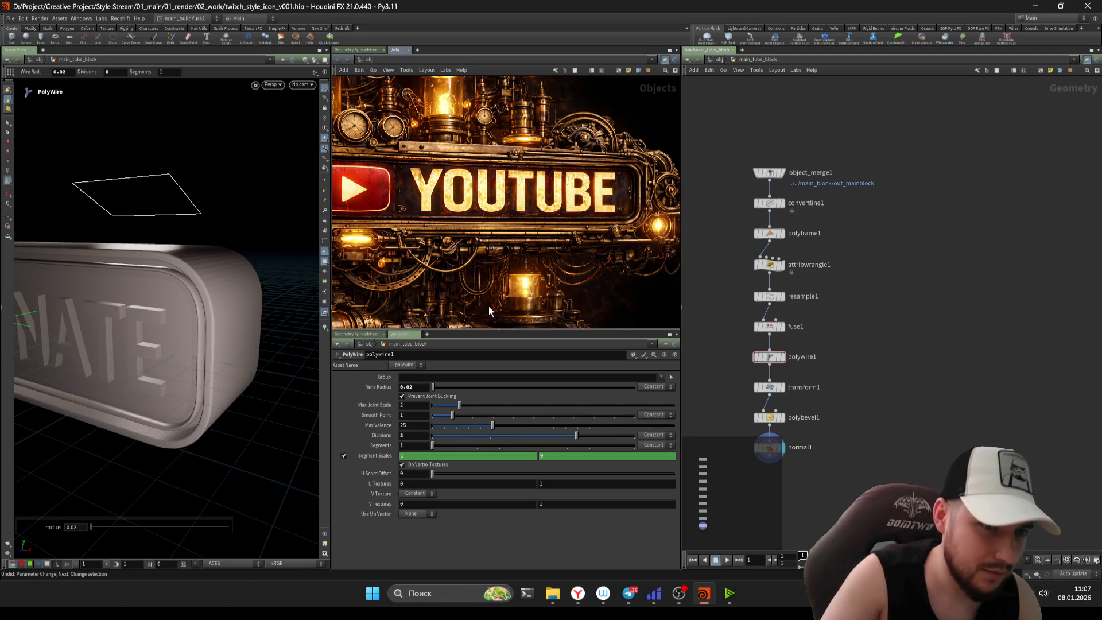
# - Frame and select all ten tube nodes, then save the scene
pyautogui.scroll(3, 201, 344)
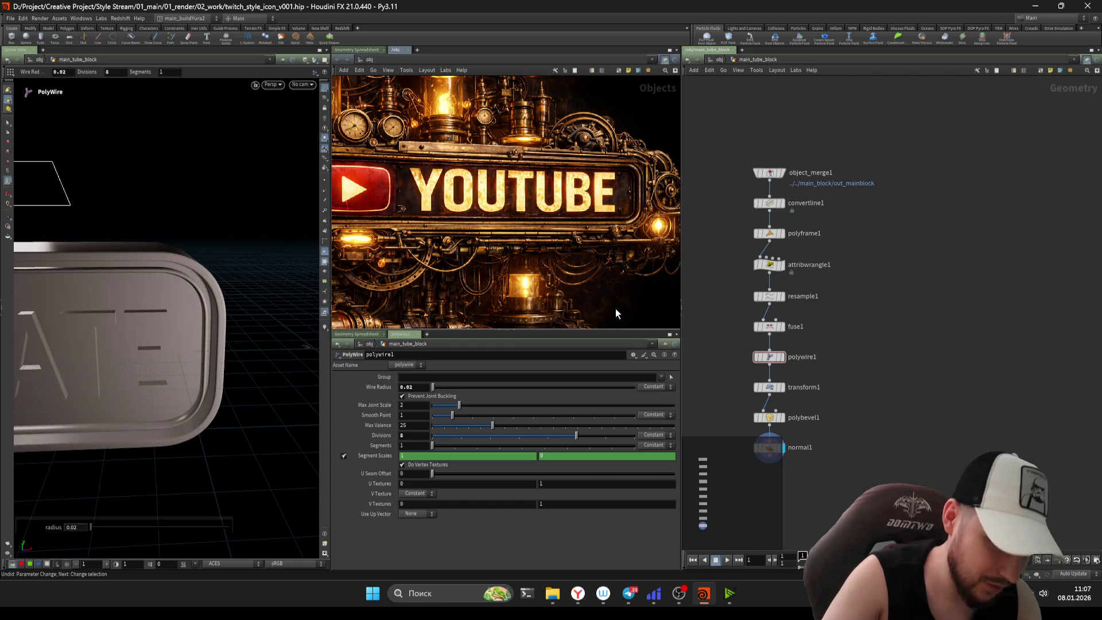
pyautogui.press('h')
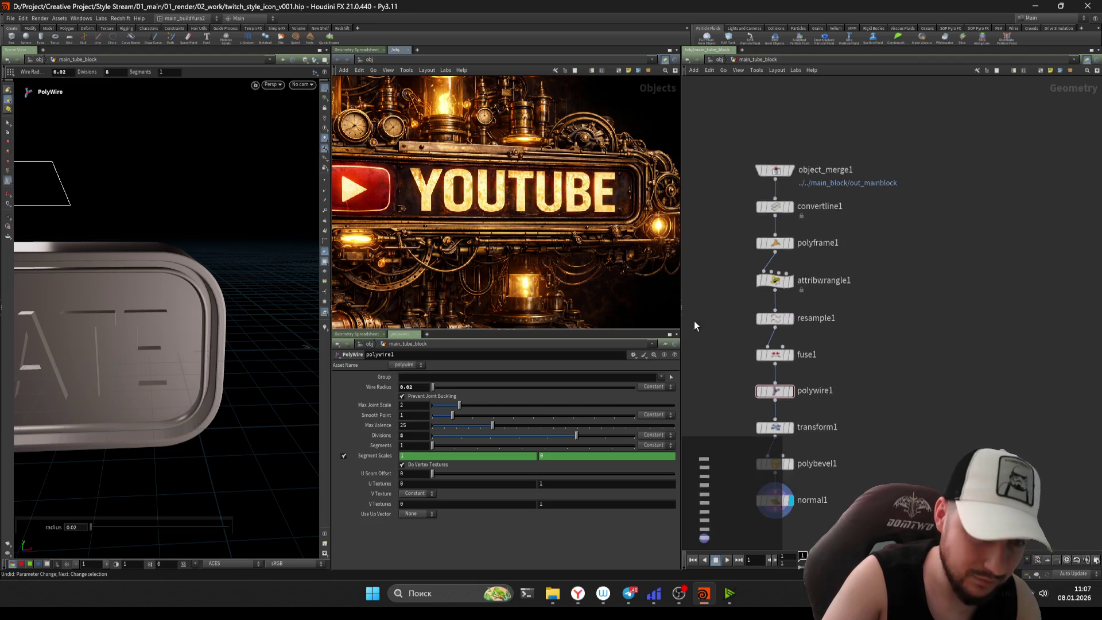
pyautogui.moveTo(840, 543); pyautogui.dragTo(840, 542)
pyautogui.hotkey('ctrl', 's')
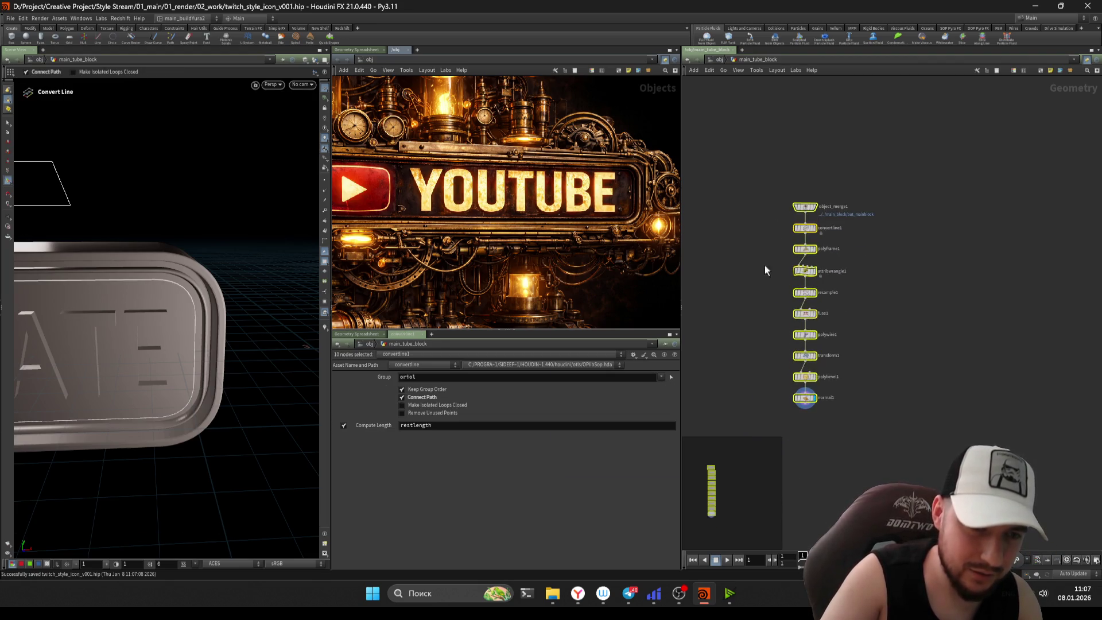
pyautogui.press('u')
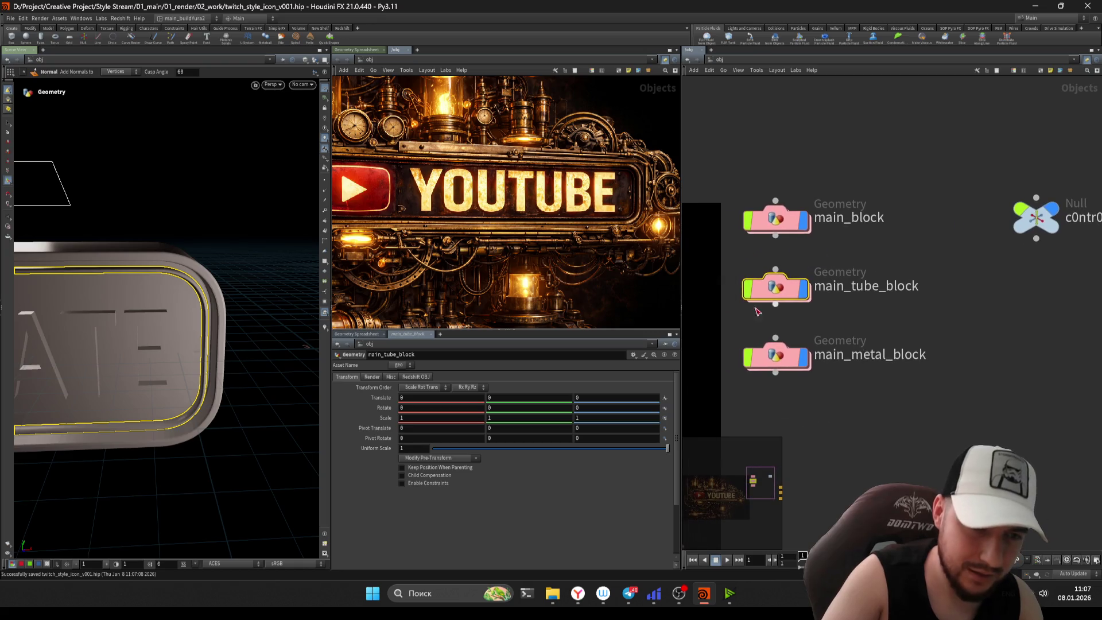
pyautogui.hotkey('ctrl', 's')
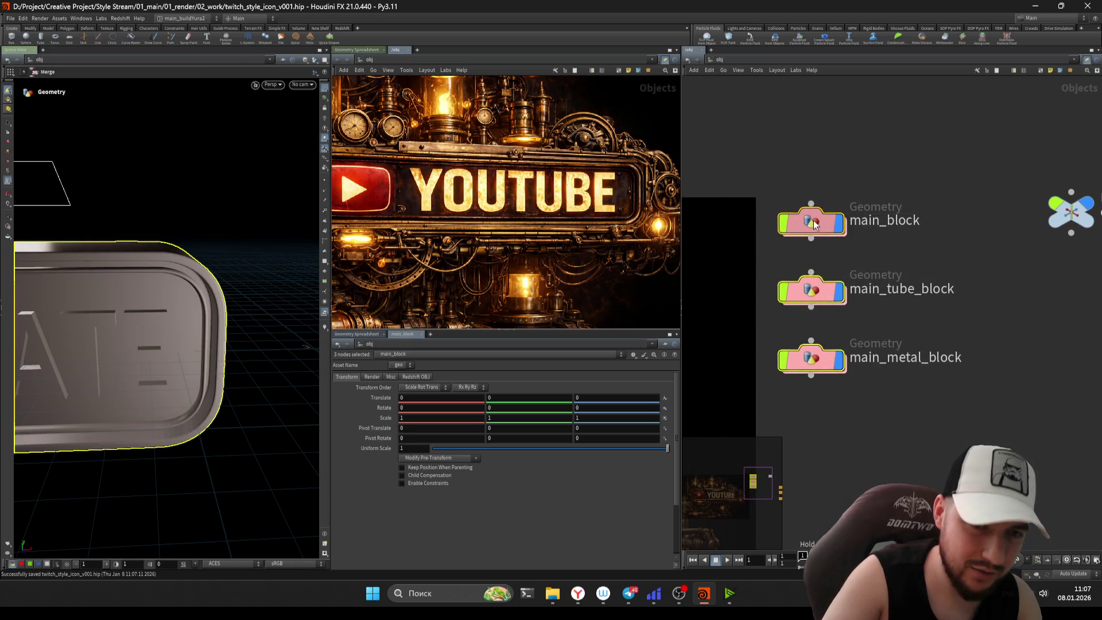
pyautogui.click(924, 276)
pyautogui.press('h')
pyautogui.moveTo(983, 229)
pyautogui.mouseDown()
pyautogui.moveTo(993, 293)
pyautogui.moveTo(936, 294)
pyautogui.mouseUp()
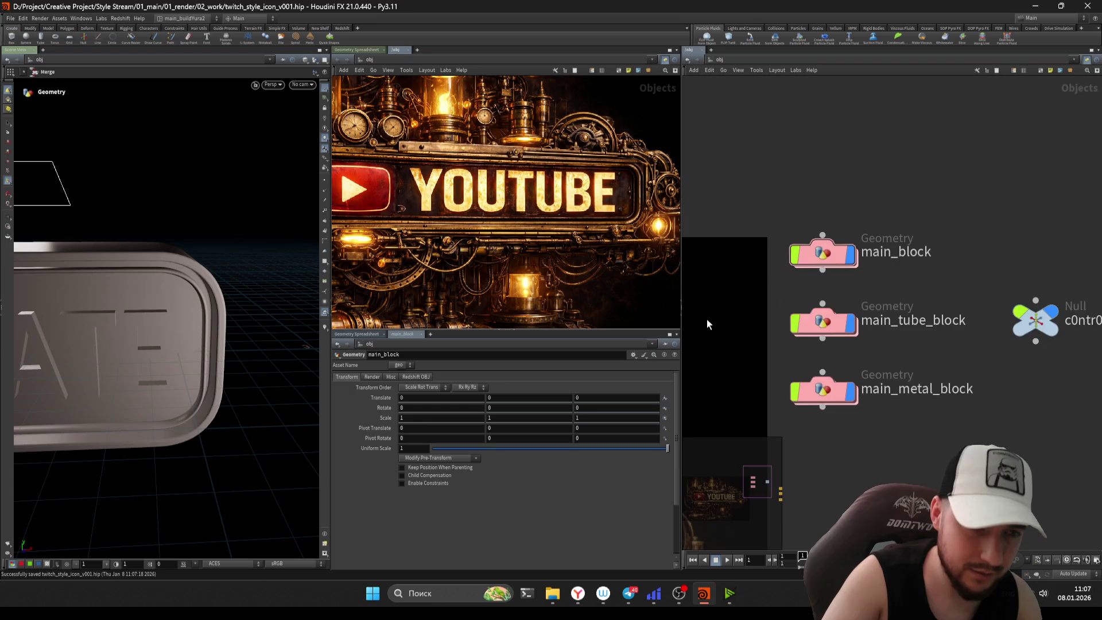
pyautogui.moveTo(708, 320); pyautogui.dragTo(769, 303, button='middle')
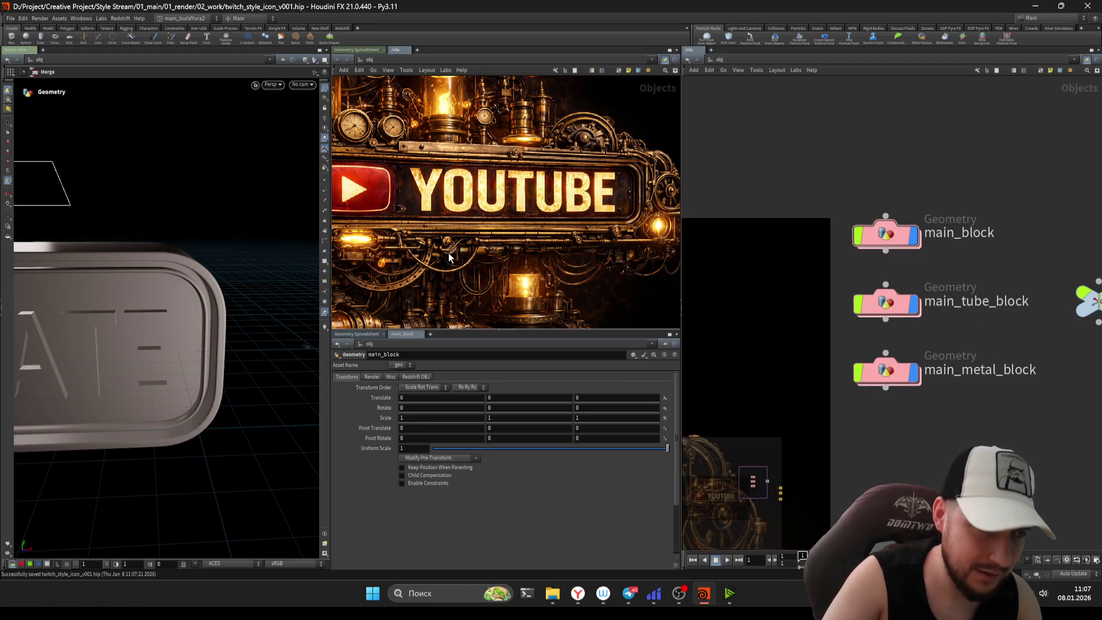
pyautogui.moveTo(494, 247)
pyautogui.mouseDown(button='middle')
pyautogui.moveTo(516, 242)
pyautogui.moveTo(519, 253)
pyautogui.mouseUp(button='middle')
pyautogui.scroll(-2, 519, 253)
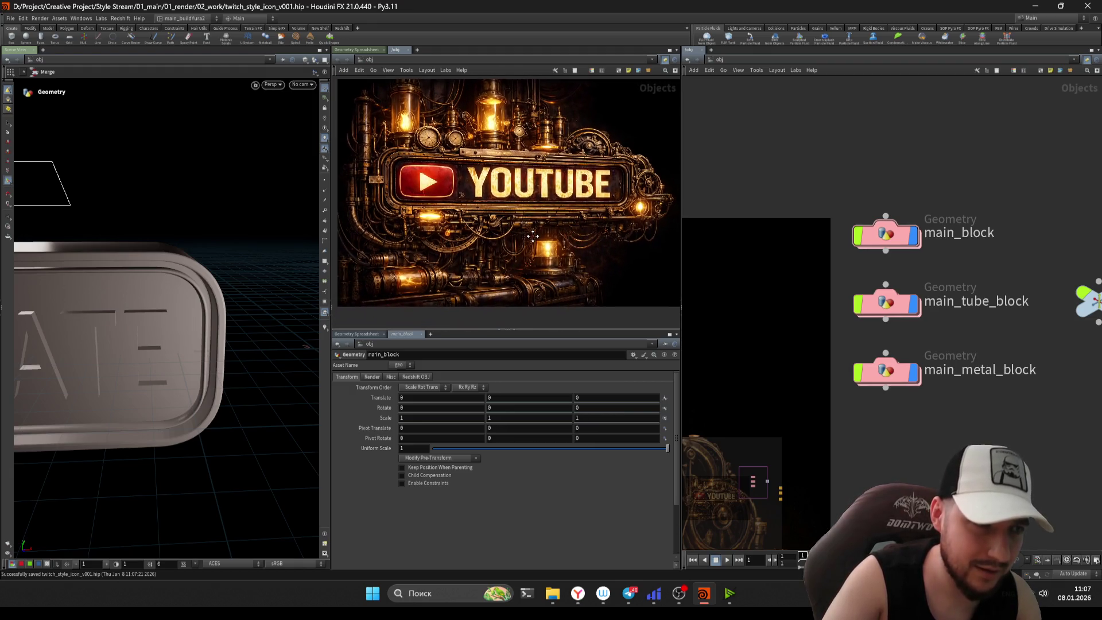
pyautogui.scroll(-2, 527, 229)
pyautogui.scroll(2, 526, 230)
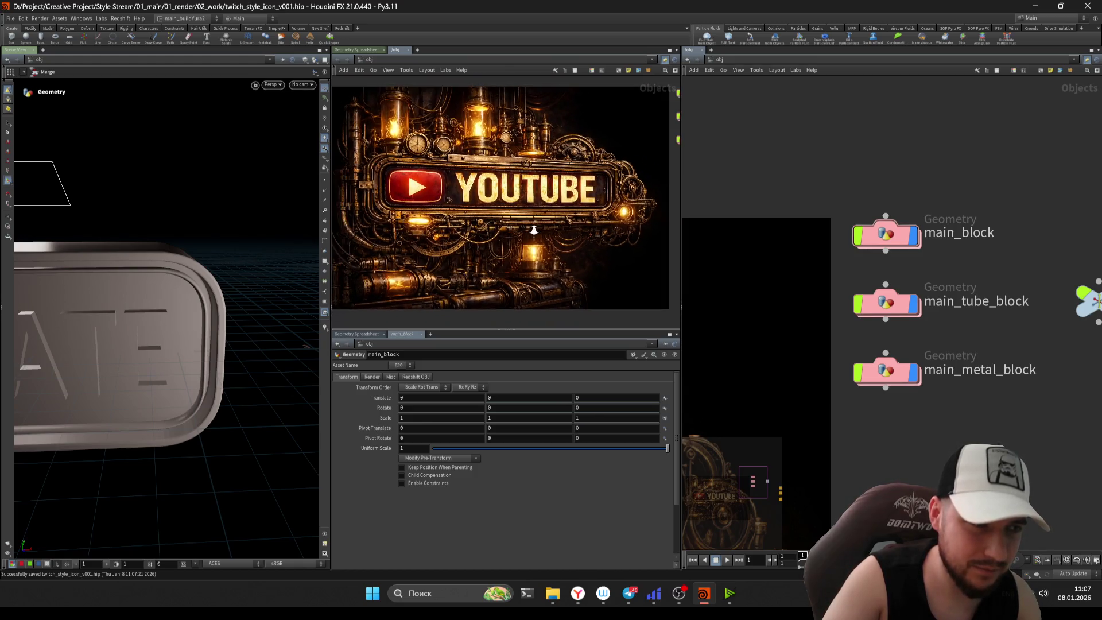
pyautogui.moveTo(541, 232); pyautogui.dragTo(545, 233, button='middle')
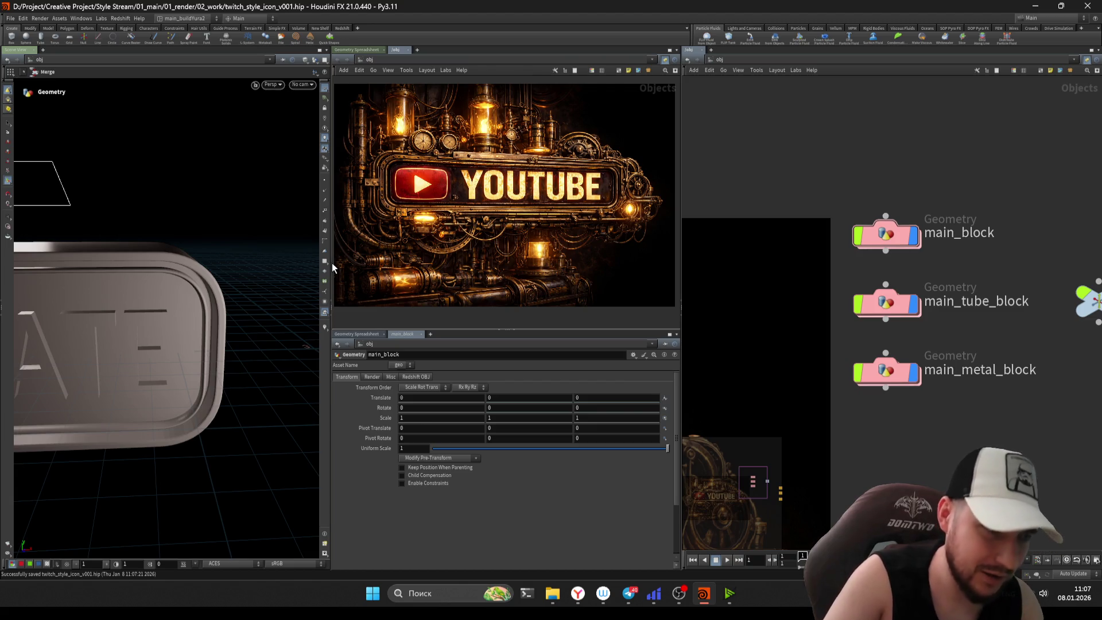
pyautogui.moveTo(680, 248); pyautogui.dragTo(689, 247)
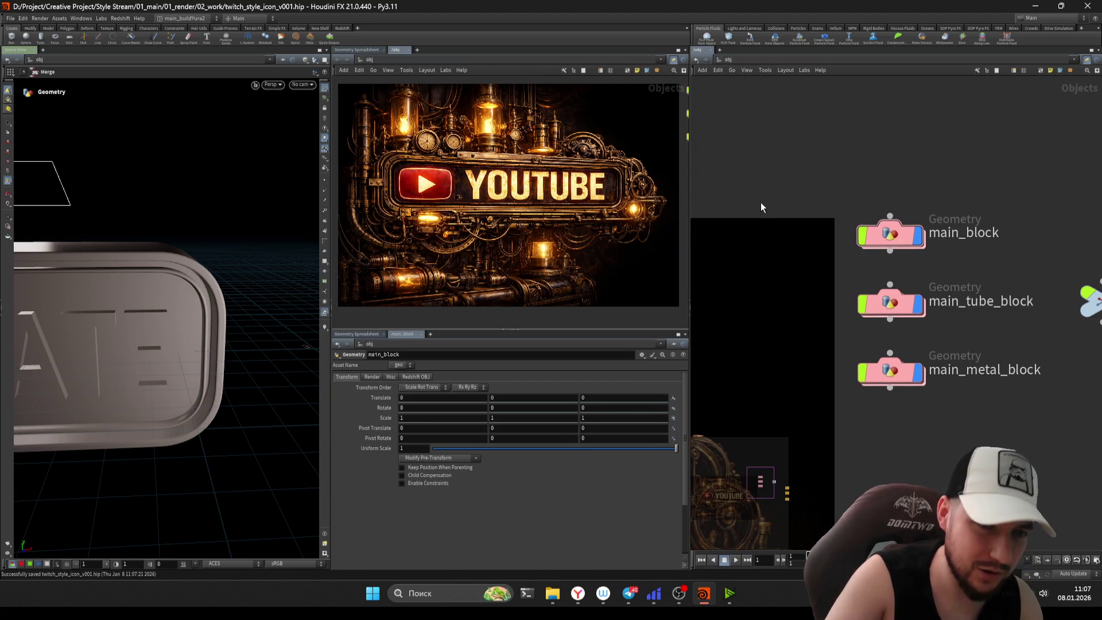
pyautogui.scroll(-2, 499, 228)
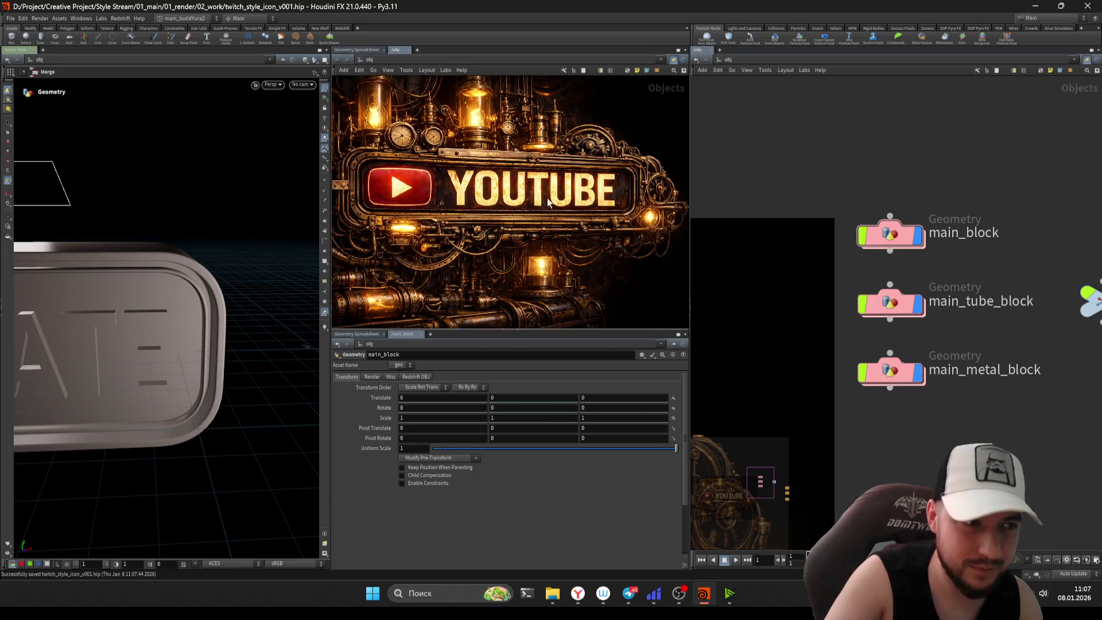
pyautogui.scroll(1, 533, 198)
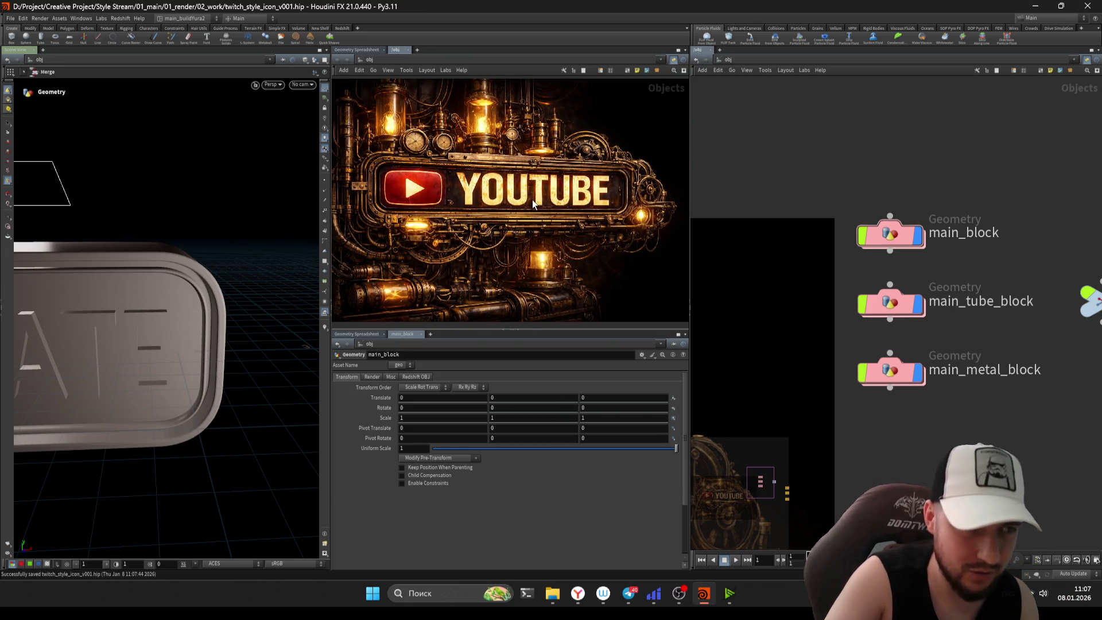
pyautogui.moveTo(476, 239); pyautogui.dragTo(492, 236, button='middle')
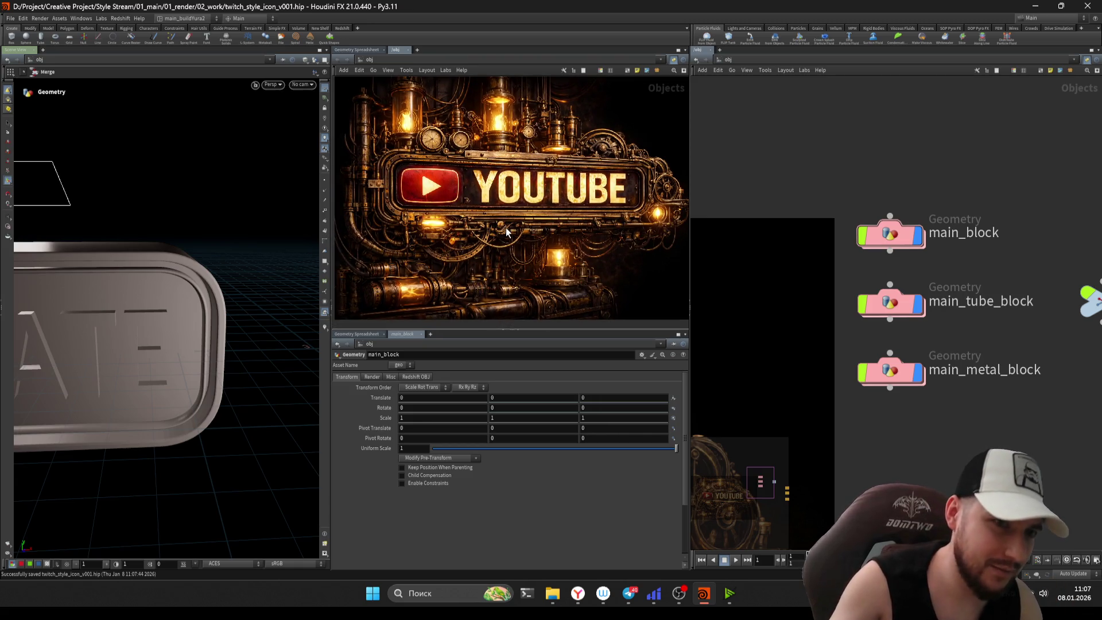
pyautogui.moveTo(570, 243); pyautogui.dragTo(560, 252, button='middle')
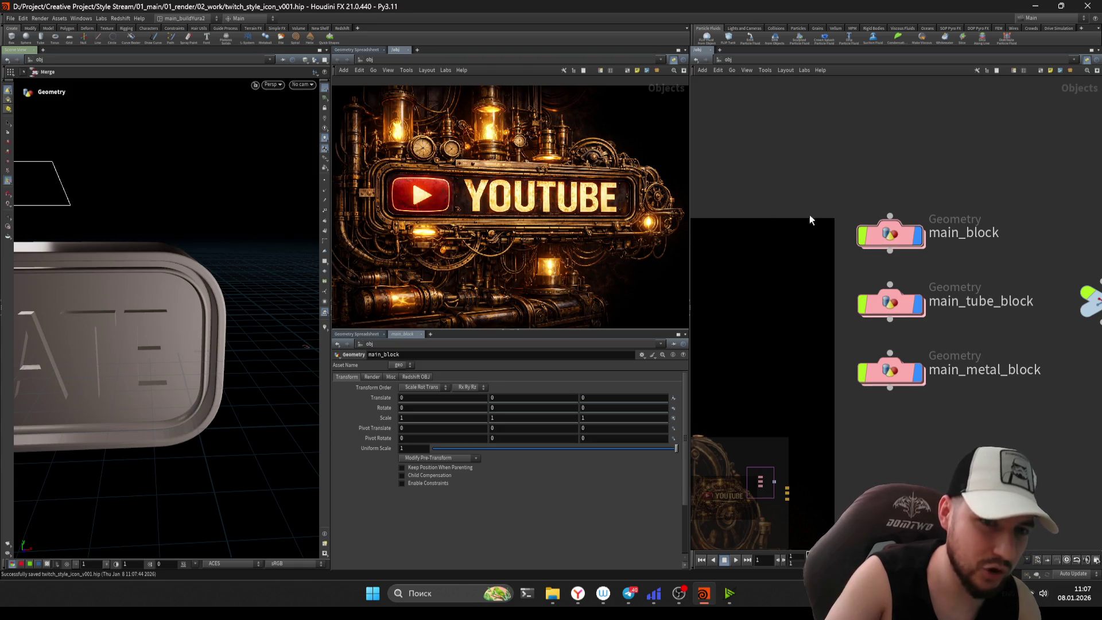
pyautogui.moveTo(794, 217); pyautogui.dragTo(953, 402)
pyautogui.press('f')
# - Move the three Geometry nodes down level with the control null and check an area light
pyautogui.moveTo(854, 214); pyautogui.dragTo(849, 262)
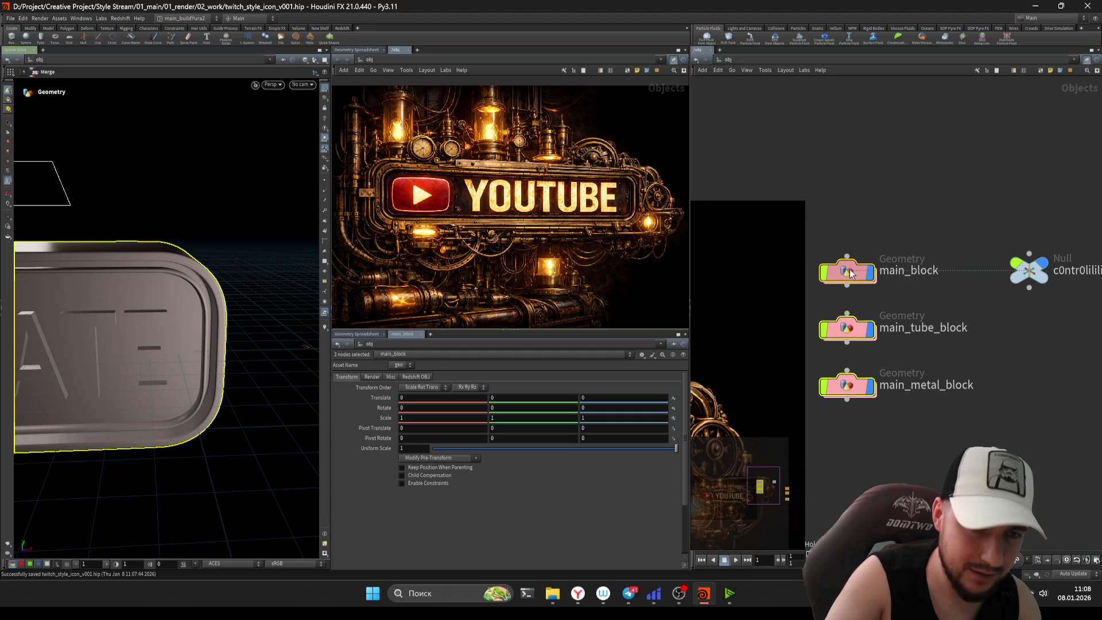
pyautogui.scroll(-3, 850, 270)
pyautogui.moveTo(773, 243); pyautogui.dragTo(828, 253, button='middle')
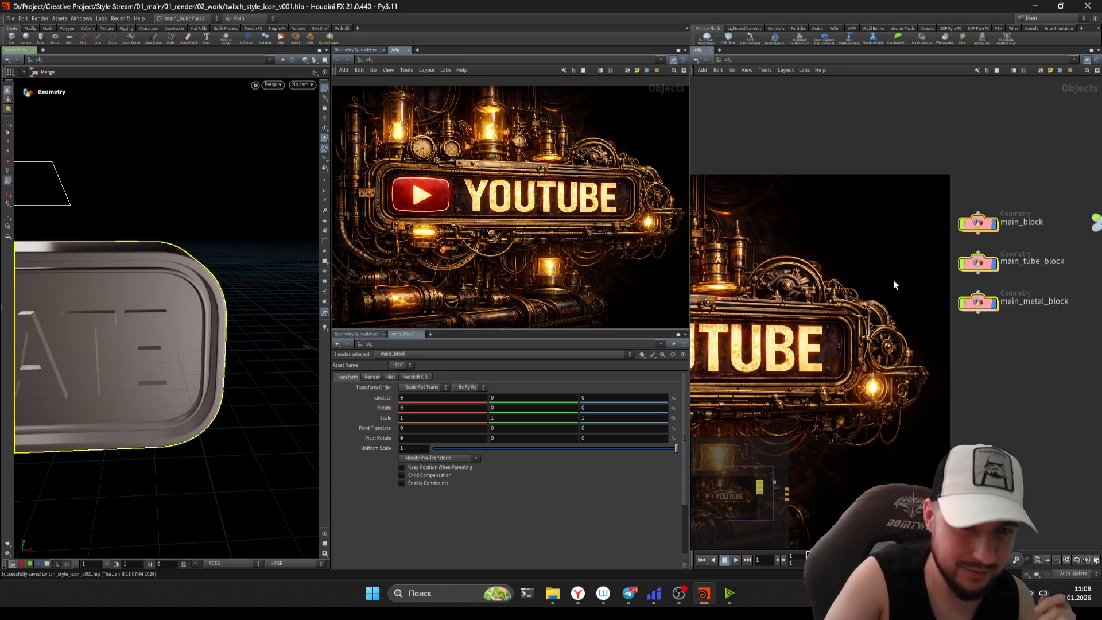
pyautogui.moveTo(893, 278); pyautogui.dragTo(704, 267, button='middle')
pyautogui.moveTo(999, 221); pyautogui.dragTo(941, 258, button='middle')
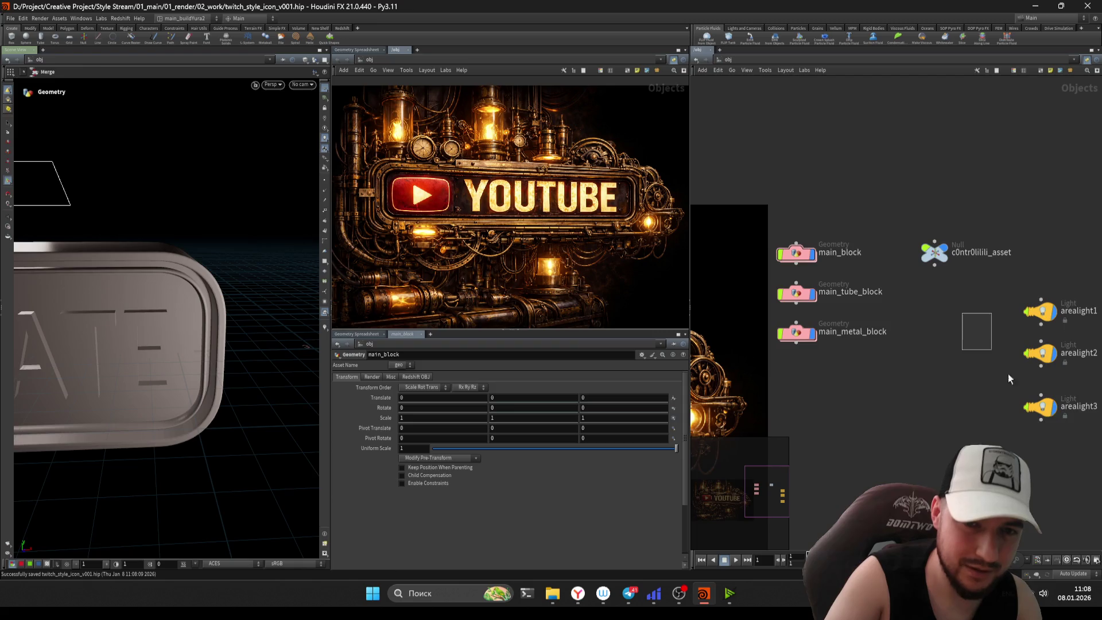
pyautogui.click(1058, 255)
pyautogui.click(911, 368)
pyautogui.scroll(3, 877, 281)
# - Dive into main_tube_block, select convertline1 and zoom in on the tube mesh
pyautogui.doubleClick(787, 334)
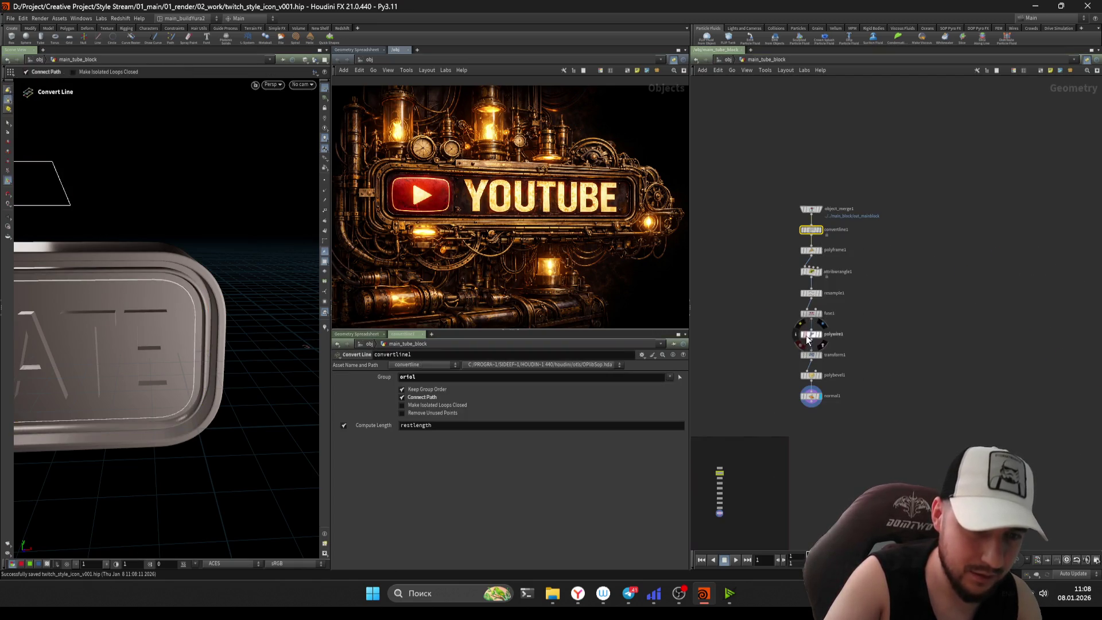
pyautogui.hotkey('ctrl', 'a')
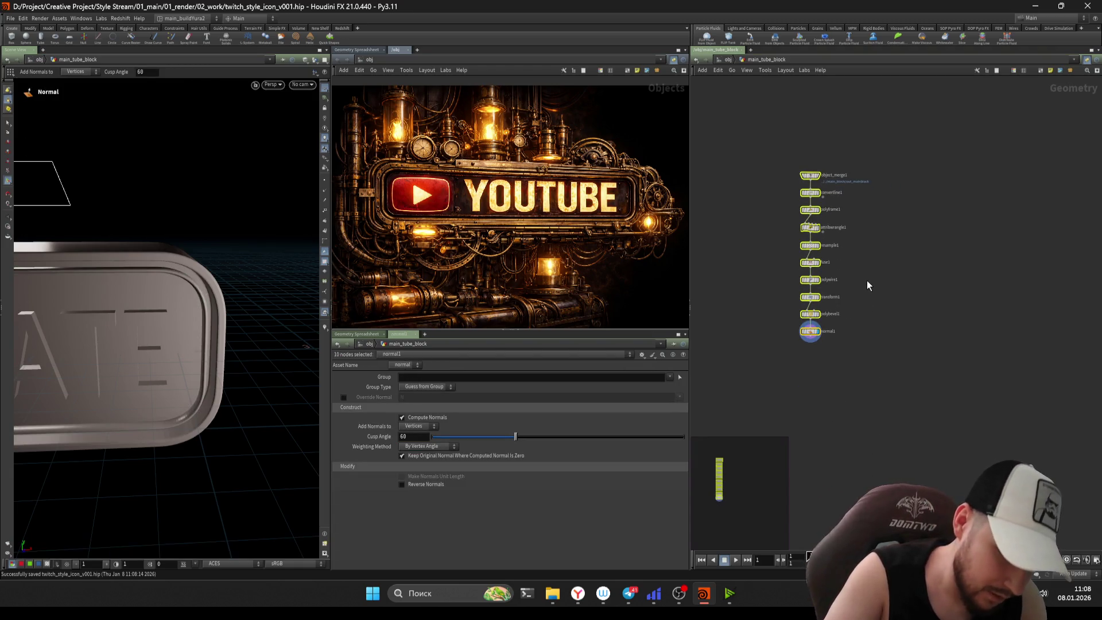
pyautogui.click(811, 192)
pyautogui.moveTo(812, 424)
pyautogui.mouseDown(button='middle')
pyautogui.moveTo(886, 422)
pyautogui.moveTo(896, 396)
pyautogui.mouseUp(button='middle')
pyautogui.press('Escape')
pyautogui.scroll(3, 234, 283)
pyautogui.moveTo(234, 283); pyautogui.dragTo(249, 285)
pyautogui.scroll(3, 268, 302)
pyautogui.scroll(-3, 268, 302)
pyautogui.scroll(3, 233, 320)
pyautogui.press('Return')
# - Set the viewport to Smooth Shaded, orbit around the tube trim, then return to /obj
pyautogui.click(305, 60)
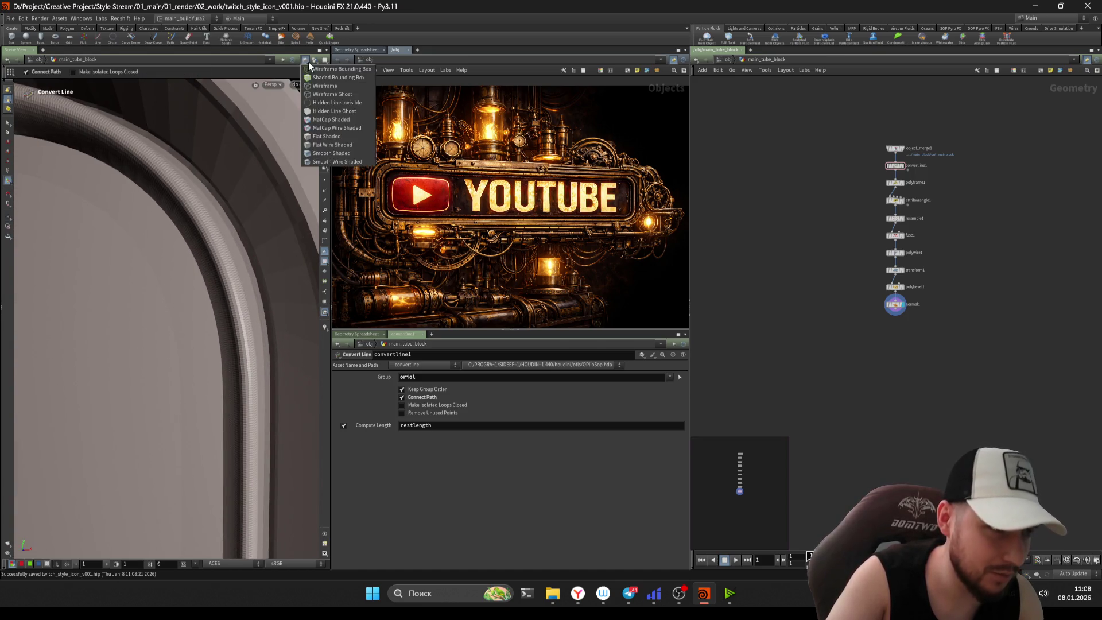
pyautogui.click(331, 153)
pyautogui.press('Escape')
pyautogui.scroll(2, 118, 308)
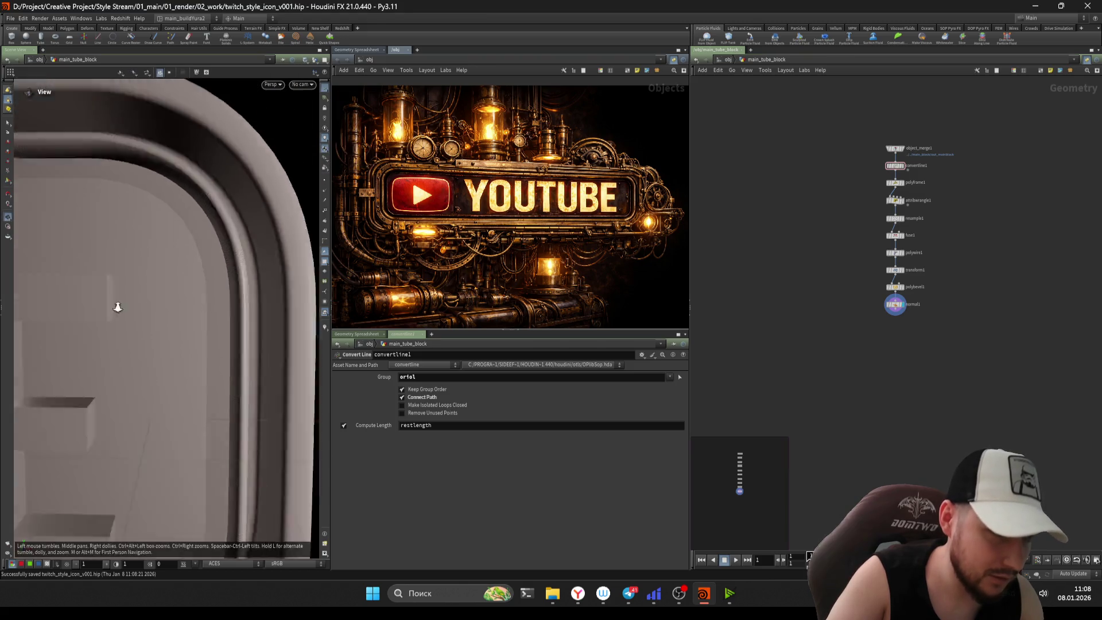
pyautogui.scroll(-3, 118, 308)
pyautogui.moveTo(118, 307)
pyautogui.mouseDown()
pyautogui.moveTo(153, 291)
pyautogui.moveTo(203, 209)
pyautogui.moveTo(207, 233)
pyautogui.moveTo(290, 265)
pyautogui.moveTo(263, 271)
pyautogui.moveTo(184, 246)
pyautogui.moveTo(98, 316)
pyautogui.moveTo(203, 273)
pyautogui.moveTo(232, 246)
pyautogui.mouseUp()
pyautogui.scroll(3, 152, 291)
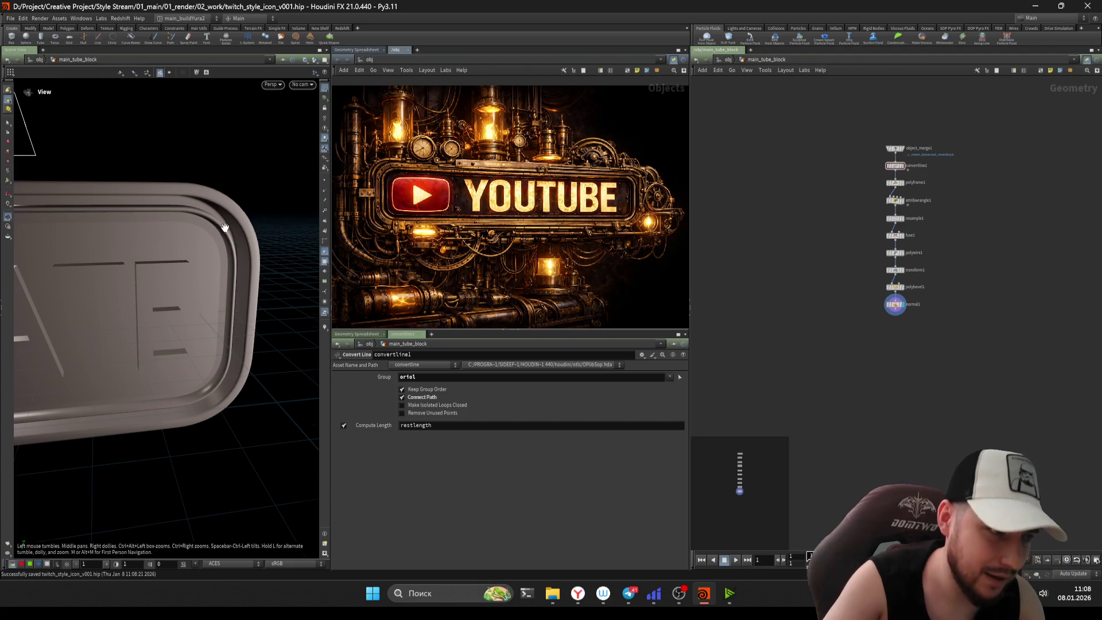
pyautogui.moveTo(231, 246); pyautogui.dragTo(218, 259)
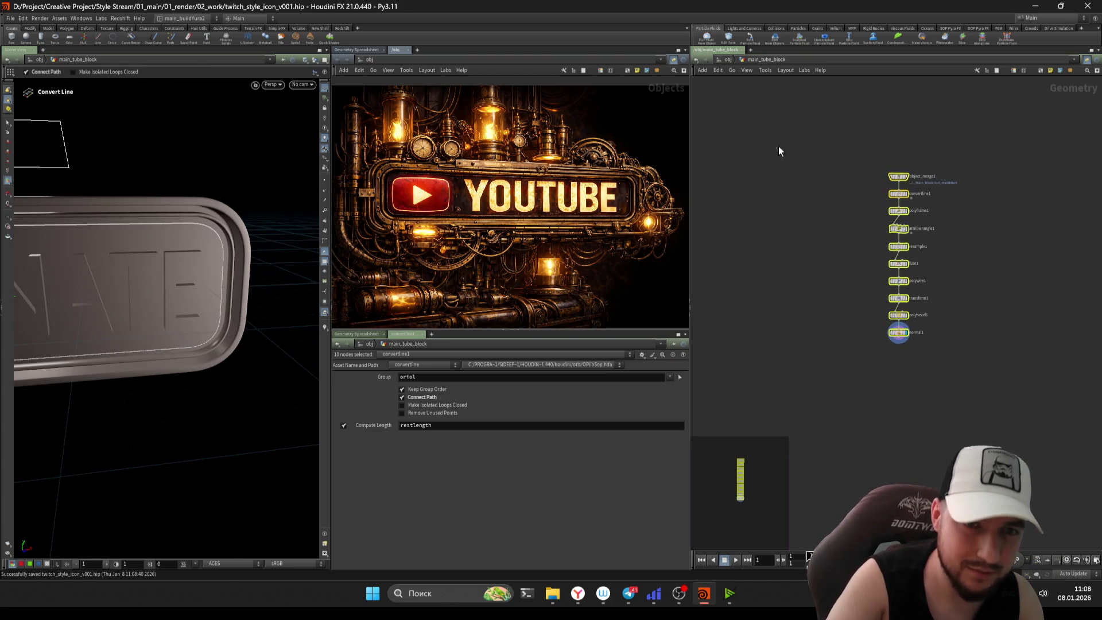
pyautogui.click(727, 61)
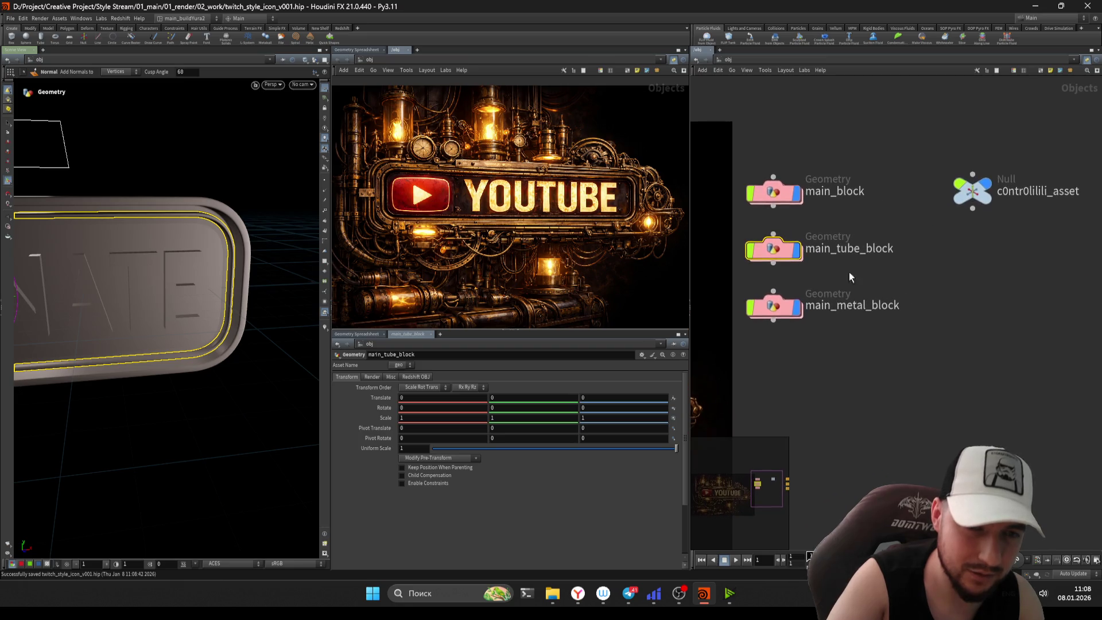
# - Visit main_tube_block and back, selecting the control null to show its parameters
pyautogui.doubleClick(786, 259)
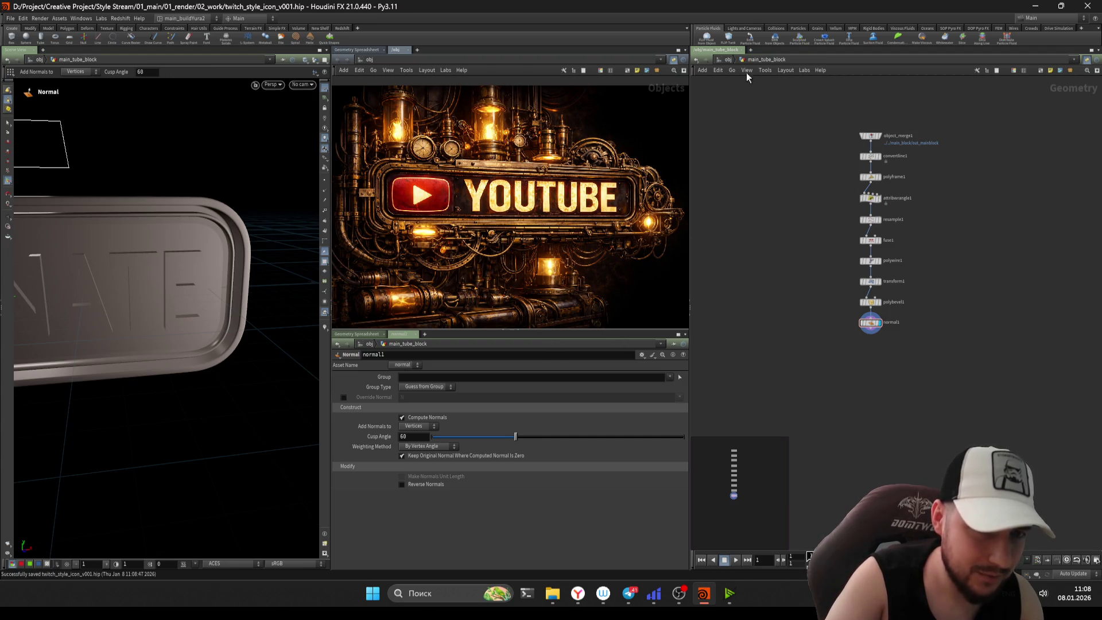
pyautogui.click(727, 61)
pyautogui.click(953, 190)
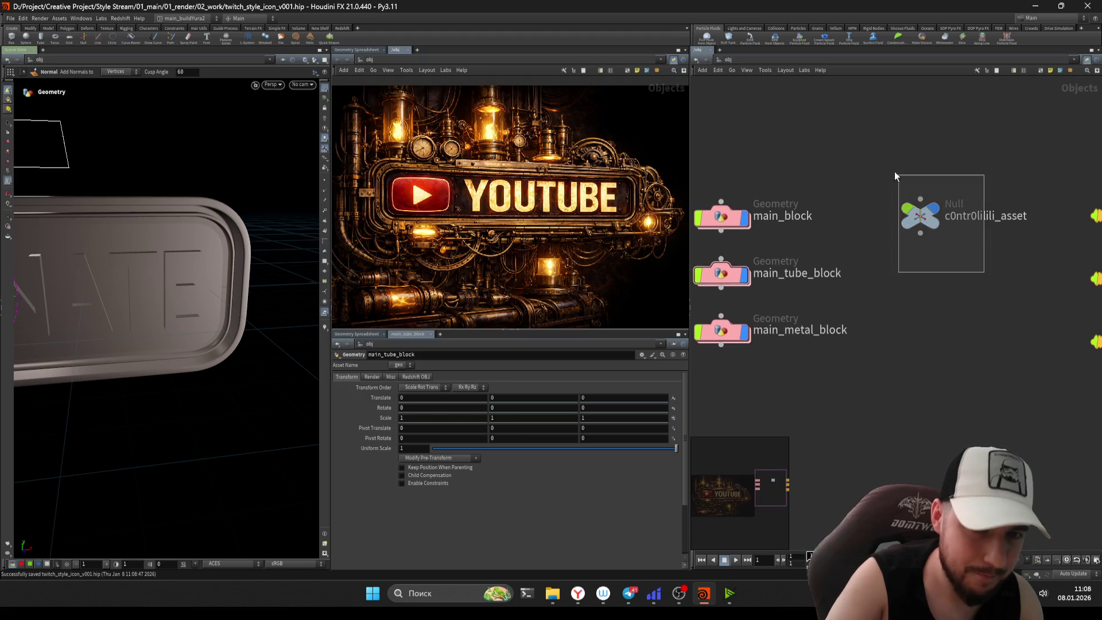
pyautogui.click(802, 263)
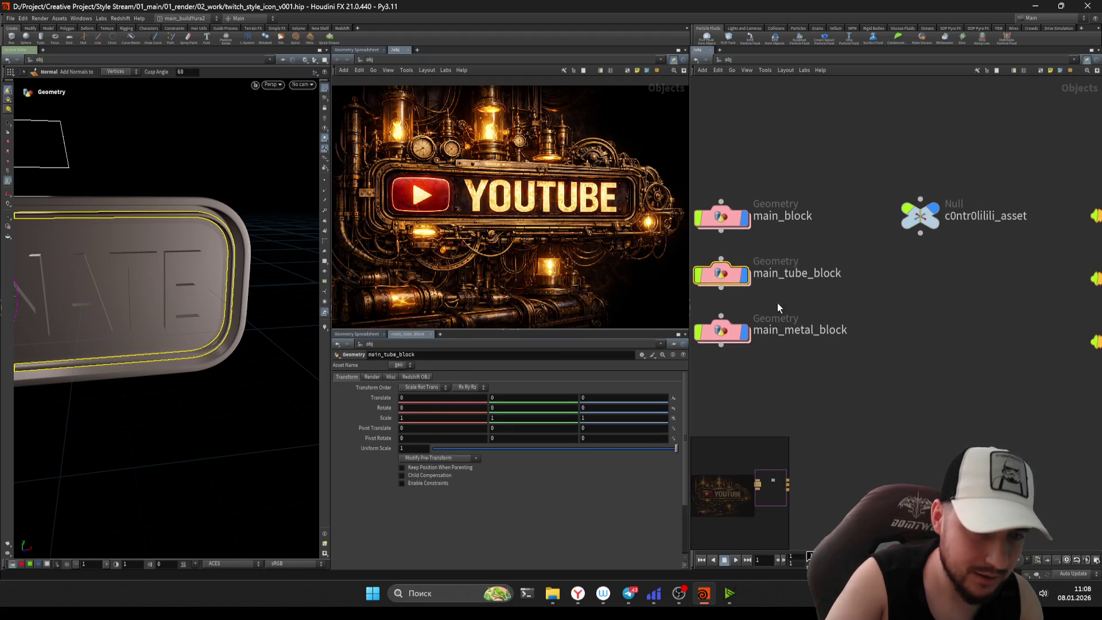
pyautogui.click(921, 217)
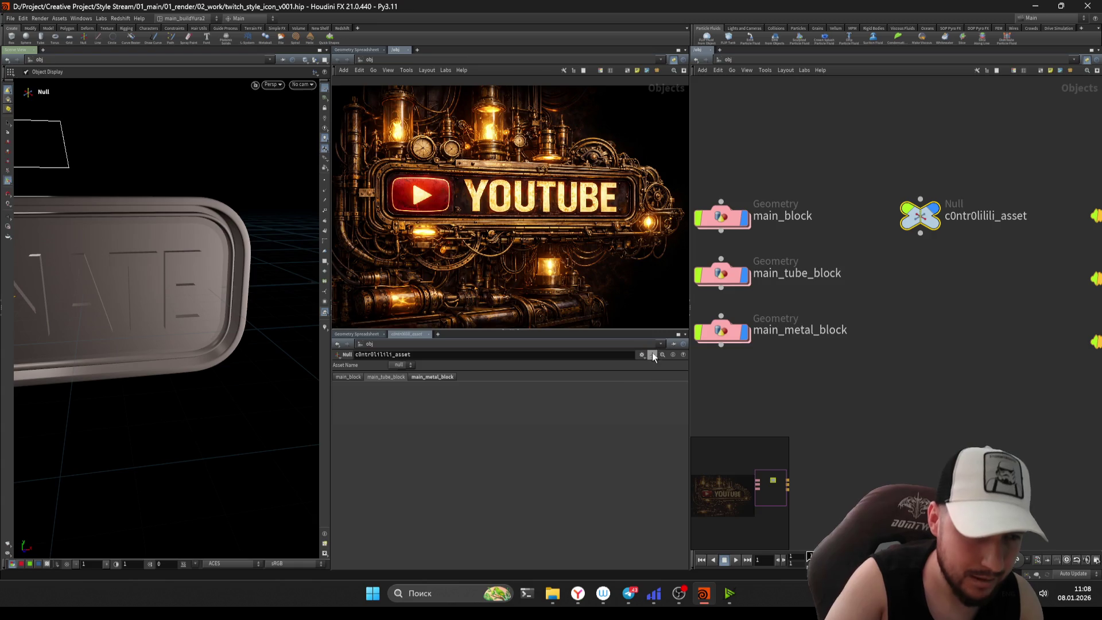
# - Inside main_tube_block, review the attribwrangle1, resample1, fuse1 and polywire1 settings
pyautogui.press('i')
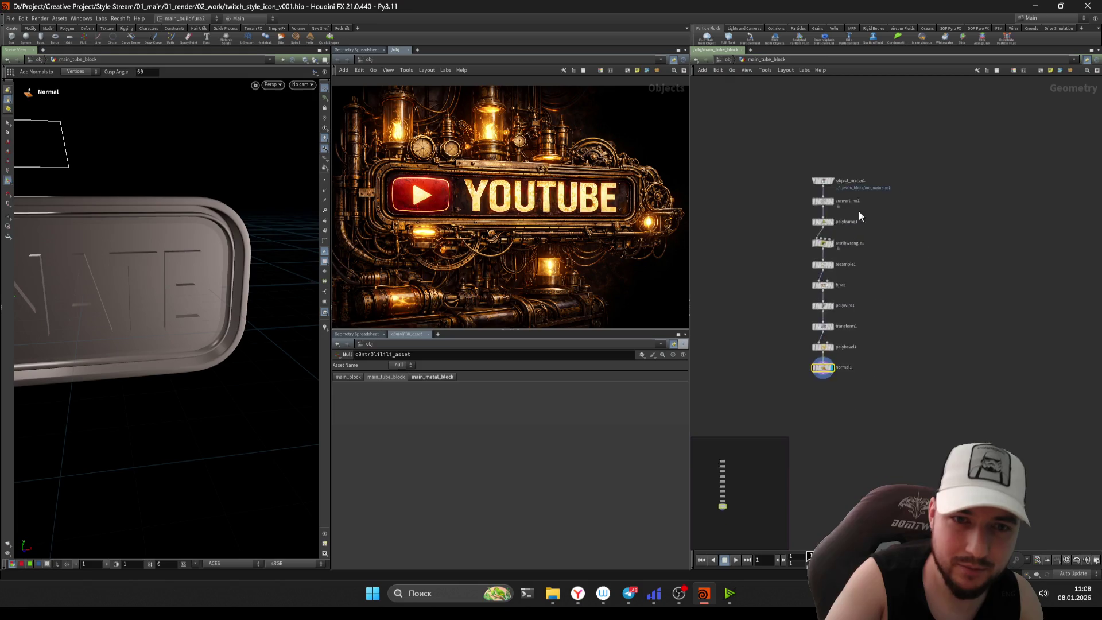
pyautogui.scroll(4, 867, 345)
pyautogui.click(820, 284)
pyautogui.moveTo(751, 315); pyautogui.dragTo(763, 283, button='middle')
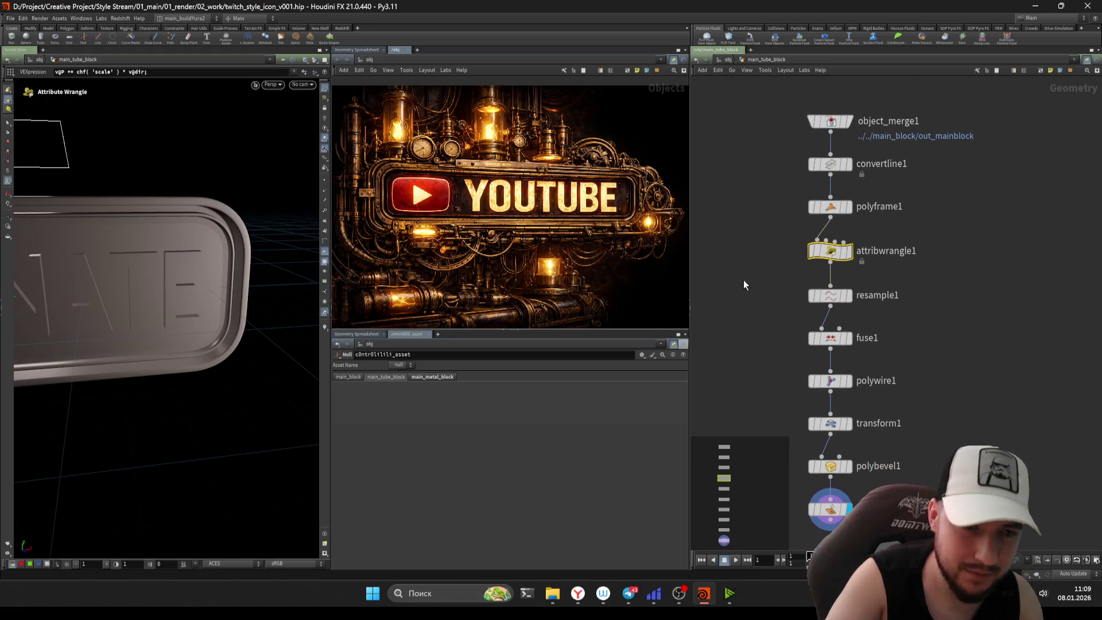
pyautogui.press('p')
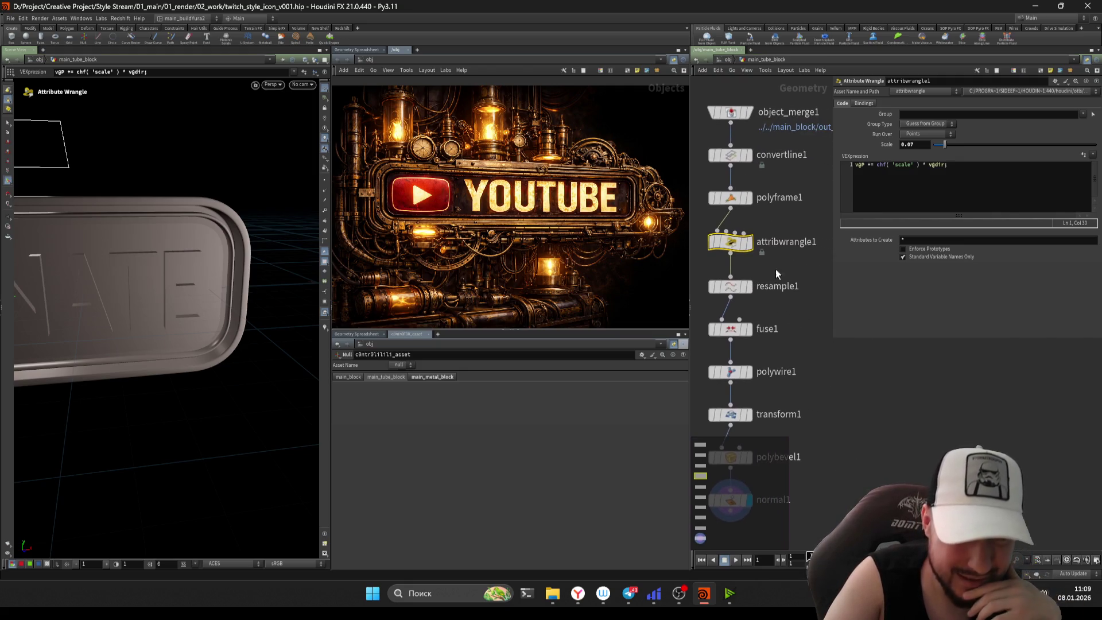
pyautogui.scroll(2, 767, 270)
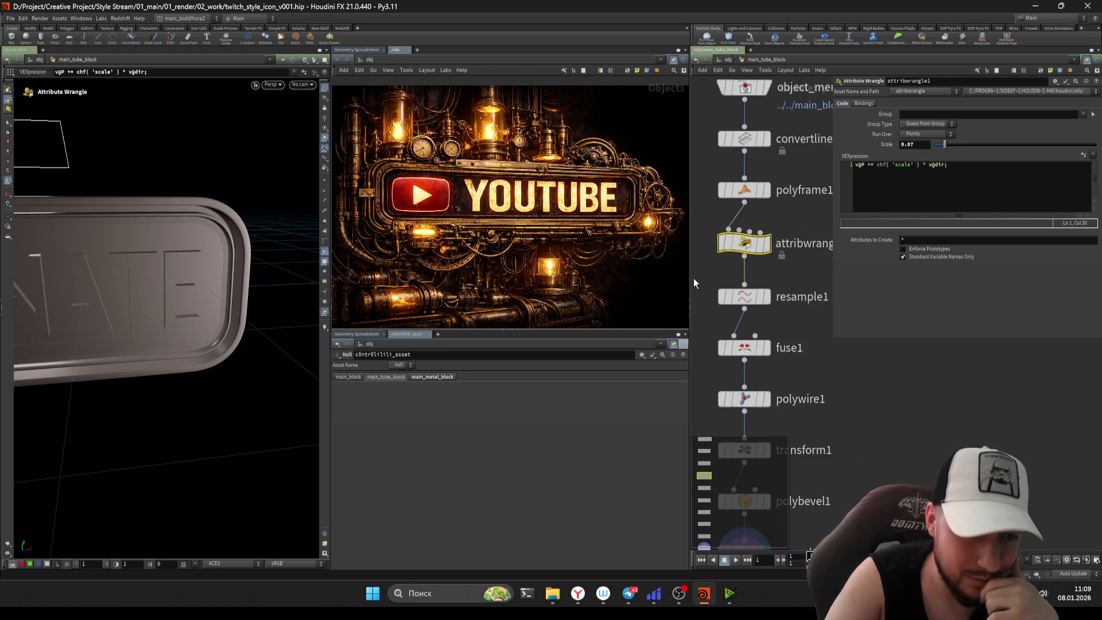
pyautogui.click(753, 297)
pyautogui.click(741, 323)
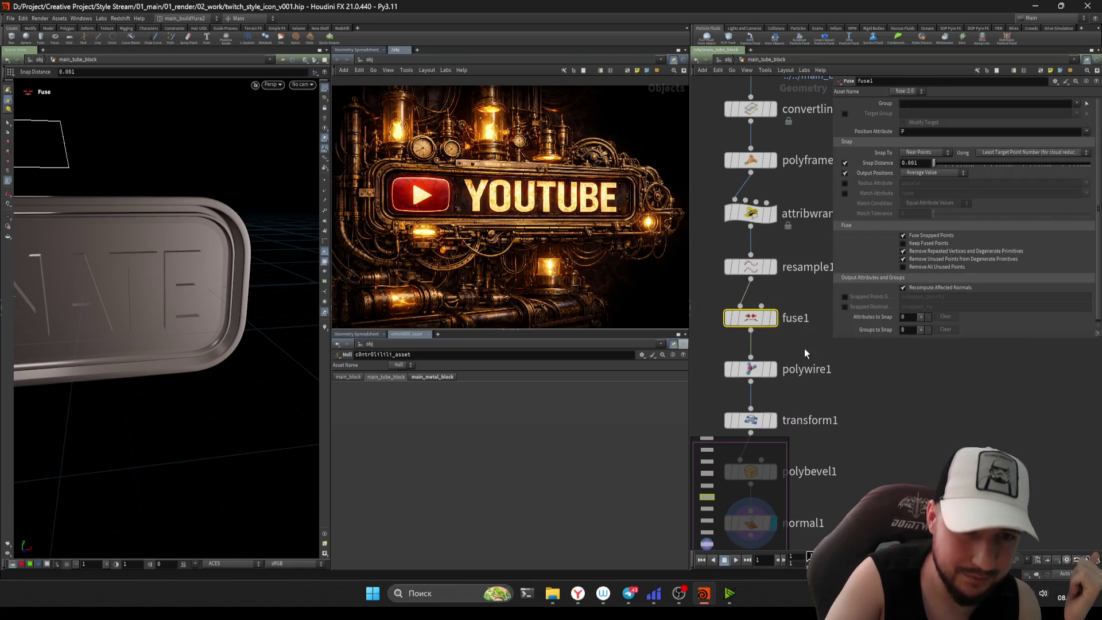
pyautogui.moveTo(800, 317); pyautogui.dragTo(719, 372)
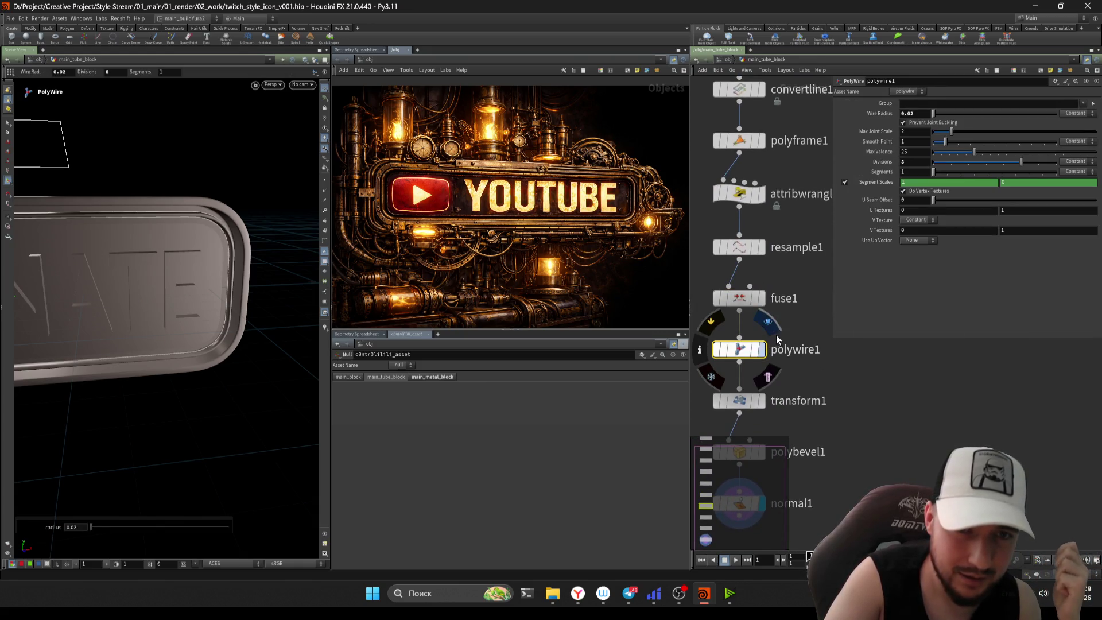
pyautogui.moveTo(808, 405); pyautogui.dragTo(799, 348, button='middle')
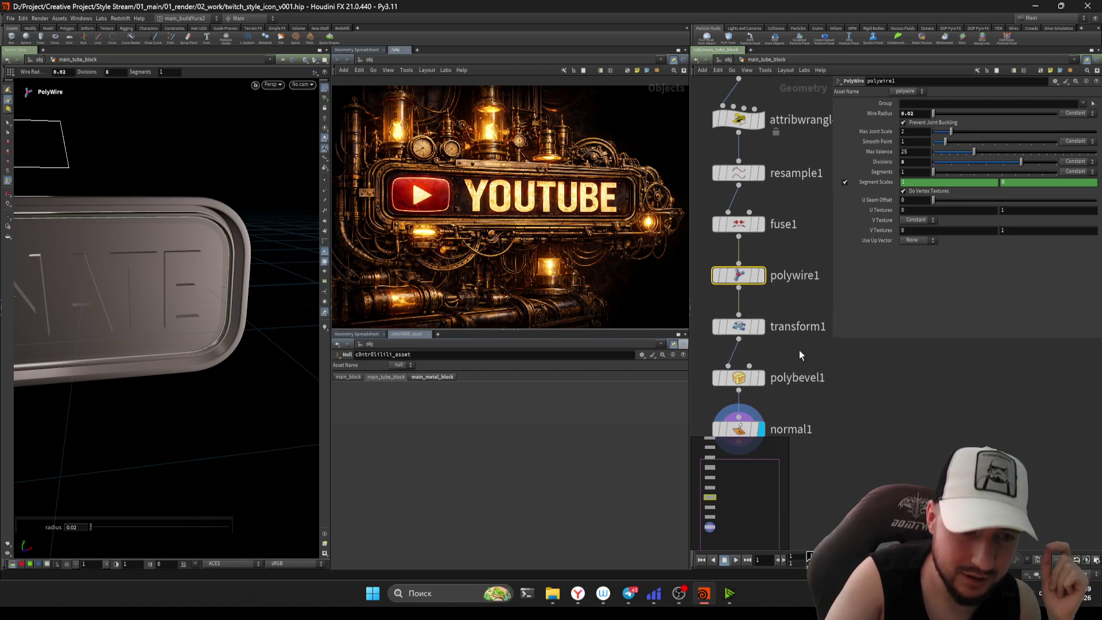
pyautogui.moveTo(740, 121); pyautogui.dragTo(751, 190, button='middle')
pyautogui.click(751, 188)
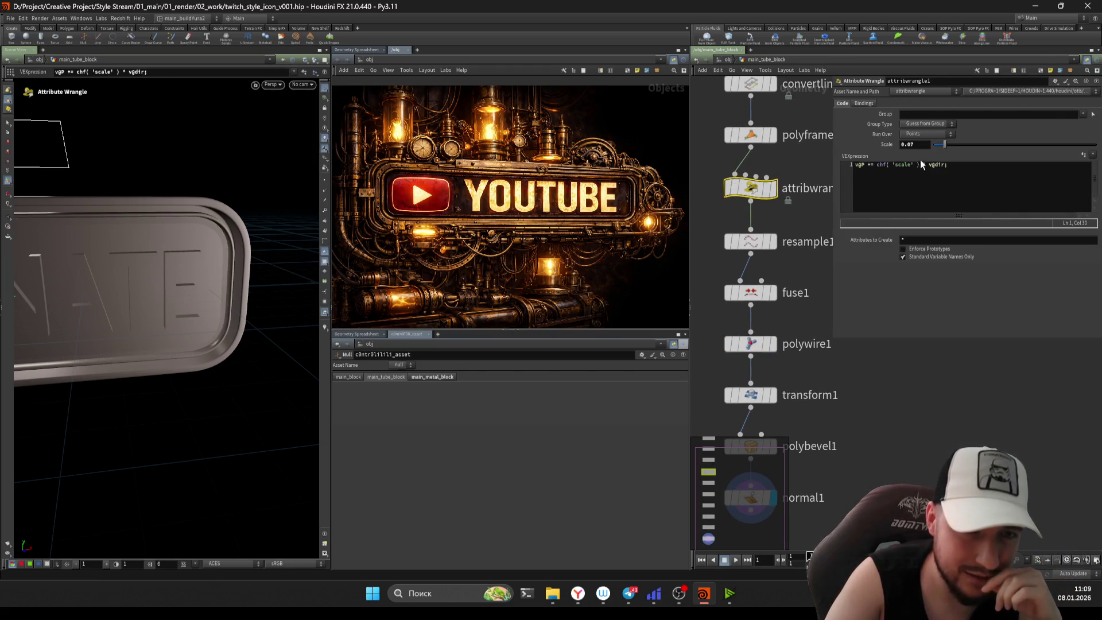
# - Review transform1, polybevel1 (distance 0.115), normal1 and polywire1 (radius 0.02), then open the control null's gear menu
pyautogui.moveTo(817, 374); pyautogui.dragTo(796, 284, button='middle')
pyautogui.click(737, 304)
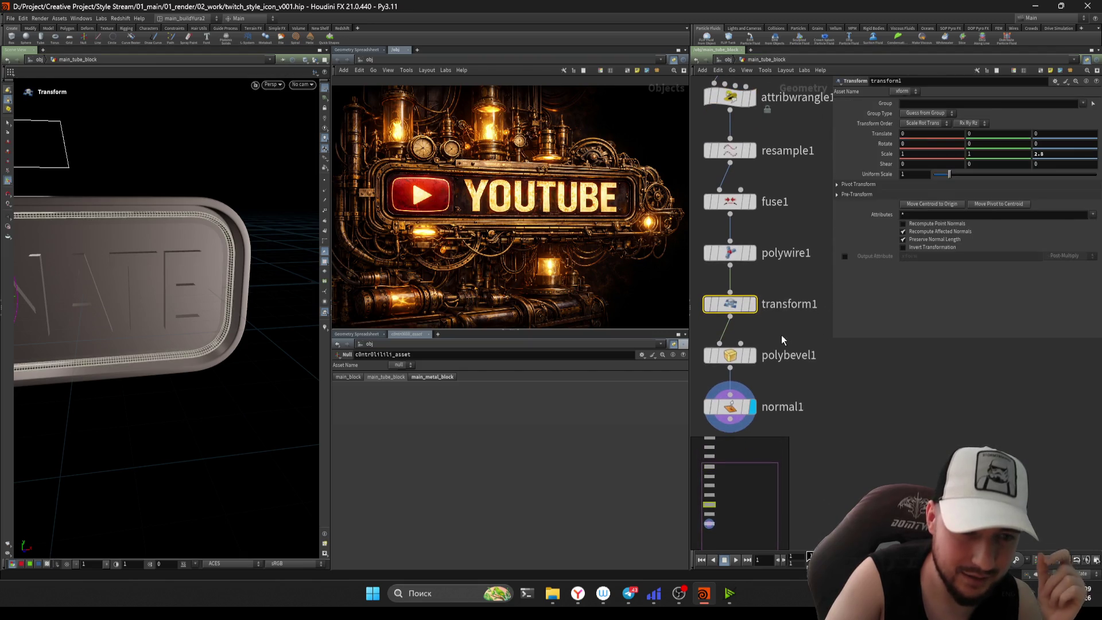
pyautogui.click(778, 336)
pyautogui.moveTo(789, 359); pyautogui.dragTo(773, 323, button='middle')
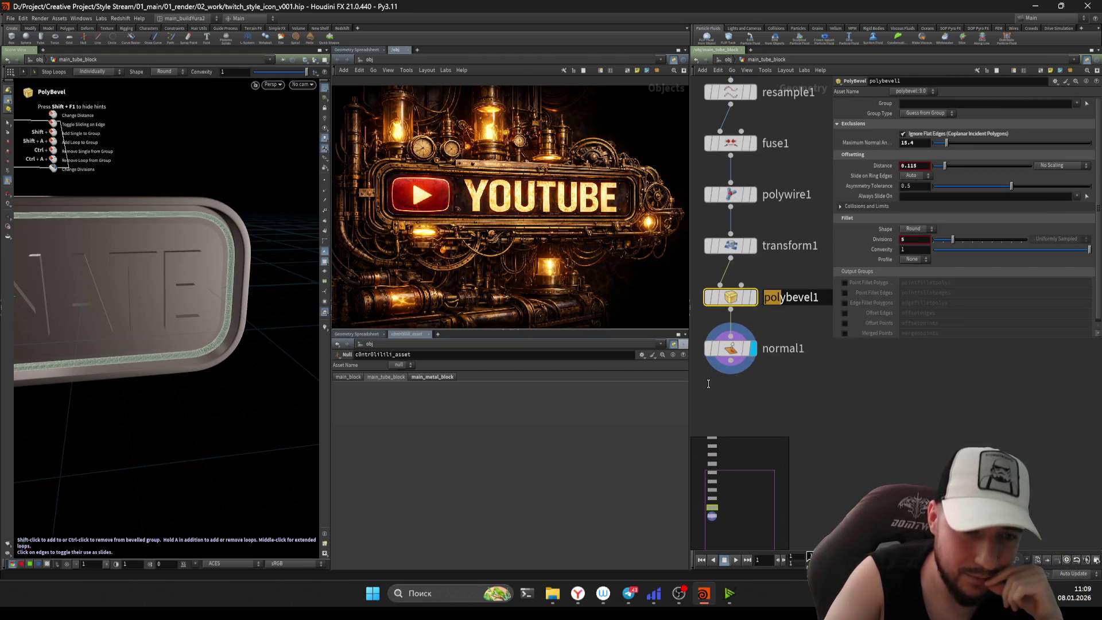
pyautogui.click(730, 352)
pyautogui.click(739, 246)
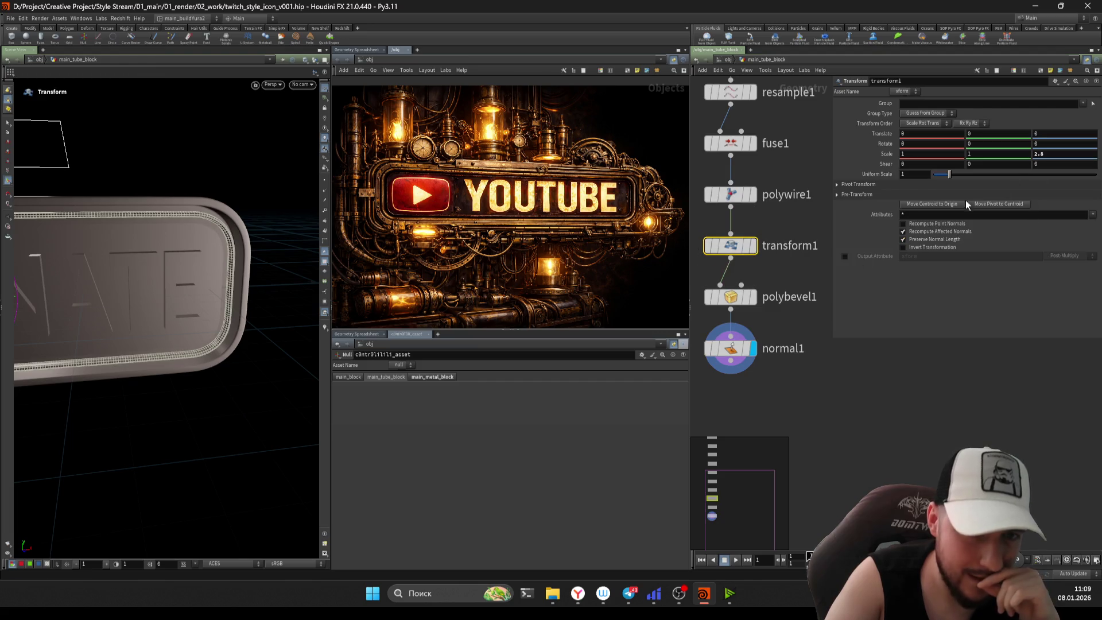
pyautogui.moveTo(788, 84); pyautogui.dragTo(798, 342, button='middle')
pyautogui.click(741, 332)
pyautogui.scroll(-5, 794, 271)
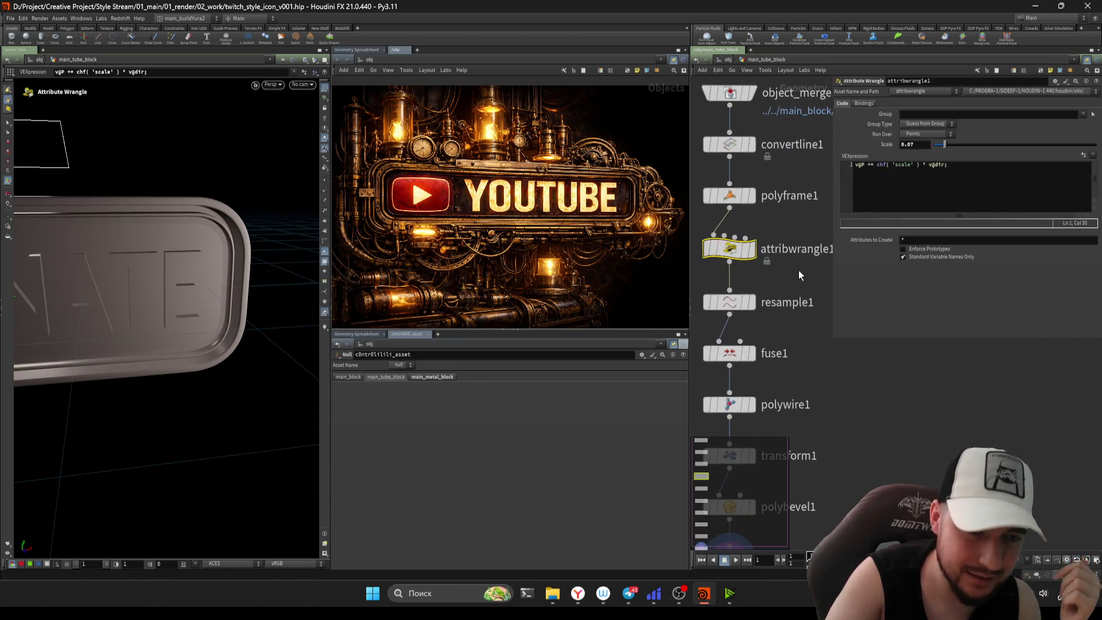
pyautogui.scroll(-2, 789, 280)
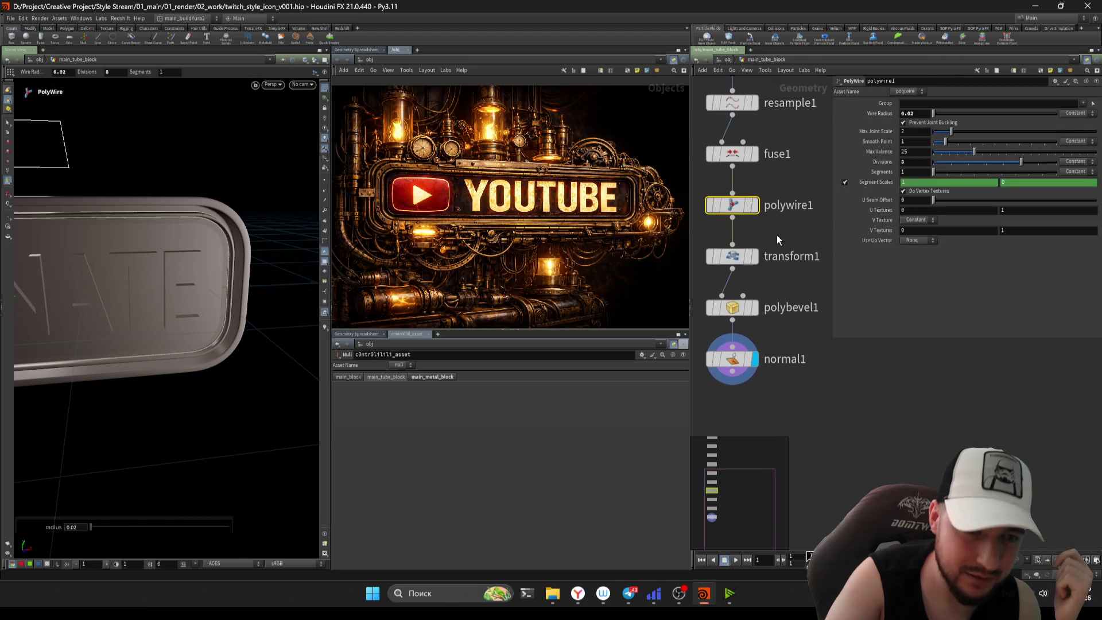
pyautogui.click(733, 306)
pyautogui.click(733, 204)
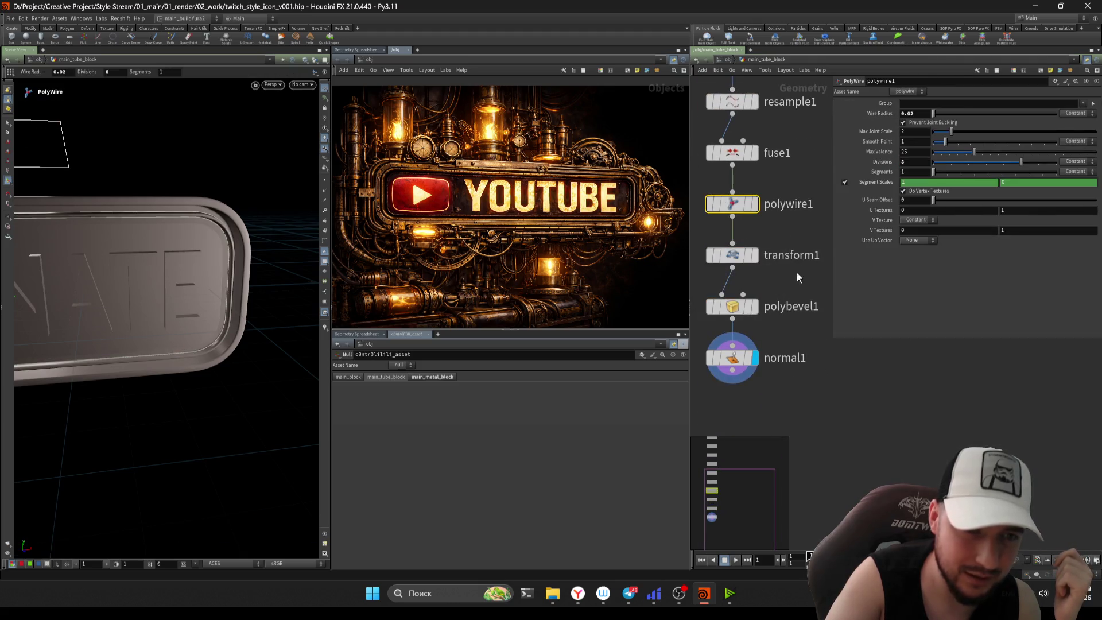
pyautogui.click(642, 355)
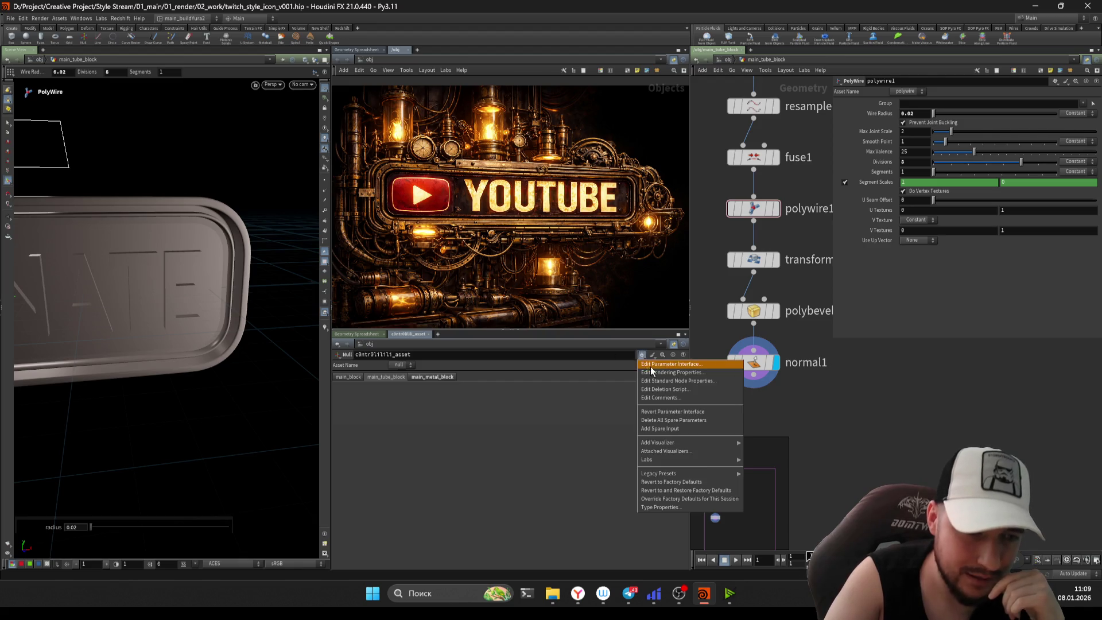
# - In Edit Parameter Interface, add four float parameters to the main_tube_block folder
pyautogui.click(647, 360)
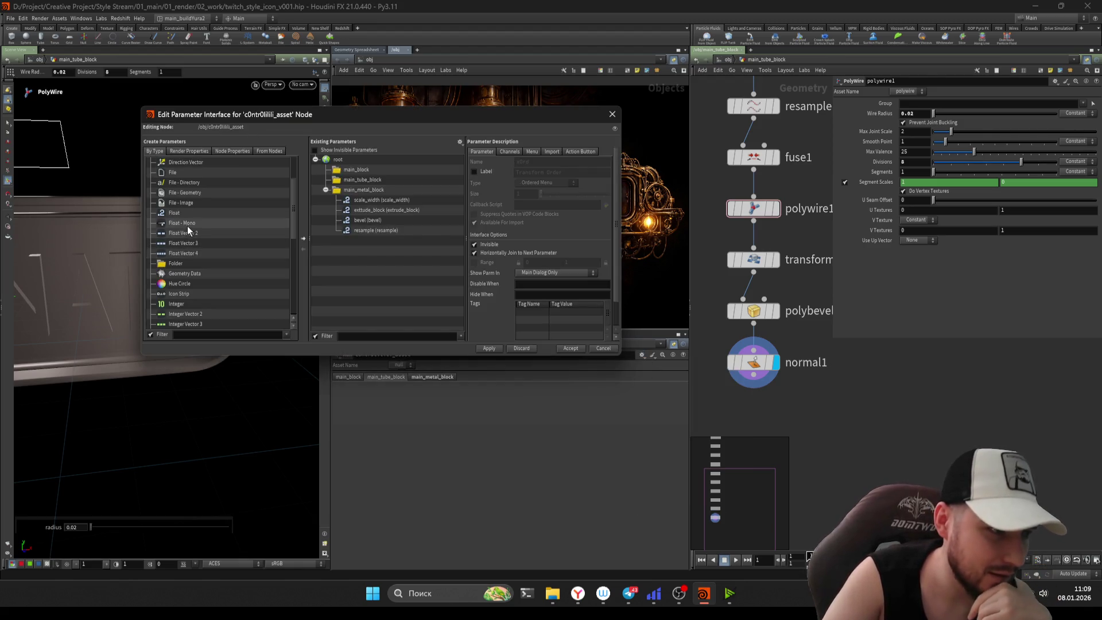
pyautogui.click(325, 189)
pyautogui.click(362, 180)
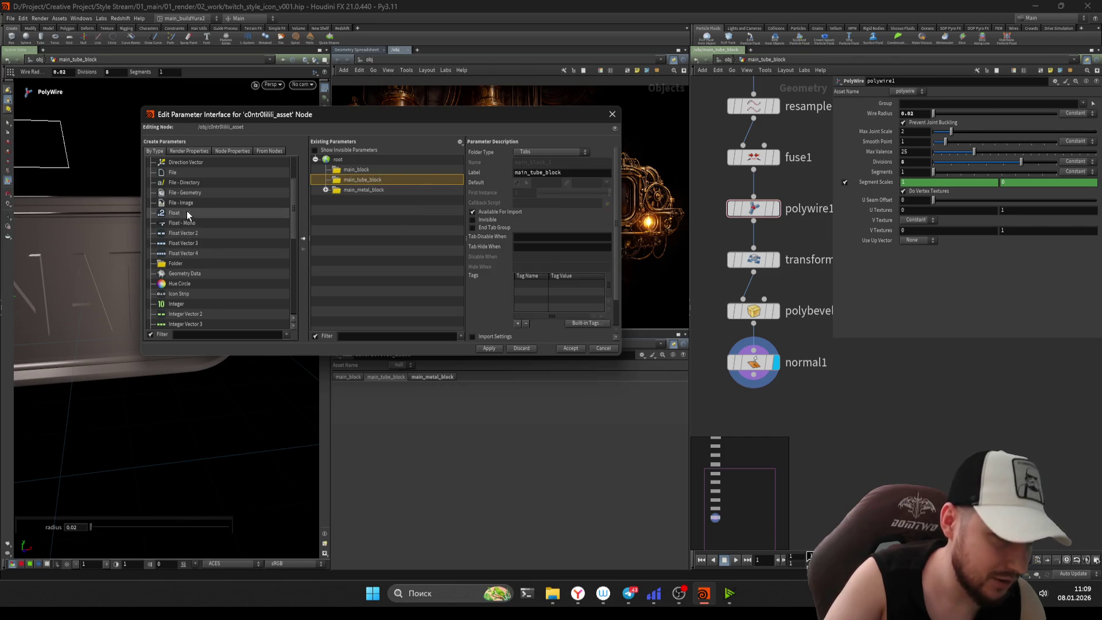
pyautogui.moveTo(381, 180); pyautogui.dragTo(379, 182)
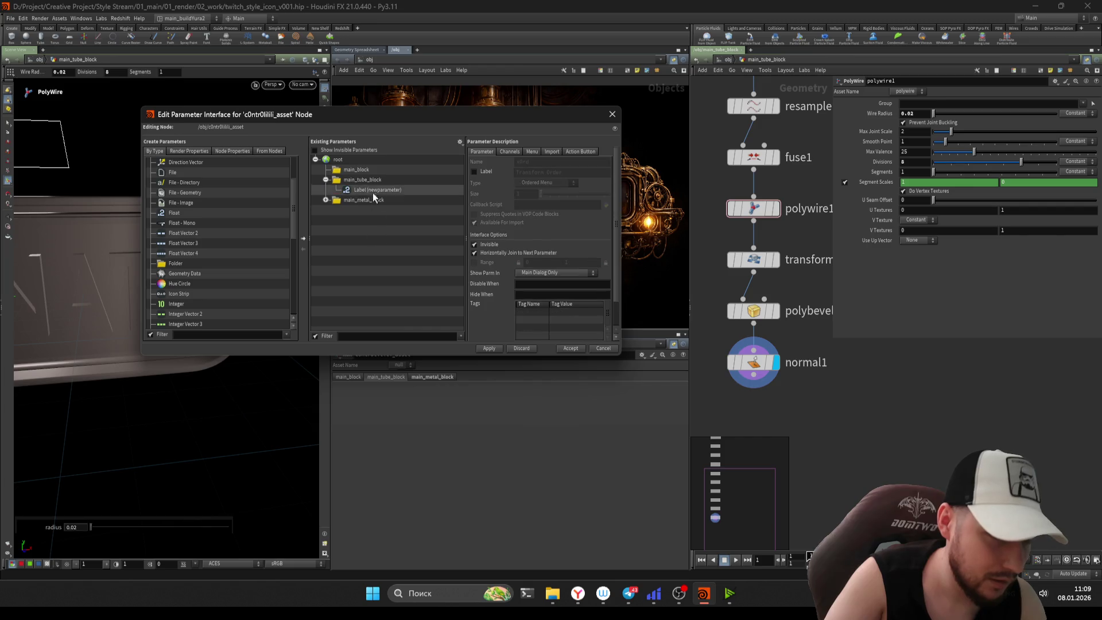
pyautogui.hotkey('ctrl', 'v')
pyautogui.hotkey('ctrl', 'v')
pyautogui.hotkey('ctrl', 'v')
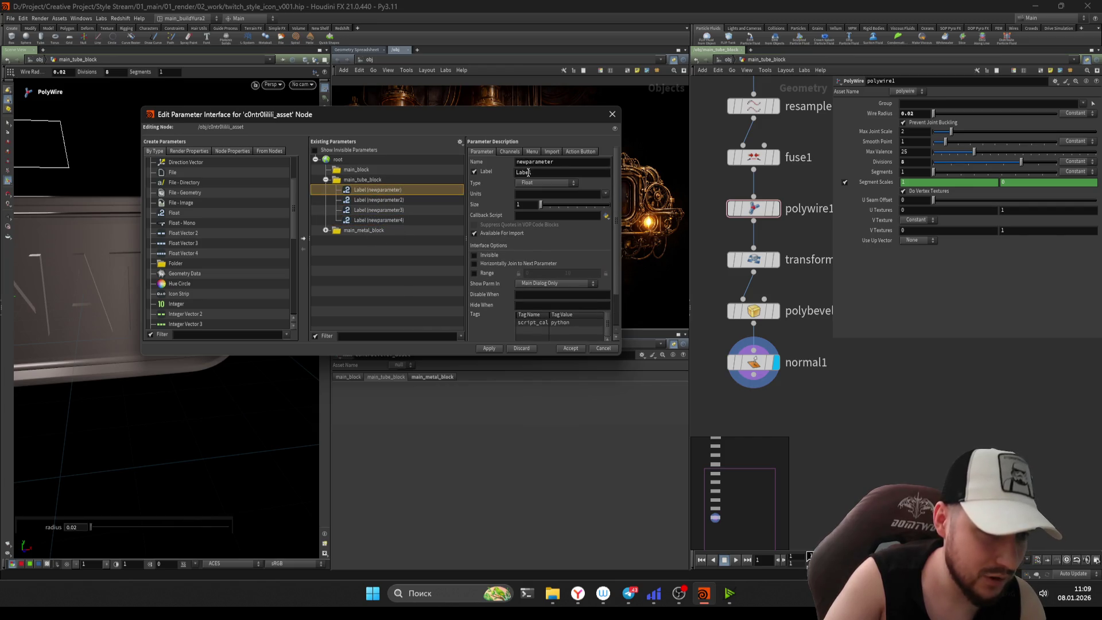
# - Name the first float scale_width2 with label scale_width and apply
pyautogui.doubleClick(535, 162)
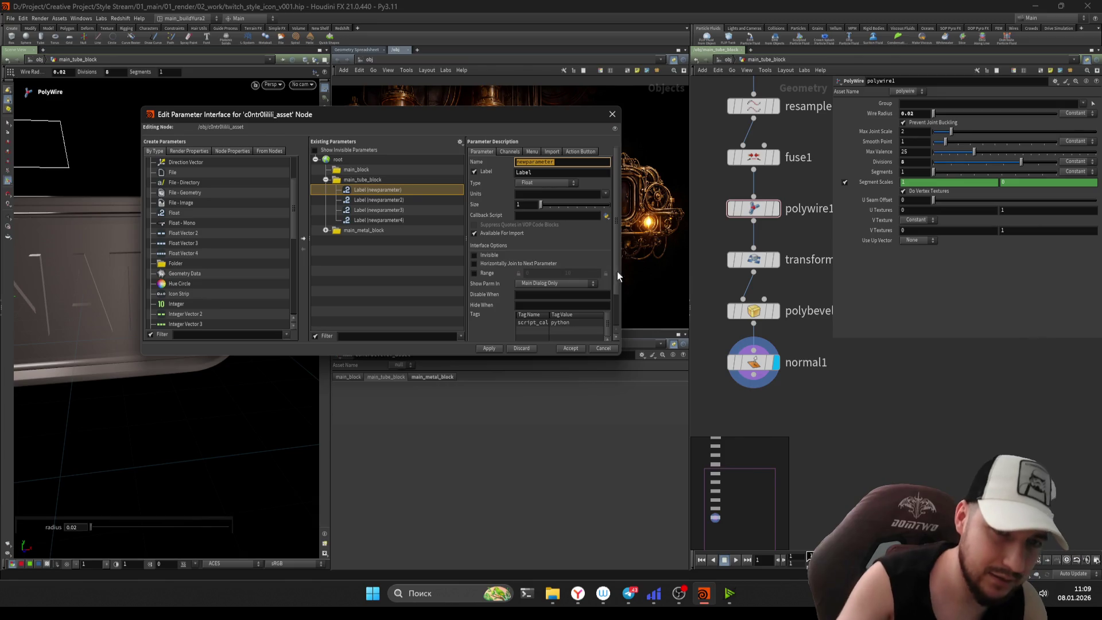
pyautogui.scroll(5, 763, 258)
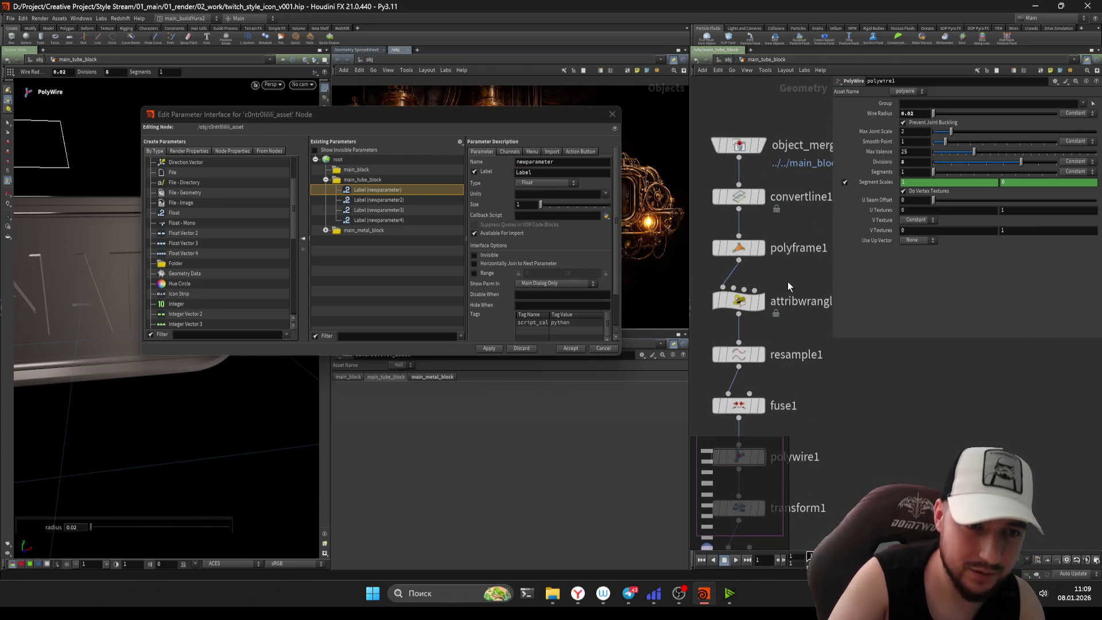
pyautogui.click(753, 302)
pyautogui.click(439, 327)
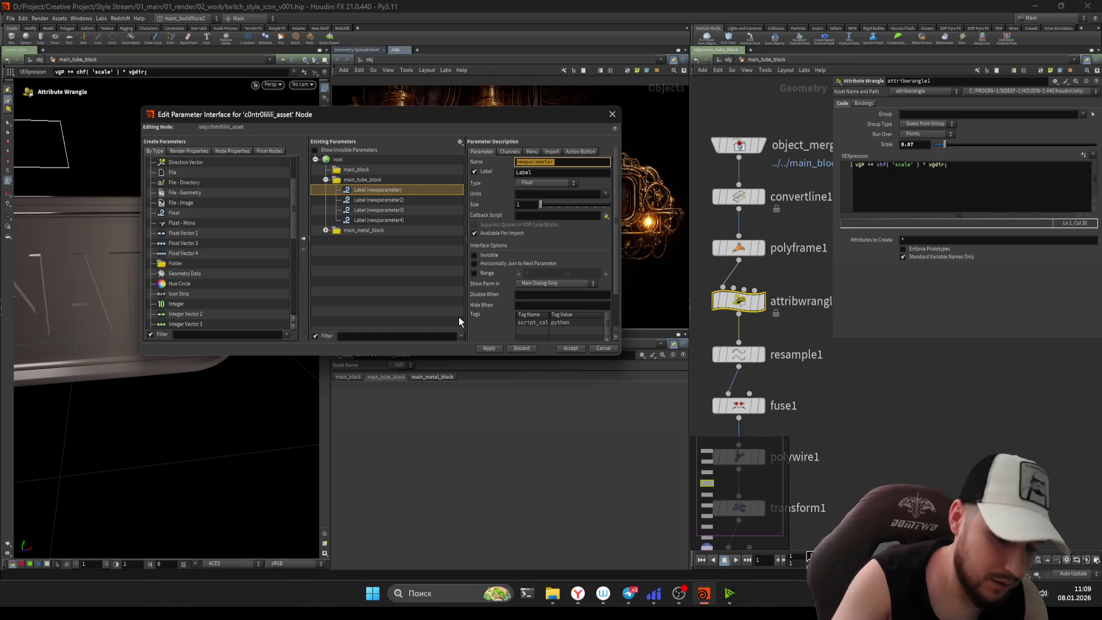
pyautogui.write('scale_wi')
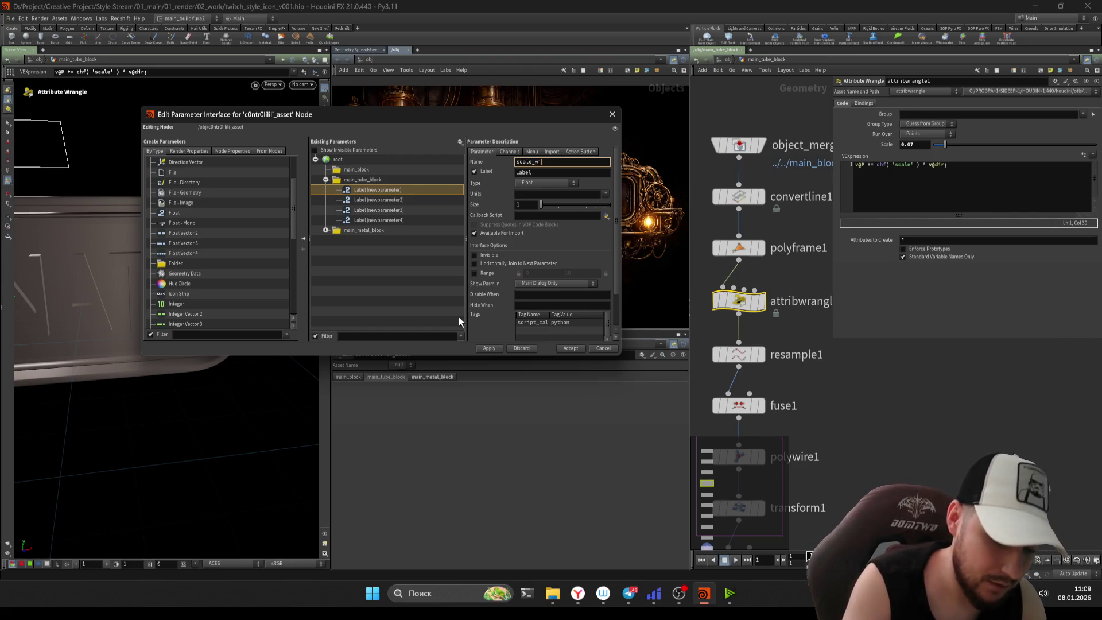
pyautogui.write('dth2')
pyautogui.press('Tab')
pyautogui.write('scale_width')
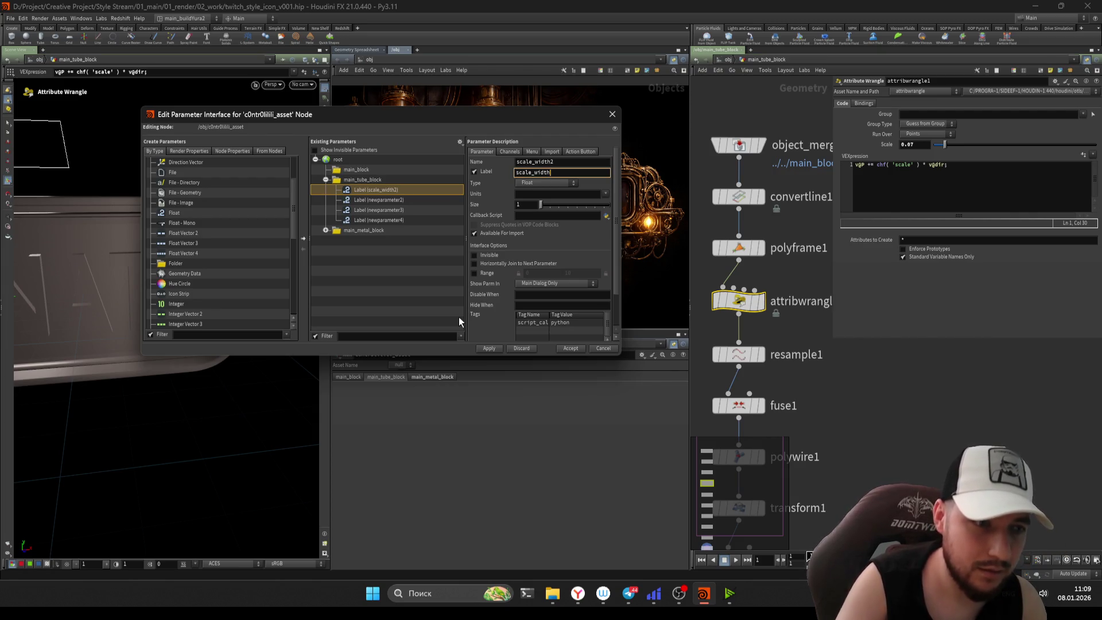
pyautogui.click(491, 349)
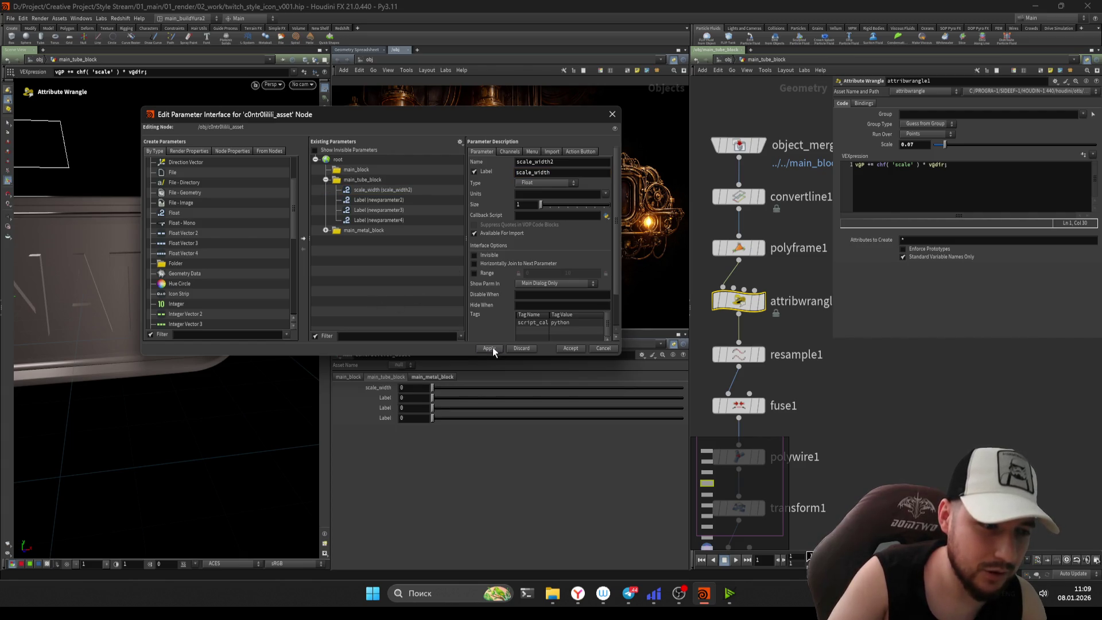
# - Rename the second float resample2 with the label resample
pyautogui.click(370, 199)
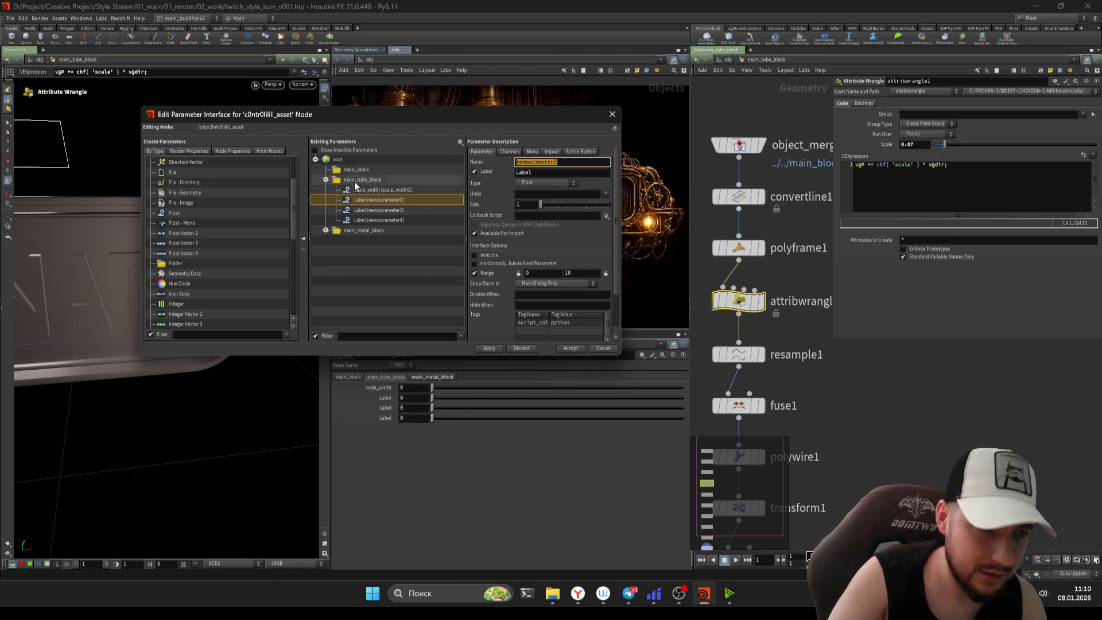
pyautogui.write('resample2')
pyautogui.press('Tab')
pyautogui.write('remsap')
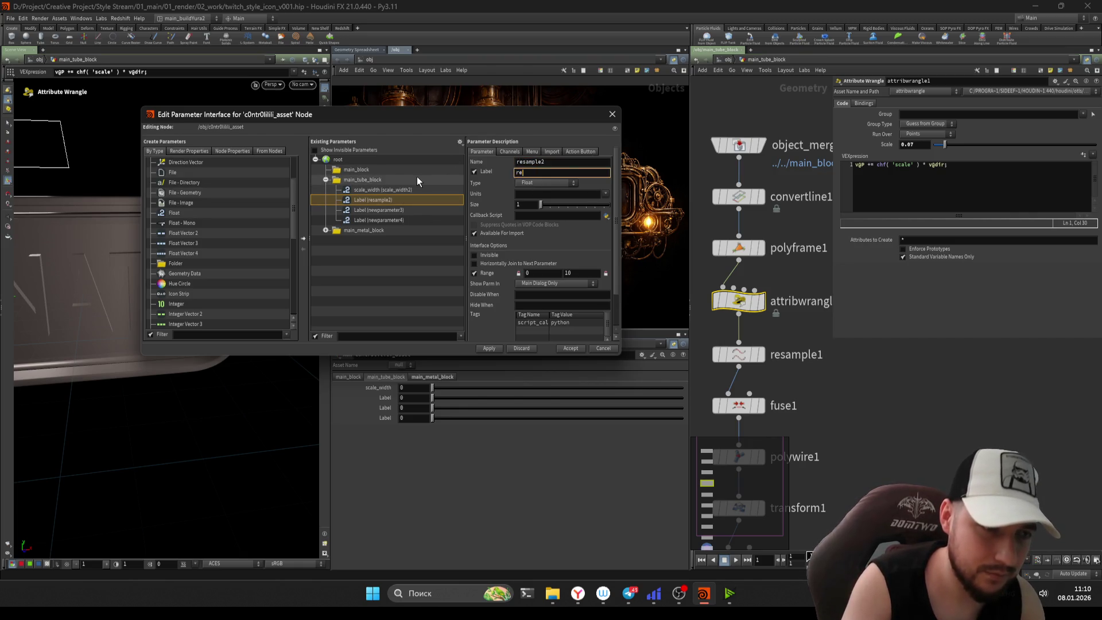
pyautogui.write('le')
pyautogui.press('BackSpace')
pyautogui.press('BackSpace')
pyautogui.press('BackSpace')
pyautogui.write('resam')
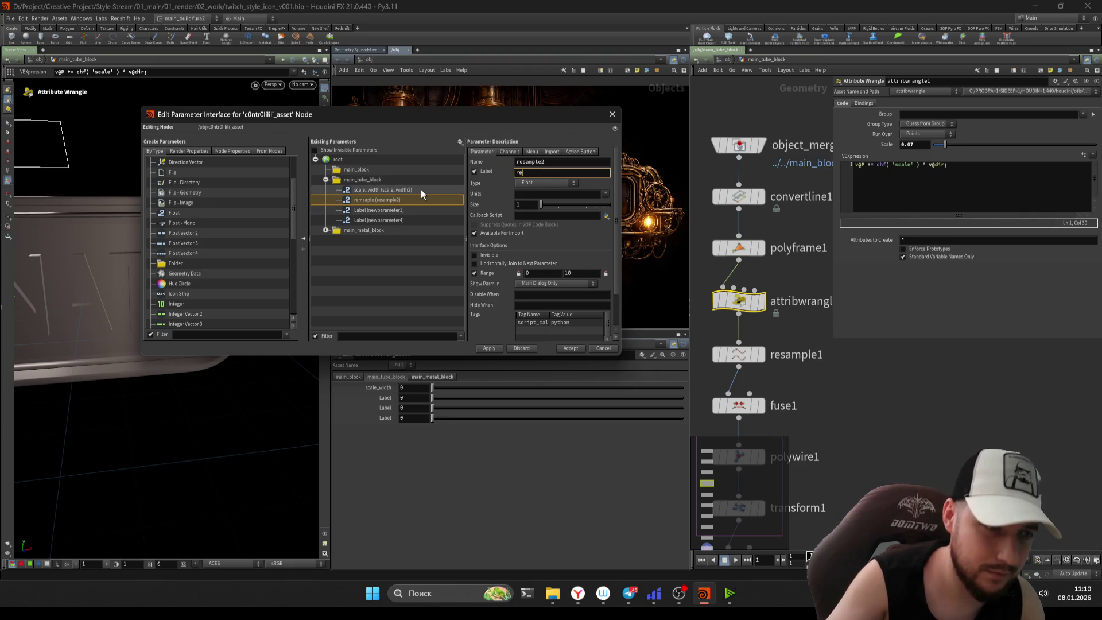
pyautogui.write('ple')
pyautogui.press('Return')
# - Rename the third float to width, checking polywire1's parameters
pyautogui.click(363, 210)
pyautogui.press('Tab')
pyautogui.moveTo(793, 437); pyautogui.dragTo(793, 324, button='middle')
pyautogui.click(740, 343)
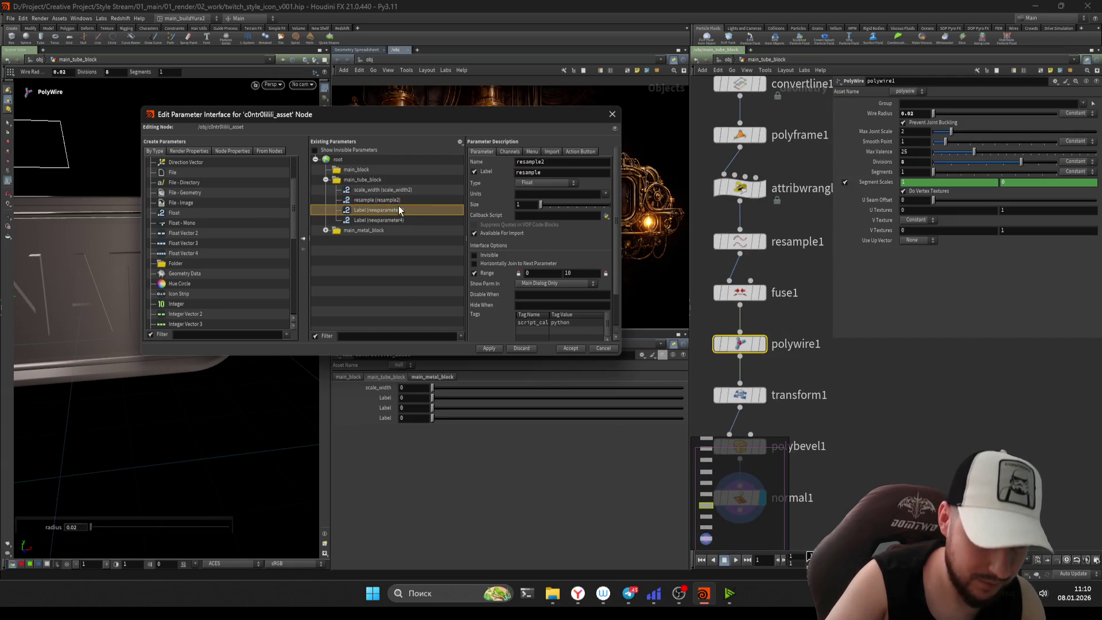
pyautogui.write('width')
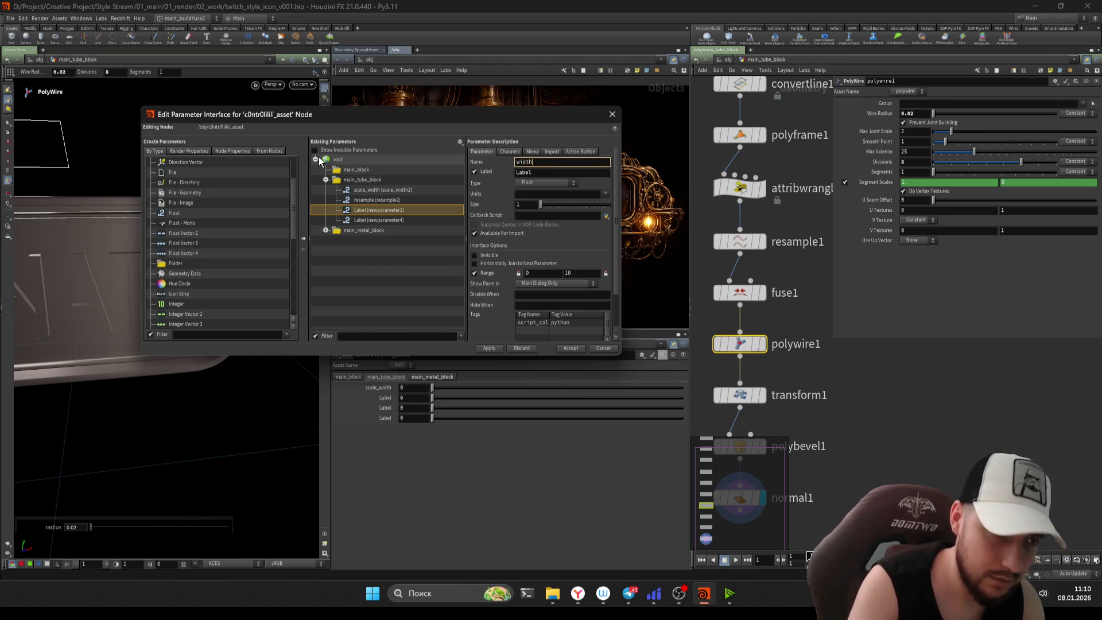
pyautogui.press('Tab')
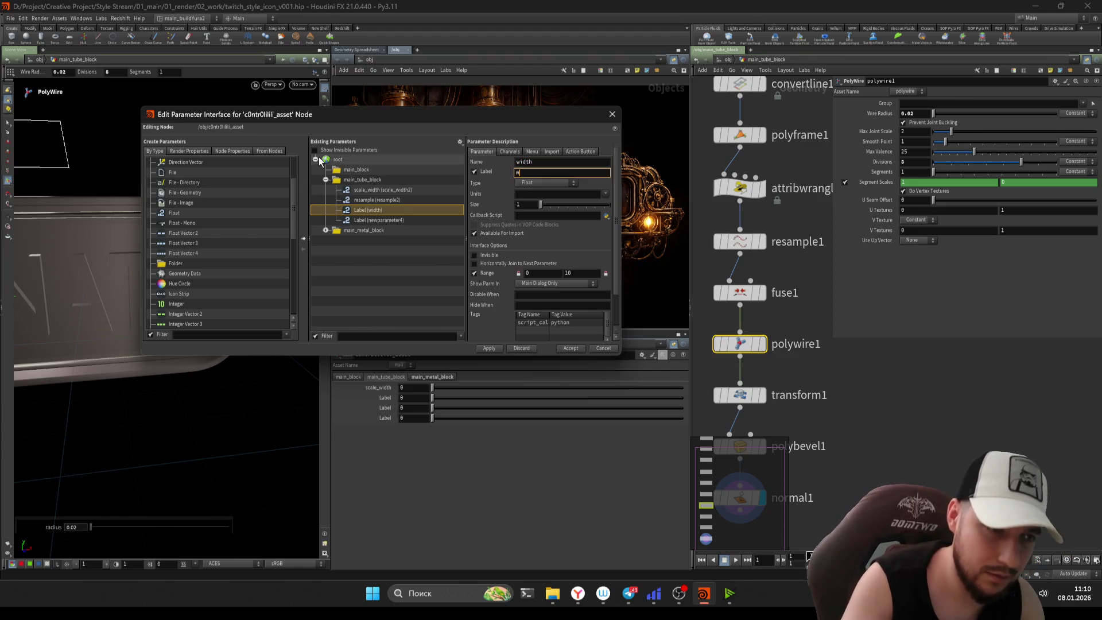
pyautogui.press('Return')
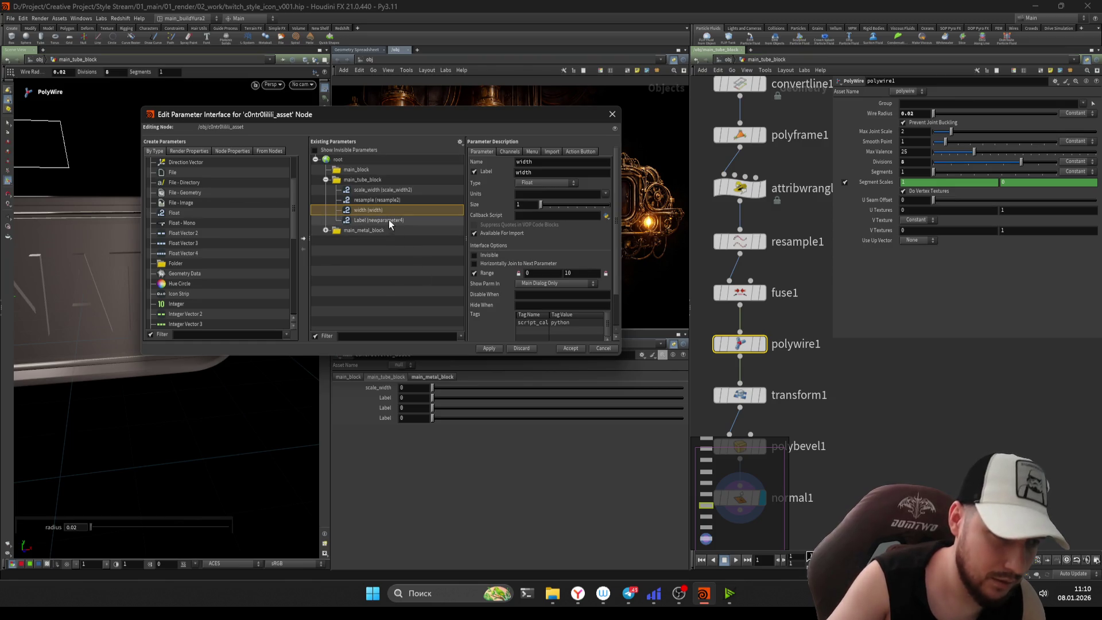
# - Name the fourth float depth, apply the changes, and select the resample parameter
pyautogui.click(390, 220)
pyautogui.press('Tab')
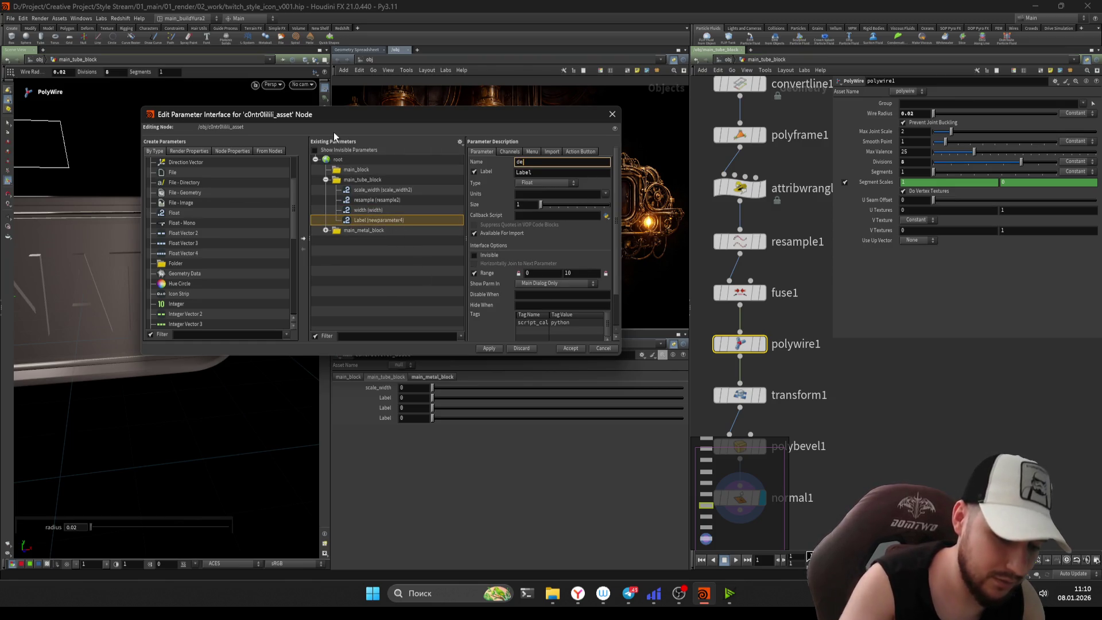
pyautogui.press('Tab')
pyautogui.write('depth')
pyautogui.press('Return')
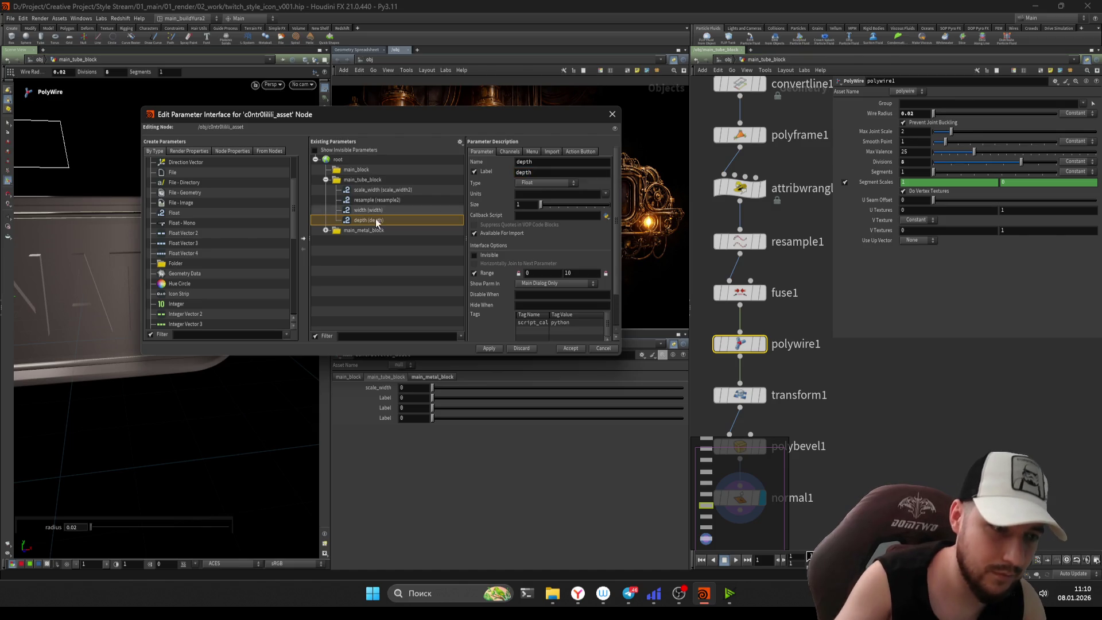
pyautogui.click(488, 349)
pyautogui.click(376, 200)
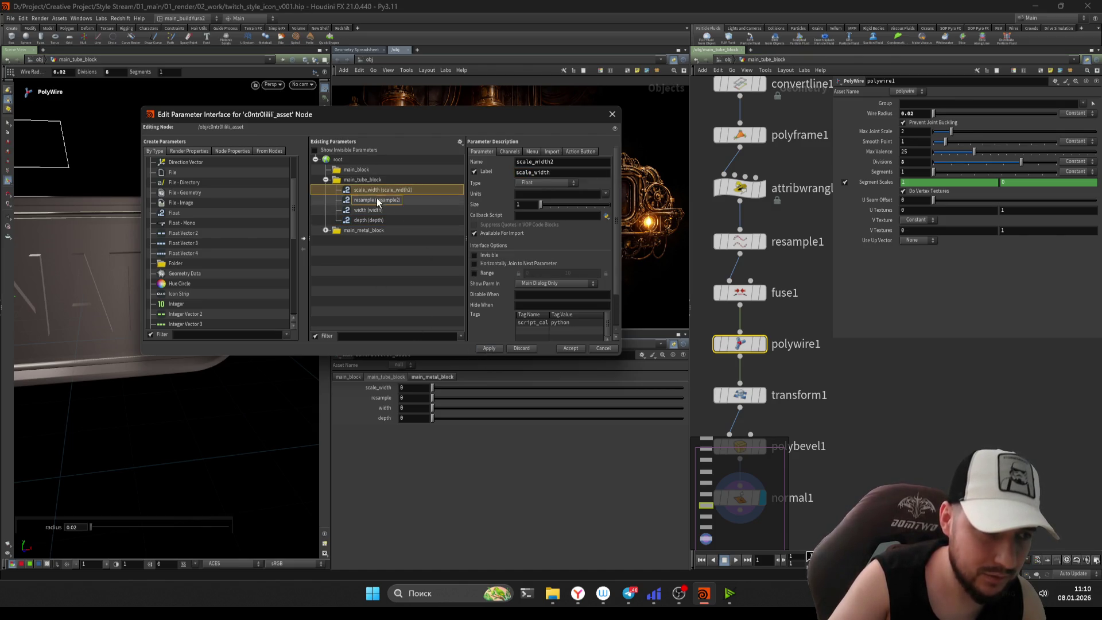
pyautogui.click(374, 210)
pyautogui.click(374, 200)
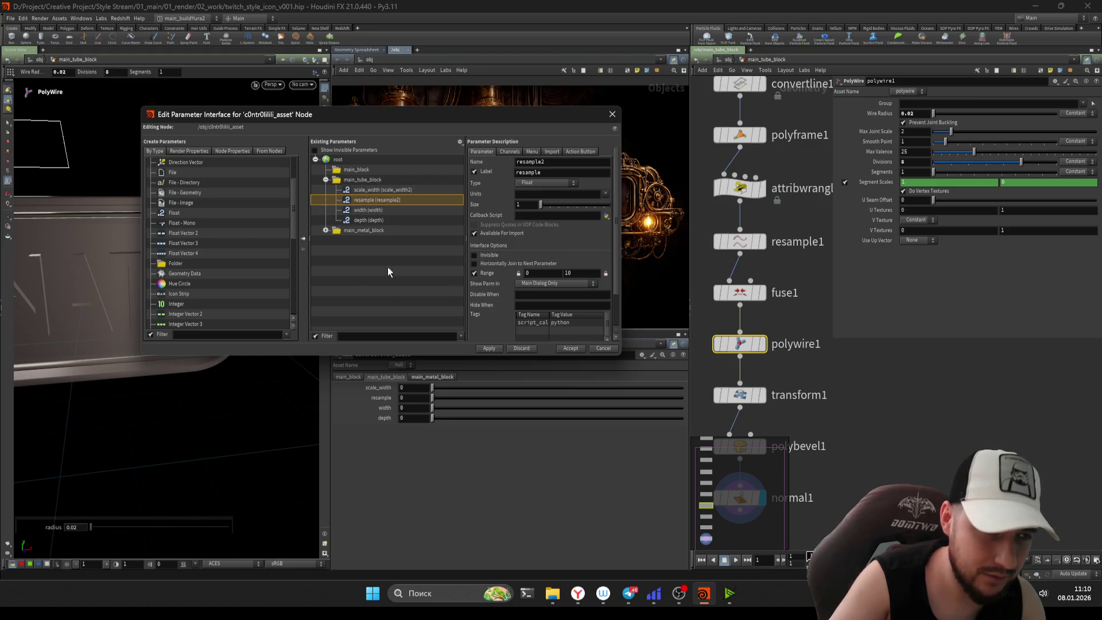
# - Give the resample parameter a 0.01 to 0.1 range, fixing the reversed minimum and maximum
pyautogui.press('Tab')
pyautogui.write('.01')
pyautogui.press('Return')
pyautogui.click(493, 349)
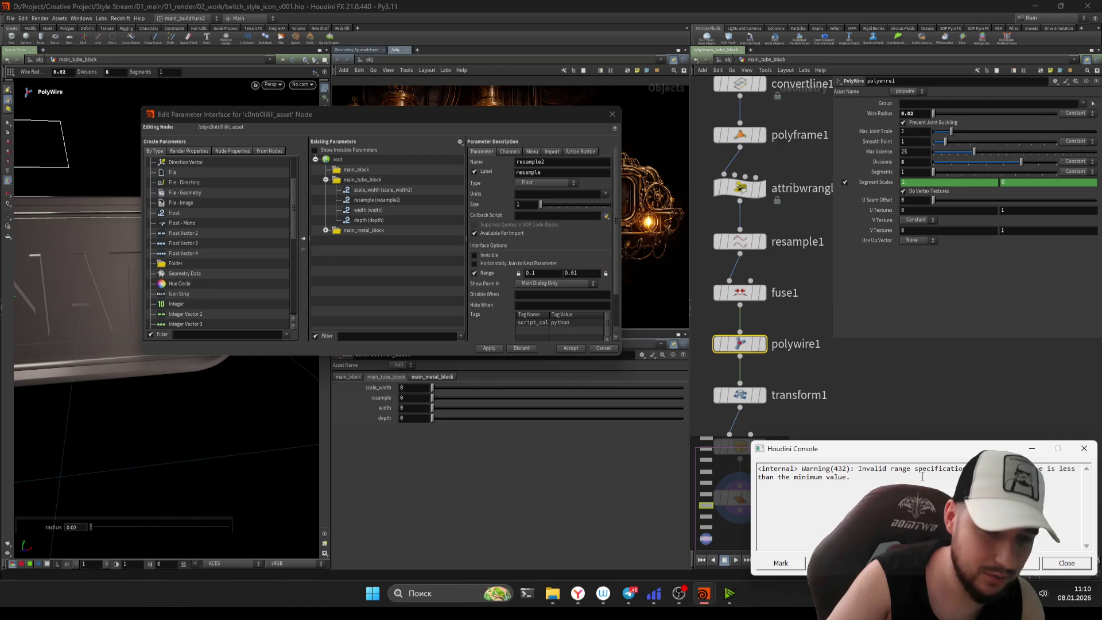
pyautogui.click(542, 274)
pyautogui.write('0.0')
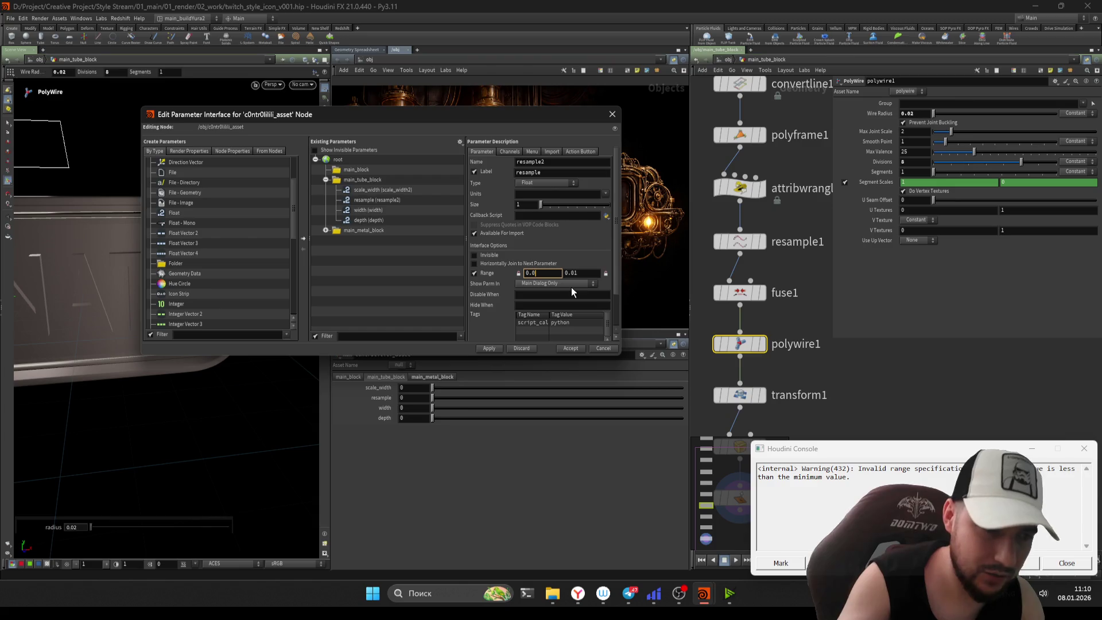
pyautogui.write('1')
pyautogui.press('Tab')
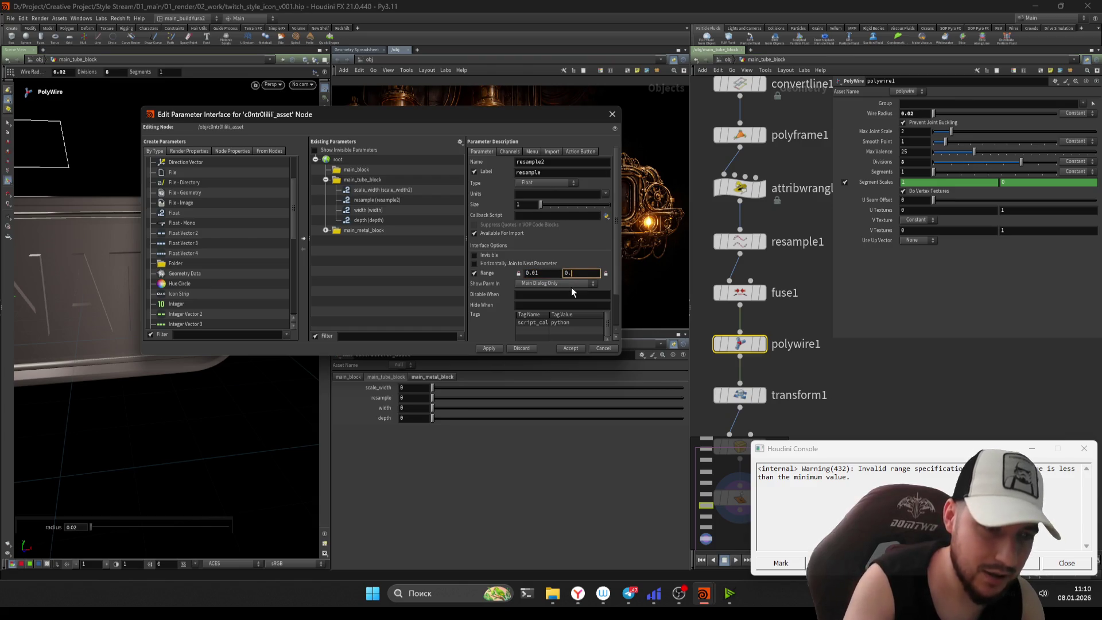
pyautogui.write('1')
pyautogui.press('Return')
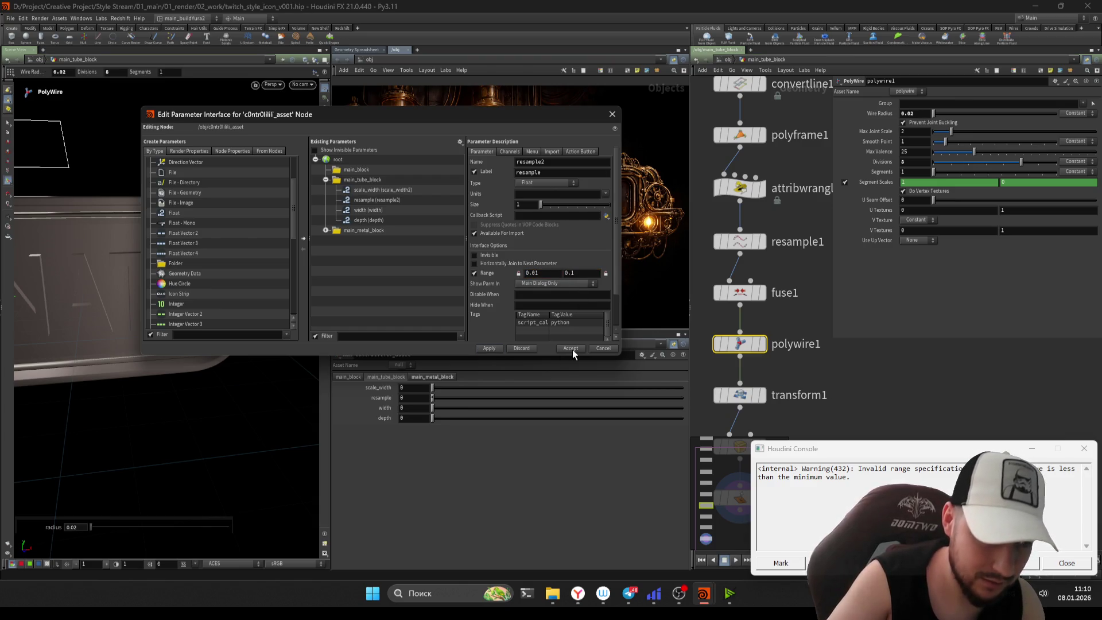
pyautogui.click(1067, 563)
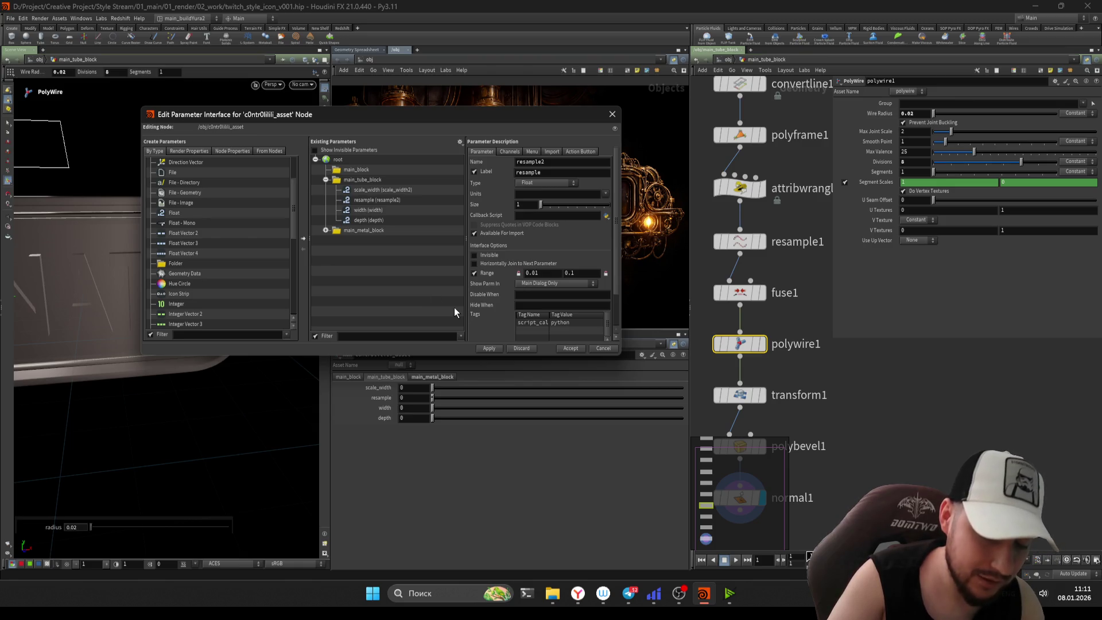
# - Reposition the parameter interface editor and bring up the Windows window switcher
pyautogui.moveTo(390, 114)
pyautogui.mouseDown()
pyautogui.moveTo(512, 454)
pyautogui.moveTo(473, 170)
pyautogui.moveTo(509, 165)
pyautogui.mouseUp()
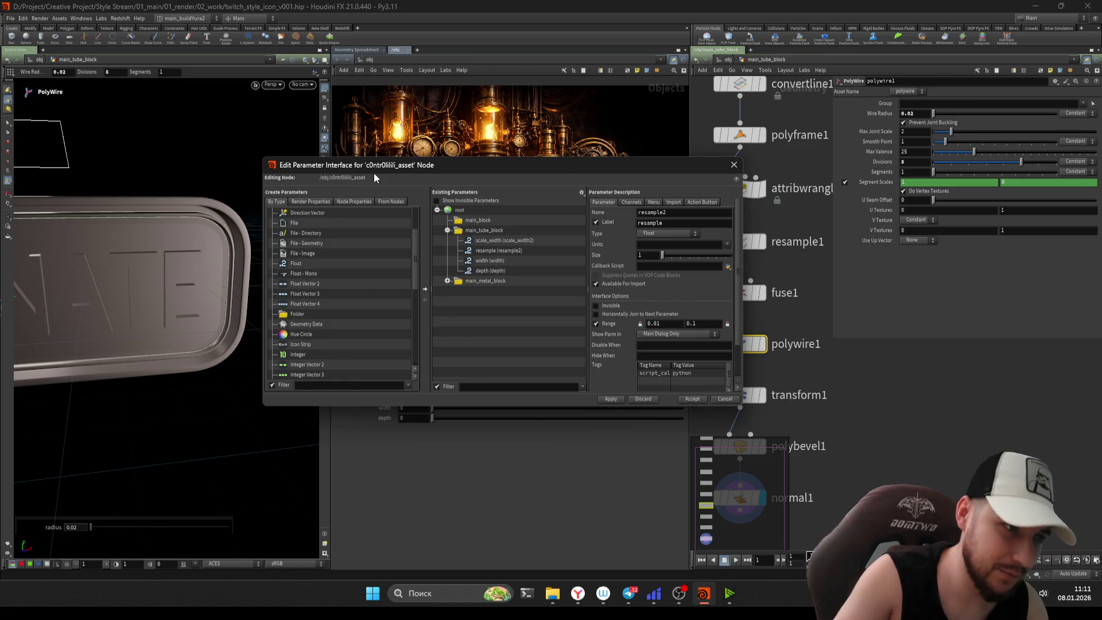
pyautogui.moveTo(374, 168); pyautogui.dragTo(416, 393)
pyautogui.moveTo(525, 393); pyautogui.dragTo(414, 156)
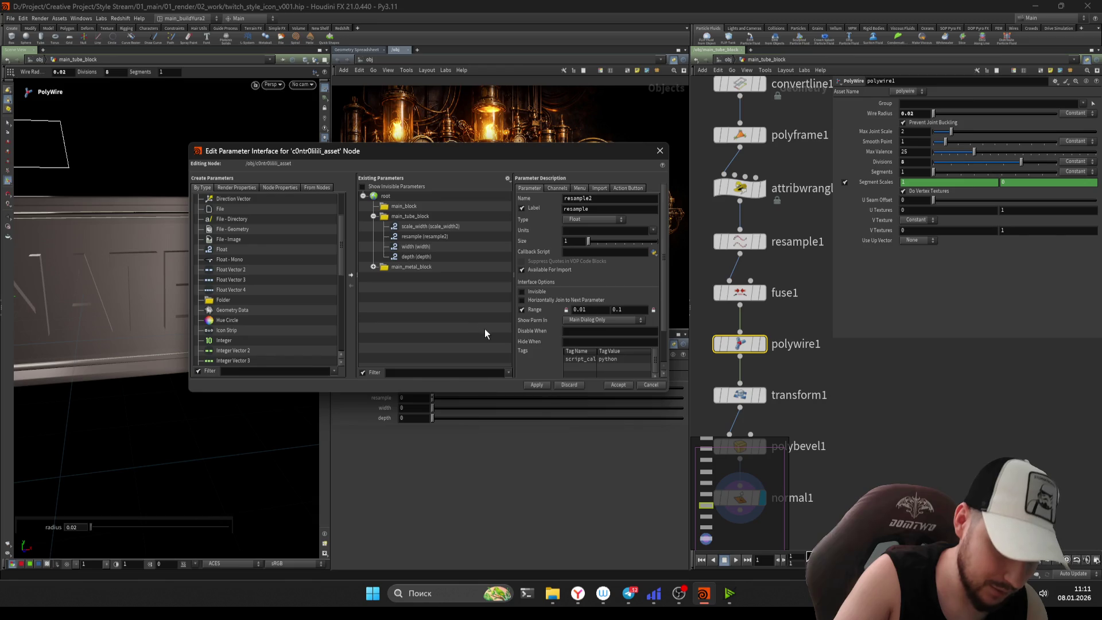
pyautogui.hotkey('alt', 'Tab')
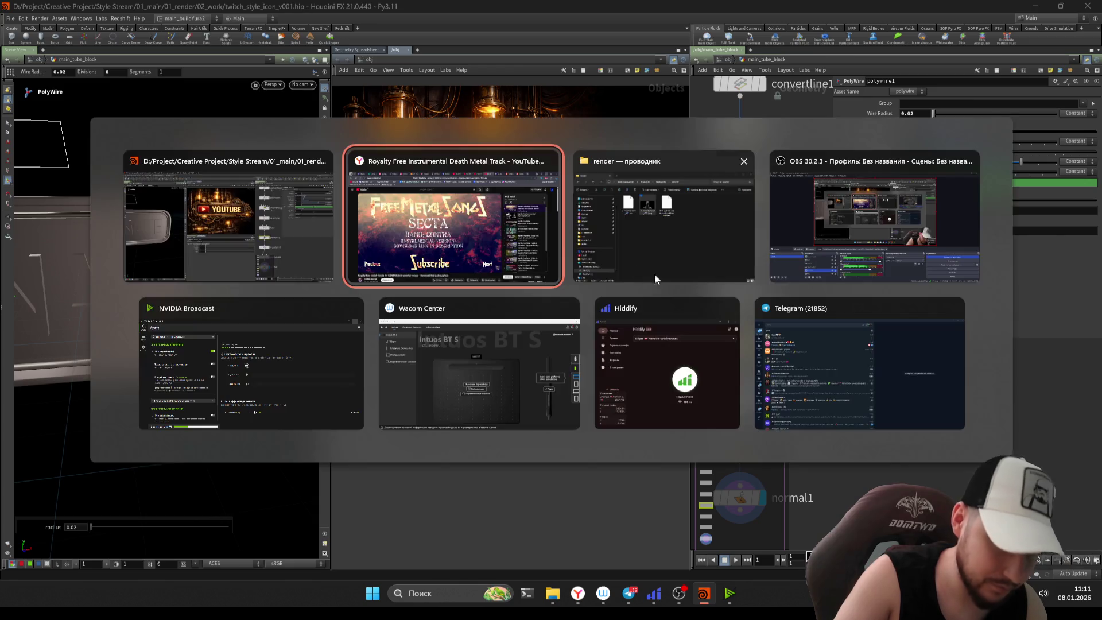
# - Switch to Yandex Browser and cycle through the open tabs, including the Twitch stream
pyautogui.click(386, 253)
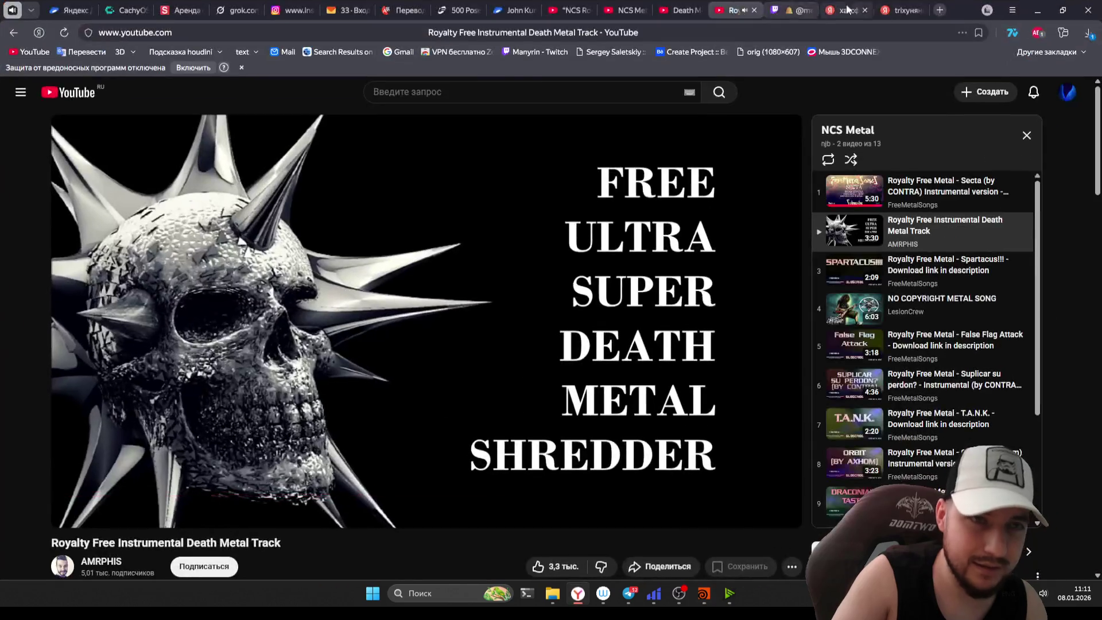
pyautogui.click(791, 10)
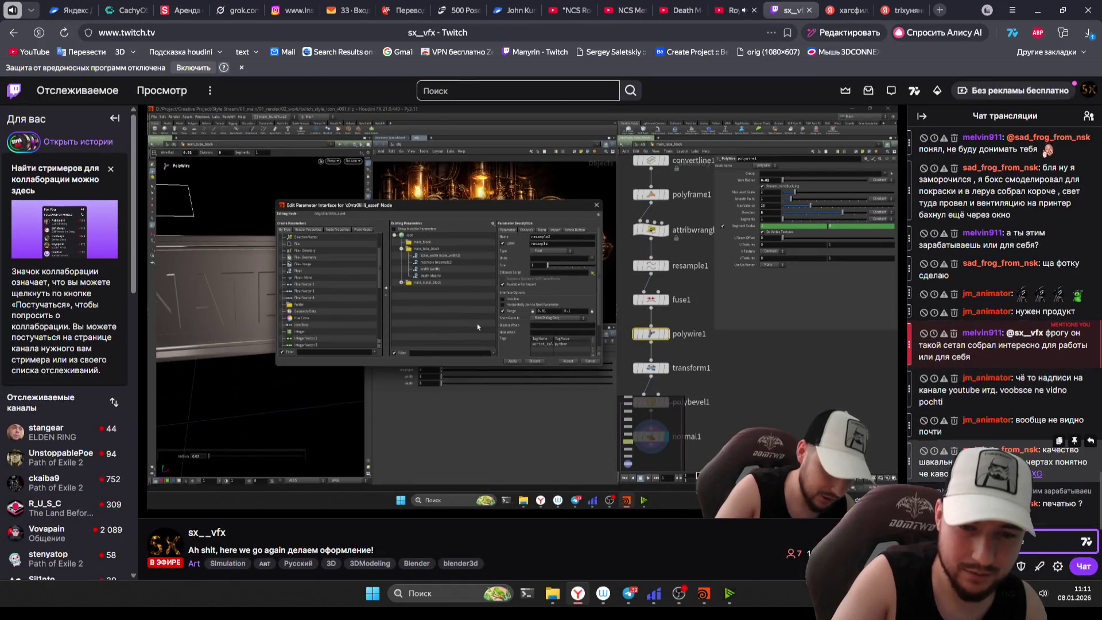
pyautogui.hotkey('ctrl', 'Tab')
pyautogui.hotkey('ctrl', 'Tab')
pyautogui.hotkey('ctrl', 'Tab')
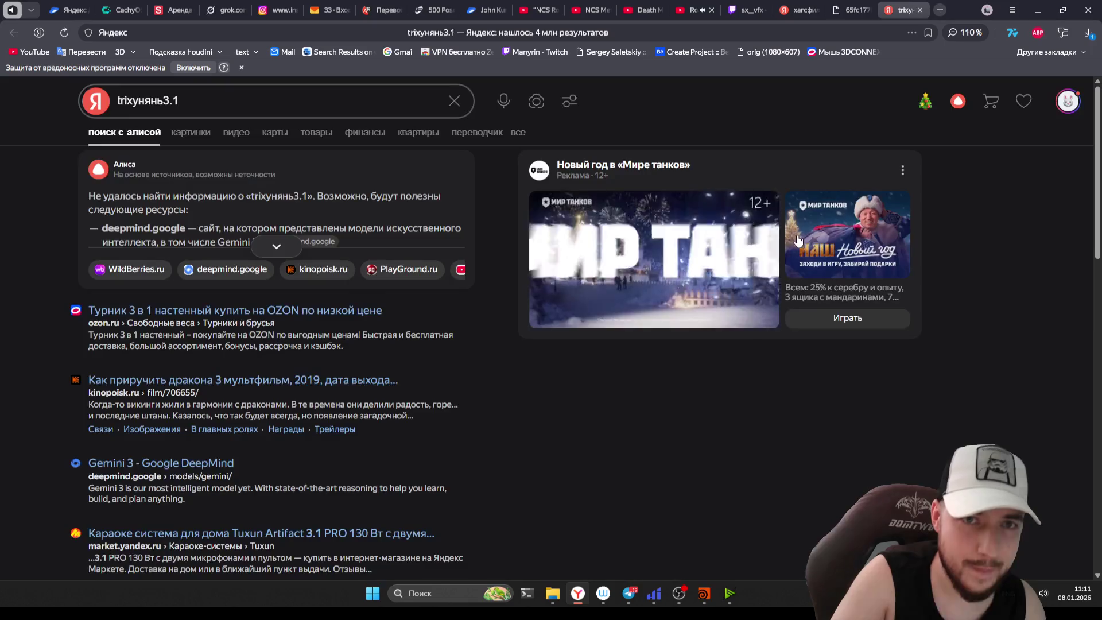
pyautogui.hotkey('ctrl', 'shift', 'Tab')
pyautogui.hotkey('ctrl', 'Tab')
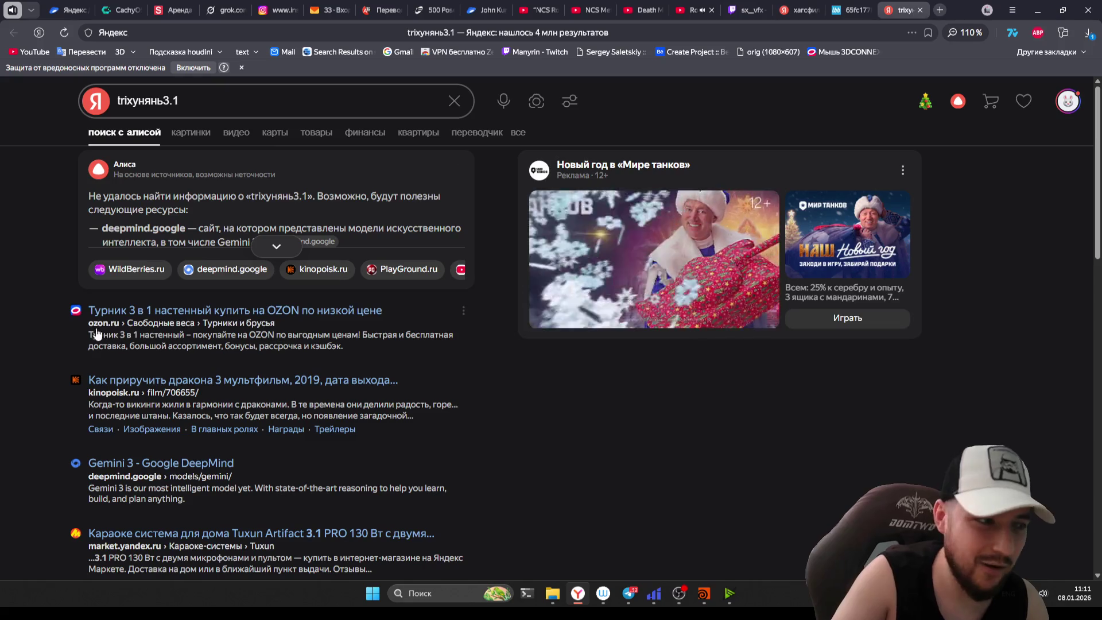
pyautogui.moveTo(12, 310); pyautogui.dragTo(163, 312)
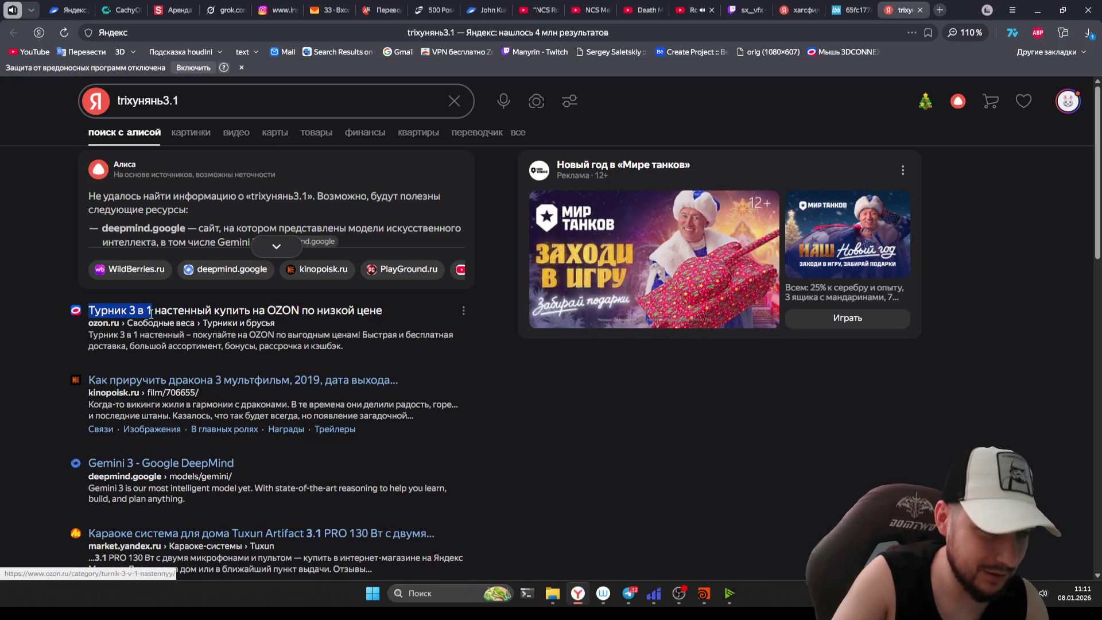
pyautogui.click(57, 334)
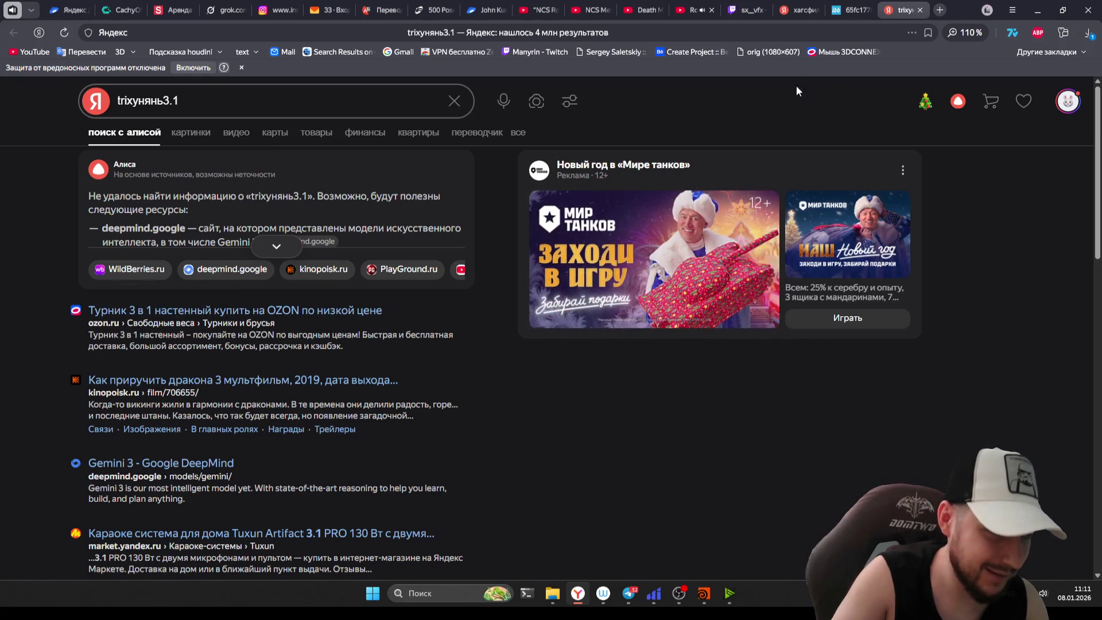
# - View the uploaded 3D-printer setup photos full size on ImgBB
pyautogui.click(854, 10)
pyautogui.scroll(-3, 501, 326)
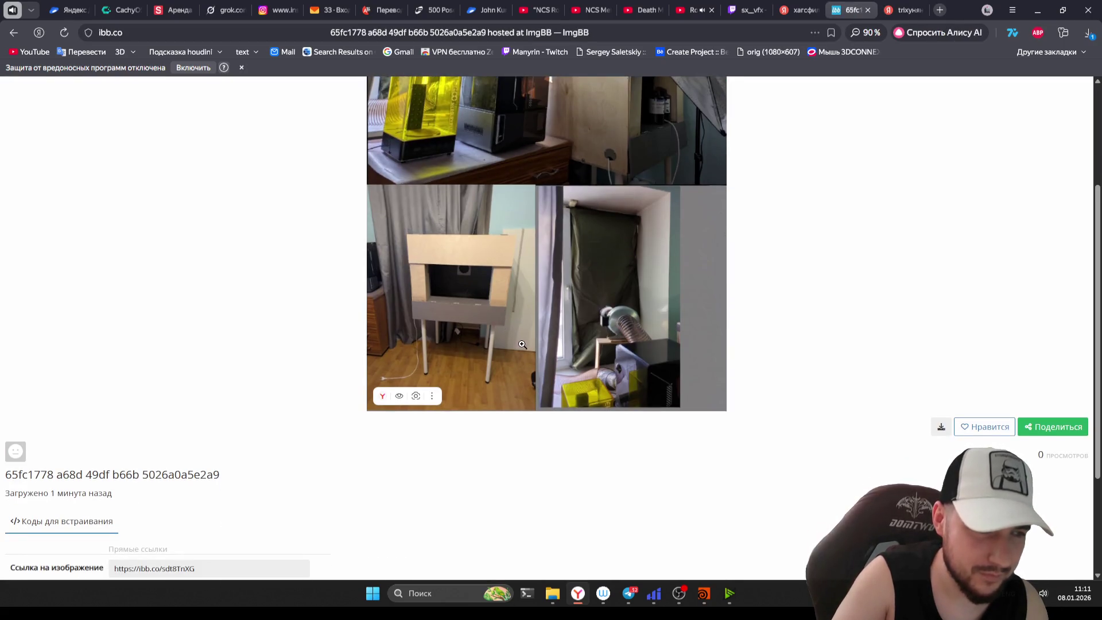
pyautogui.click(522, 344)
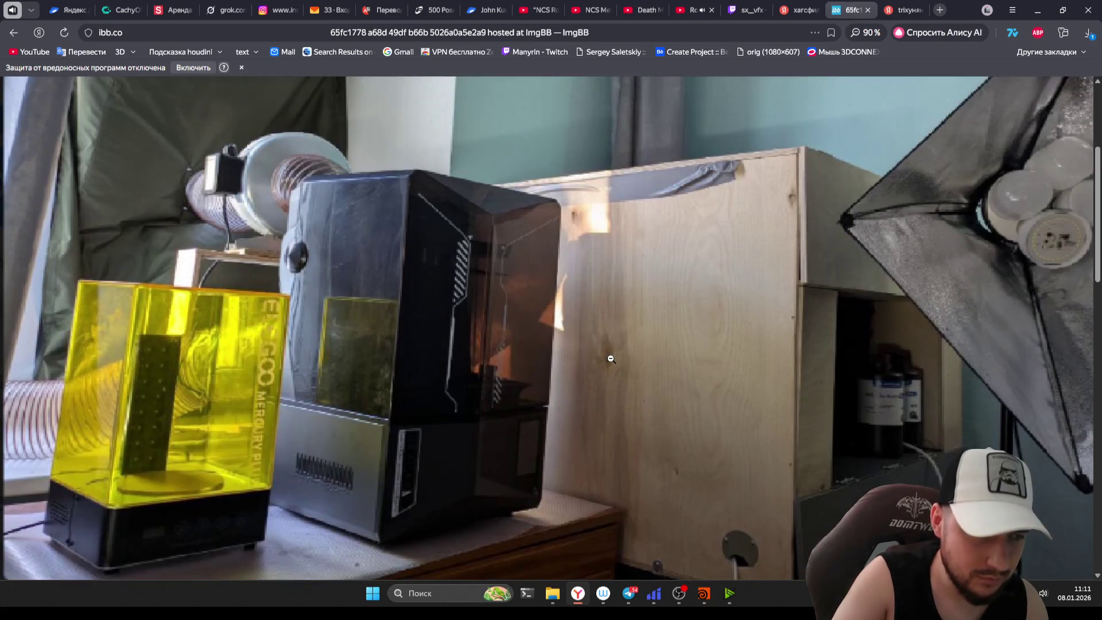
pyautogui.scroll(-1, 611, 359)
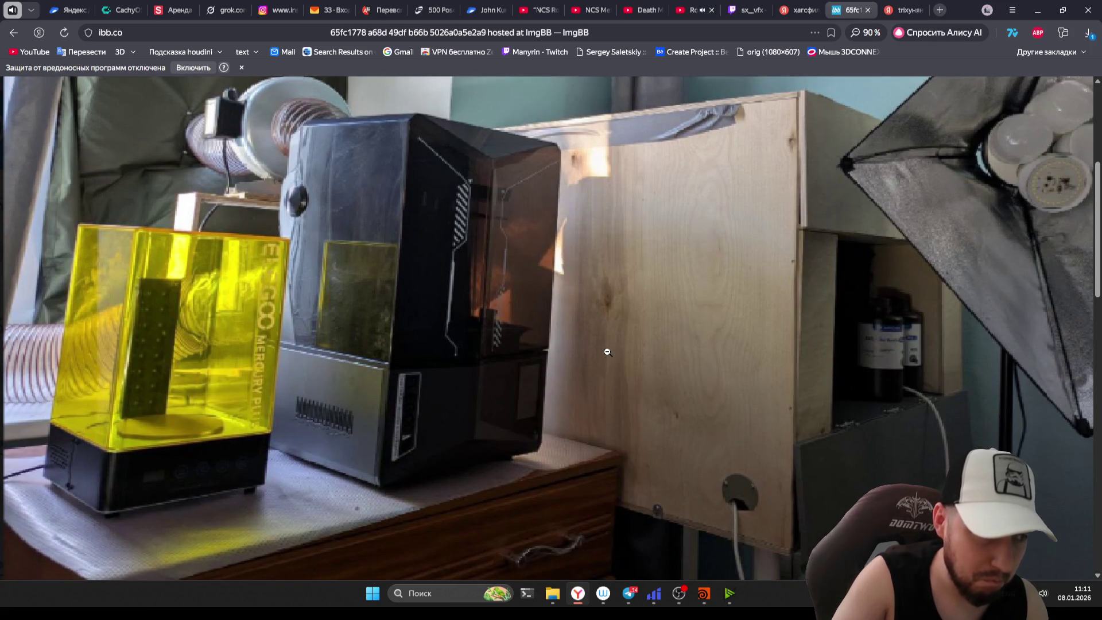
pyautogui.scroll(-10, 609, 356)
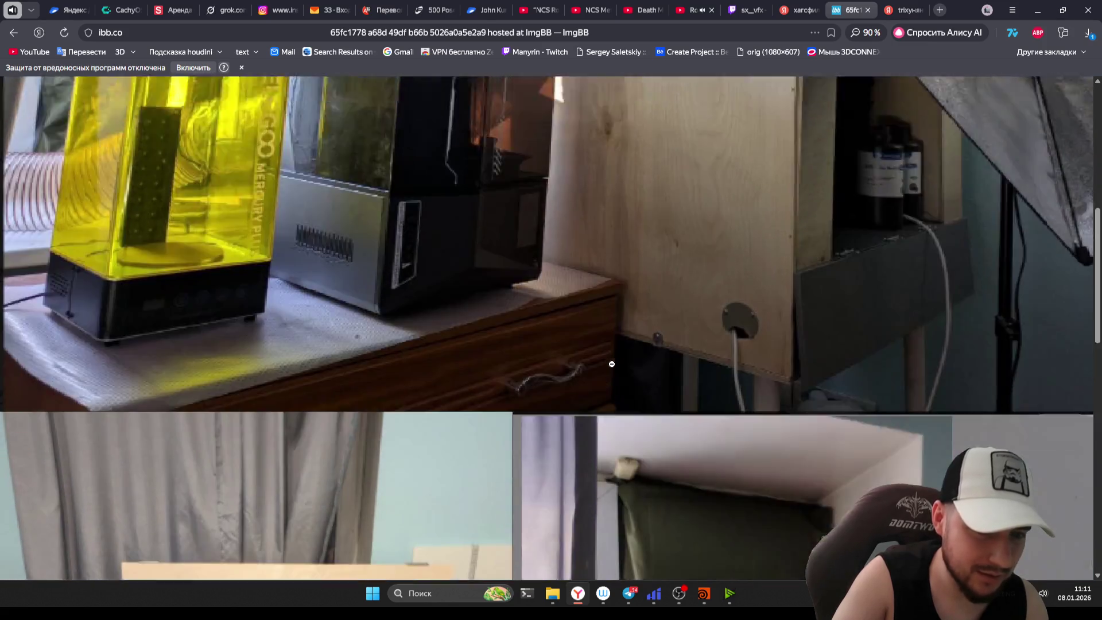
pyautogui.scroll(3, 614, 363)
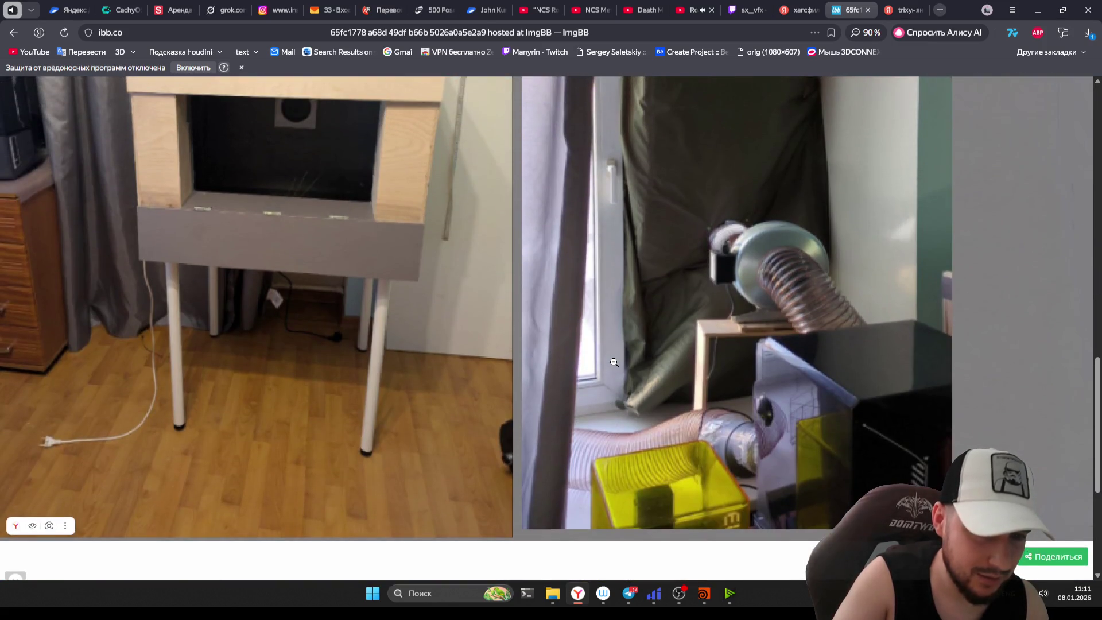
pyautogui.scroll(-1, 615, 363)
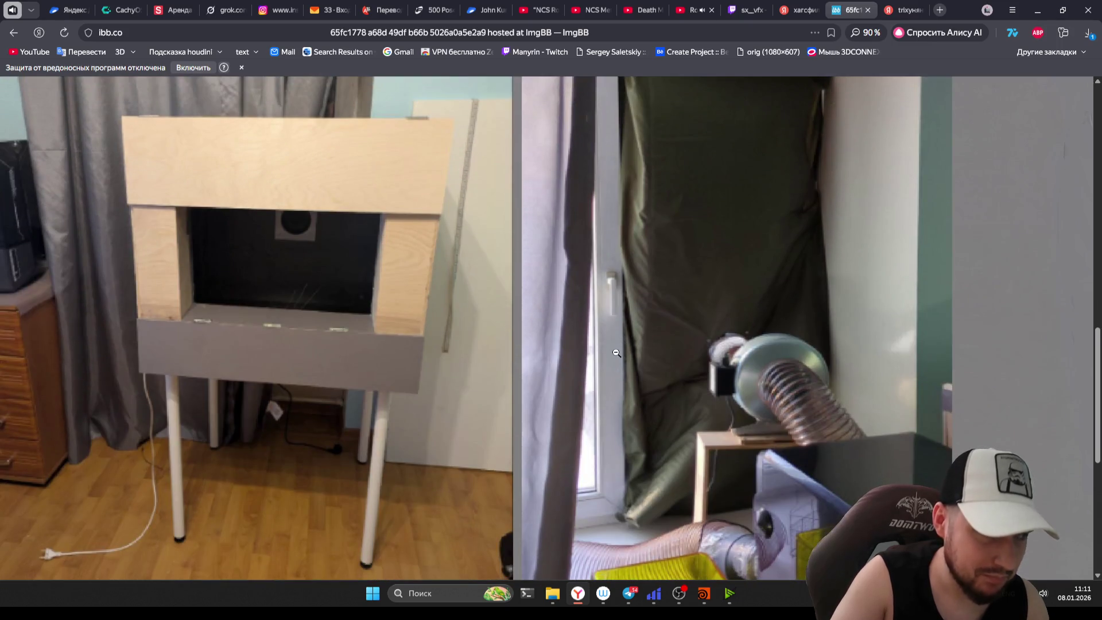
# - Back in Houdini, accept the editor changes, save twitch_style_icon_v001.hip and select the tube chain
pyautogui.hotkey('ctrl', 'shift', 'tab')
pyautogui.hotkey('ctrl', 'shift', 'tab')
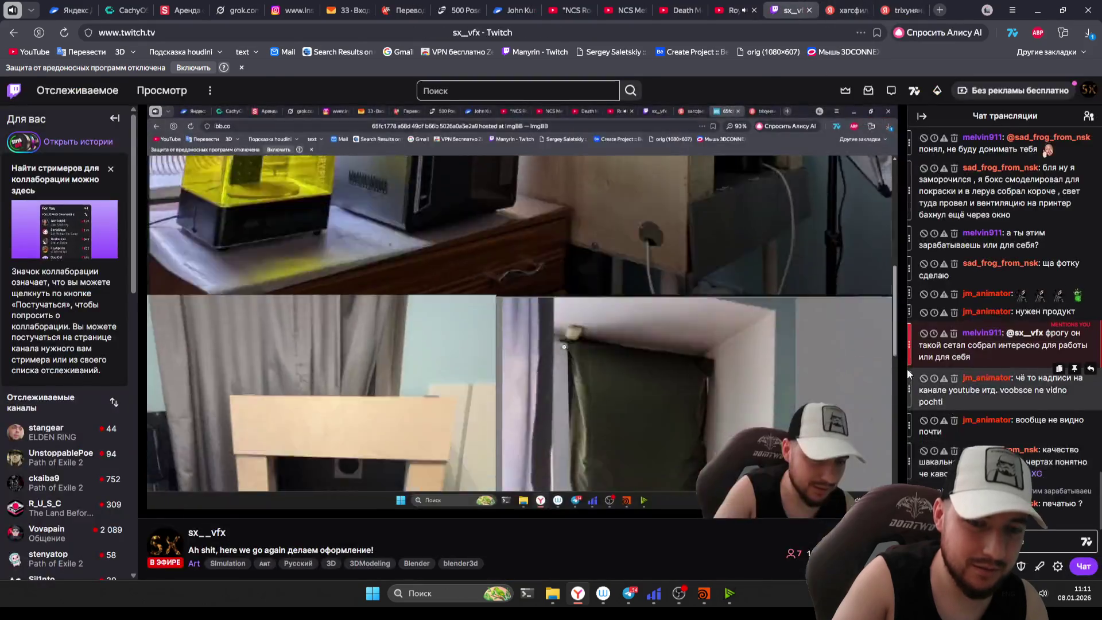
pyautogui.hotkey('alt', 'Tab')
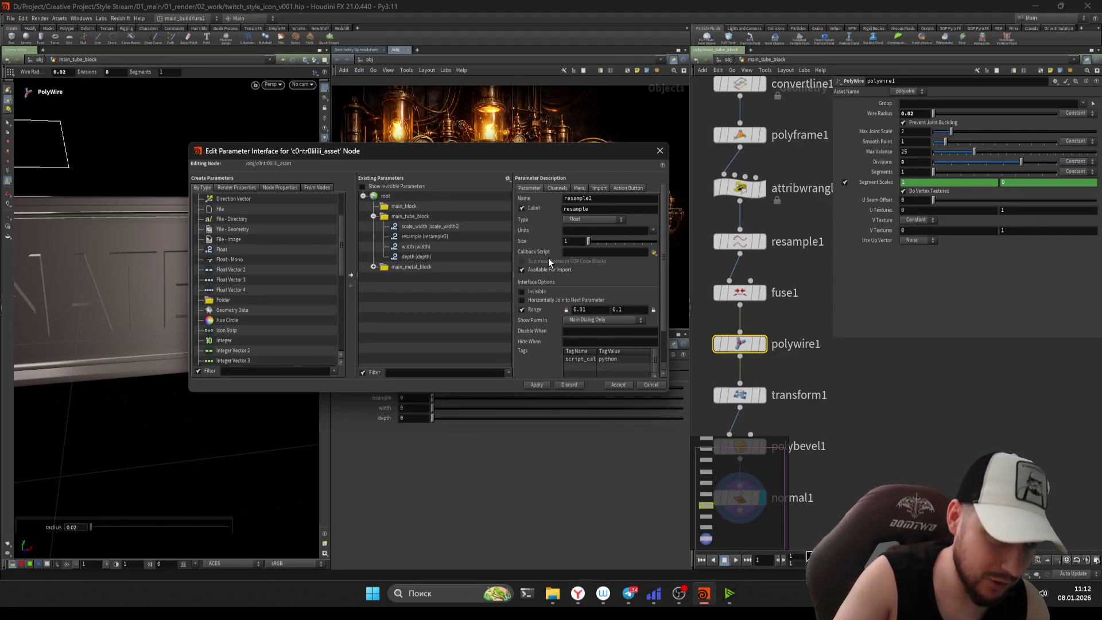
pyautogui.click(660, 150)
pyautogui.hotkey('ctrl', 's')
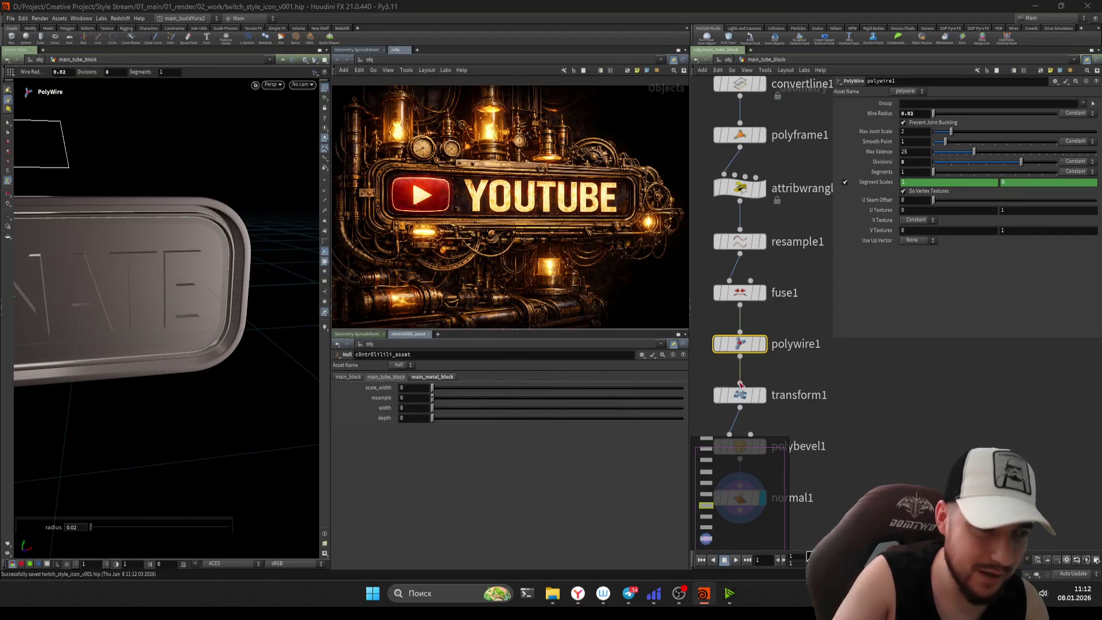
pyautogui.scroll(-5, 742, 172)
pyautogui.moveTo(742, 172); pyautogui.dragTo(746, 178)
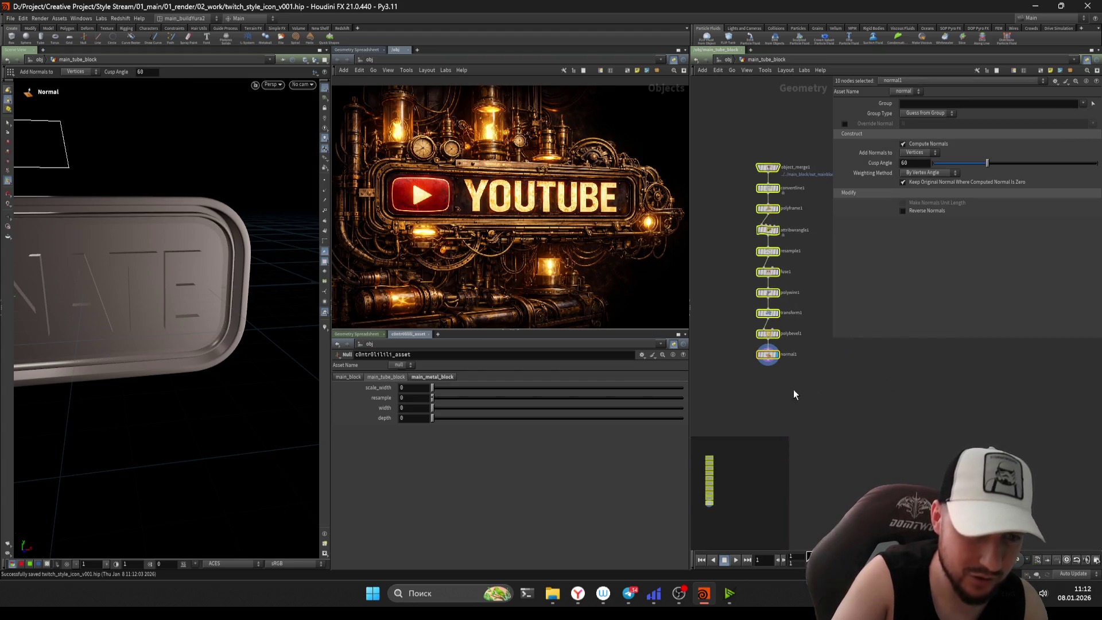
pyautogui.press('f')
pyautogui.click(758, 323)
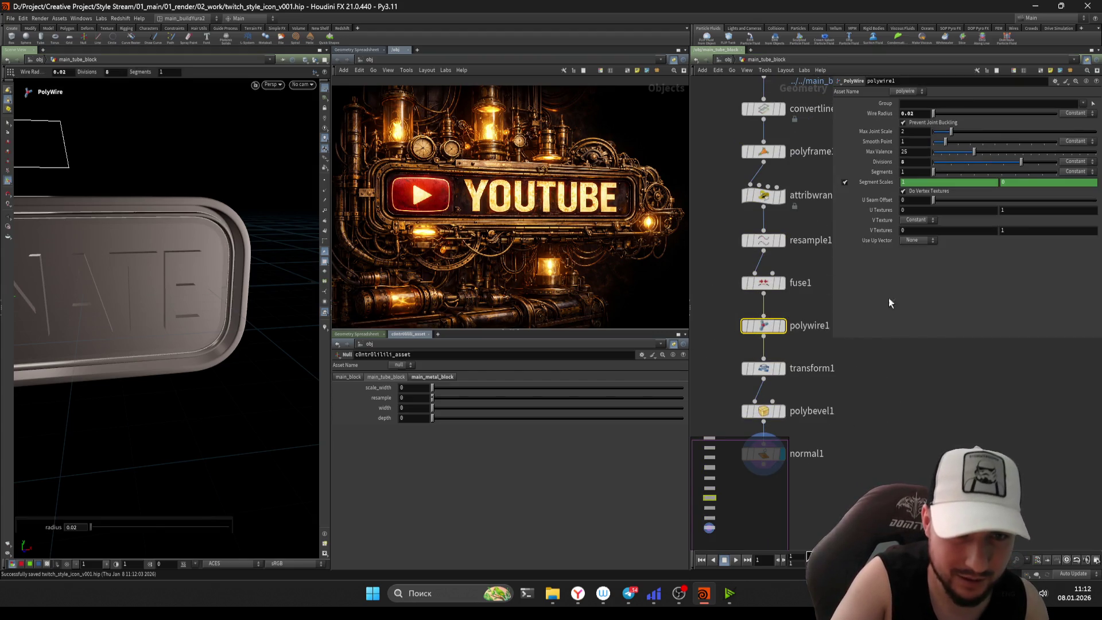
# - Check resample1 and attribwrangle1, then open the control null's Edit Parameter Interface dialog
pyautogui.scroll(1, 721, 277)
pyautogui.moveTo(720, 264); pyautogui.dragTo(726, 307, button='middle')
pyautogui.click(767, 259)
pyautogui.click(766, 303)
pyautogui.click(769, 260)
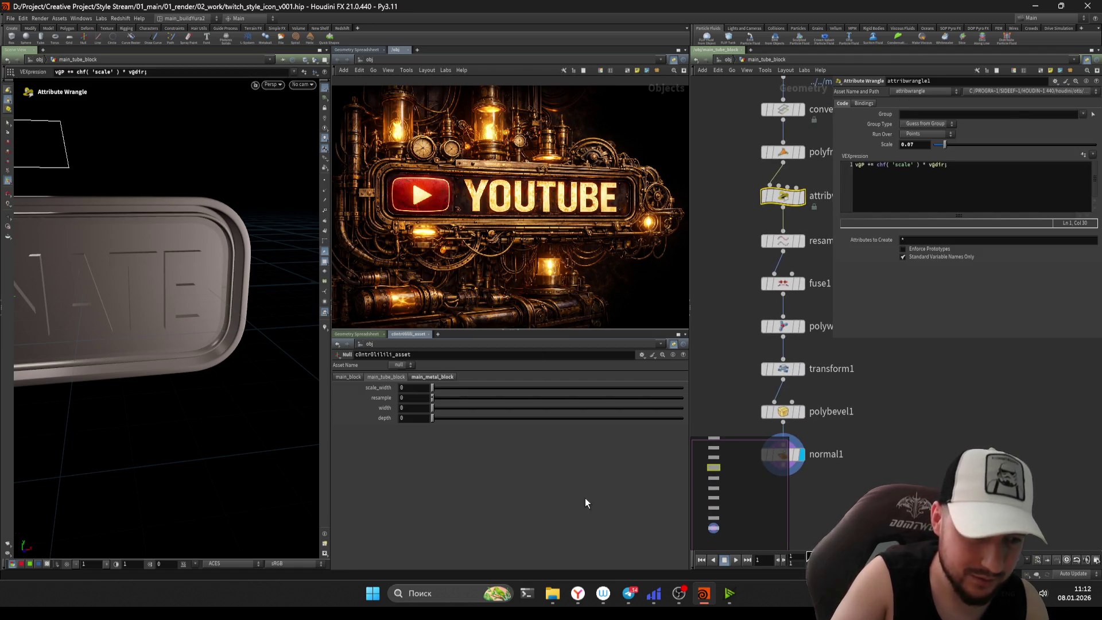
pyautogui.moveTo(578, 598)
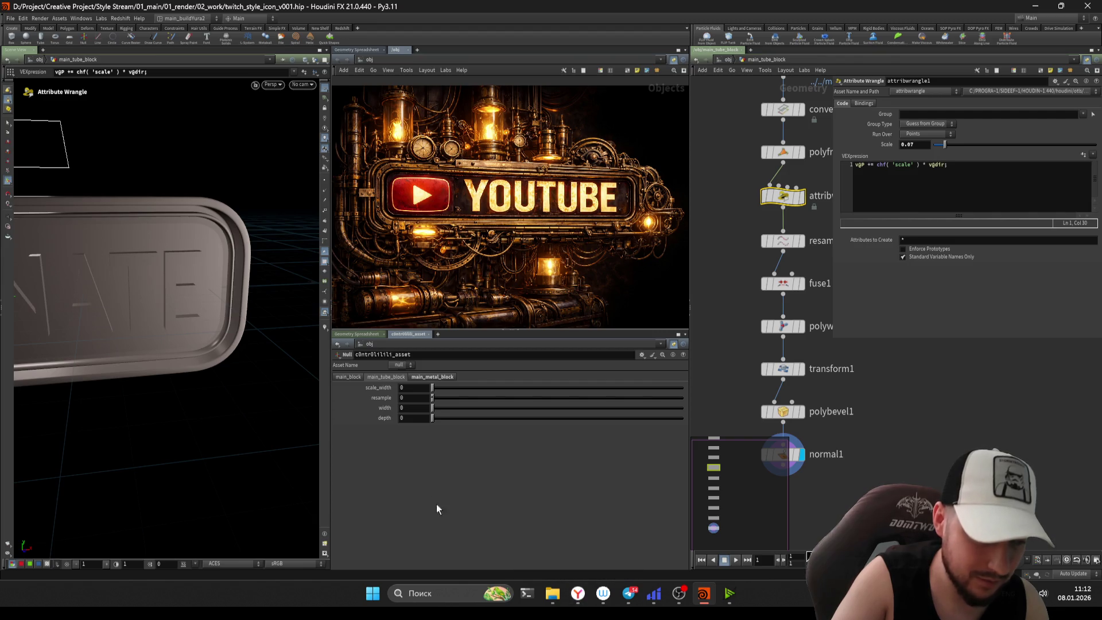
pyautogui.click(642, 355)
pyautogui.click(666, 360)
pyautogui.moveTo(430, 153); pyautogui.dragTo(284, 111)
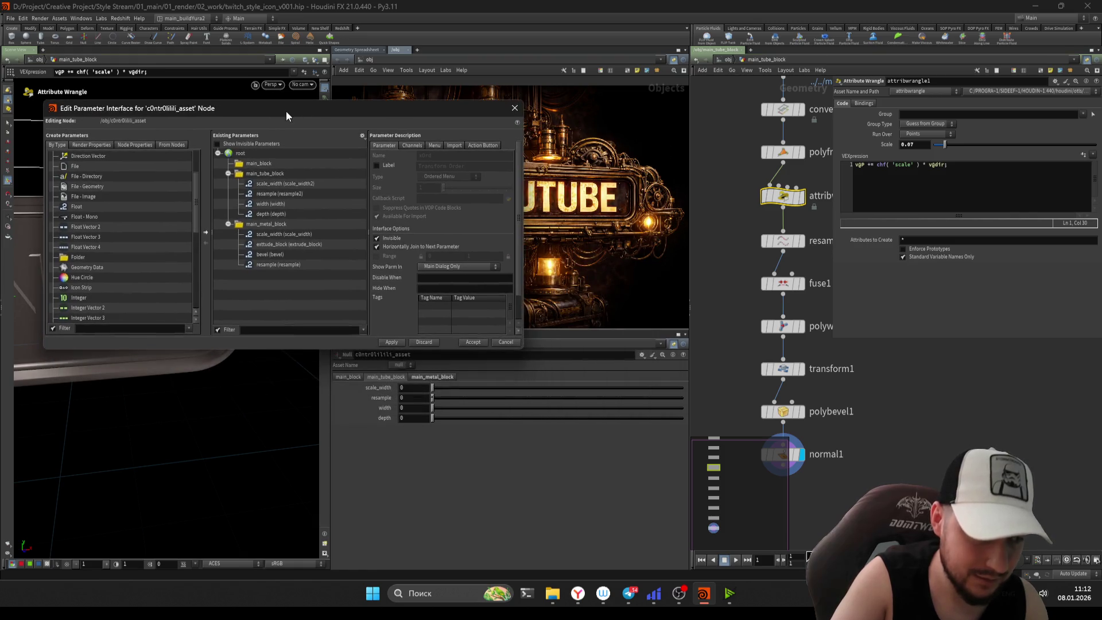
# - Reopen the control null's parameter interface editor and collapse the main_metal_block folder
pyautogui.click(466, 342)
pyautogui.click(648, 355)
pyautogui.click(666, 362)
pyautogui.scroll(2, 722, 233)
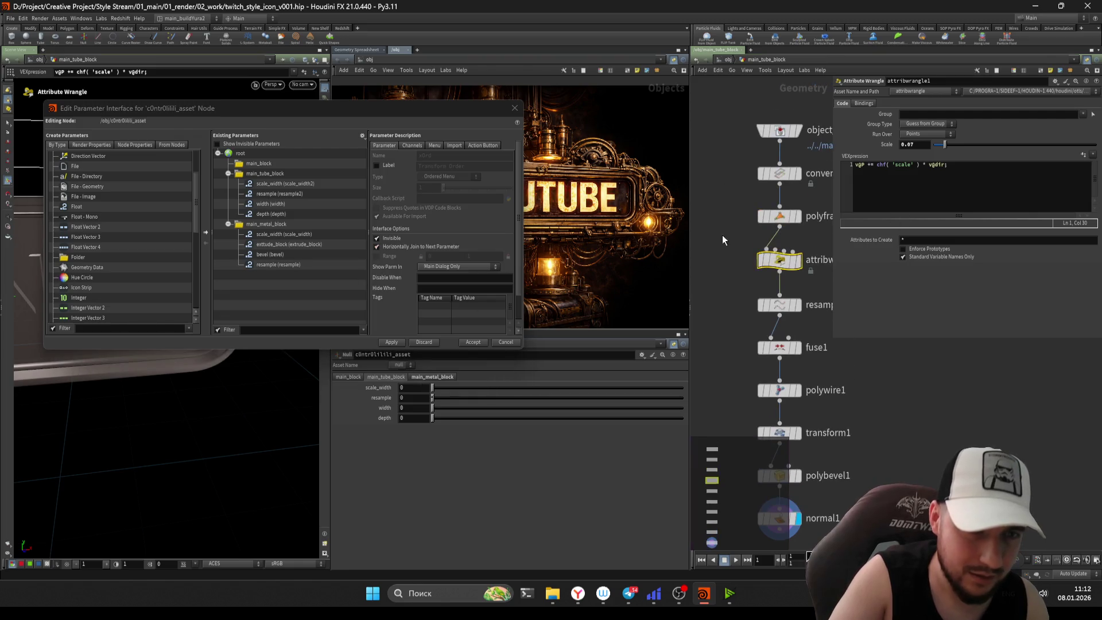
pyautogui.moveTo(715, 238); pyautogui.dragTo(755, 259)
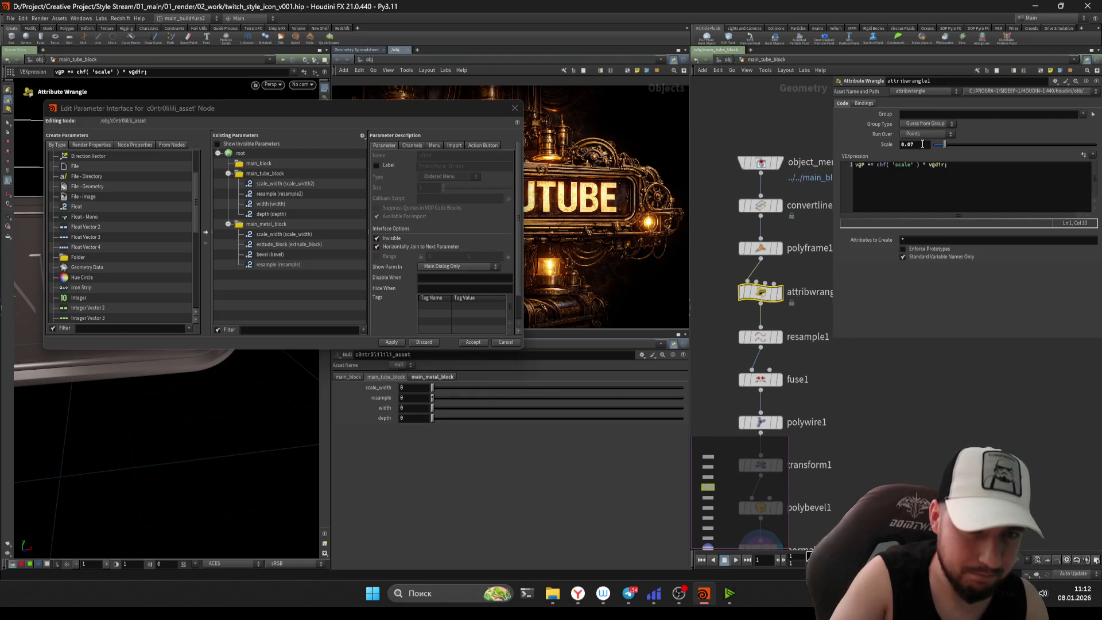
pyautogui.click(228, 224)
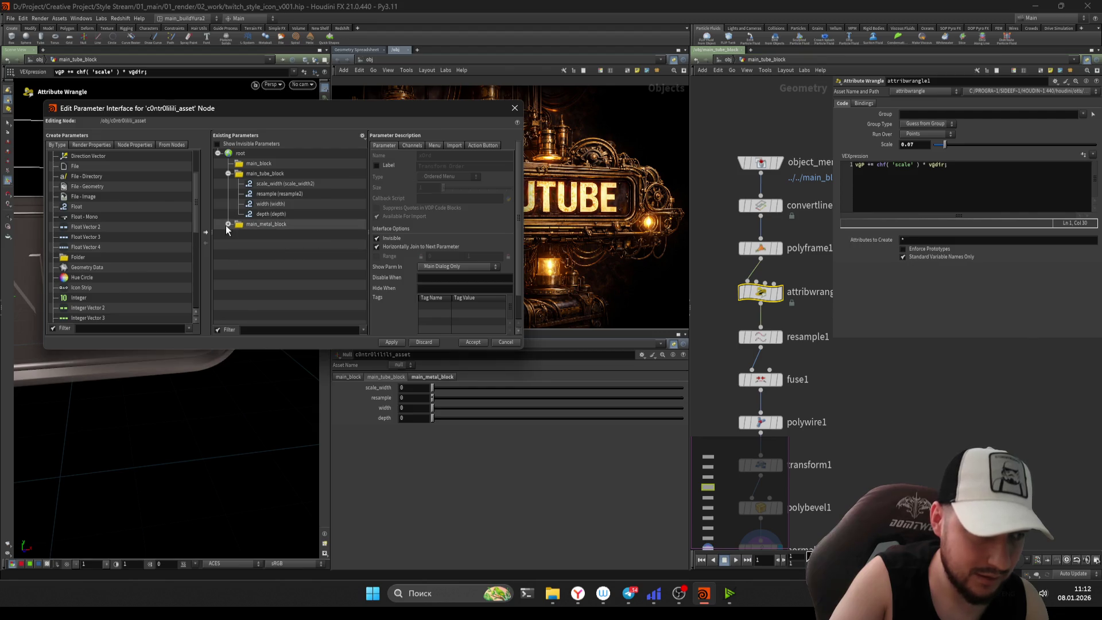
# - Give the scale_width tube parameter a range of 0.01 to 0.1 and apply
pyautogui.click(258, 185)
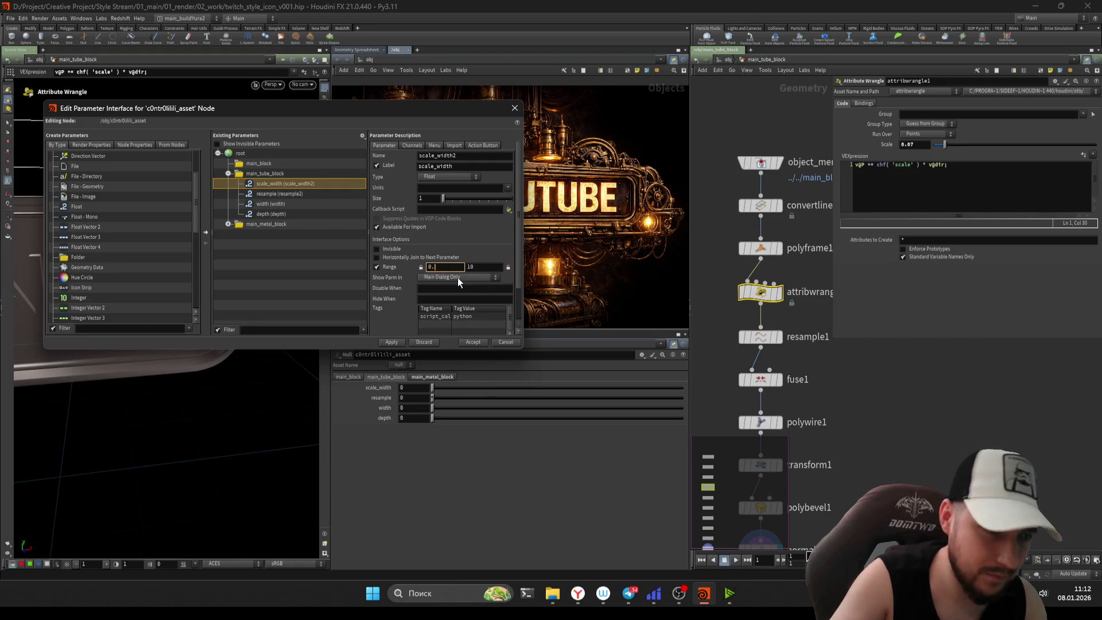
pyautogui.write('.01')
pyautogui.press('Tab')
pyautogui.write('0')
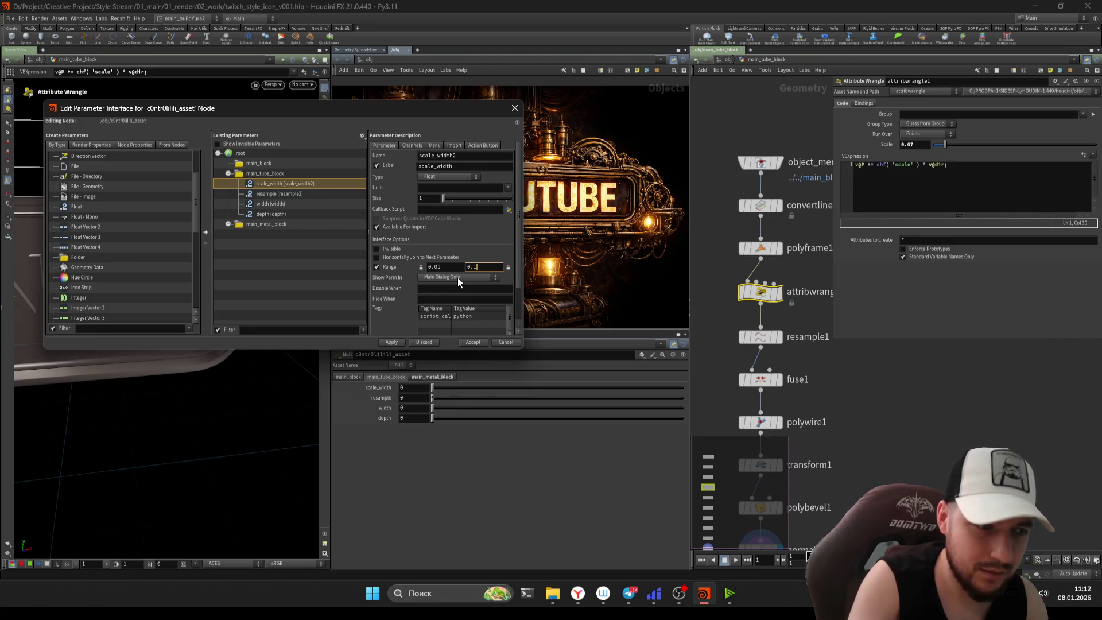
pyautogui.click(389, 342)
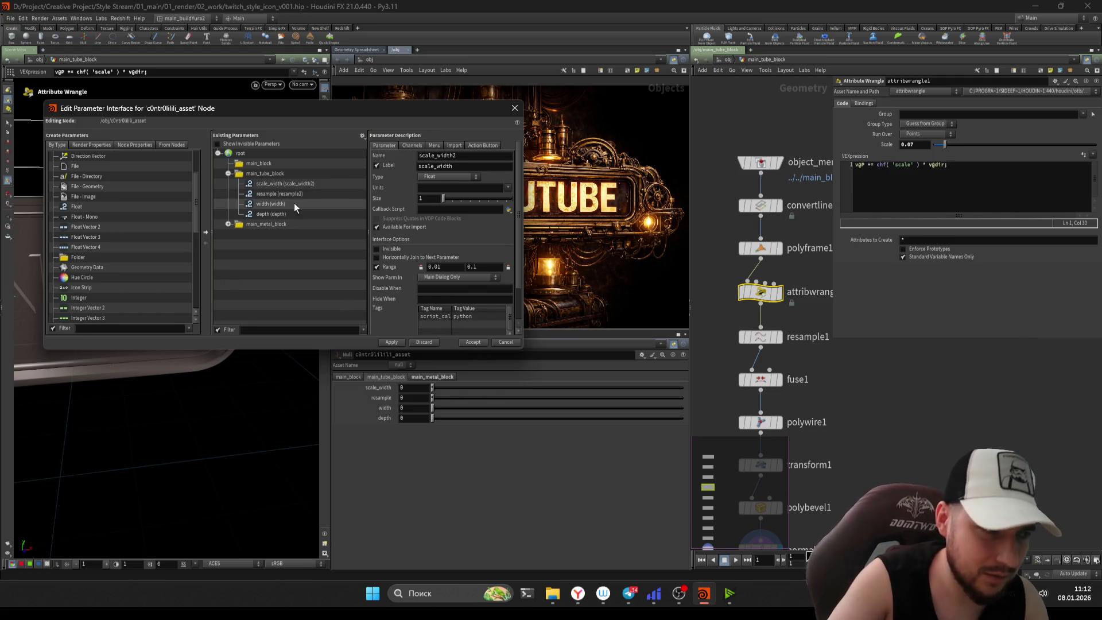
# - Select transform1 and open its Edit Parameter Interface dialog from the gear menu
pyautogui.moveTo(706, 343)
pyautogui.mouseDown(button='middle')
pyautogui.moveTo(709, 258)
pyautogui.moveTo(722, 295)
pyautogui.moveTo(705, 298)
pyautogui.mouseUp(button='middle')
pyautogui.scroll(-2, 712, 296)
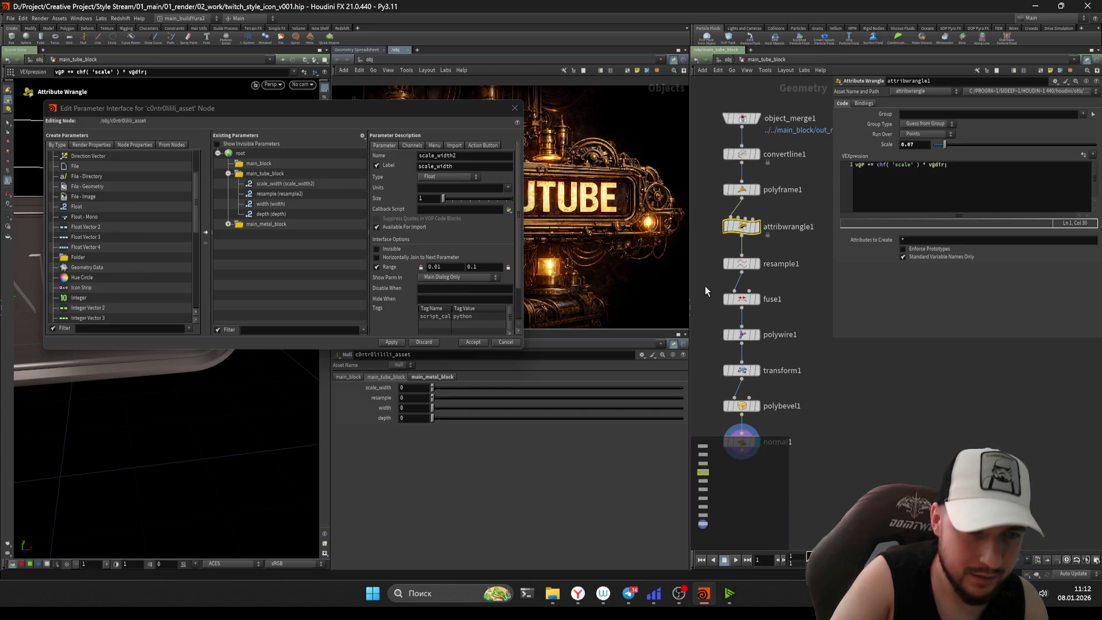
pyautogui.moveTo(692, 321); pyautogui.dragTo(700, 322)
pyautogui.click(747, 370)
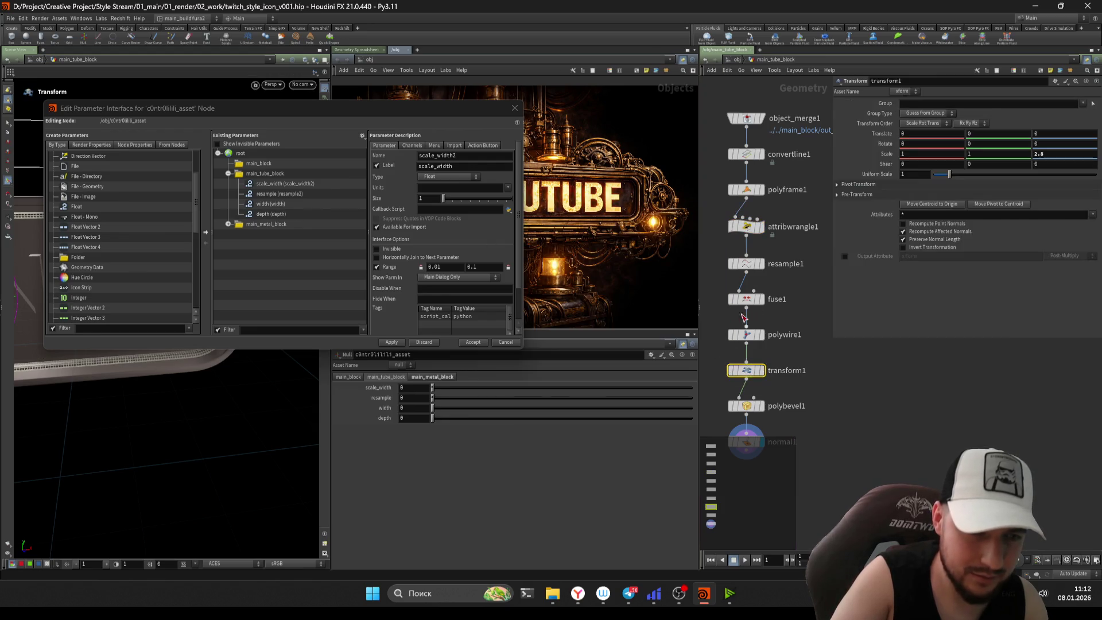
pyautogui.click(271, 213)
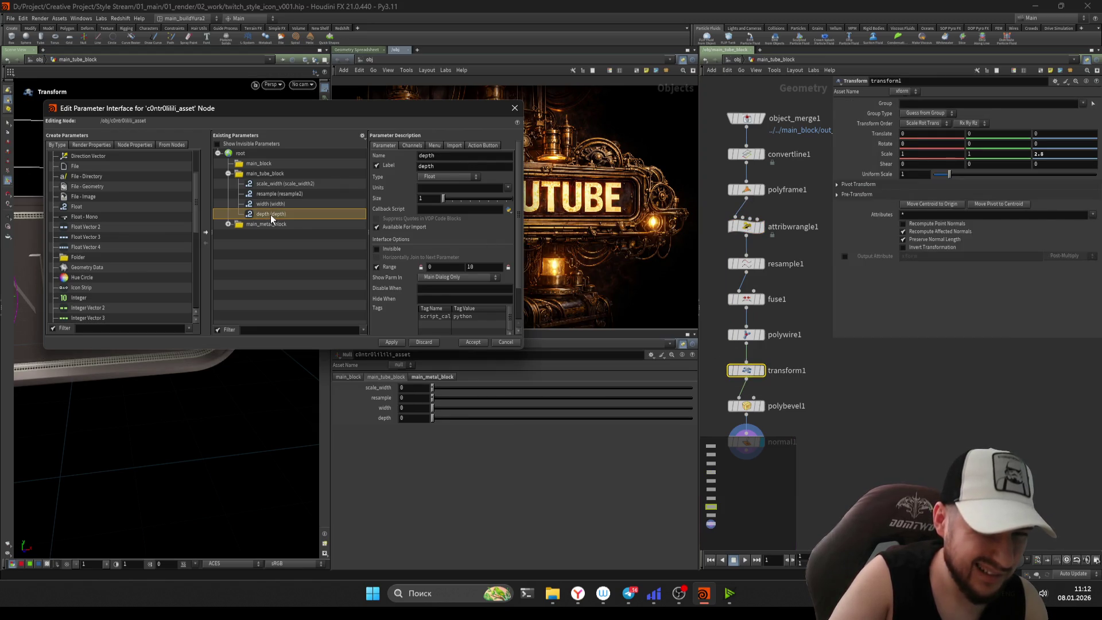
pyautogui.click(884, 402)
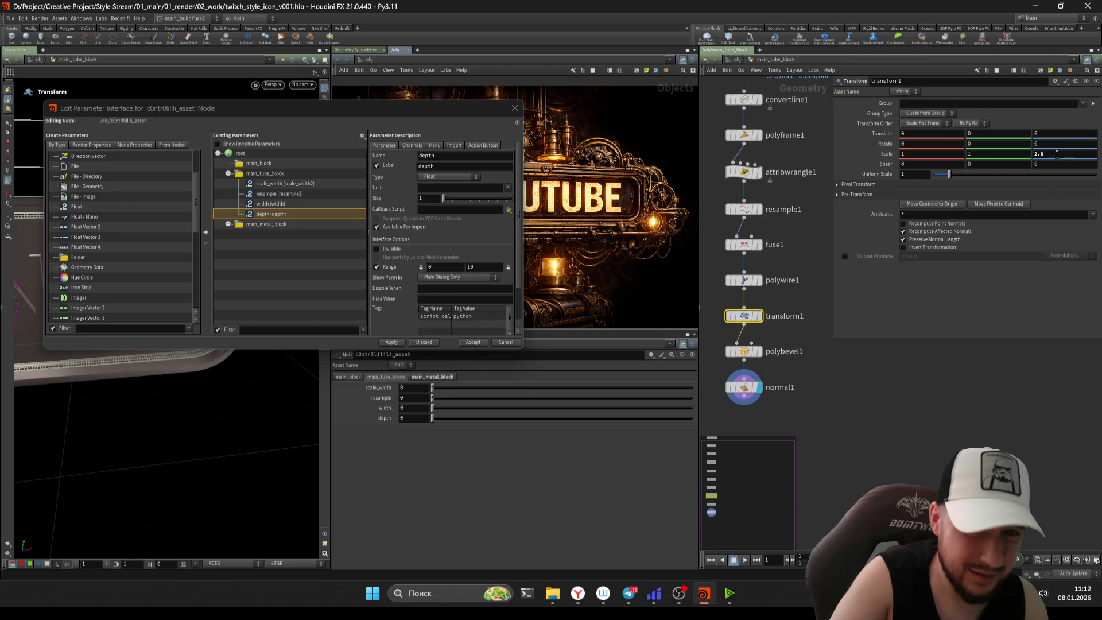
pyautogui.click(1055, 82)
pyautogui.click(1038, 93)
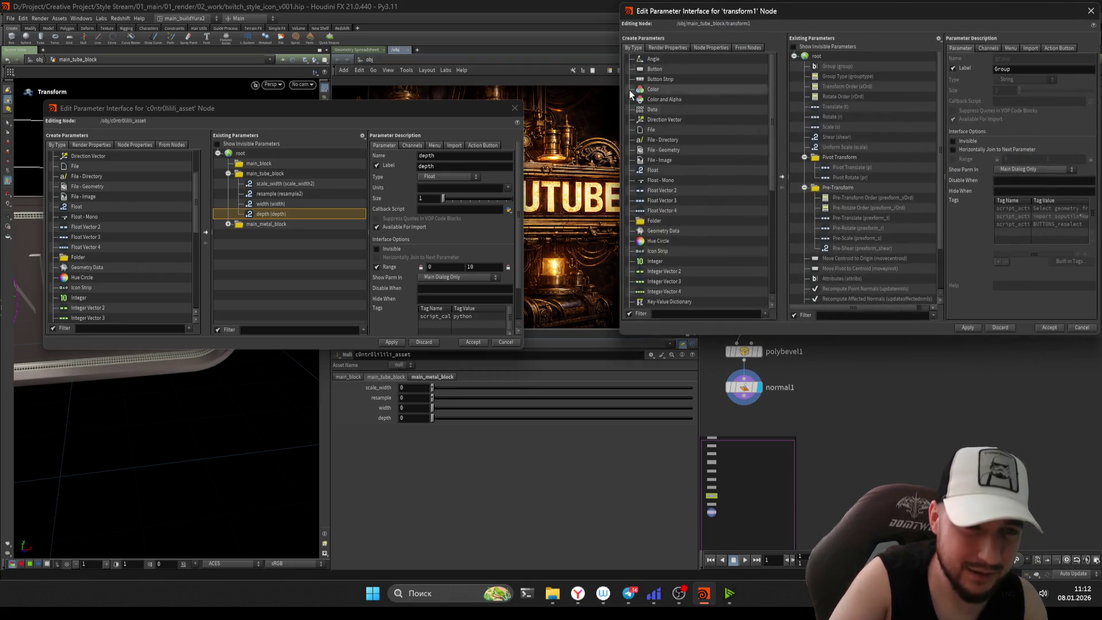
# - Add a new Label parameter to transform1, accept it, and copy the parameter
pyautogui.moveTo(651, 170); pyautogui.dragTo(815, 61)
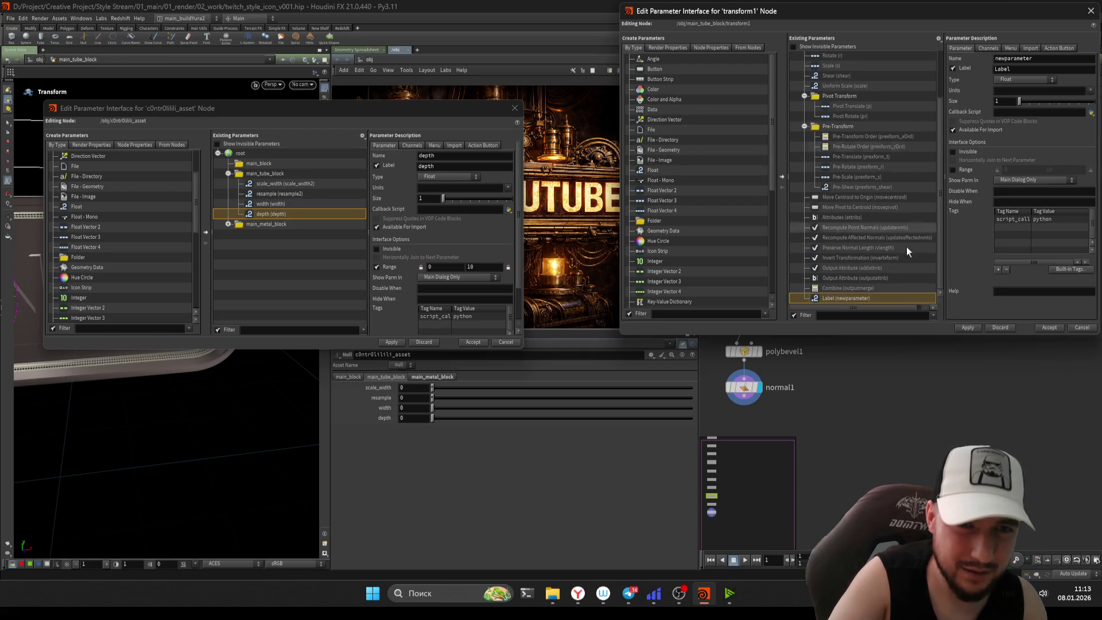
pyautogui.click(1049, 328)
pyautogui.rightClick(888, 265)
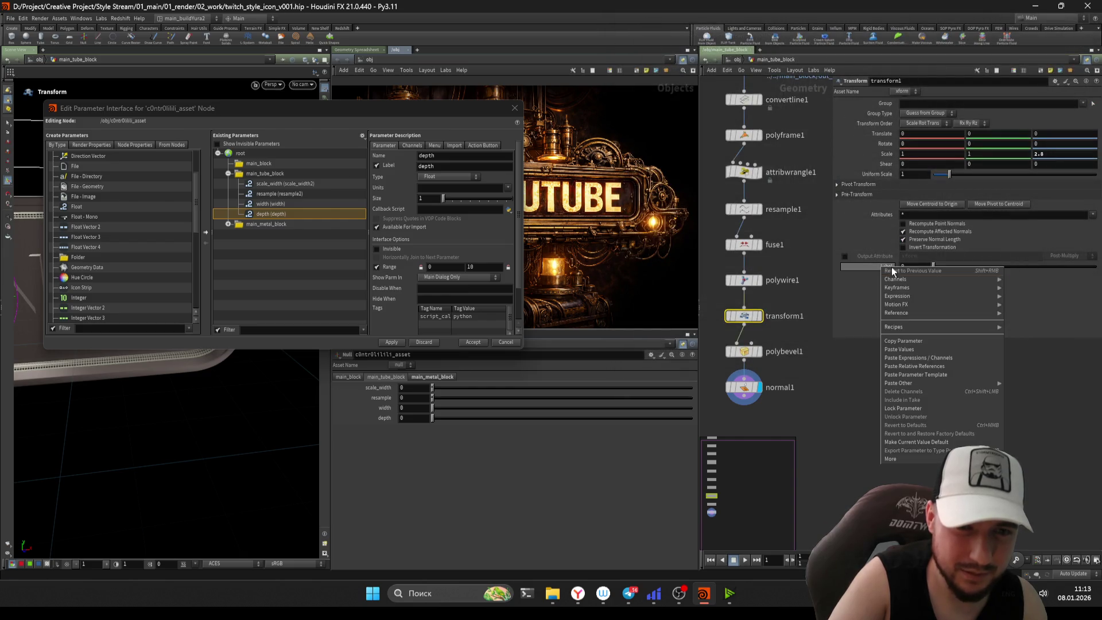
pyautogui.click(907, 341)
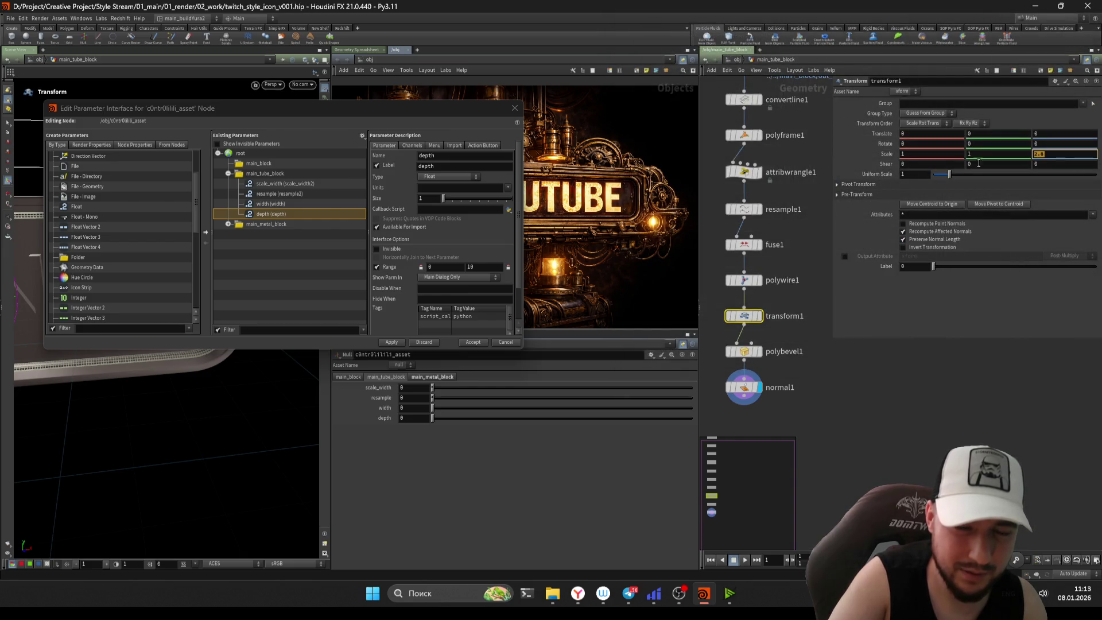
# - Paste a relative reference into transform1's Scale Z so it reads 1*ch("newparameter")
pyautogui.click(1056, 155)
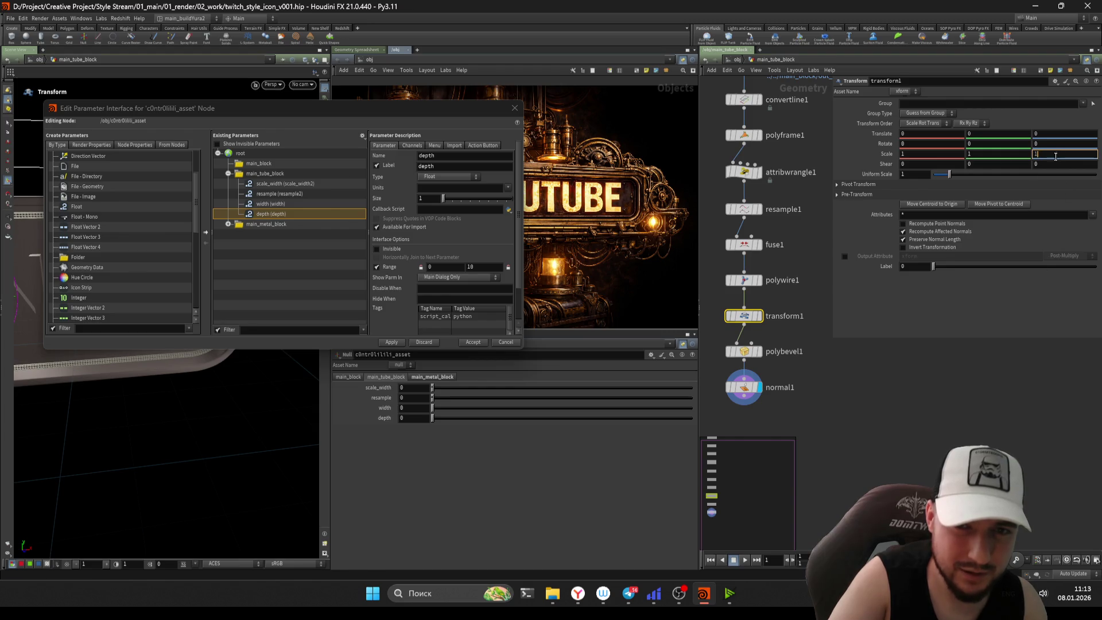
pyautogui.write('*')
pyautogui.press('BackSpace')
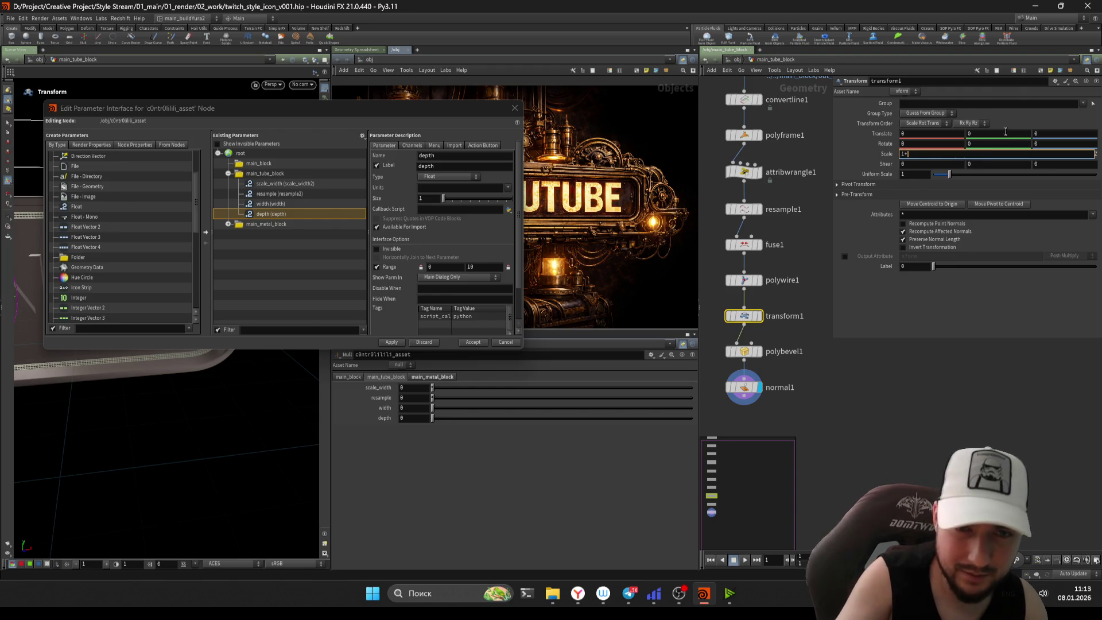
pyautogui.rightClick(977, 154)
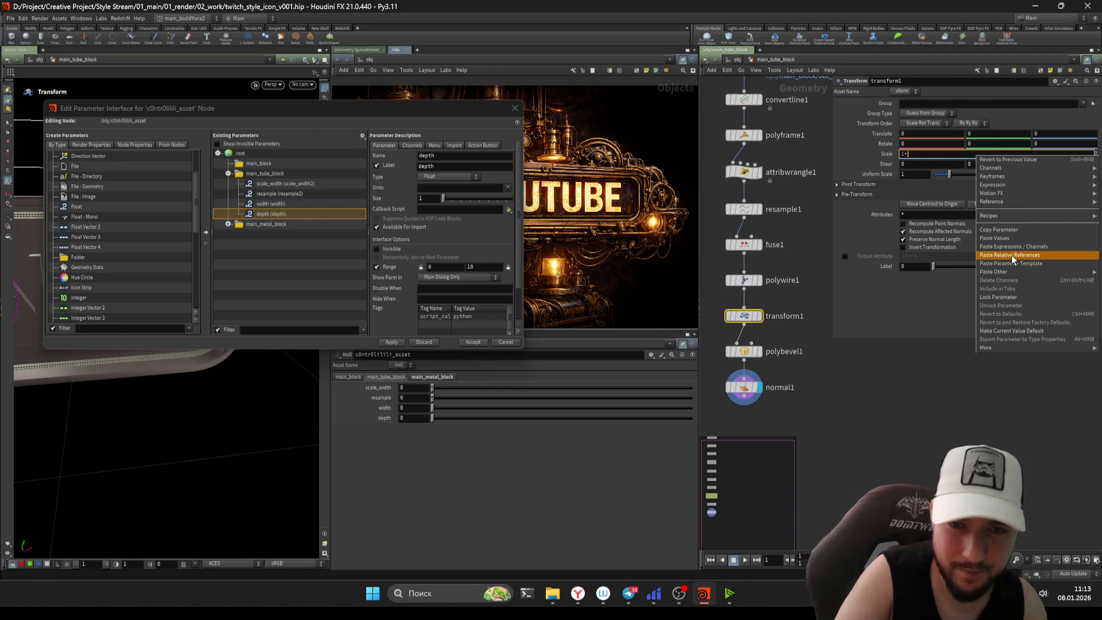
pyautogui.click(1010, 255)
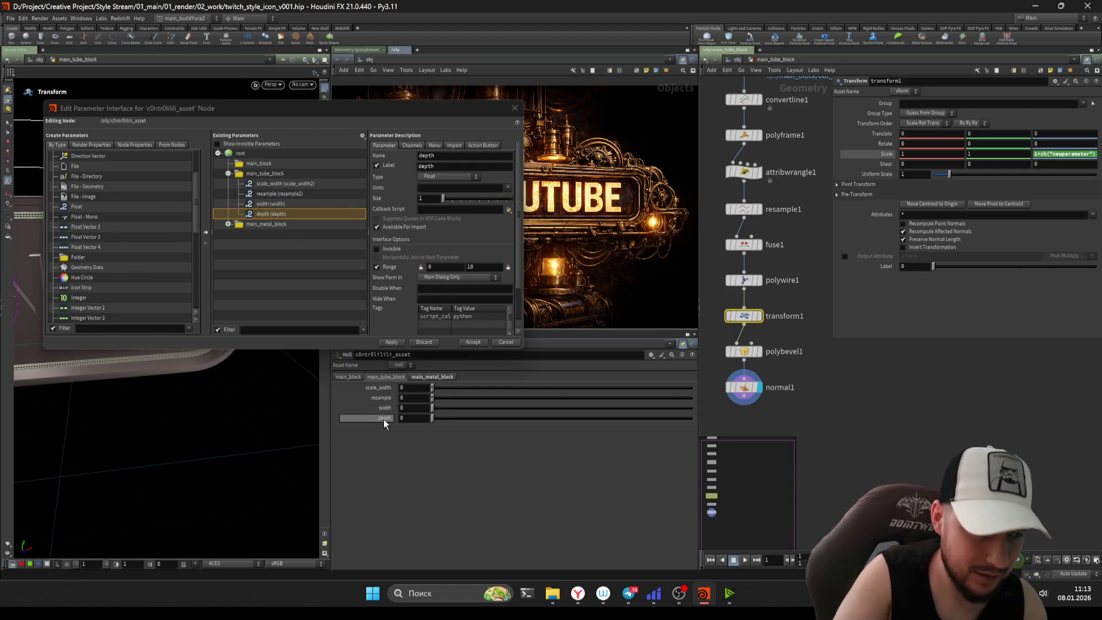
# - Review the scale_width and depth parameters in the control null's editor, then accept it
pyautogui.click(271, 184)
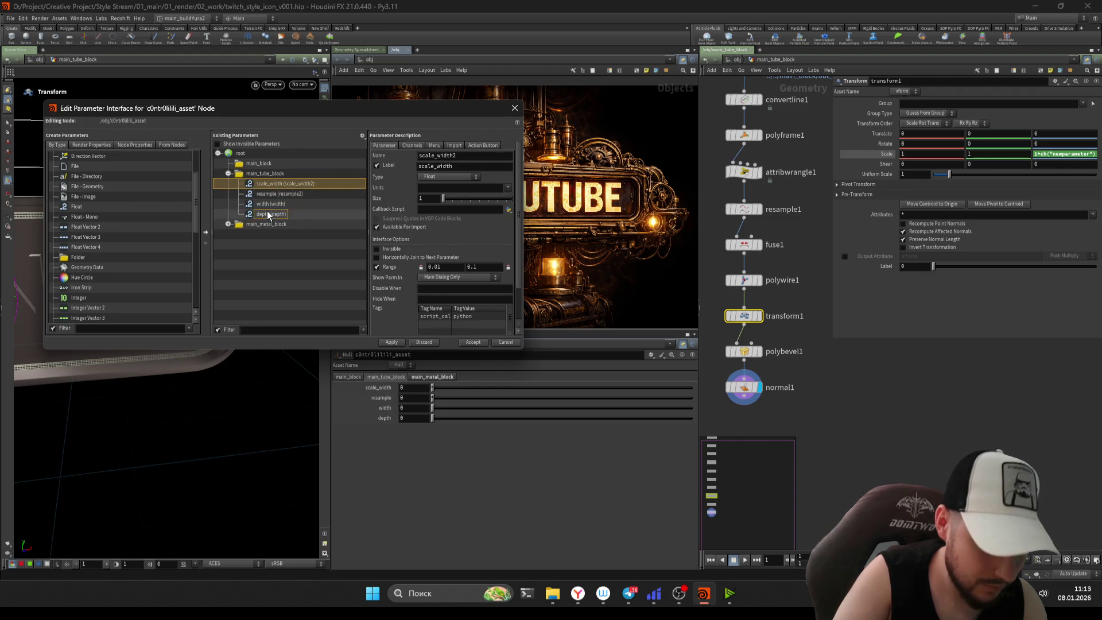
pyautogui.click(267, 213)
pyautogui.press('Tab')
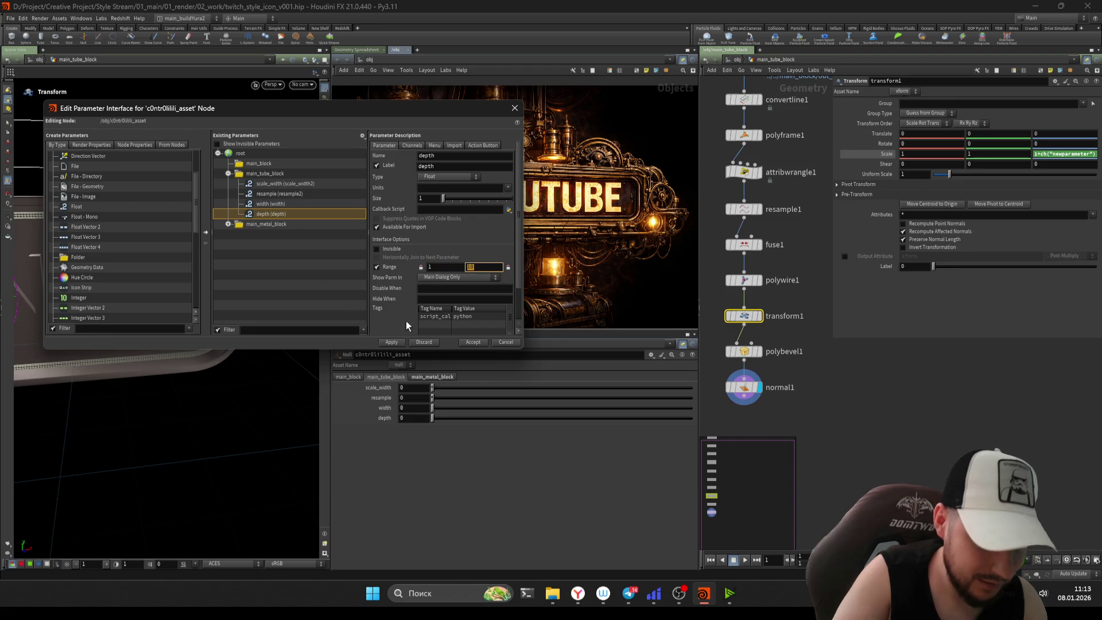
pyautogui.click(472, 344)
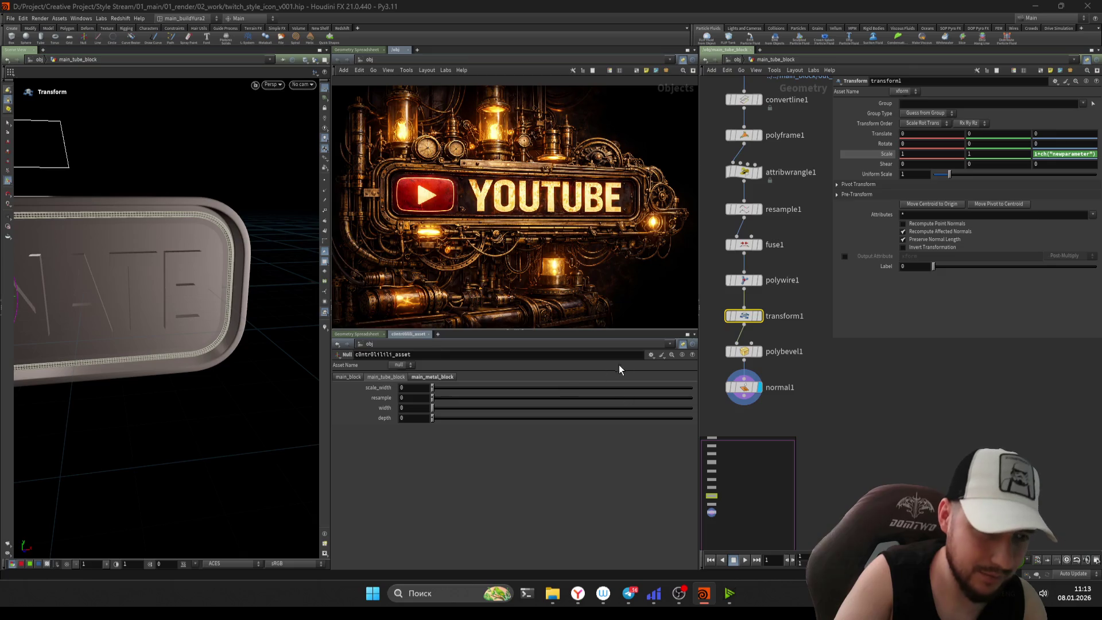
# - Set the control null's width parameter range to 0.005–0.05, apply, and accept the editor
pyautogui.click(651, 356)
pyautogui.click(684, 366)
pyautogui.click(271, 213)
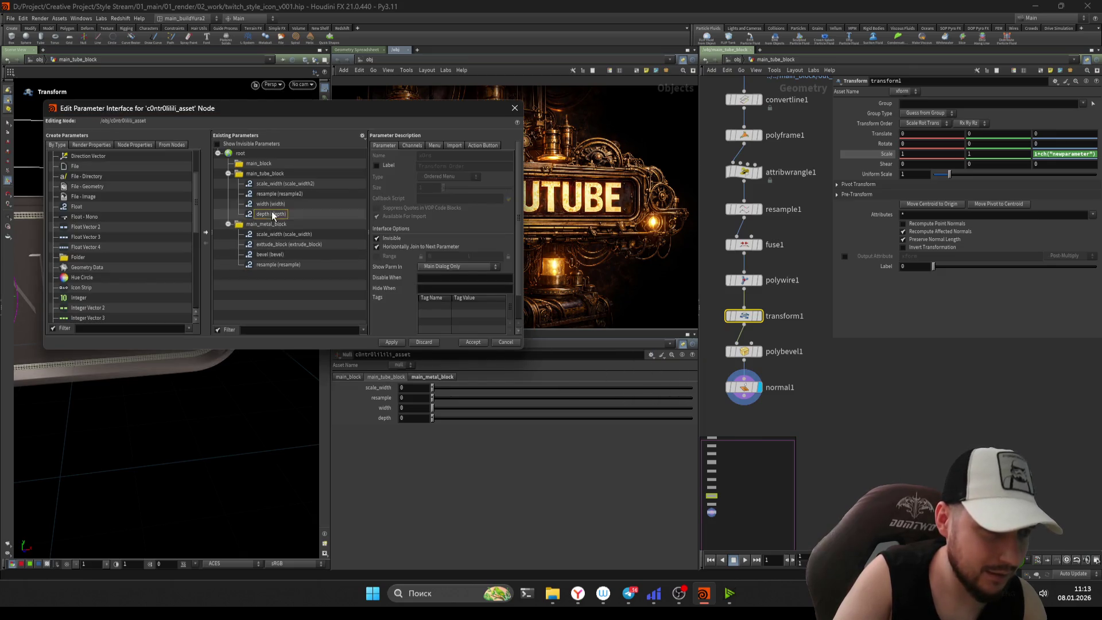
pyautogui.click(263, 205)
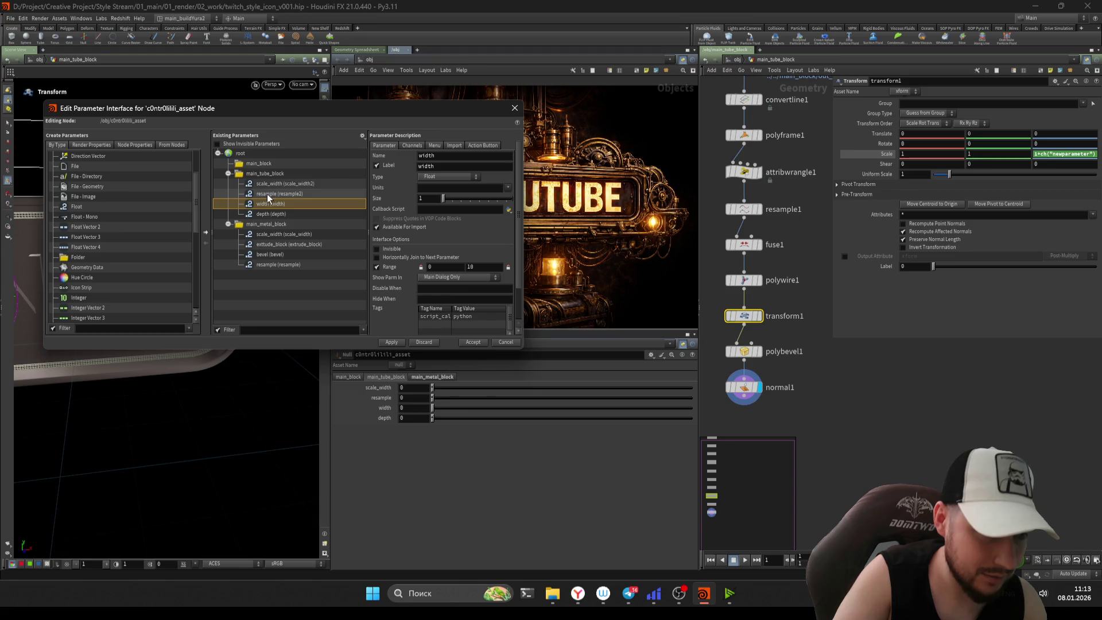
pyautogui.click(744, 280)
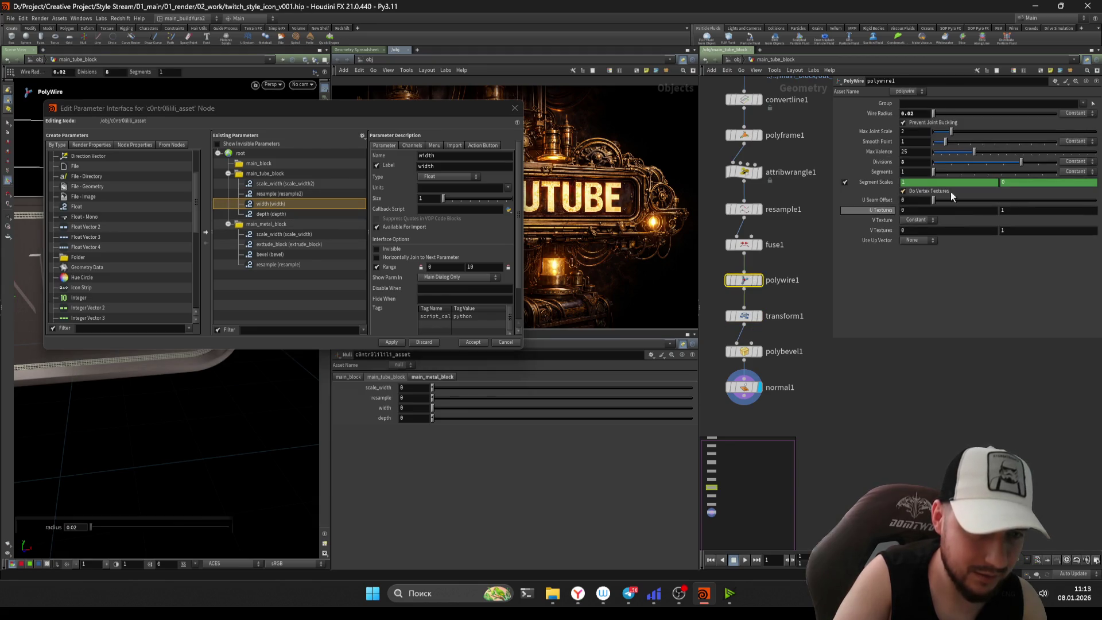
pyautogui.click(436, 267)
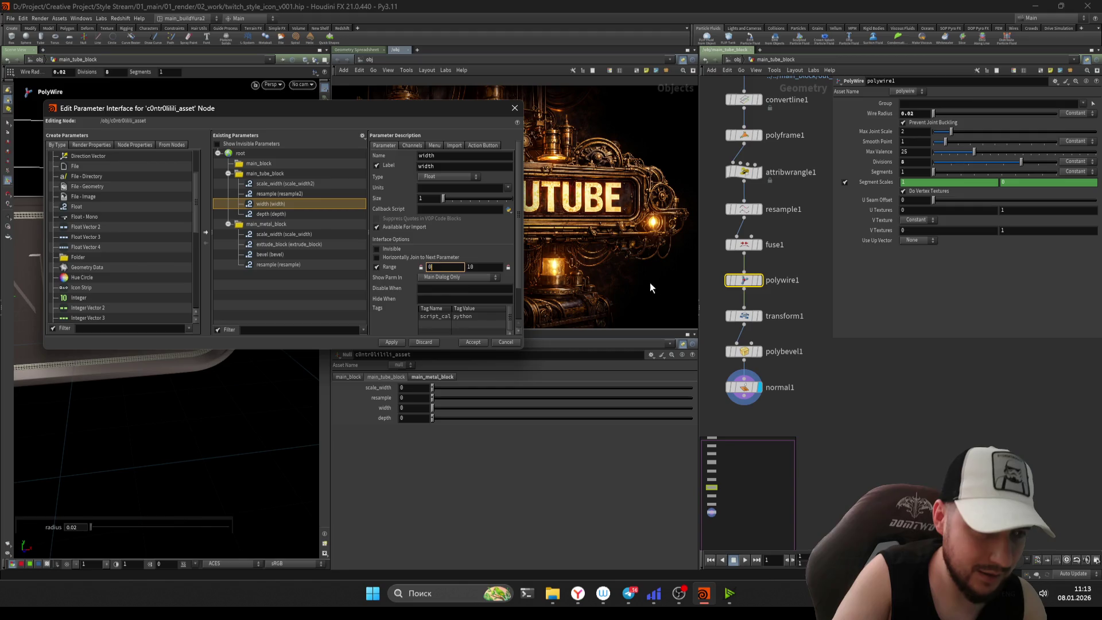
pyautogui.write('.01')
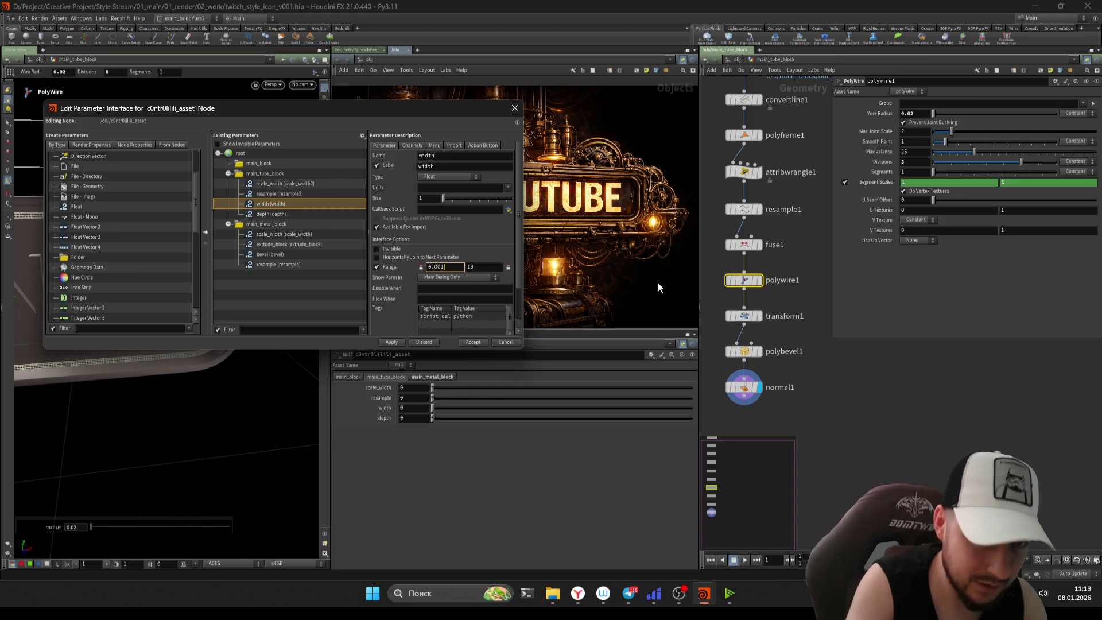
pyautogui.write('5')
pyautogui.press('Tab')
pyautogui.write('0.05')
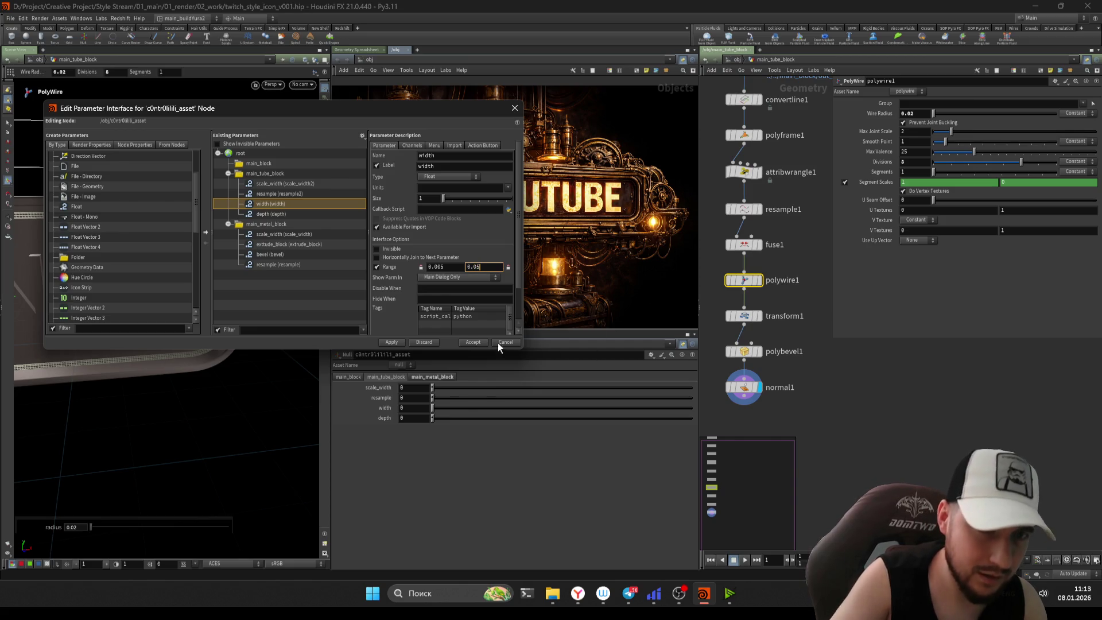
pyautogui.click(384, 342)
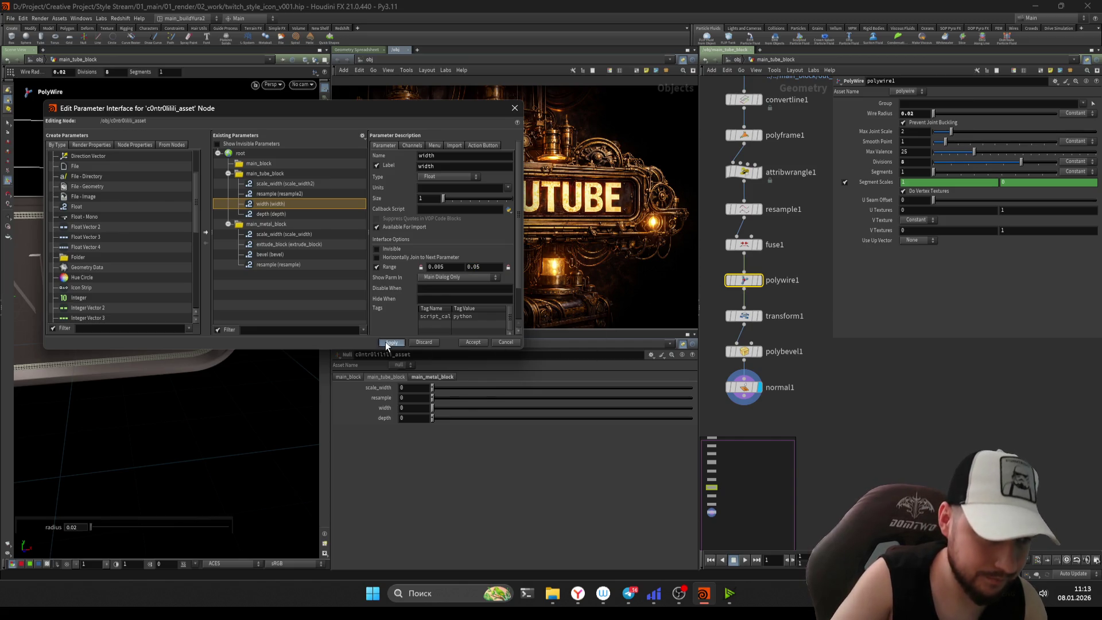
pyautogui.click(476, 342)
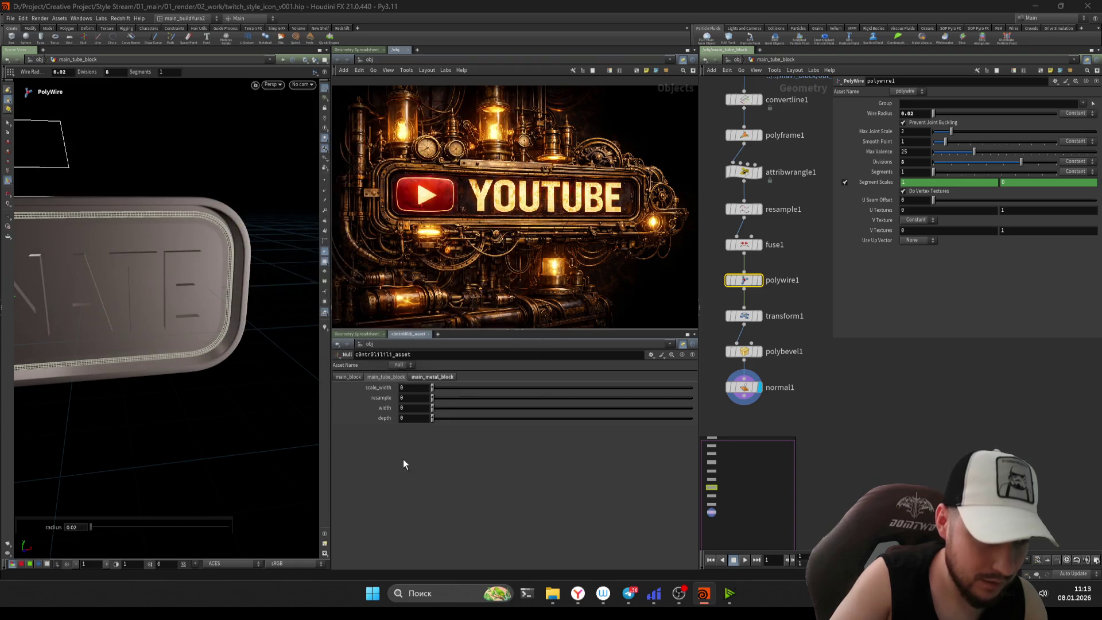
# - Check polybevel1 and the control interface without changes, then step up to transform1
pyautogui.click(742, 352)
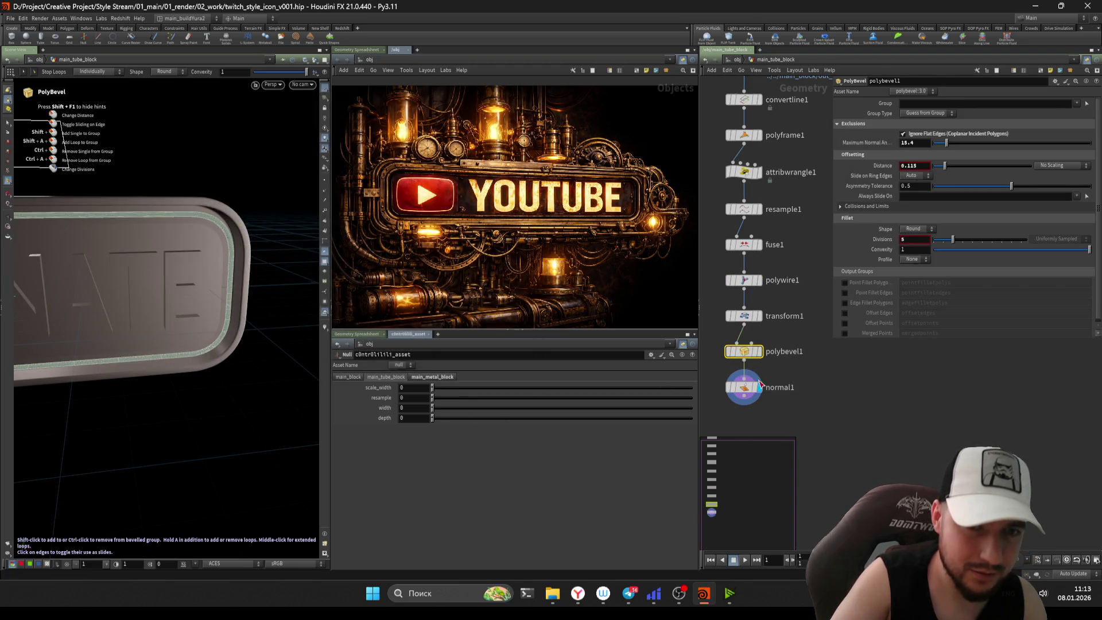
pyautogui.click(651, 355)
pyautogui.click(678, 362)
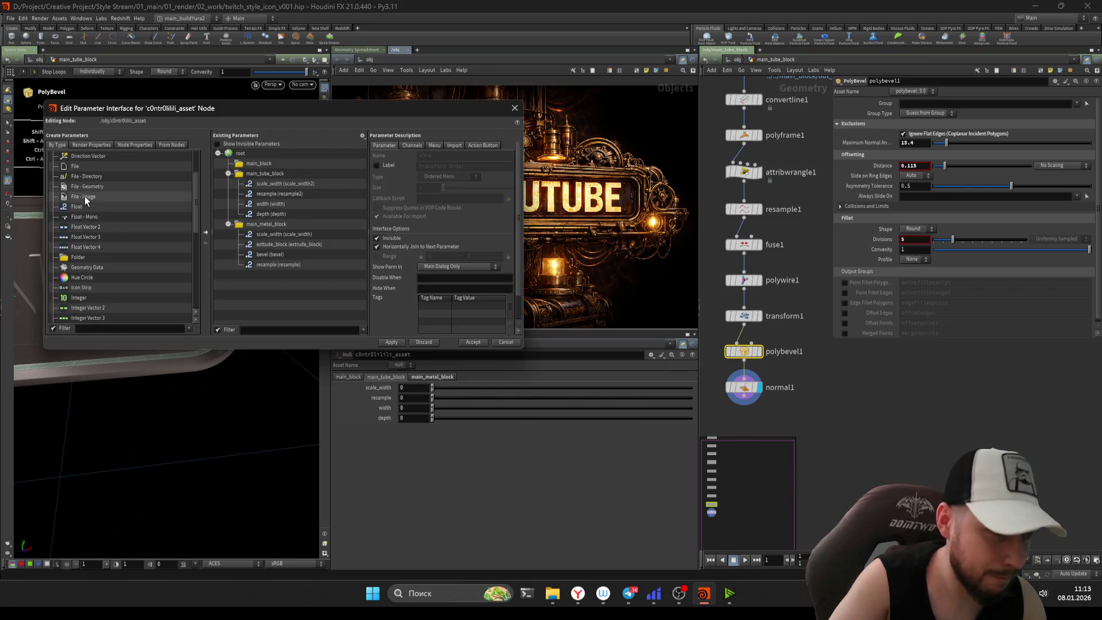
pyautogui.moveTo(276, 178); pyautogui.dragTo(263, 176)
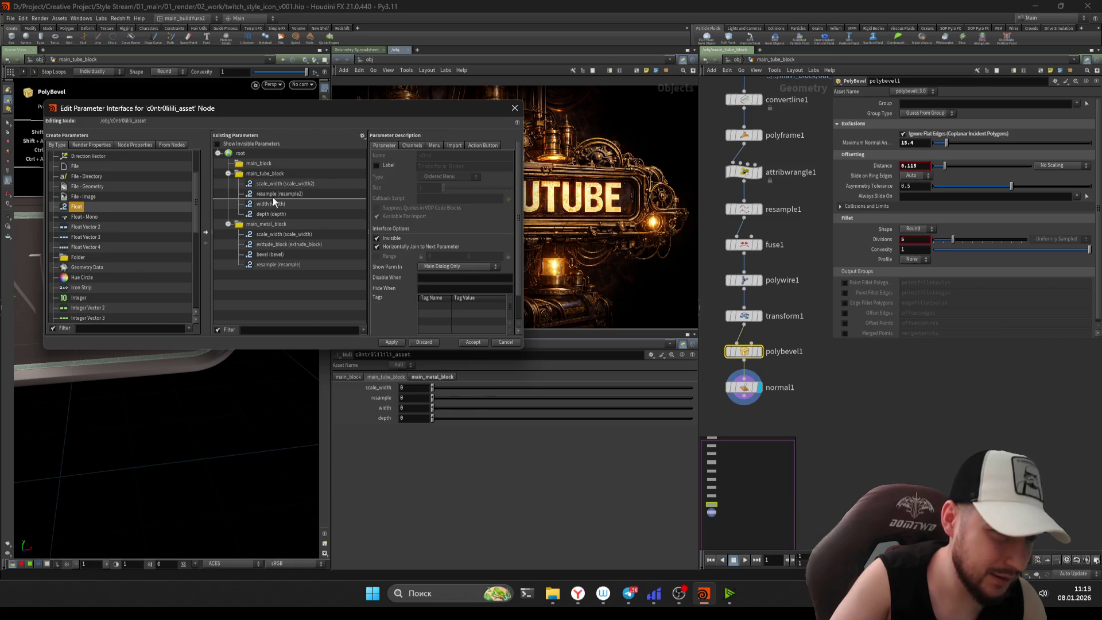
pyautogui.click(473, 342)
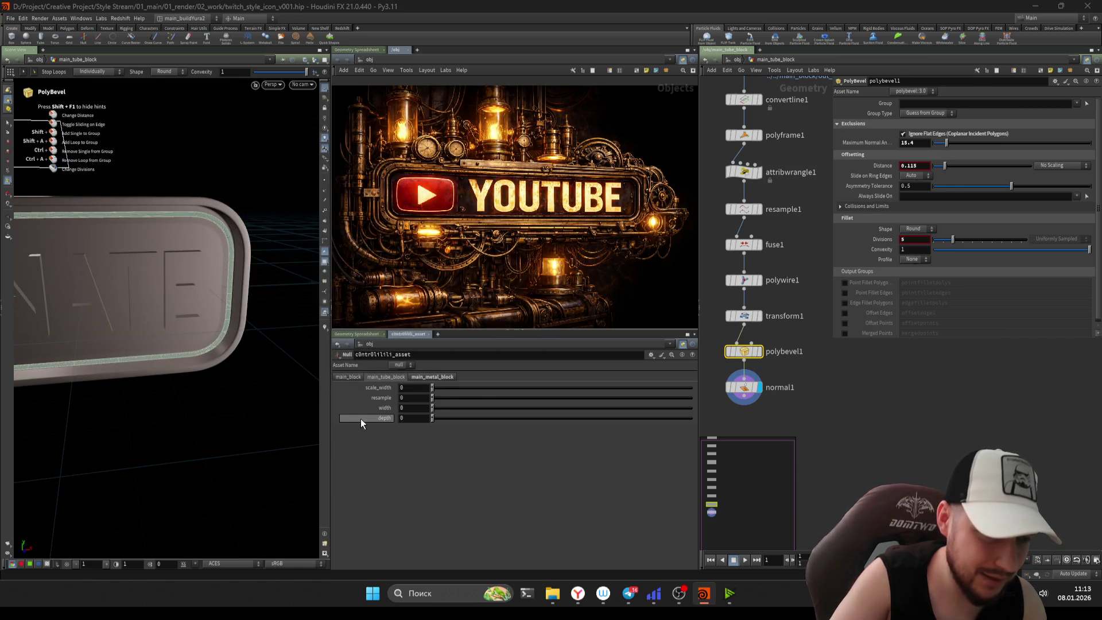
pyautogui.press('Up')
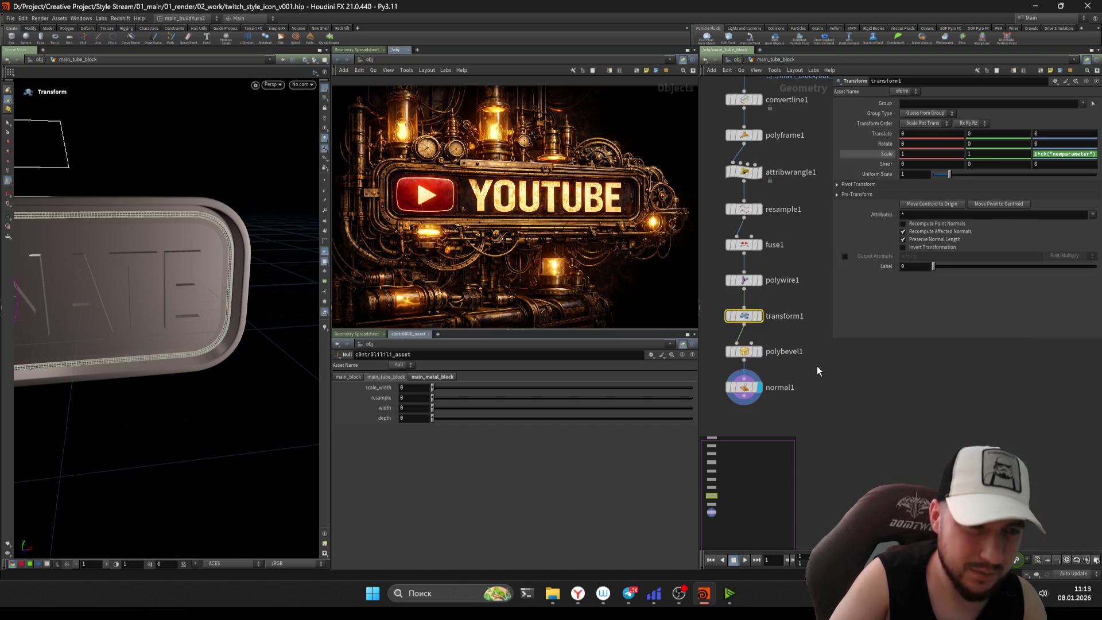